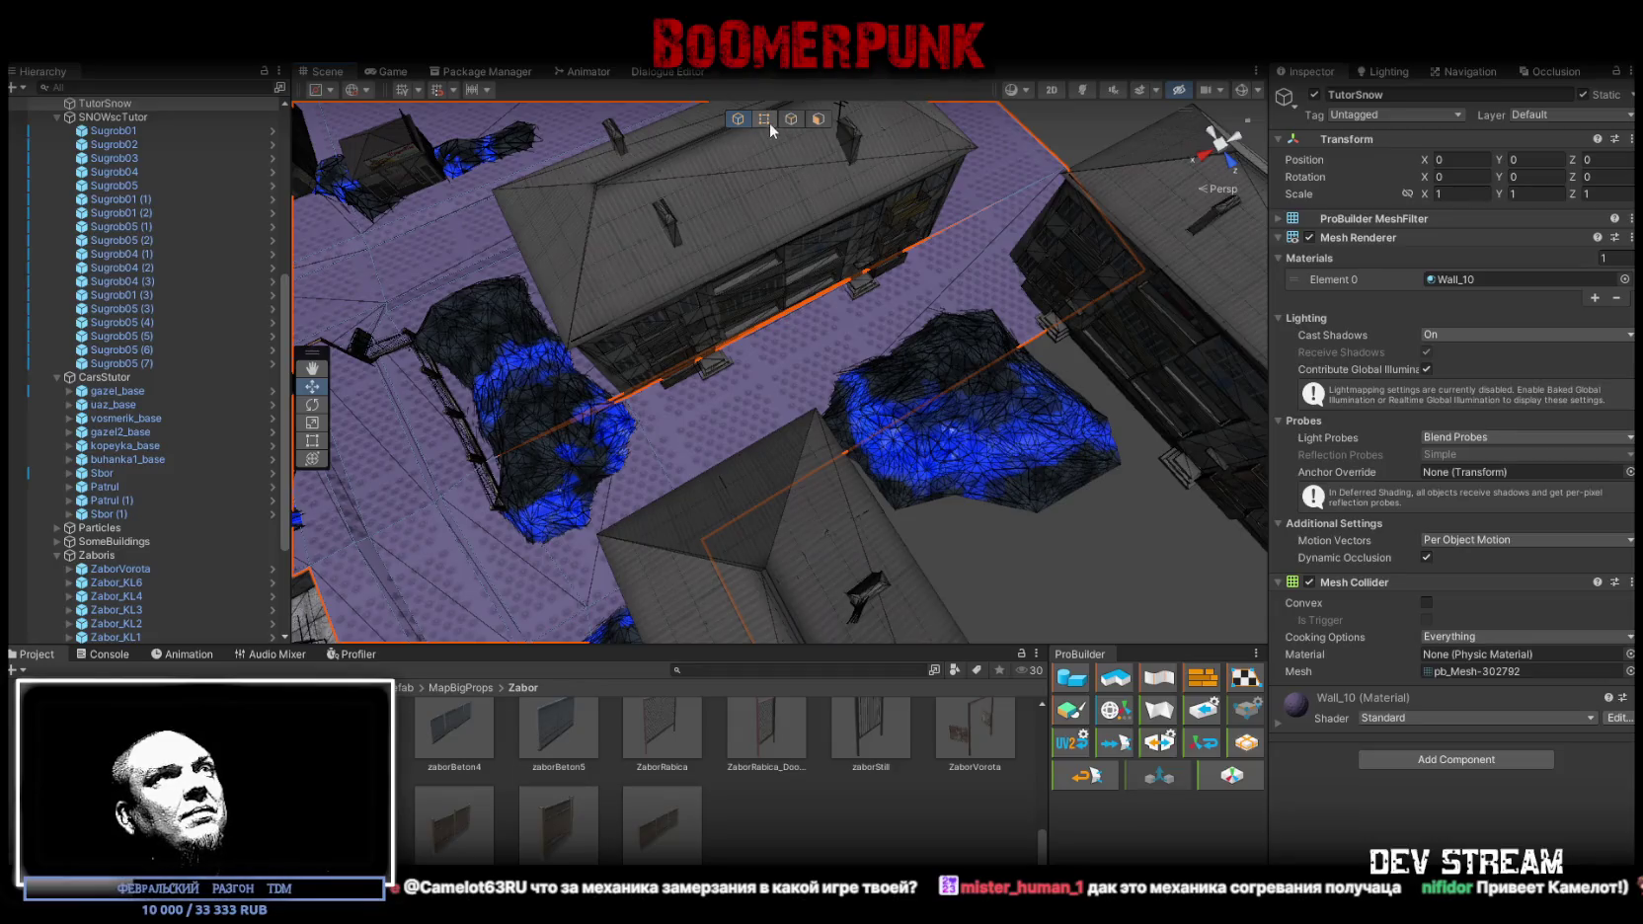
# Switch the TutorSnow mesh to Vertex mode, select two corner vertices, and orbit around the street
pyautogui.click(761, 120)
pyautogui.click(1067, 169)
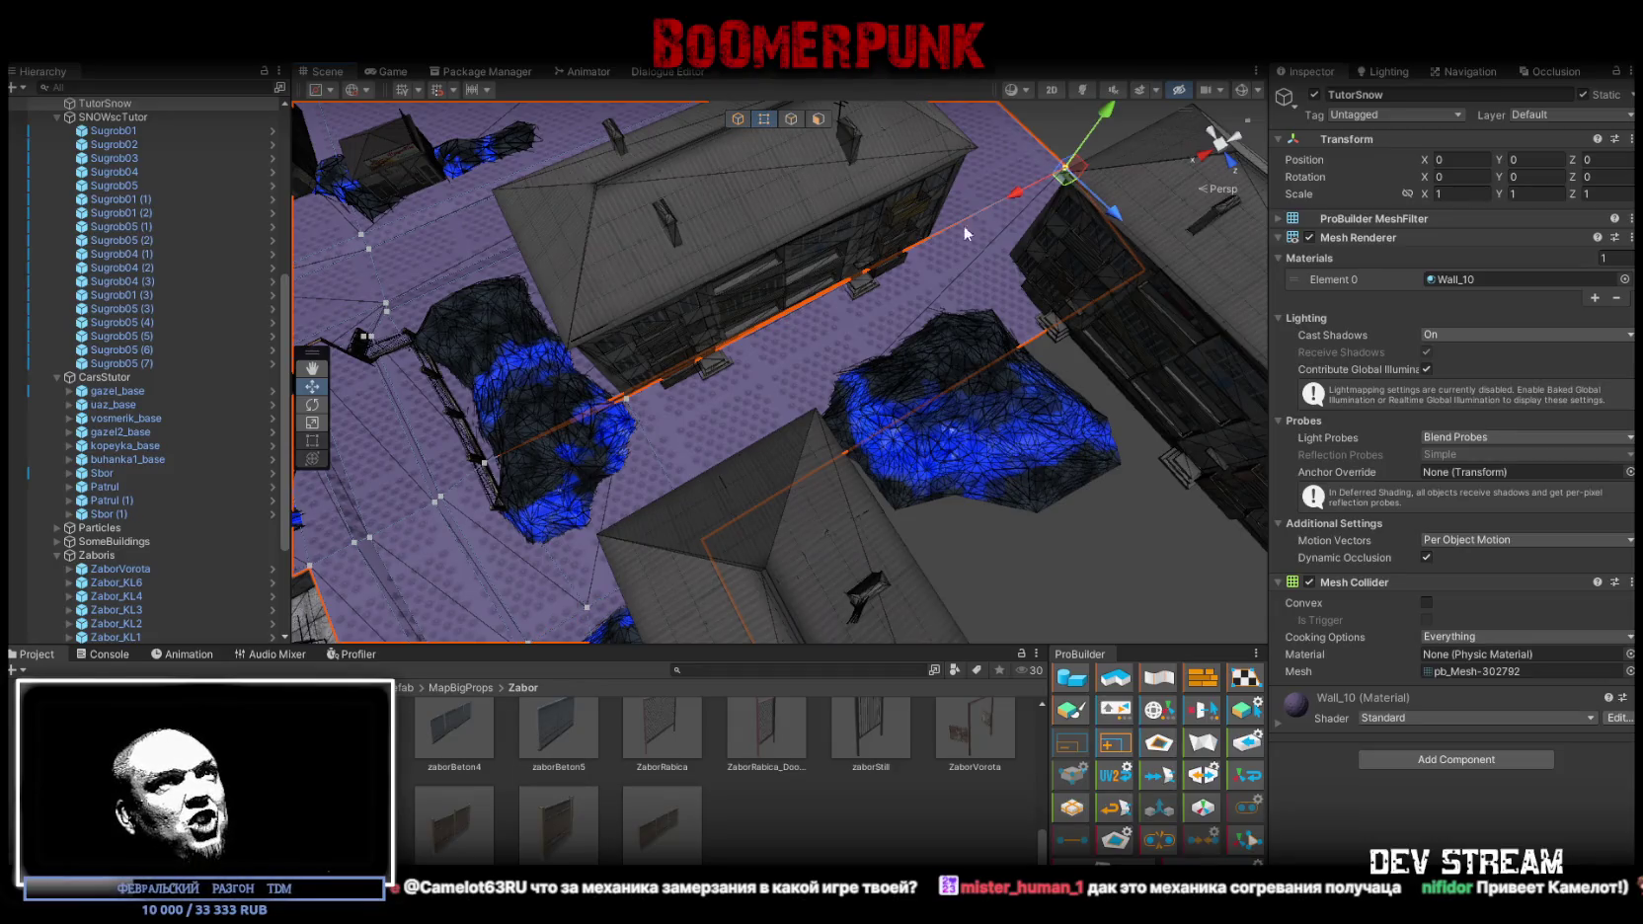
pyautogui.keyDown('shift'); pyautogui.click(626, 399); pyautogui.keyUp('shift')
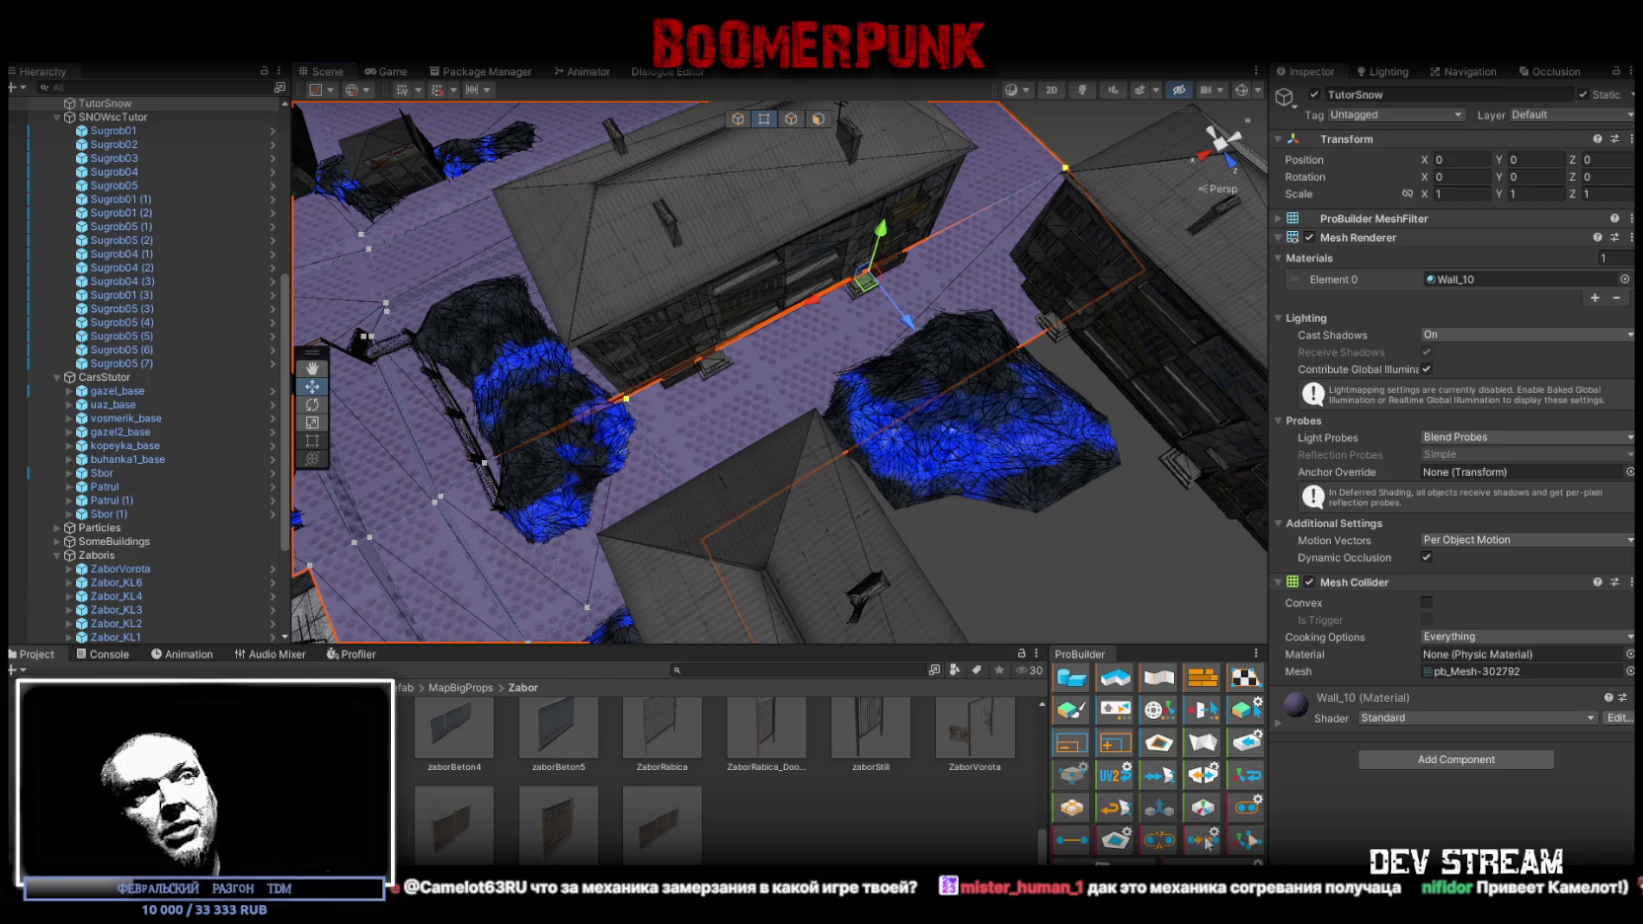
pyautogui.moveTo(781, 355); pyautogui.dragTo(818, 348)
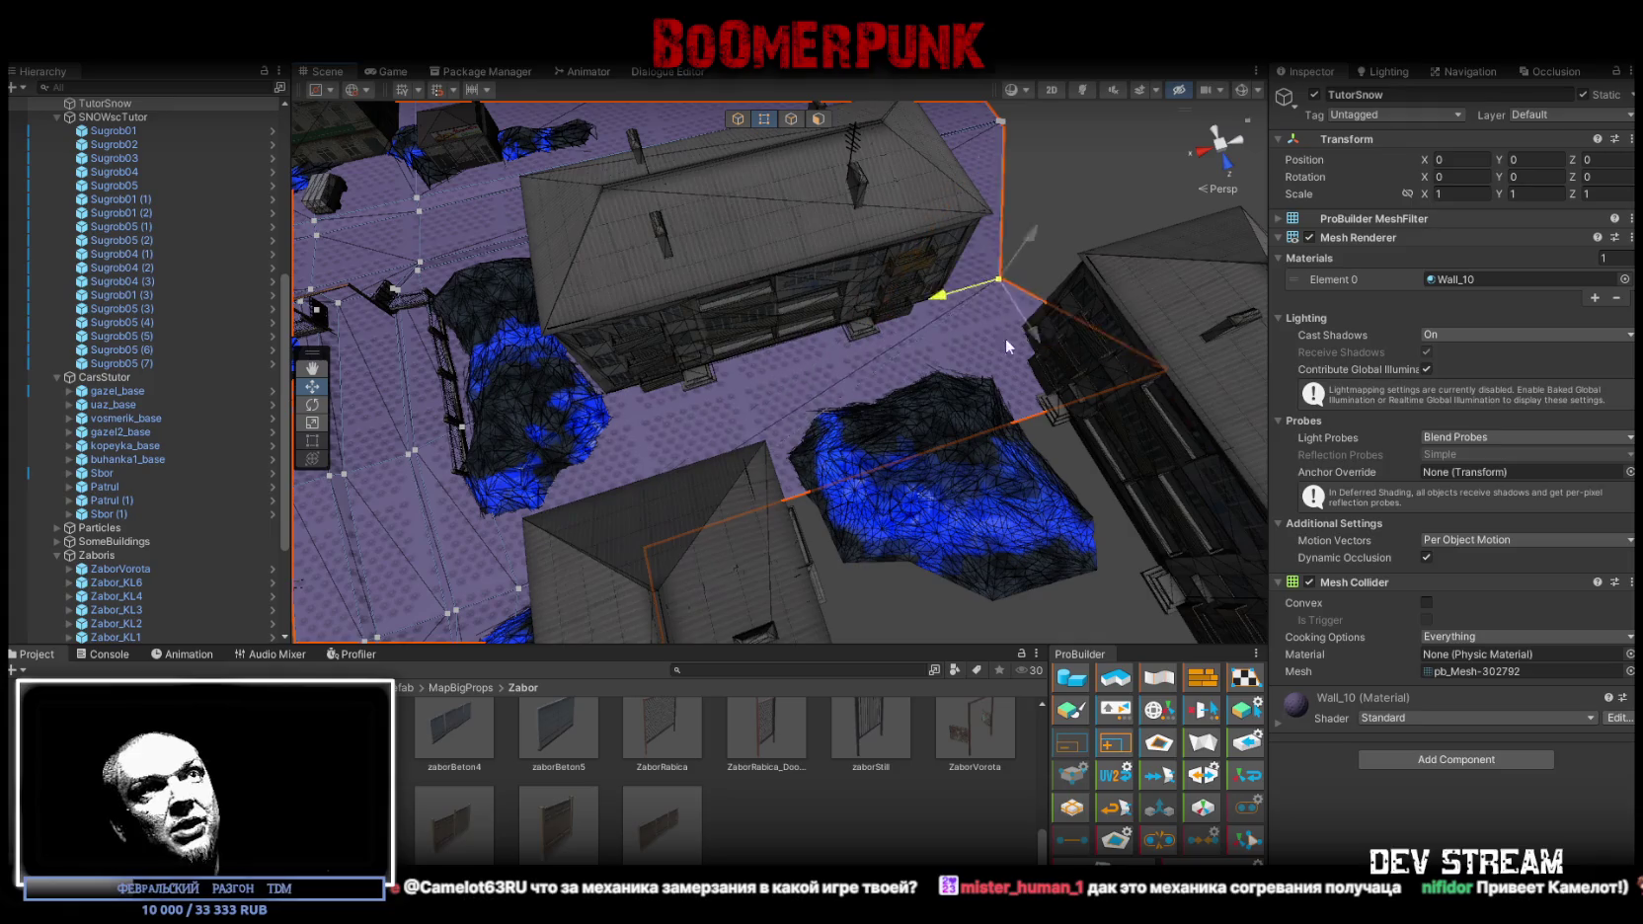
pyautogui.moveTo(1201, 371)
pyautogui.mouseDown()
pyautogui.moveTo(925, 298)
pyautogui.moveTo(858, 385)
pyautogui.moveTo(1062, 365)
pyautogui.moveTo(948, 406)
pyautogui.moveTo(899, 308)
pyautogui.moveTo(956, 297)
pyautogui.mouseUp()
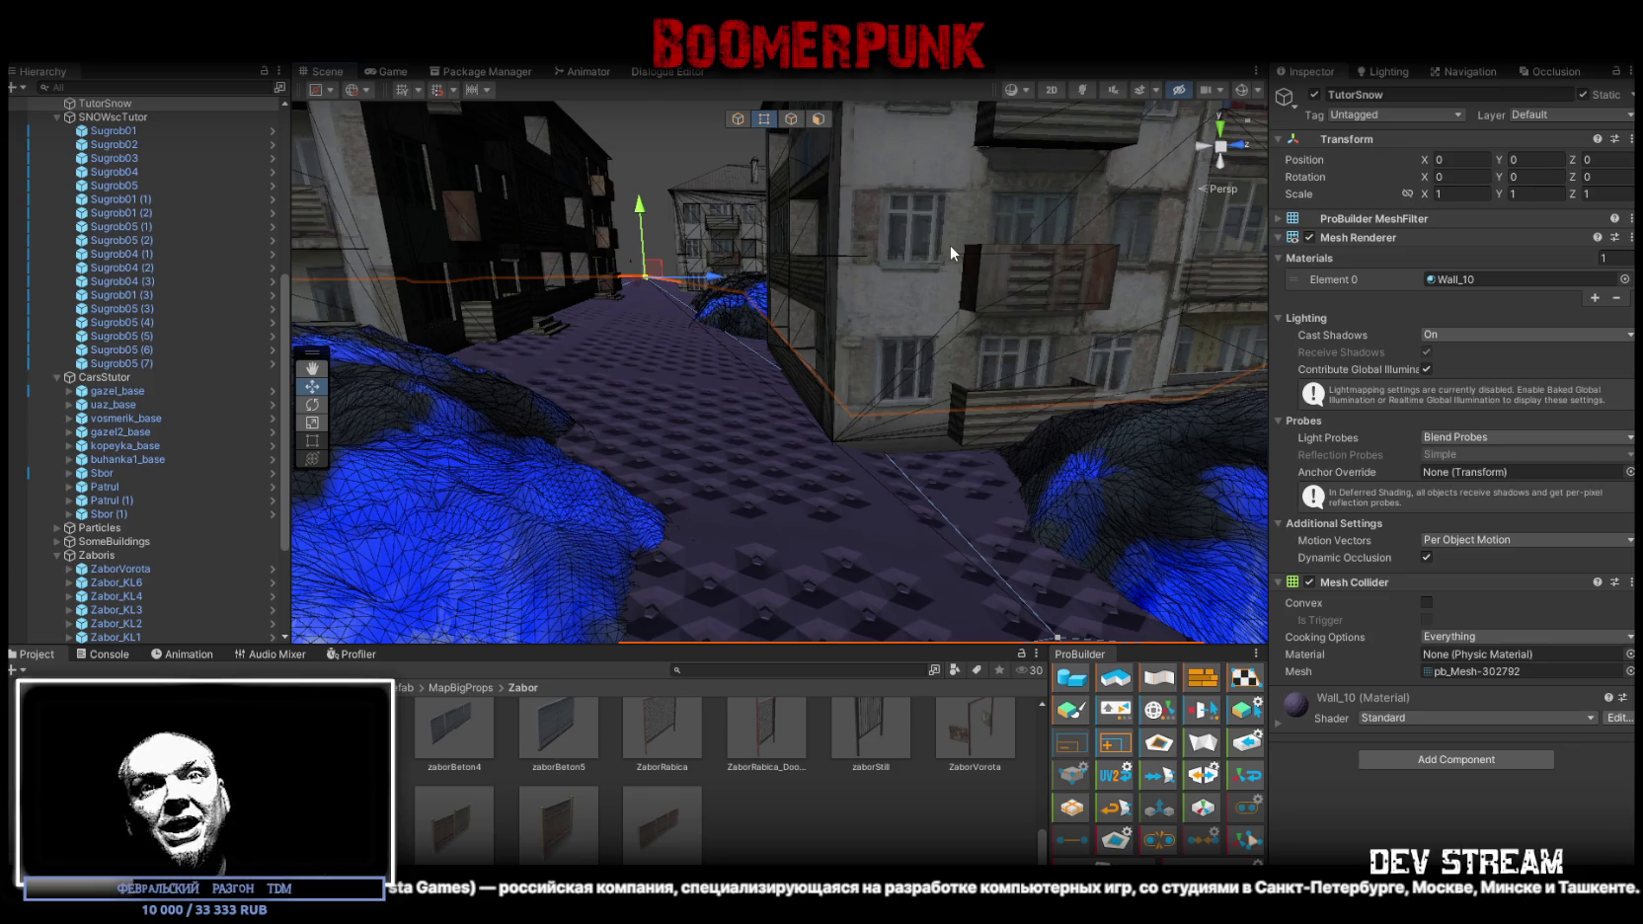
pyautogui.scroll(-10, 942, 237)
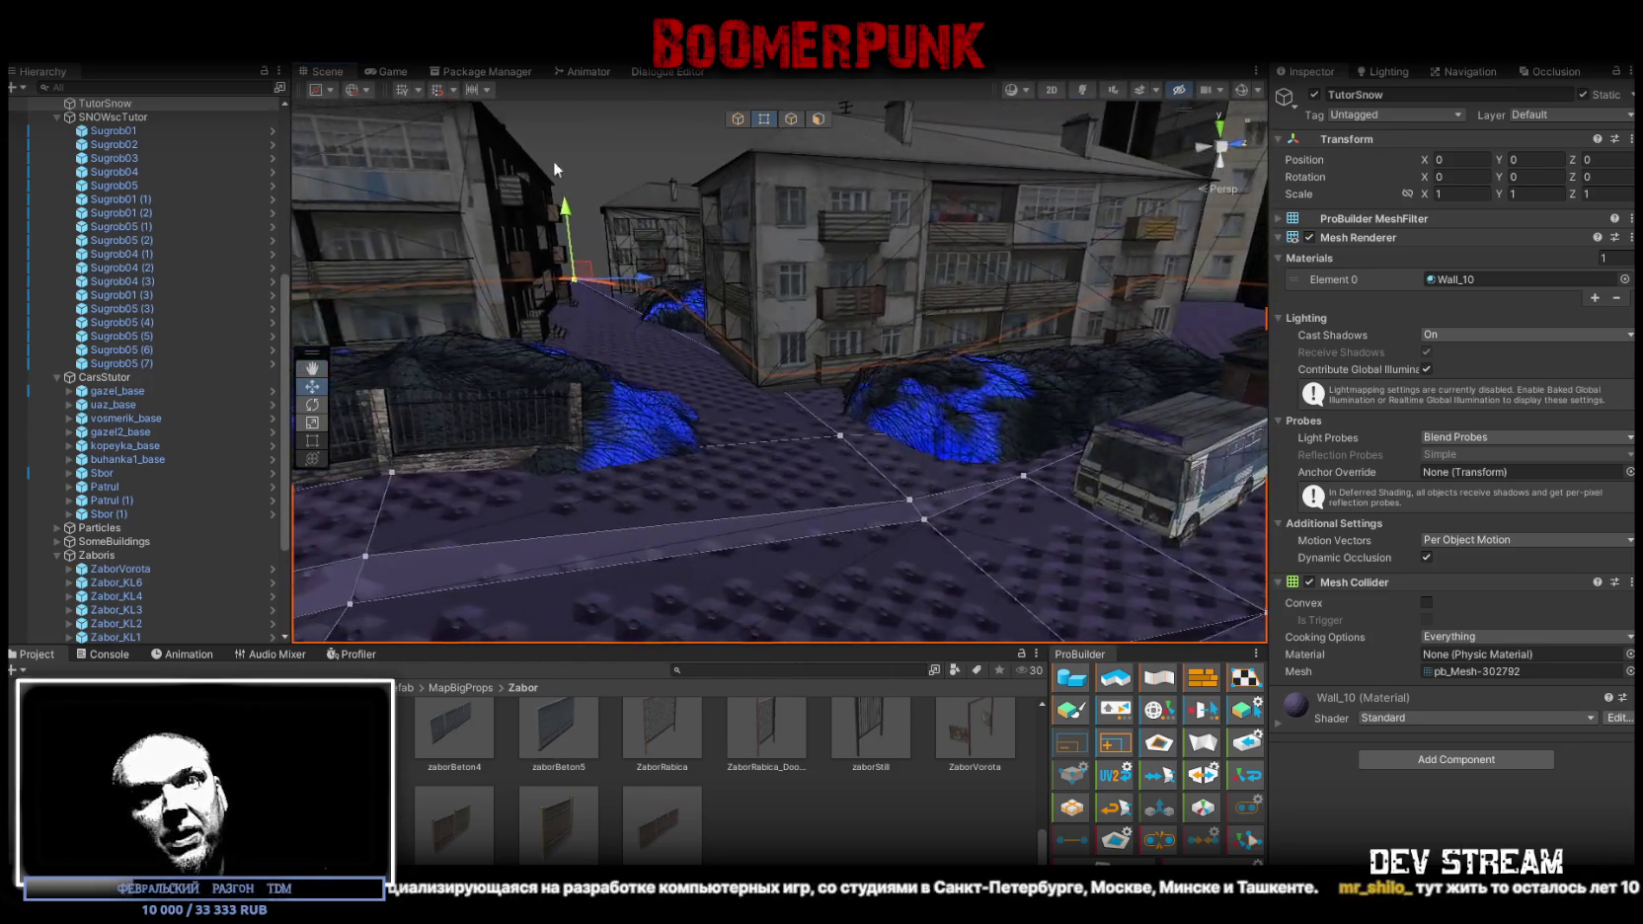
# Fly the view down the alley to the snow mounds and select Sugrob05 (2)
pyautogui.moveTo(807, 356)
pyautogui.mouseDown()
pyautogui.moveTo(889, 424)
pyautogui.moveTo(928, 442)
pyautogui.moveTo(936, 417)
pyautogui.mouseUp()
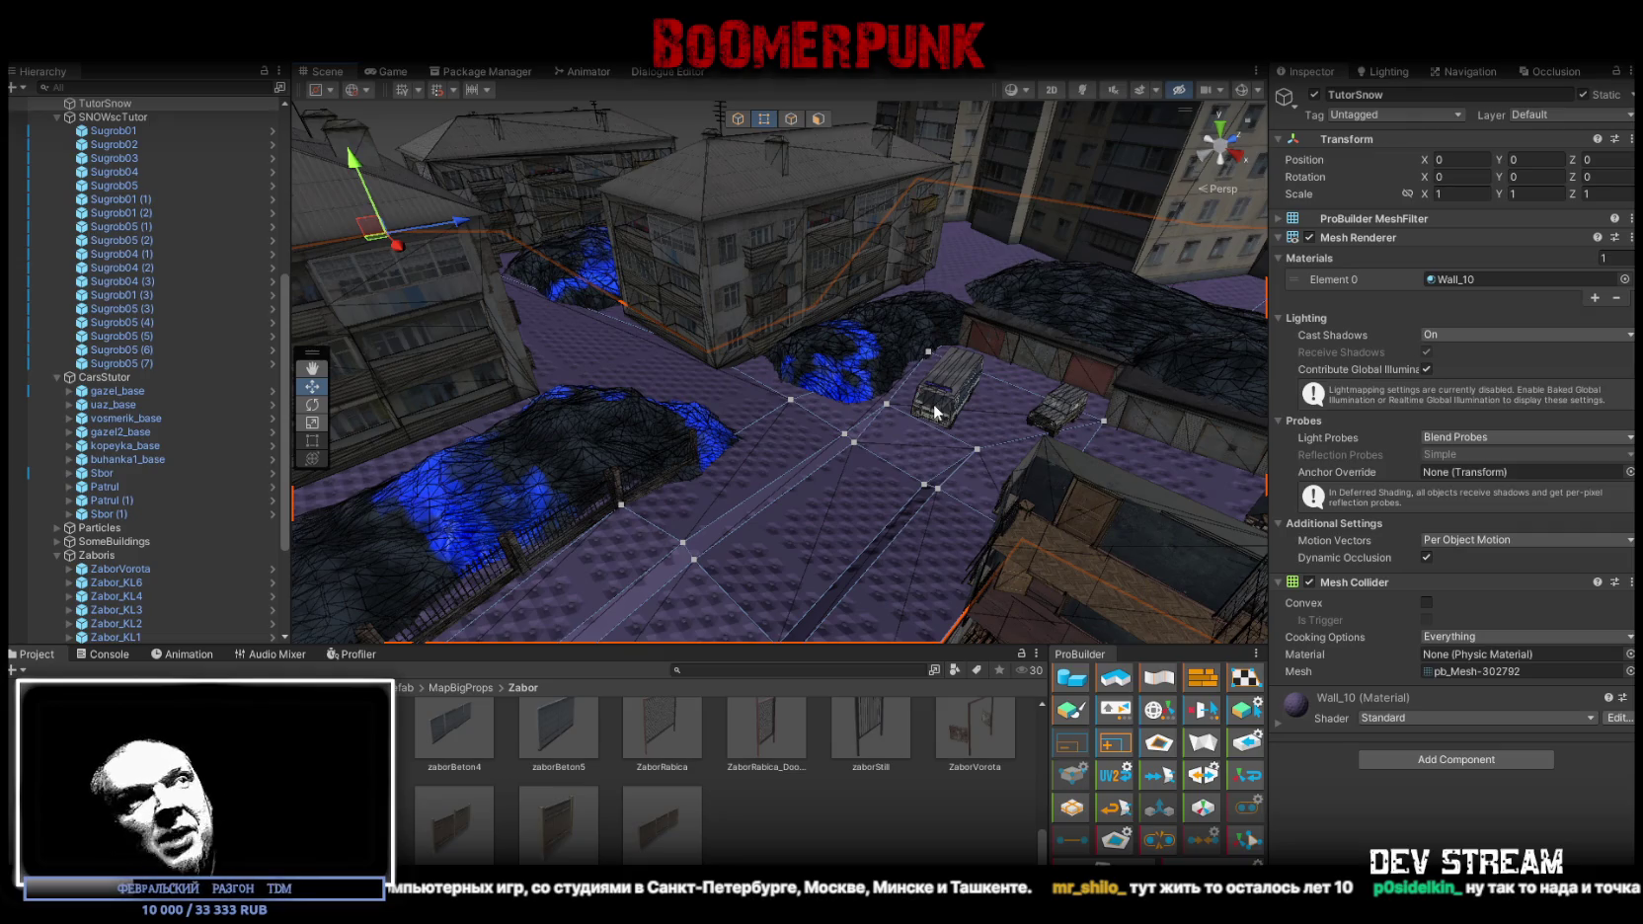
pyautogui.moveTo(705, 449)
pyautogui.mouseDown()
pyautogui.moveTo(621, 399)
pyautogui.moveTo(668, 407)
pyautogui.moveTo(678, 390)
pyautogui.moveTo(800, 471)
pyautogui.moveTo(956, 446)
pyautogui.mouseUp()
pyautogui.moveTo(837, 378)
pyautogui.mouseDown()
pyautogui.moveTo(894, 359)
pyautogui.moveTo(975, 458)
pyautogui.mouseUp()
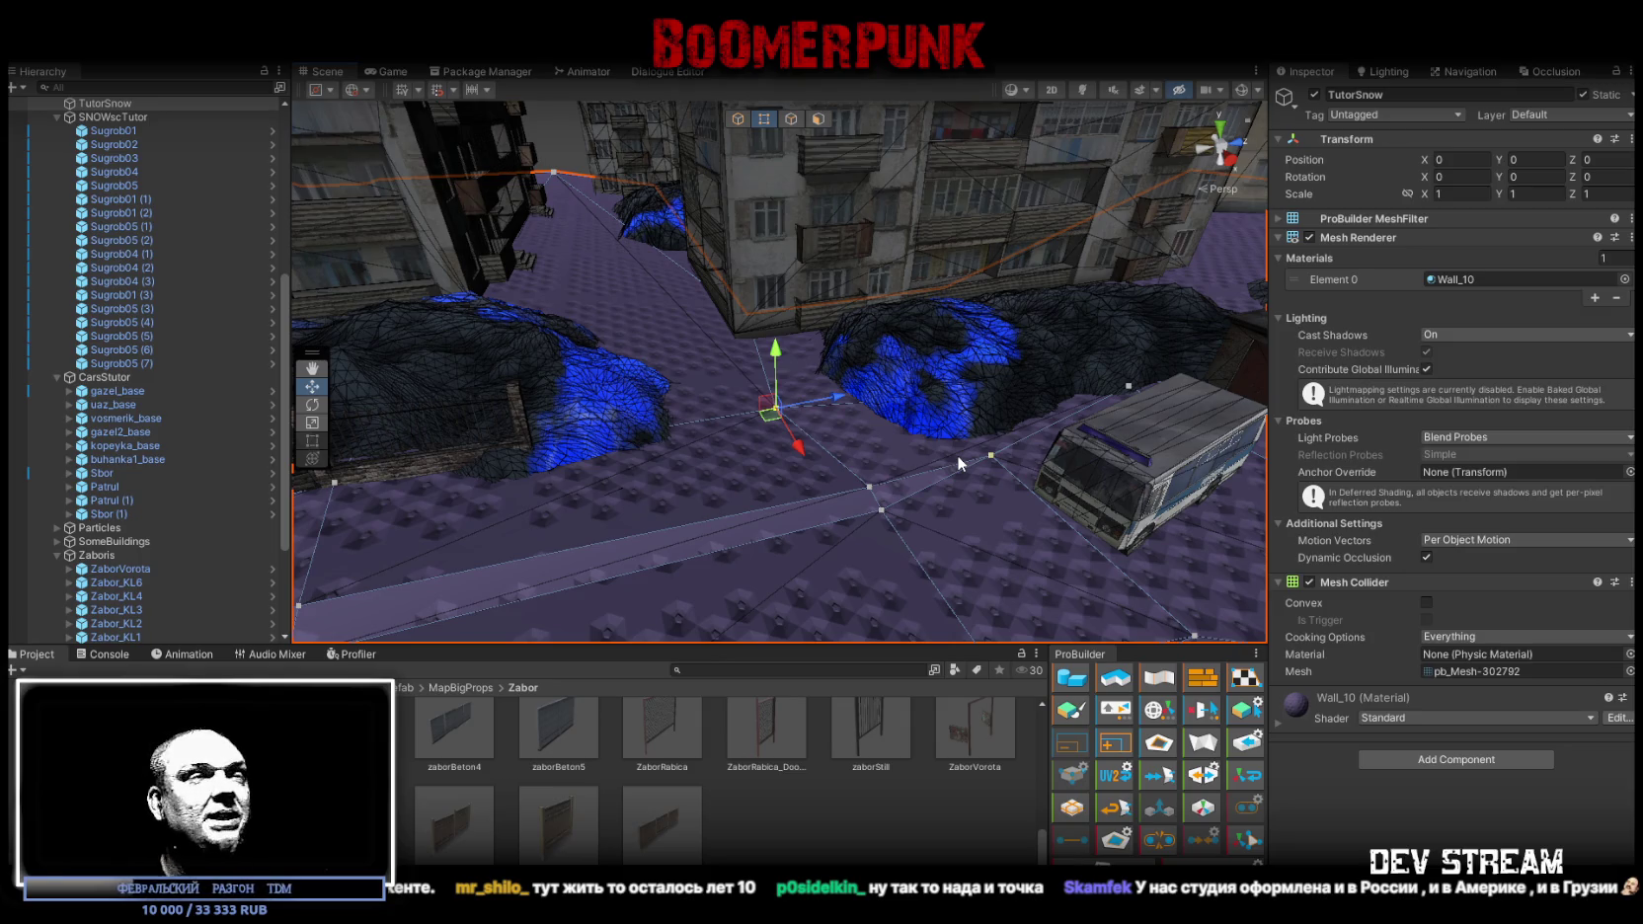
pyautogui.moveTo(1000, 424)
pyautogui.mouseDown()
pyautogui.moveTo(873, 439)
pyautogui.moveTo(740, 328)
pyautogui.moveTo(424, 369)
pyautogui.moveTo(547, 472)
pyautogui.moveTo(531, 400)
pyautogui.moveTo(748, 411)
pyautogui.mouseUp()
pyautogui.click(548, 472)
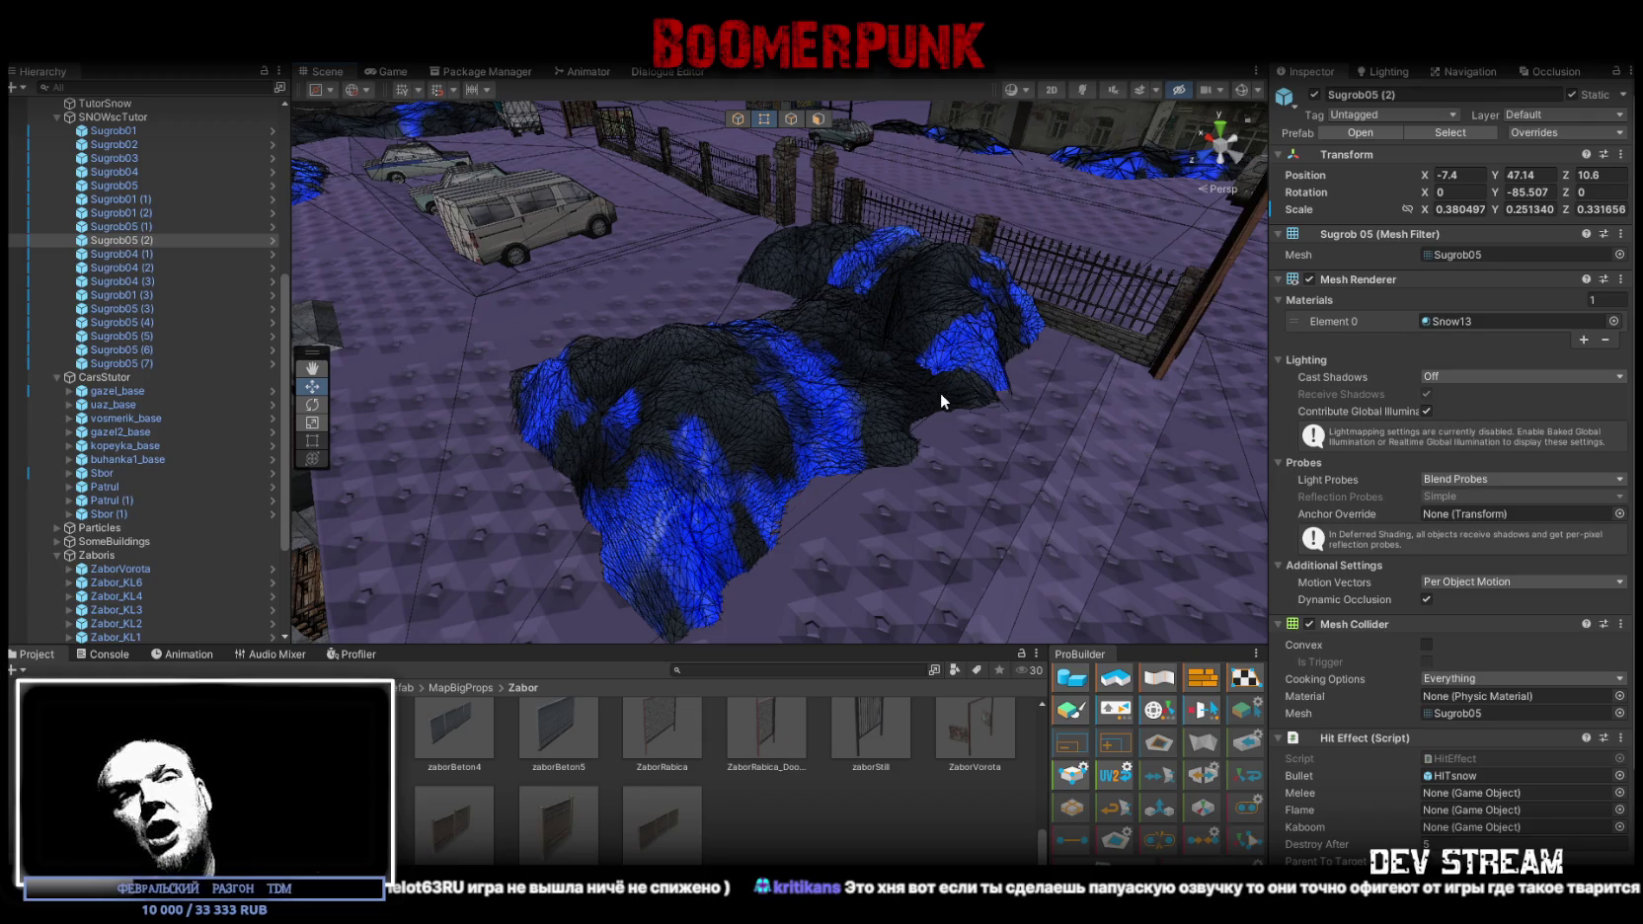
# Select snowdrift Sugrob05 (1) and orbit around it toward the parked cars
pyautogui.click(801, 391)
pyautogui.moveTo(801, 390)
pyautogui.mouseDown()
pyautogui.moveTo(919, 354)
pyautogui.moveTo(832, 352)
pyautogui.mouseUp()
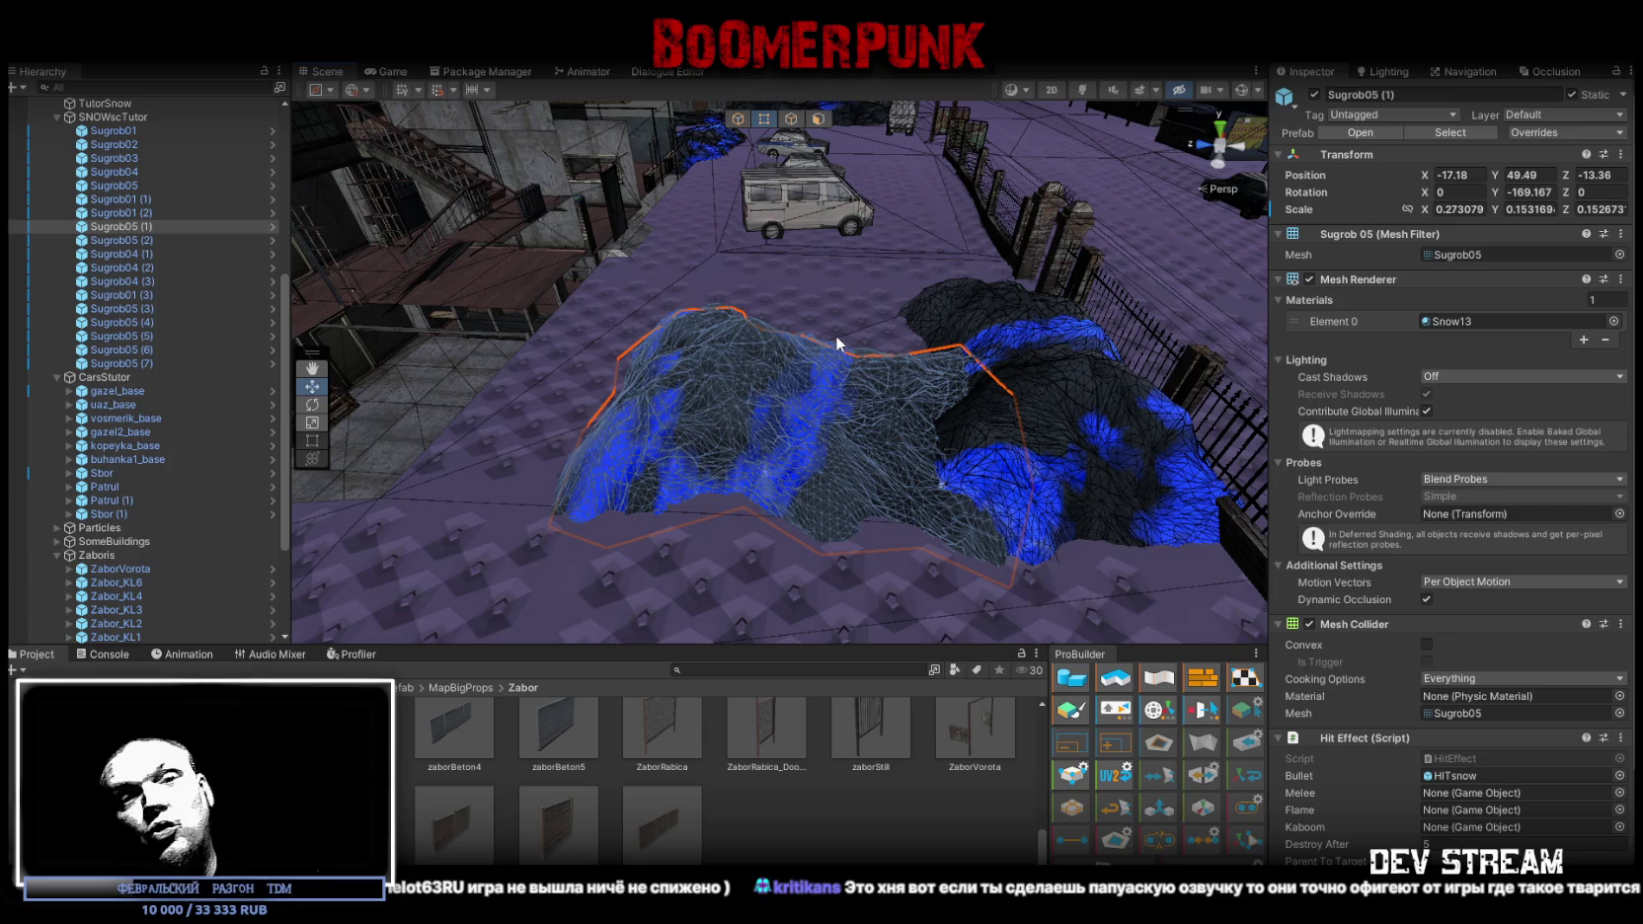
pyautogui.moveTo(833, 336); pyautogui.dragTo(530, 385)
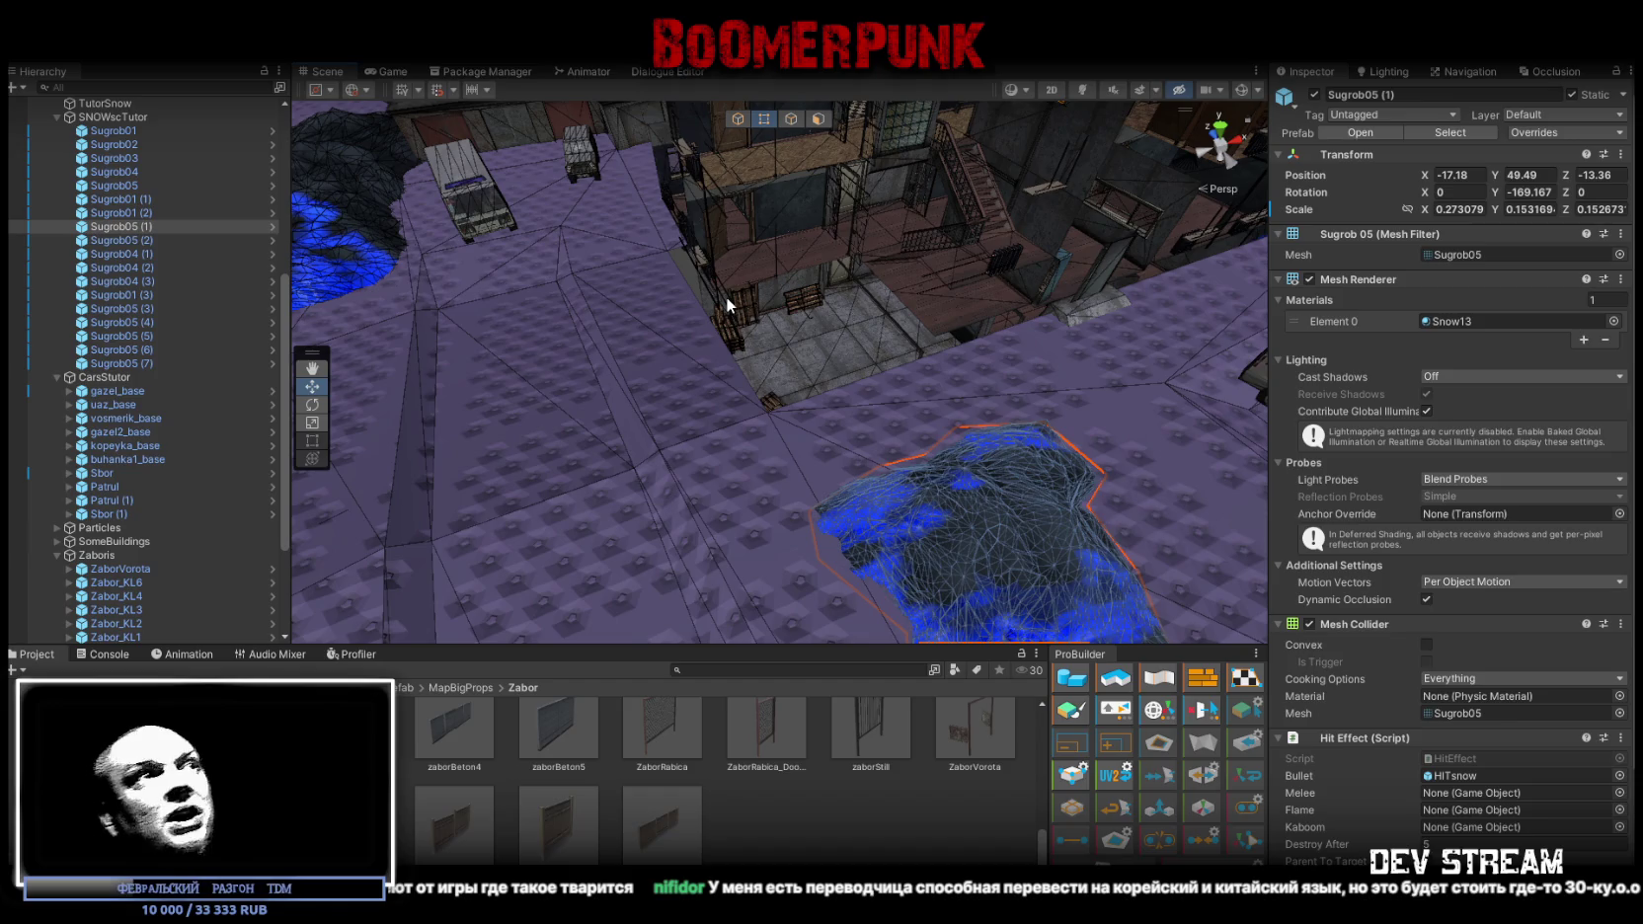
pyautogui.moveTo(835, 379)
pyautogui.mouseDown()
pyautogui.moveTo(973, 298)
pyautogui.moveTo(918, 317)
pyautogui.moveTo(825, 292)
pyautogui.moveTo(1101, 330)
pyautogui.moveTo(1049, 353)
pyautogui.moveTo(925, 320)
pyautogui.moveTo(985, 359)
pyautogui.moveTo(881, 369)
pyautogui.moveTo(783, 436)
pyautogui.moveTo(843, 393)
pyautogui.moveTo(777, 381)
pyautogui.moveTo(718, 421)
pyautogui.mouseUp()
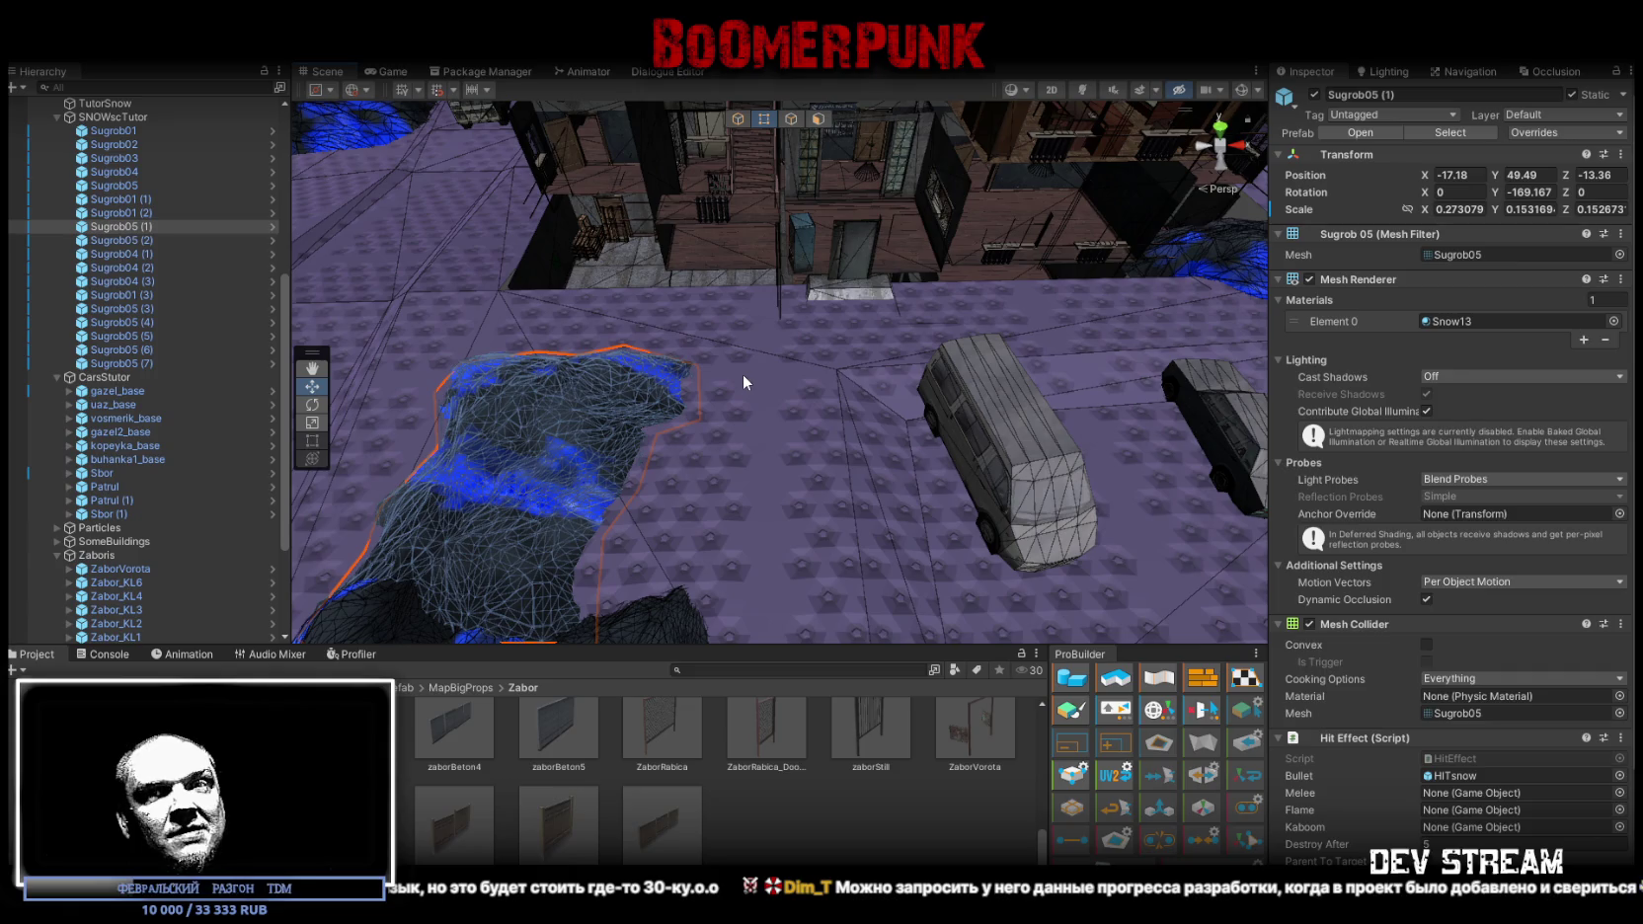
pyautogui.moveTo(744, 375)
pyautogui.mouseDown()
pyautogui.moveTo(736, 411)
pyautogui.moveTo(1003, 388)
pyautogui.moveTo(1035, 364)
pyautogui.mouseUp()
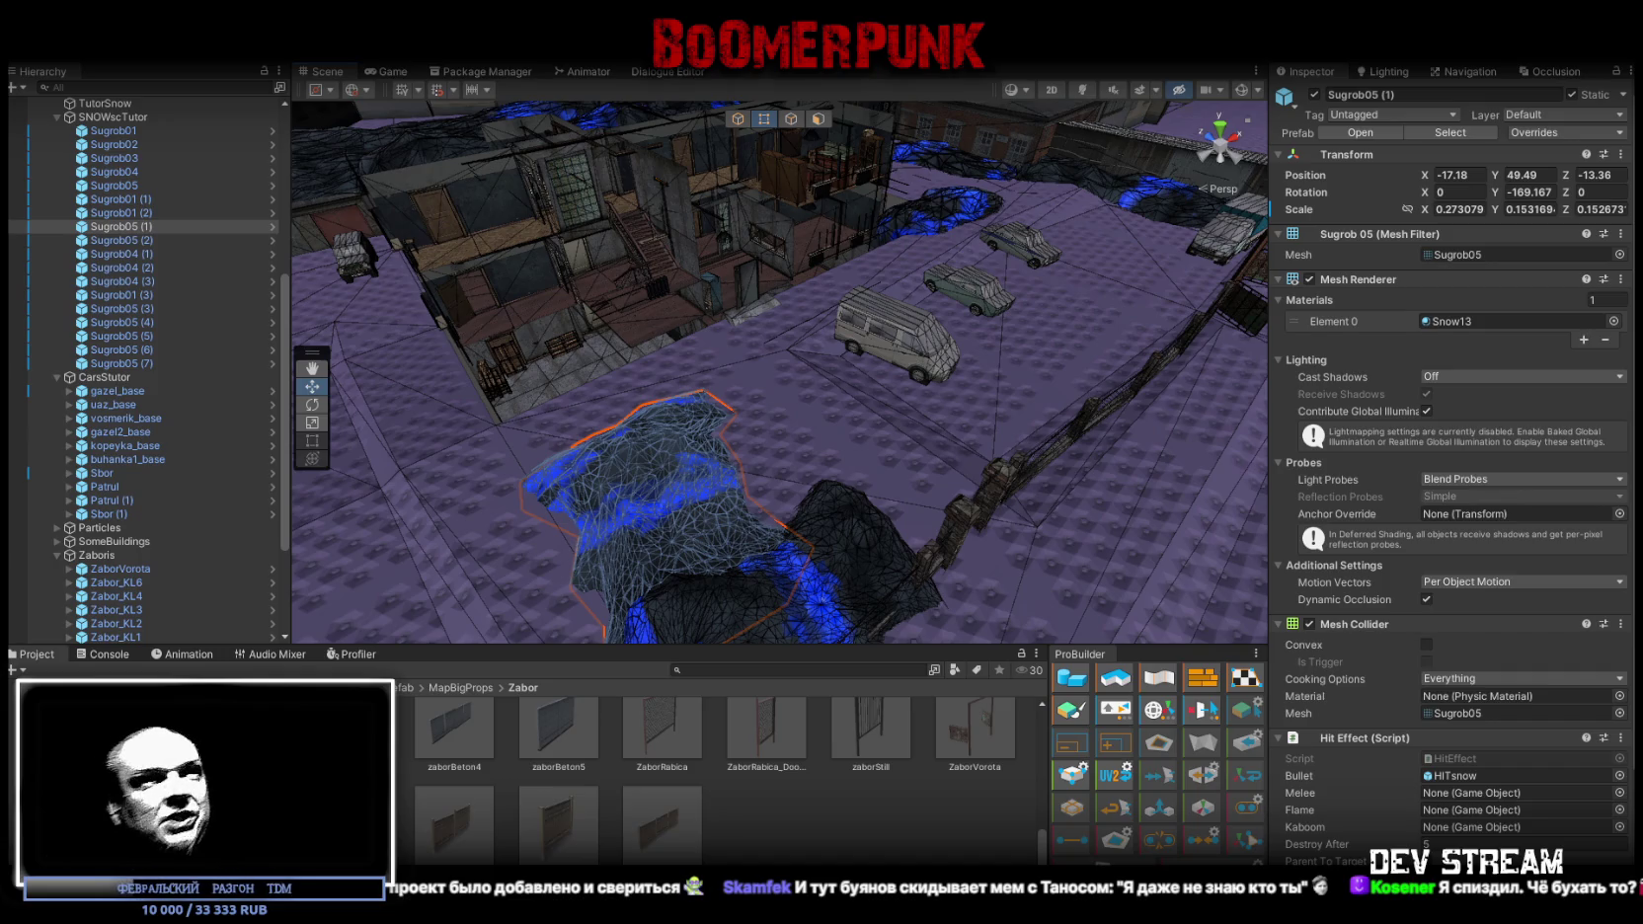
# Frame Sugrob05 (1) and nudge it along the street to -17.61, 49.49, -13.61
pyautogui.press('f')
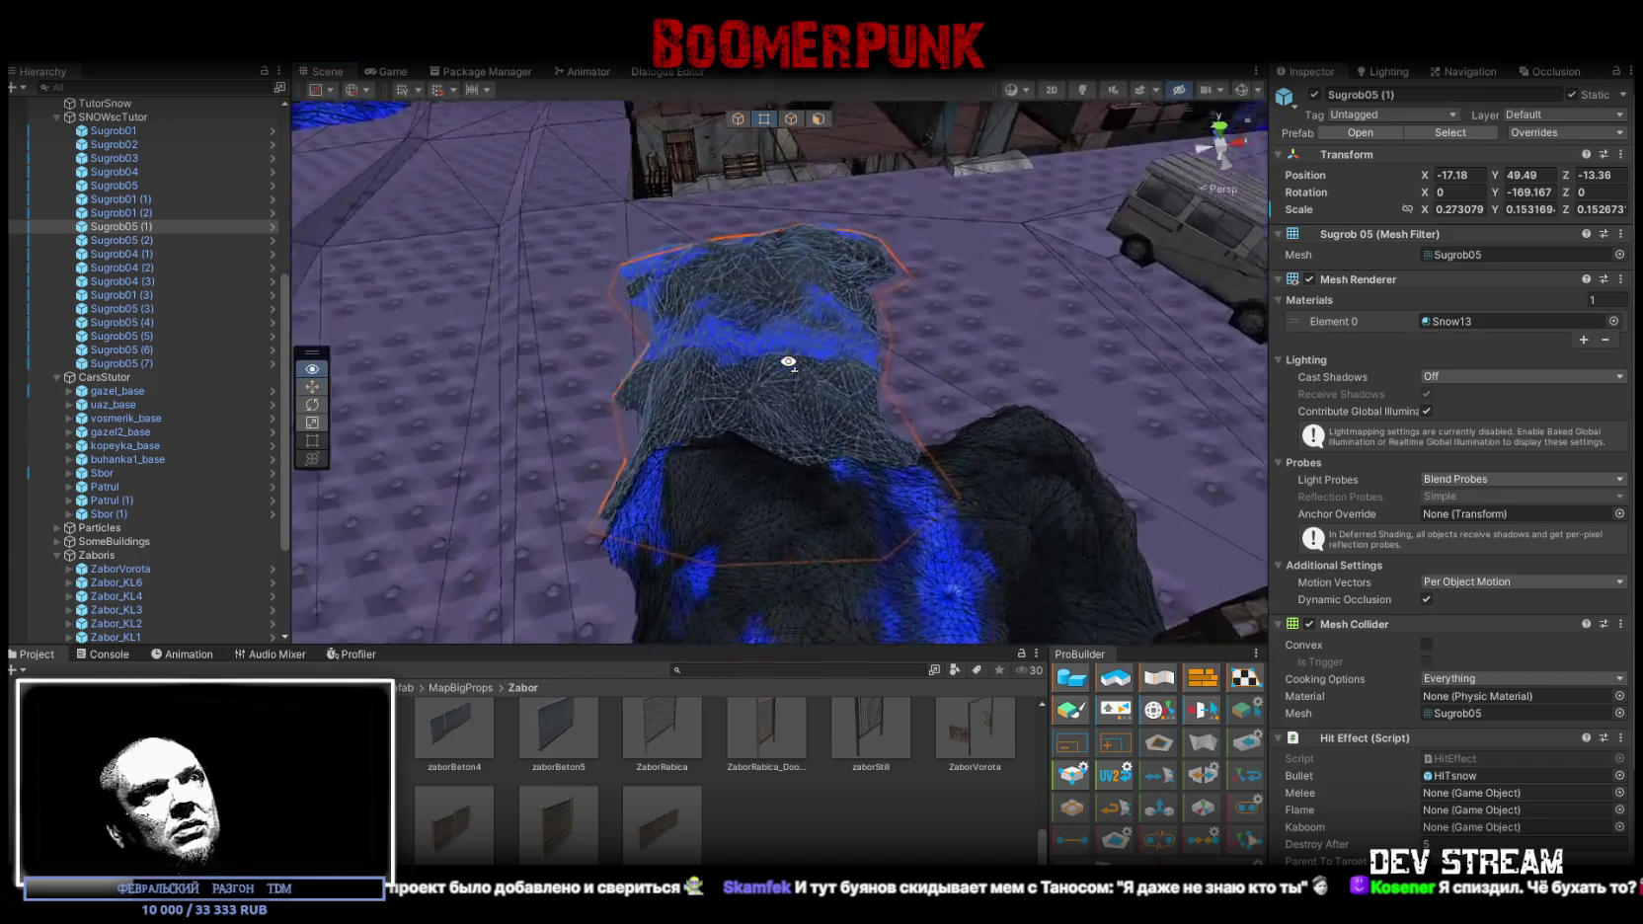
pyautogui.scroll(-10, 786, 376)
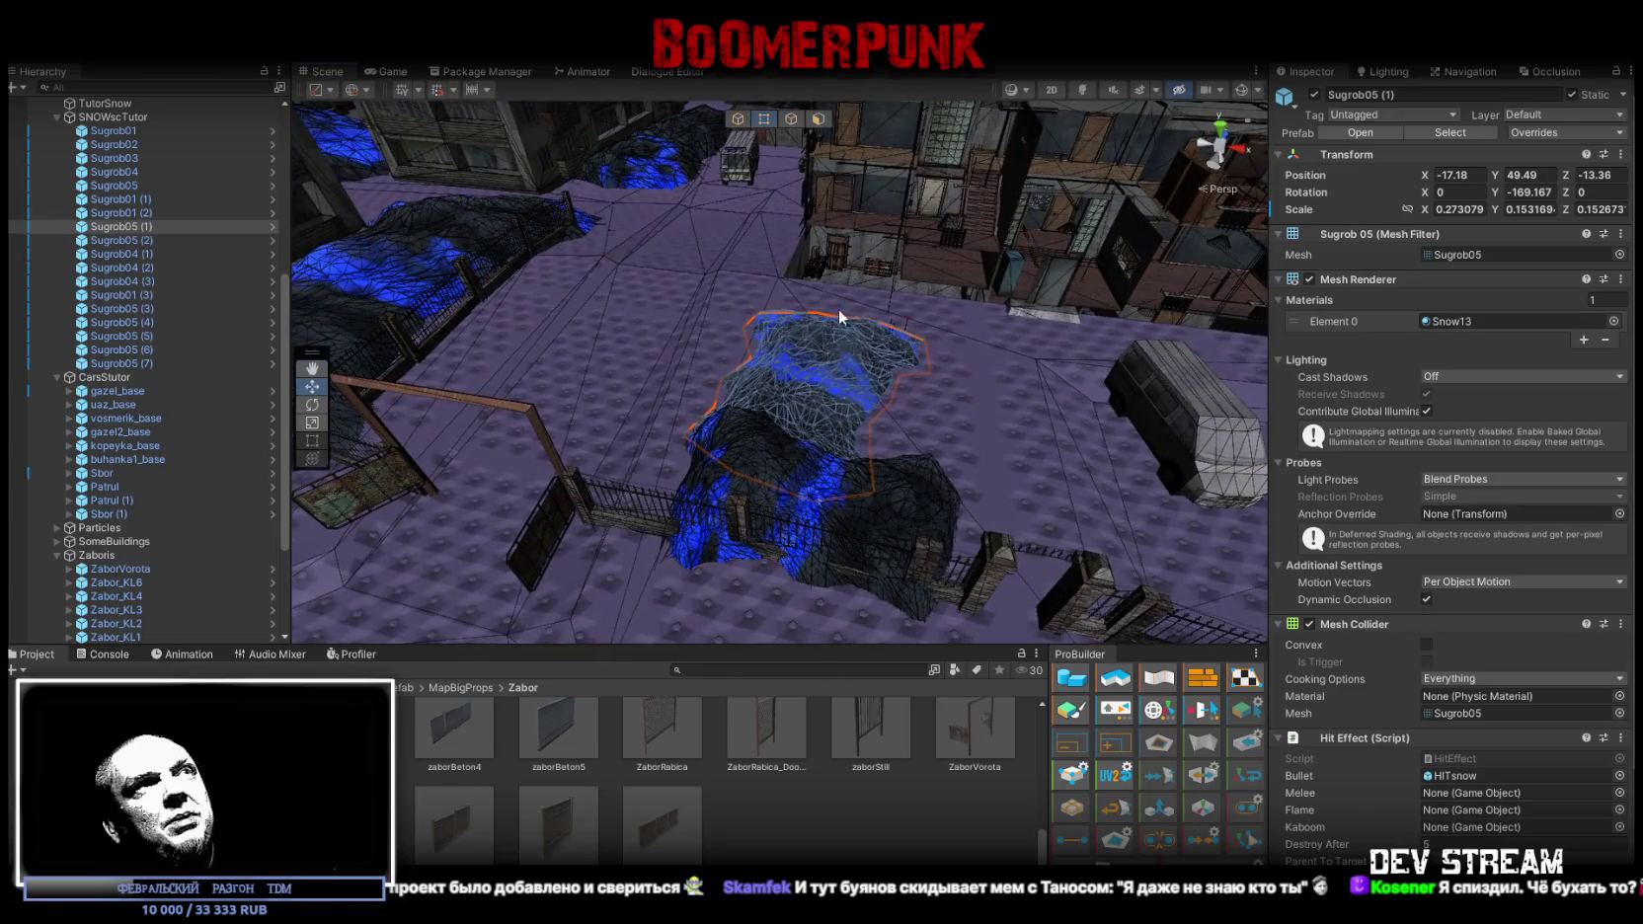
pyautogui.scroll(5, 834, 339)
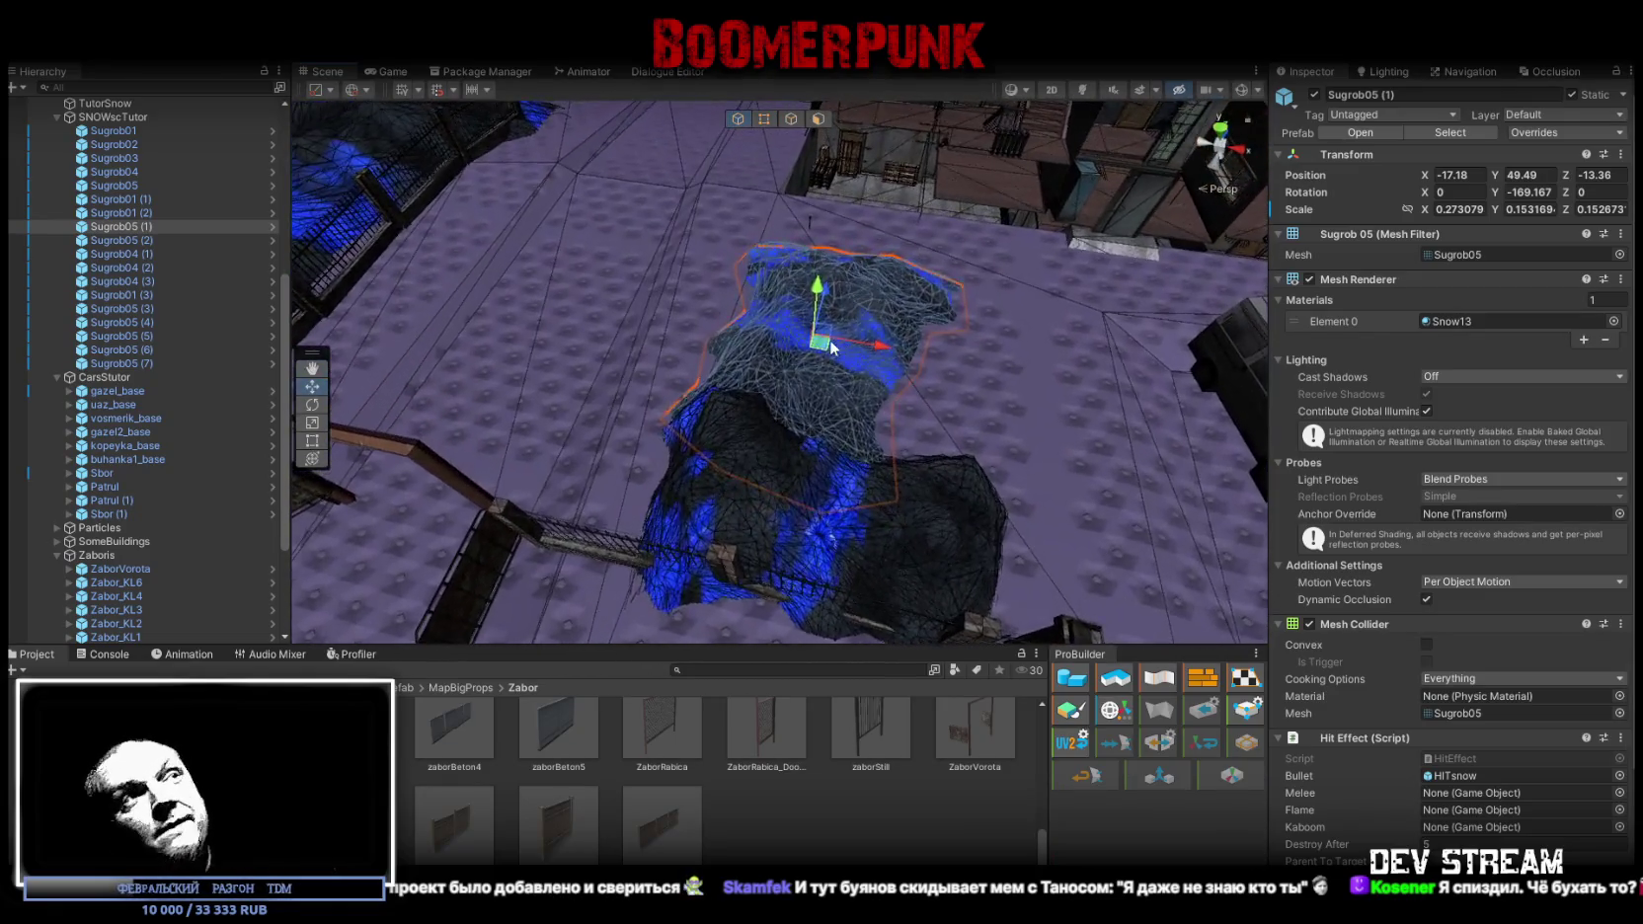
pyautogui.moveTo(822, 361); pyautogui.dragTo(814, 363)
pyautogui.moveTo(806, 358)
pyautogui.mouseDown()
pyautogui.moveTo(777, 411)
pyautogui.moveTo(800, 454)
pyautogui.moveTo(700, 400)
pyautogui.moveTo(785, 370)
pyautogui.moveTo(730, 348)
pyautogui.moveTo(712, 372)
pyautogui.moveTo(735, 440)
pyautogui.moveTo(794, 434)
pyautogui.moveTo(774, 171)
pyautogui.mouseUp()
pyautogui.click(722, 435)
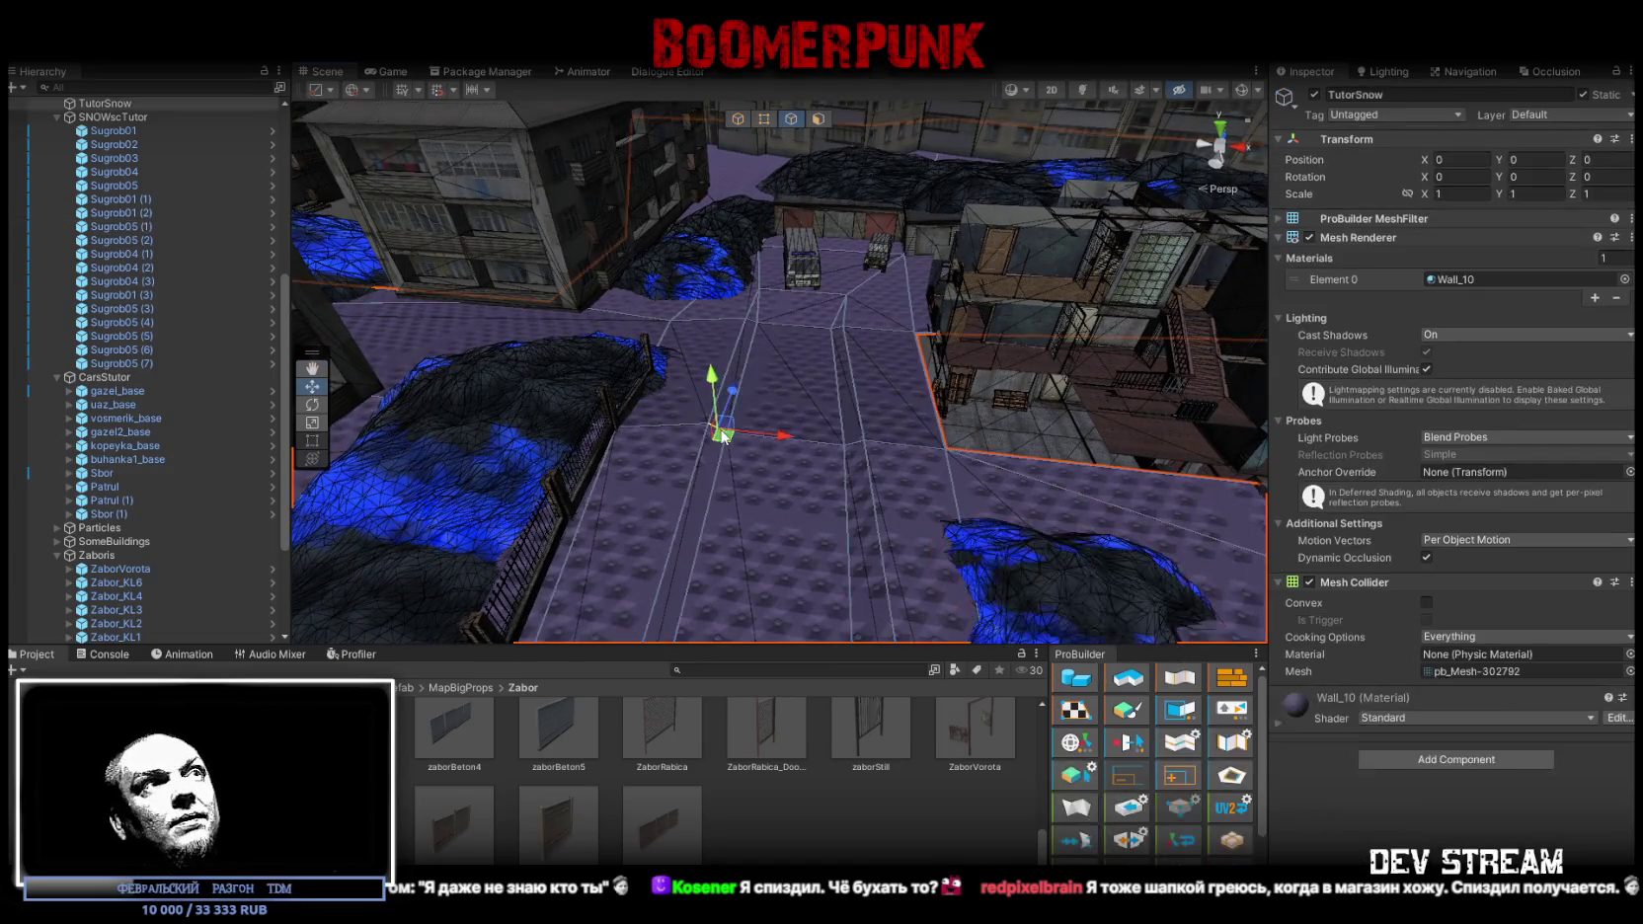
# Turn to face the gate frame and drag a TutorSnow ground vertex leftward
pyautogui.moveTo(839, 459)
pyautogui.mouseDown()
pyautogui.moveTo(898, 457)
pyautogui.moveTo(867, 439)
pyautogui.moveTo(851, 316)
pyautogui.moveTo(858, 367)
pyautogui.moveTo(891, 430)
pyautogui.moveTo(921, 429)
pyautogui.moveTo(965, 543)
pyautogui.moveTo(807, 489)
pyautogui.mouseUp()
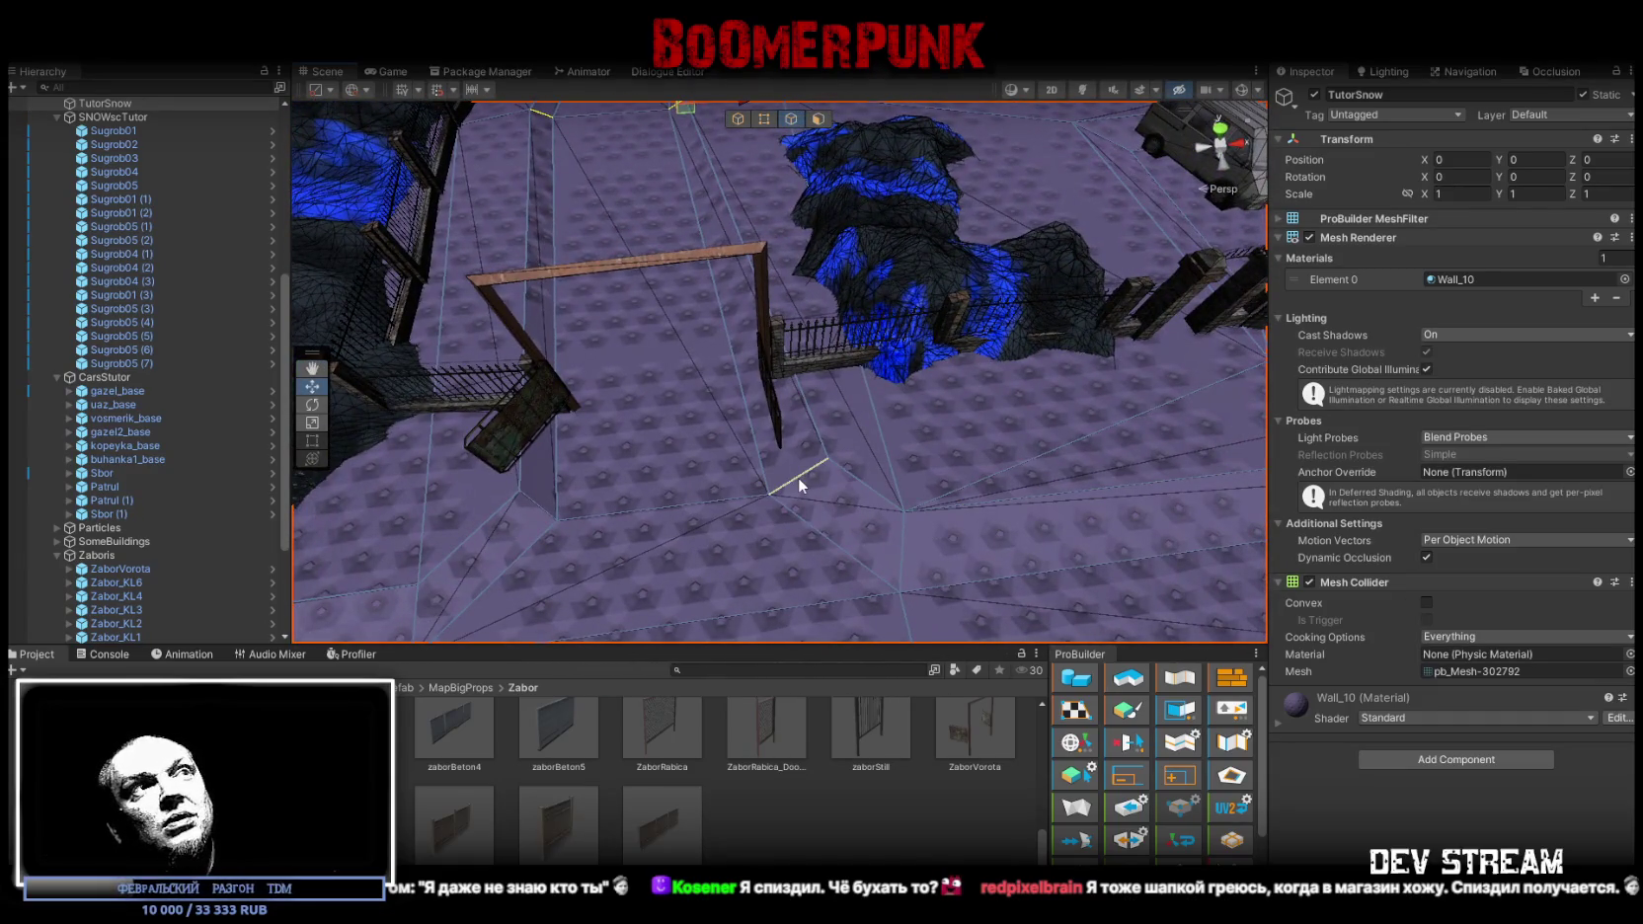
pyautogui.moveTo(845, 470)
pyautogui.mouseDown()
pyautogui.moveTo(662, 455)
pyautogui.moveTo(927, 517)
pyautogui.moveTo(889, 435)
pyautogui.moveTo(874, 287)
pyautogui.mouseUp()
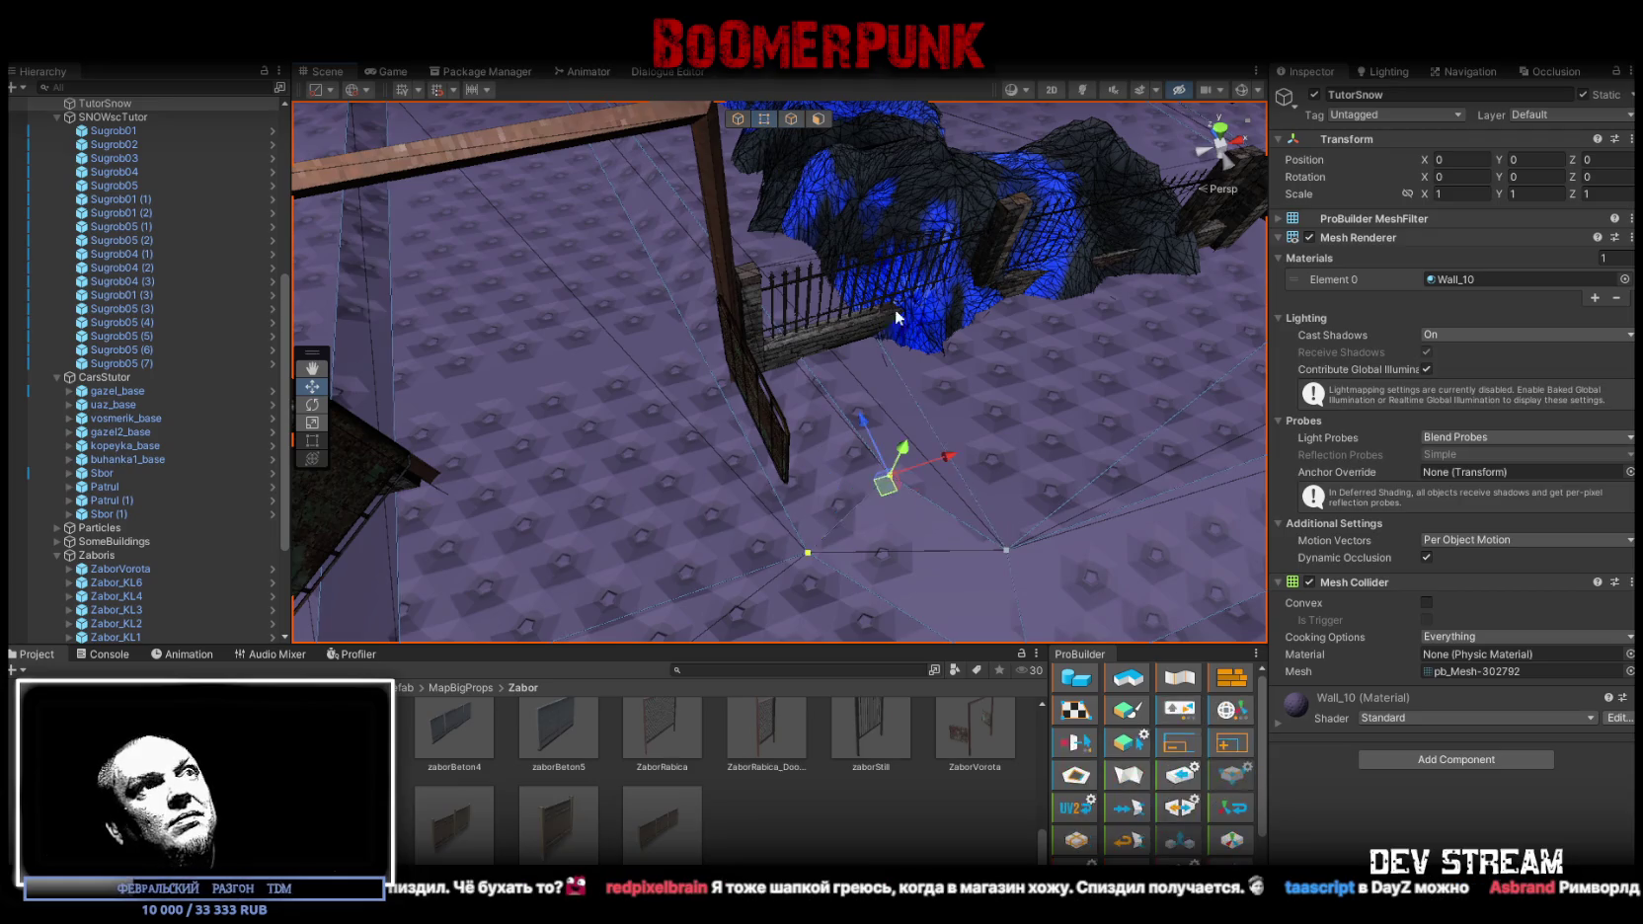
pyautogui.moveTo(894, 499)
pyautogui.mouseDown()
pyautogui.moveTo(744, 424)
pyautogui.moveTo(815, 448)
pyautogui.moveTo(795, 292)
pyautogui.mouseUp()
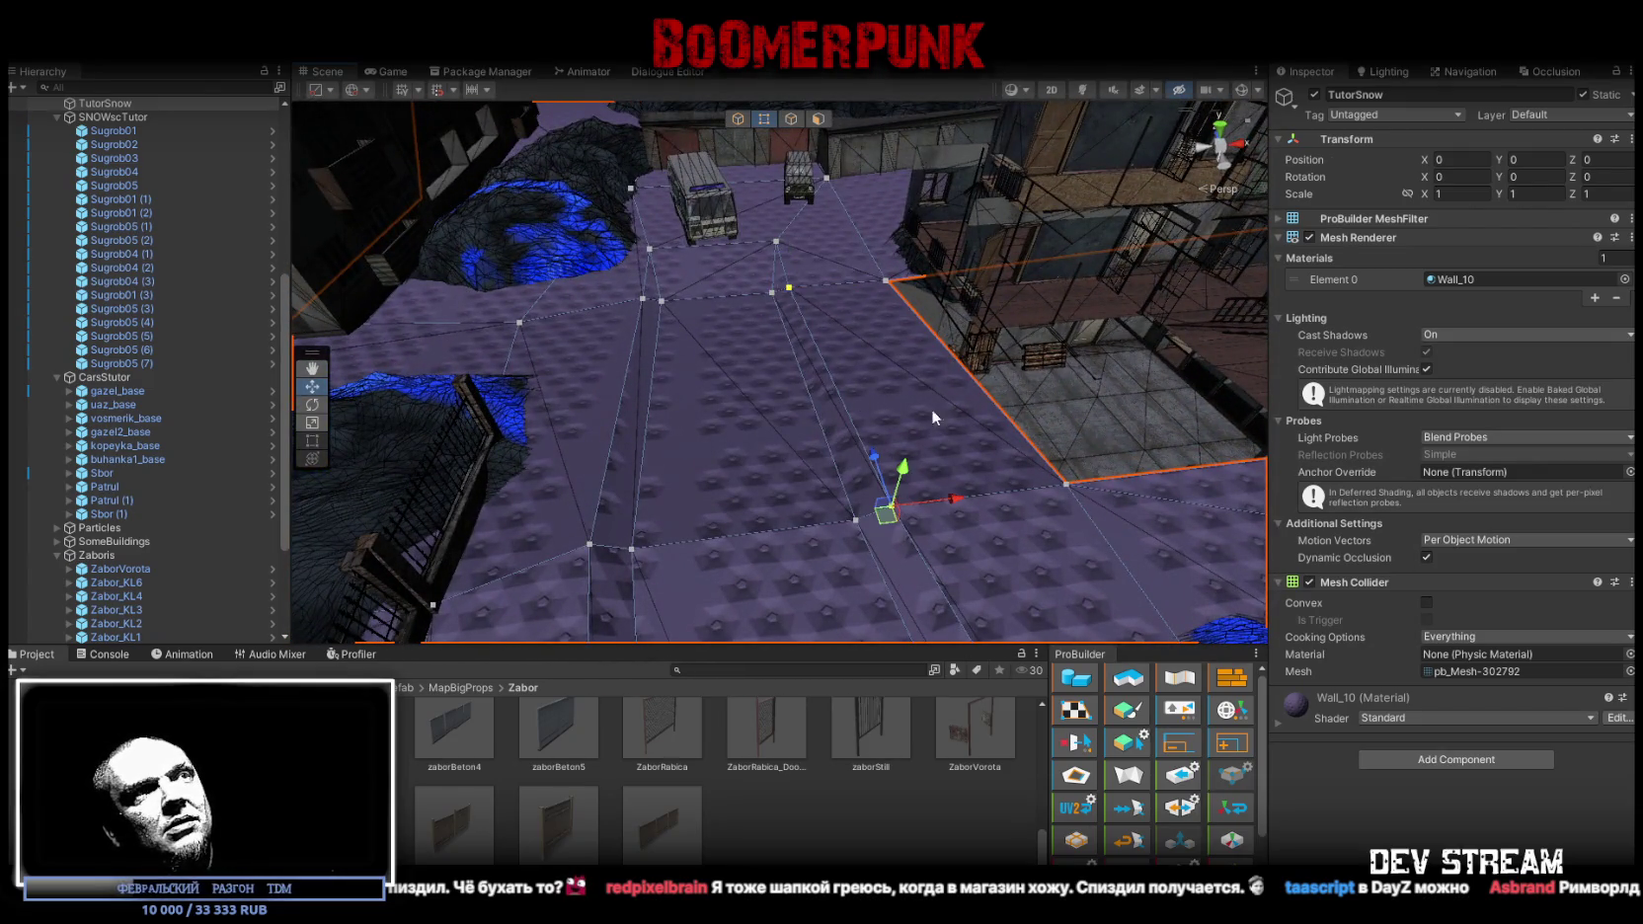
pyautogui.click(901, 504)
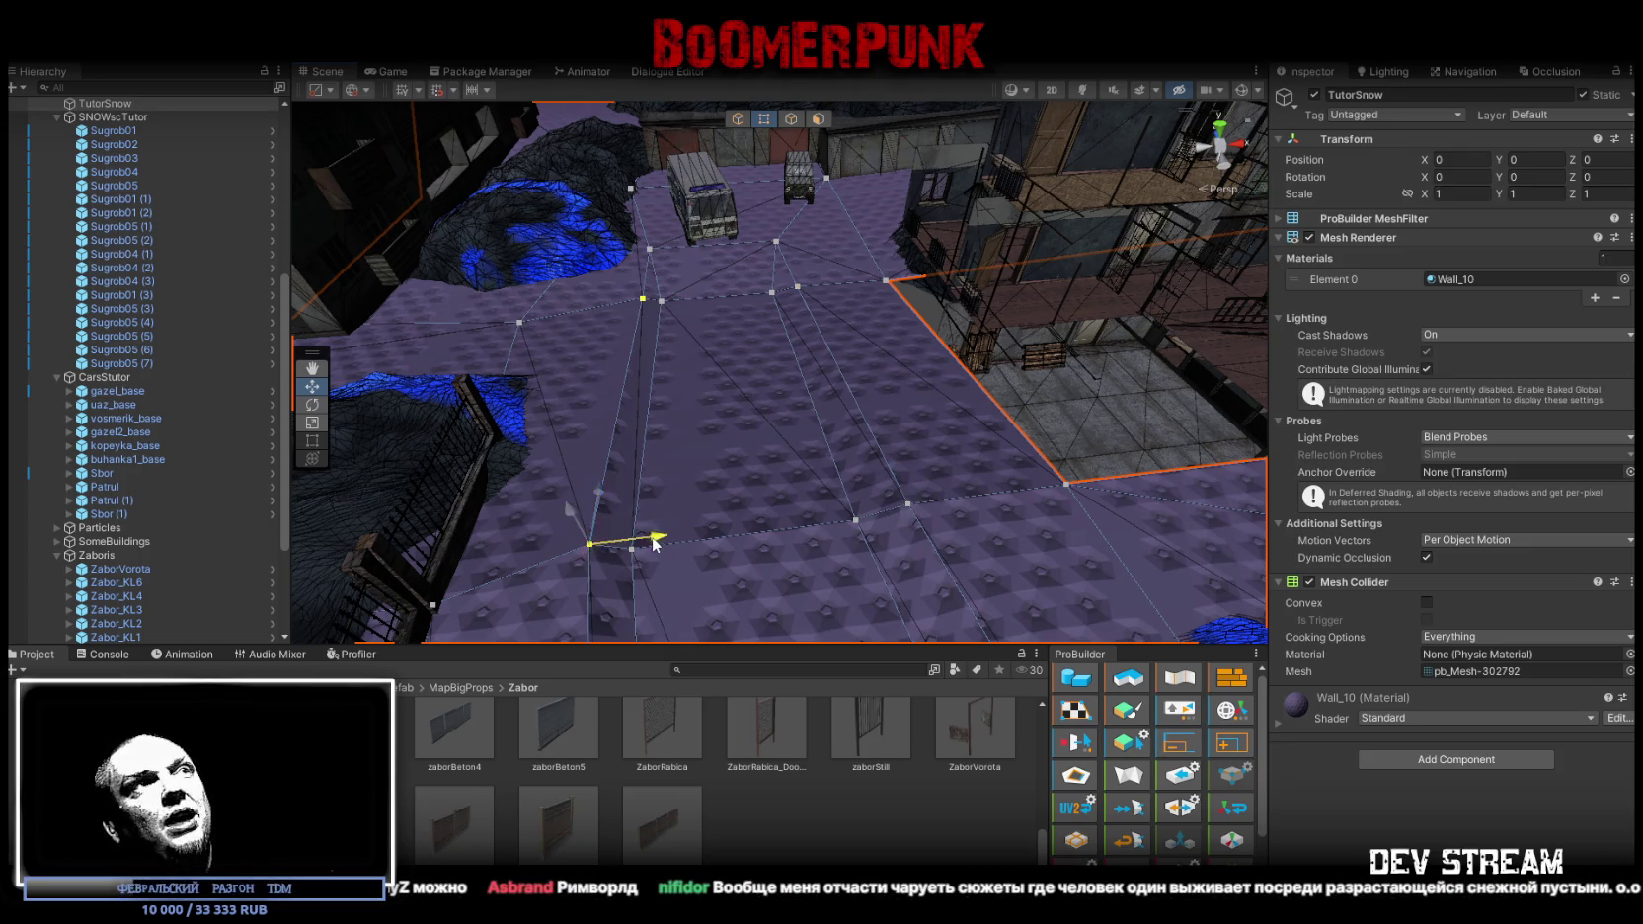
# Slide the selected ground vertices left along X
pyautogui.moveTo(654, 542); pyautogui.dragTo(634, 543)
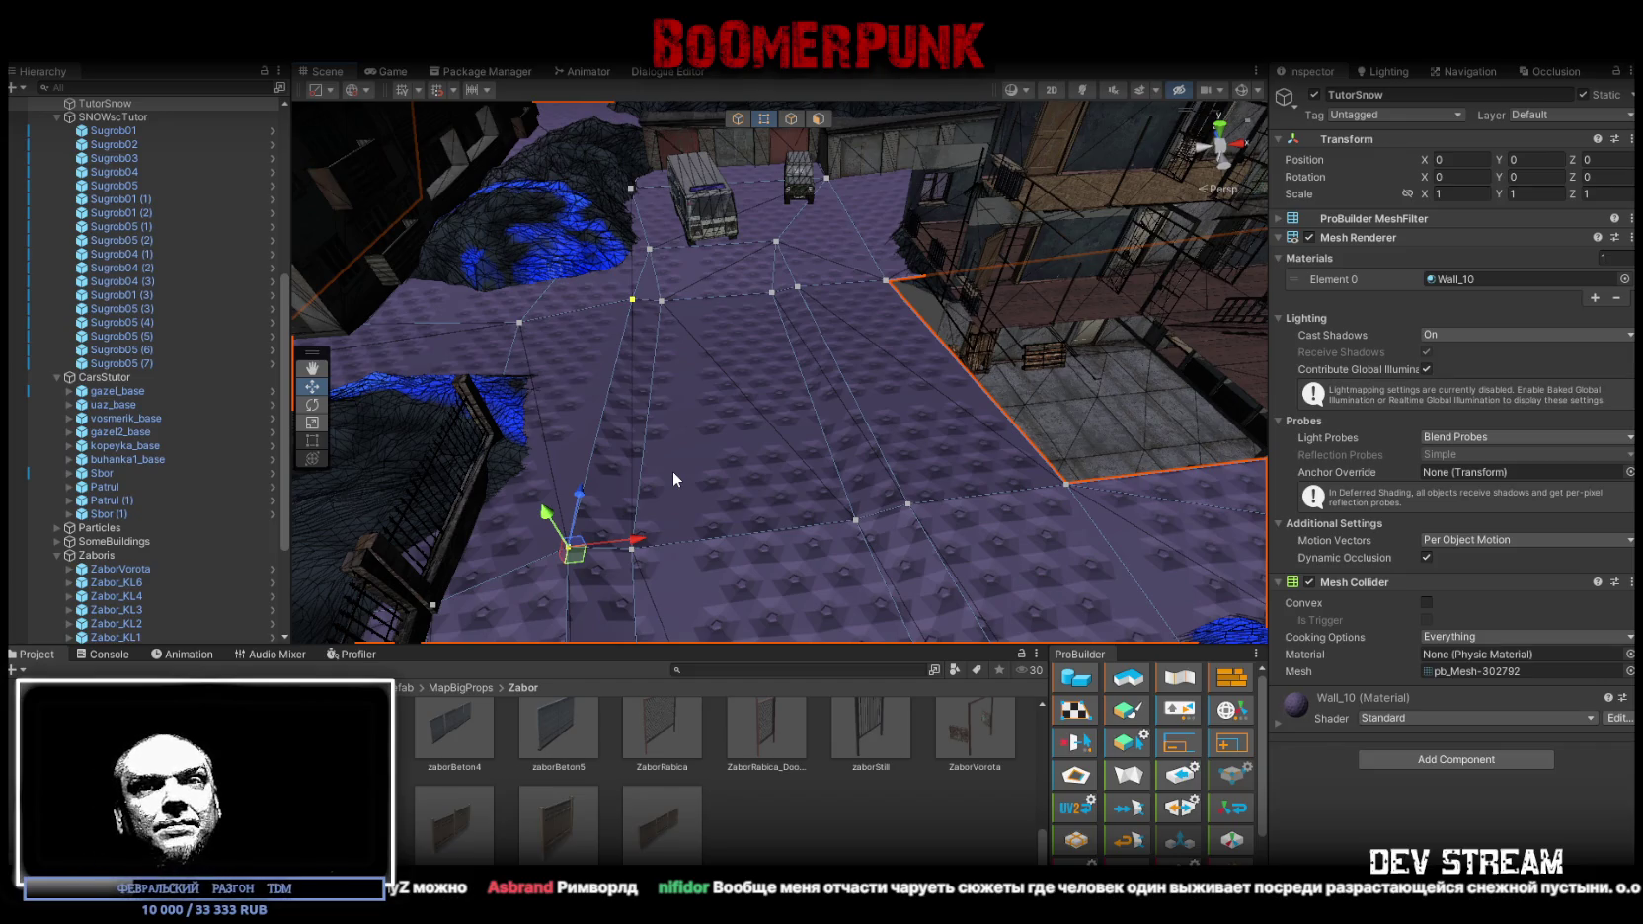
pyautogui.moveTo(657, 461)
pyautogui.mouseDown()
pyautogui.moveTo(740, 423)
pyautogui.moveTo(698, 444)
pyautogui.moveTo(706, 365)
pyautogui.moveTo(797, 375)
pyautogui.mouseUp()
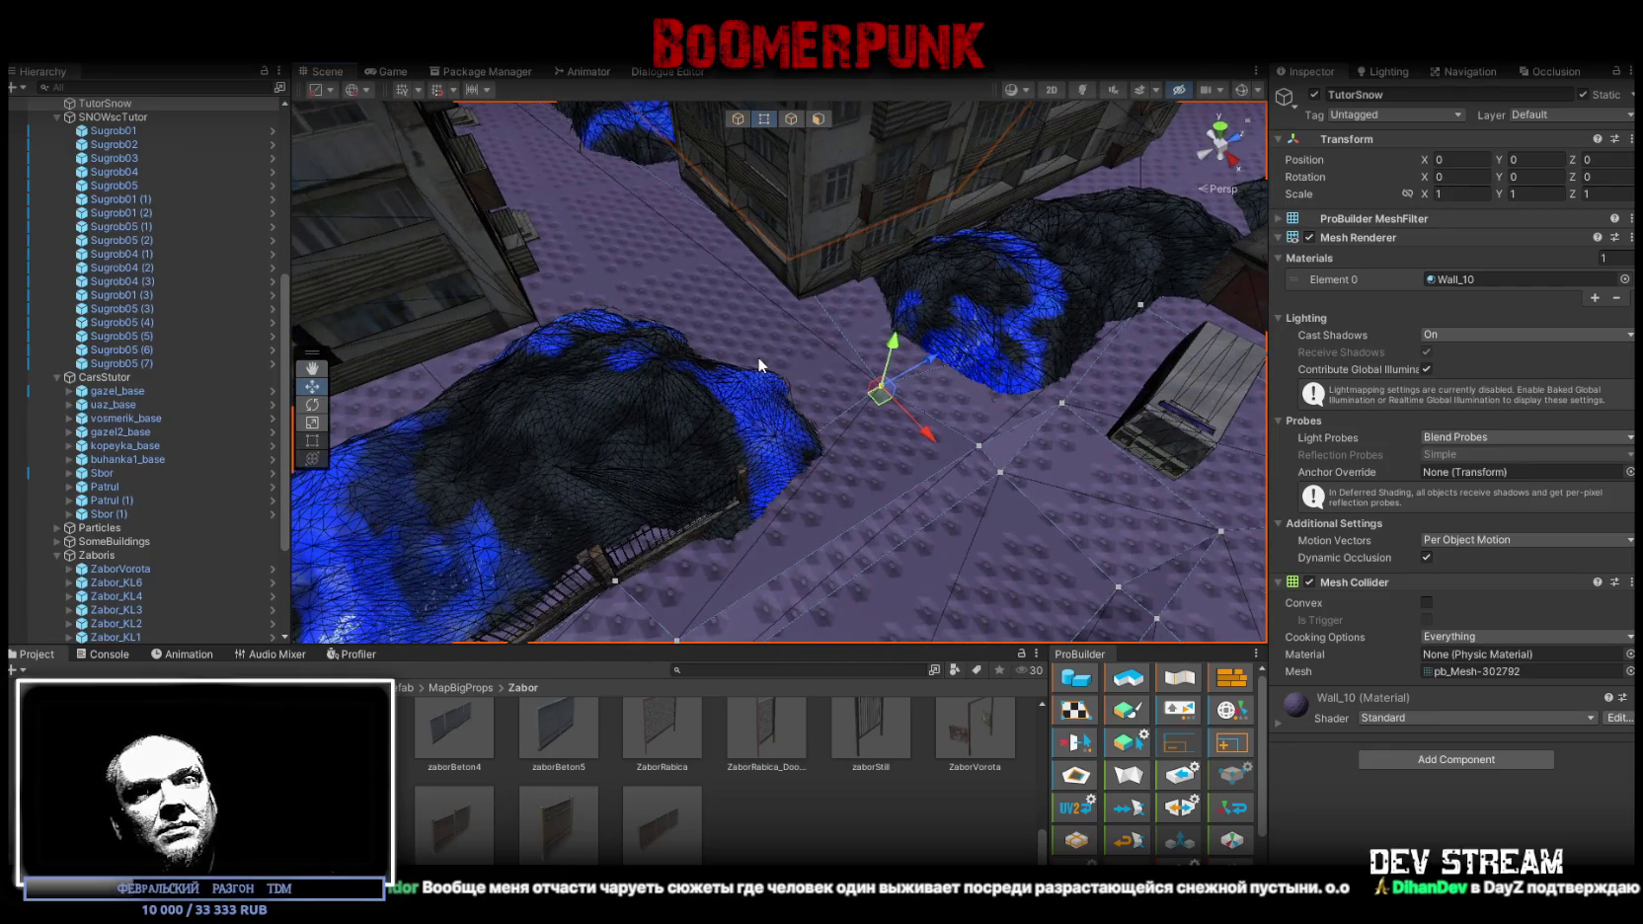
pyautogui.moveTo(767, 411)
pyautogui.mouseDown()
pyautogui.moveTo(848, 378)
pyautogui.moveTo(958, 403)
pyautogui.mouseUp()
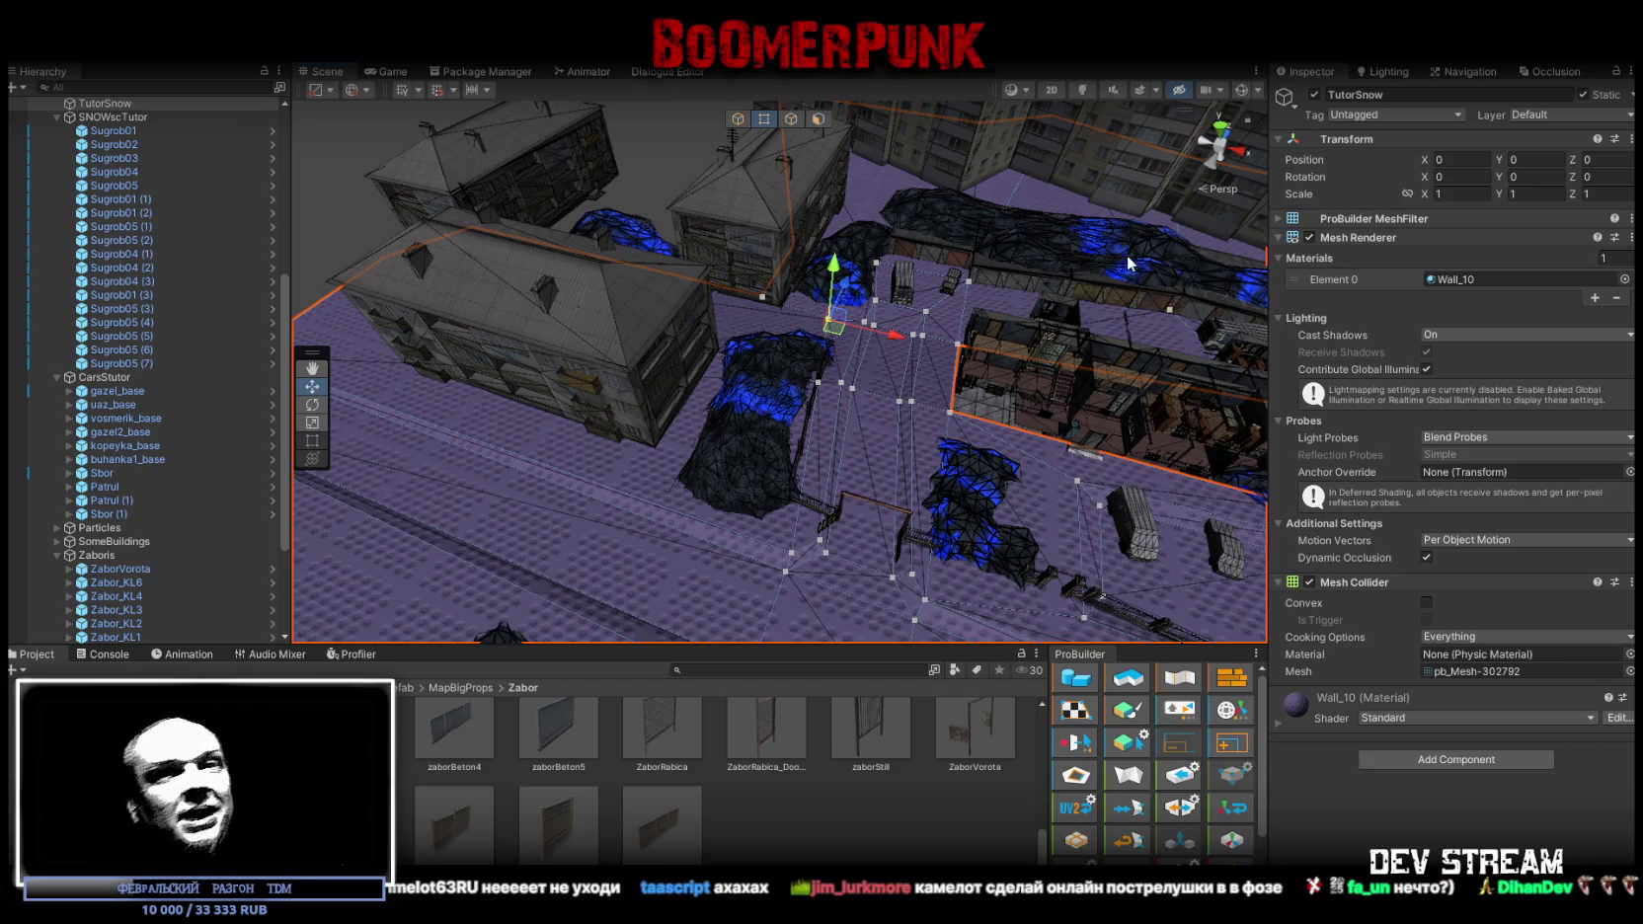
pyautogui.moveTo(985, 456)
pyautogui.mouseDown()
pyautogui.moveTo(1092, 431)
pyautogui.moveTo(784, 85)
pyautogui.mouseUp()
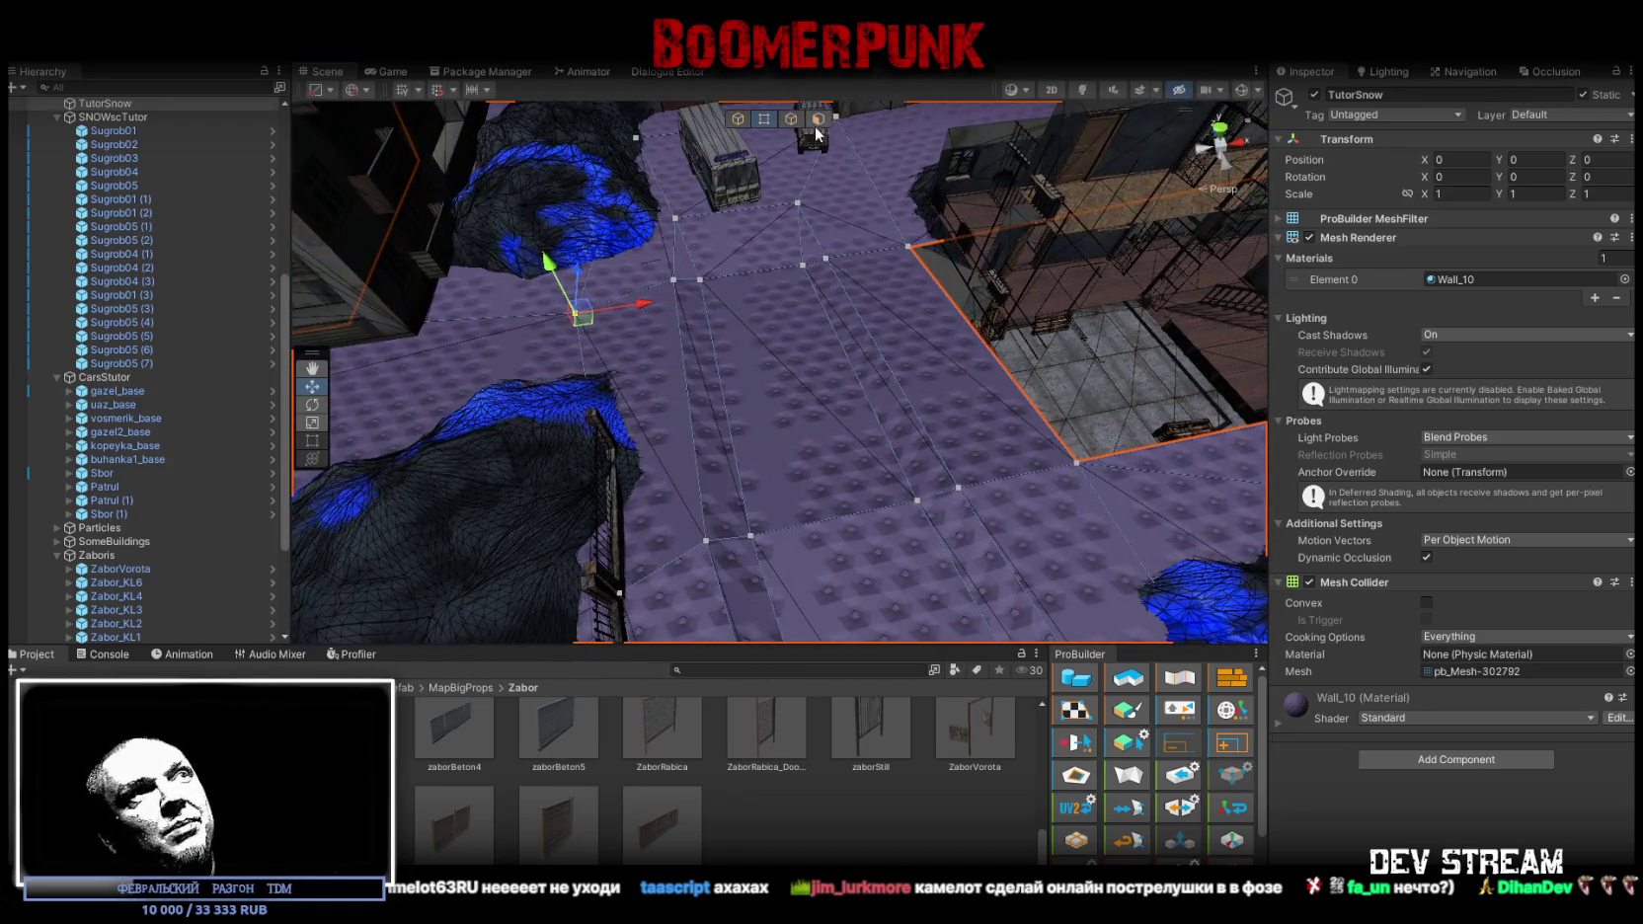
# In Face mode, select the floor strip beside the building and narrow it along X
pyautogui.click(817, 119)
pyautogui.click(855, 321)
pyautogui.press('f')
pyautogui.moveTo(855, 321)
pyautogui.mouseDown()
pyautogui.moveTo(836, 319)
pyautogui.moveTo(892, 312)
pyautogui.moveTo(909, 366)
pyautogui.moveTo(975, 405)
pyautogui.moveTo(774, 436)
pyautogui.mouseUp()
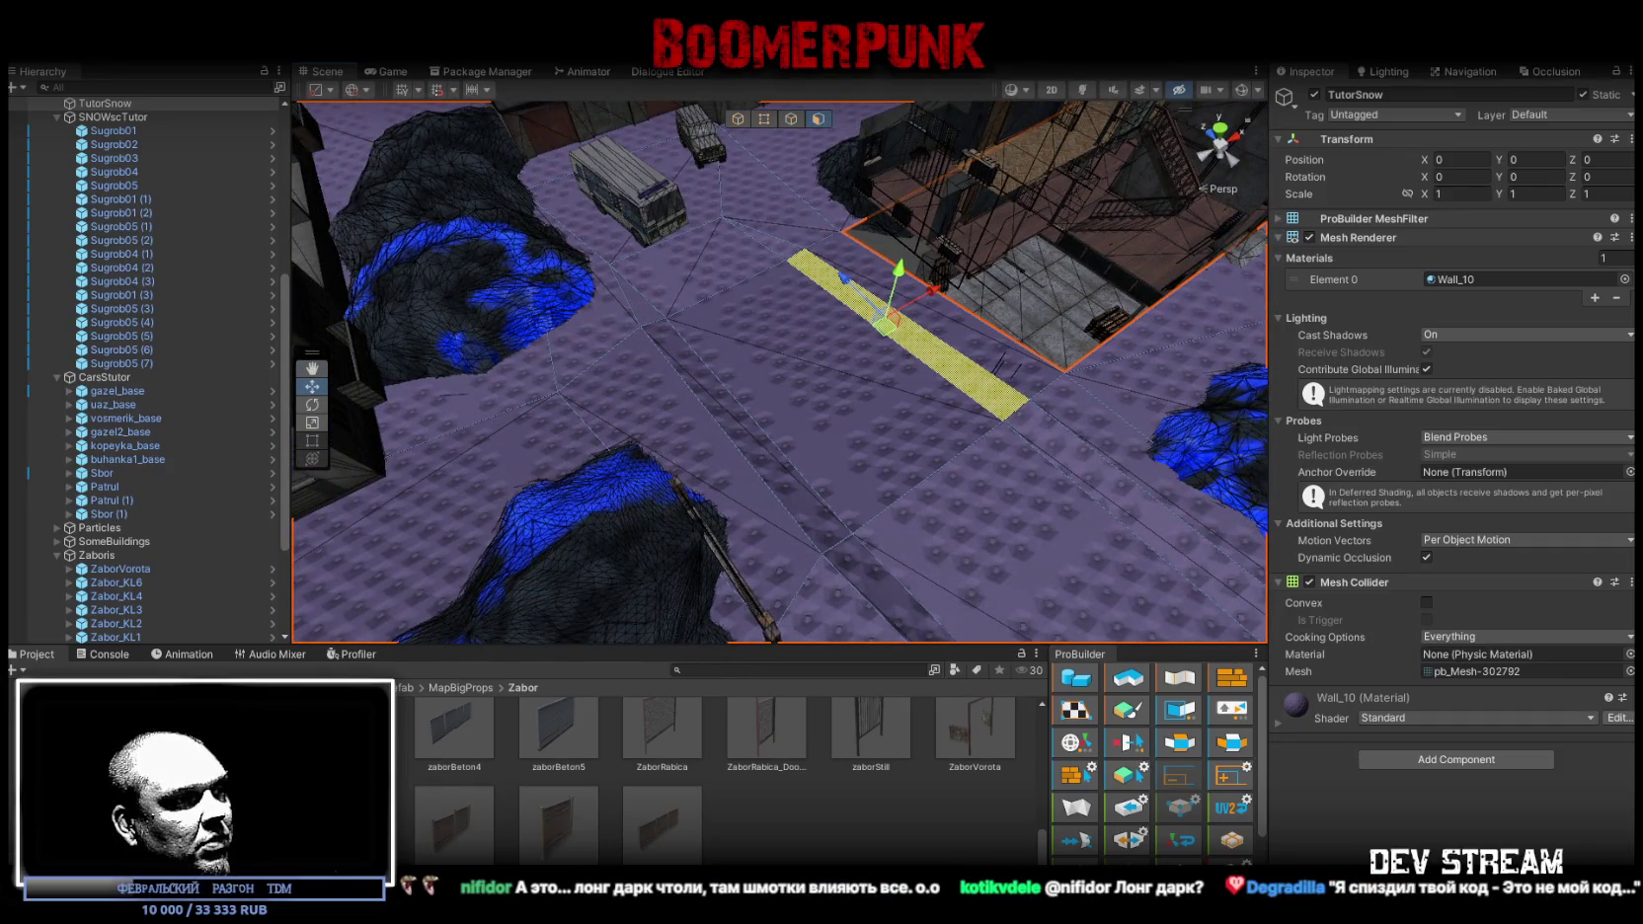
pyautogui.hotkey('alt', 'Tab')
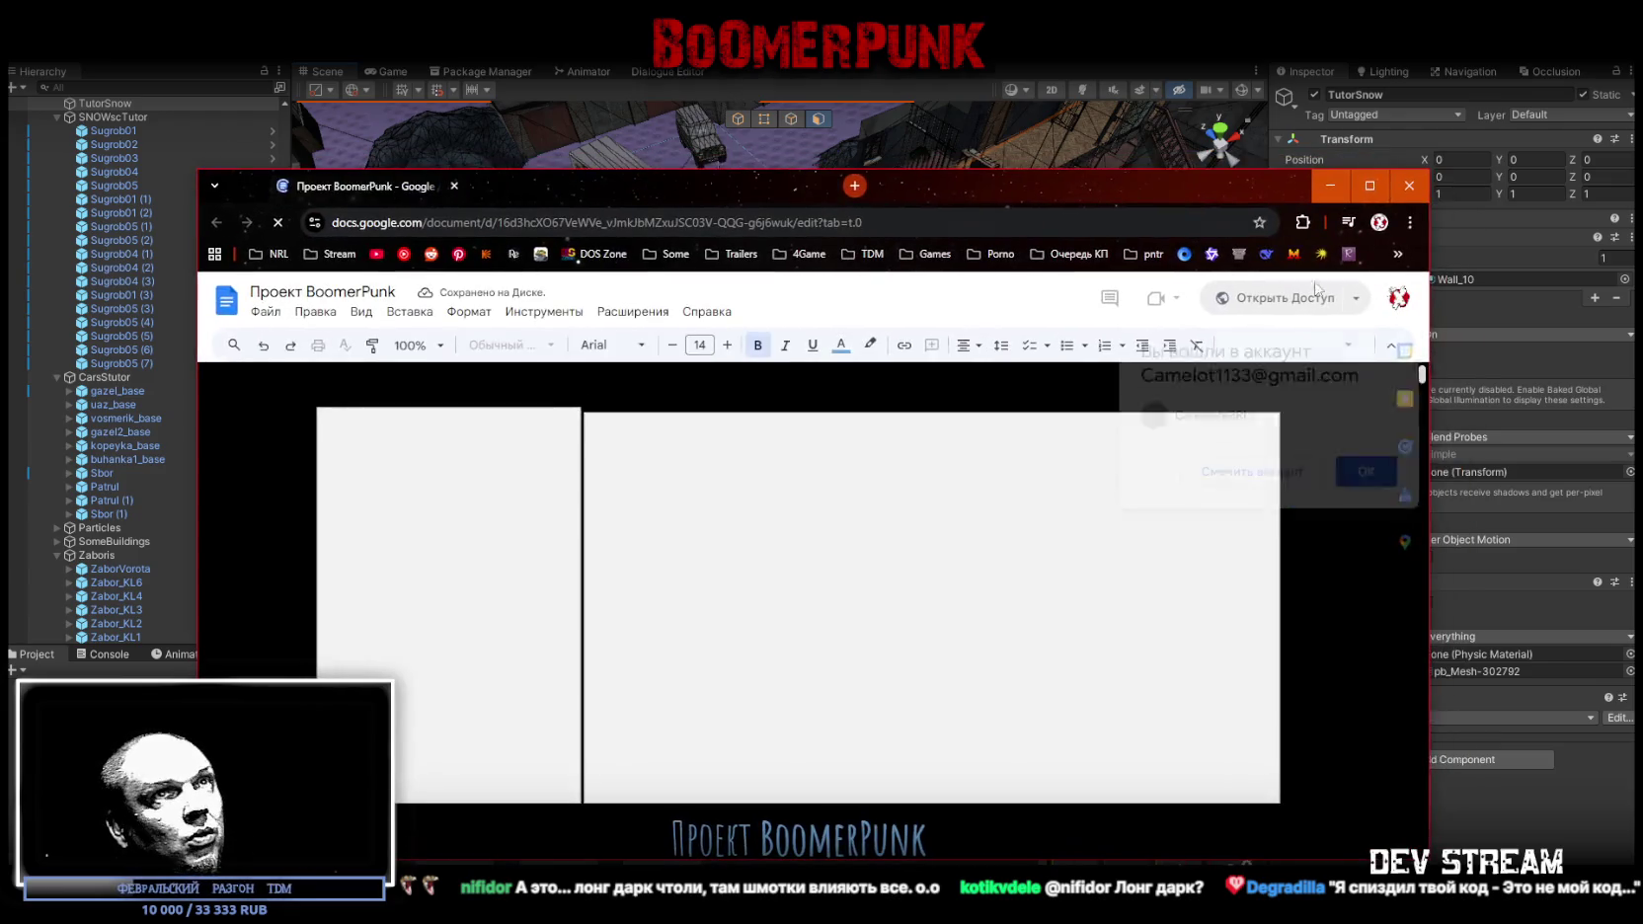
pyautogui.click(1371, 186)
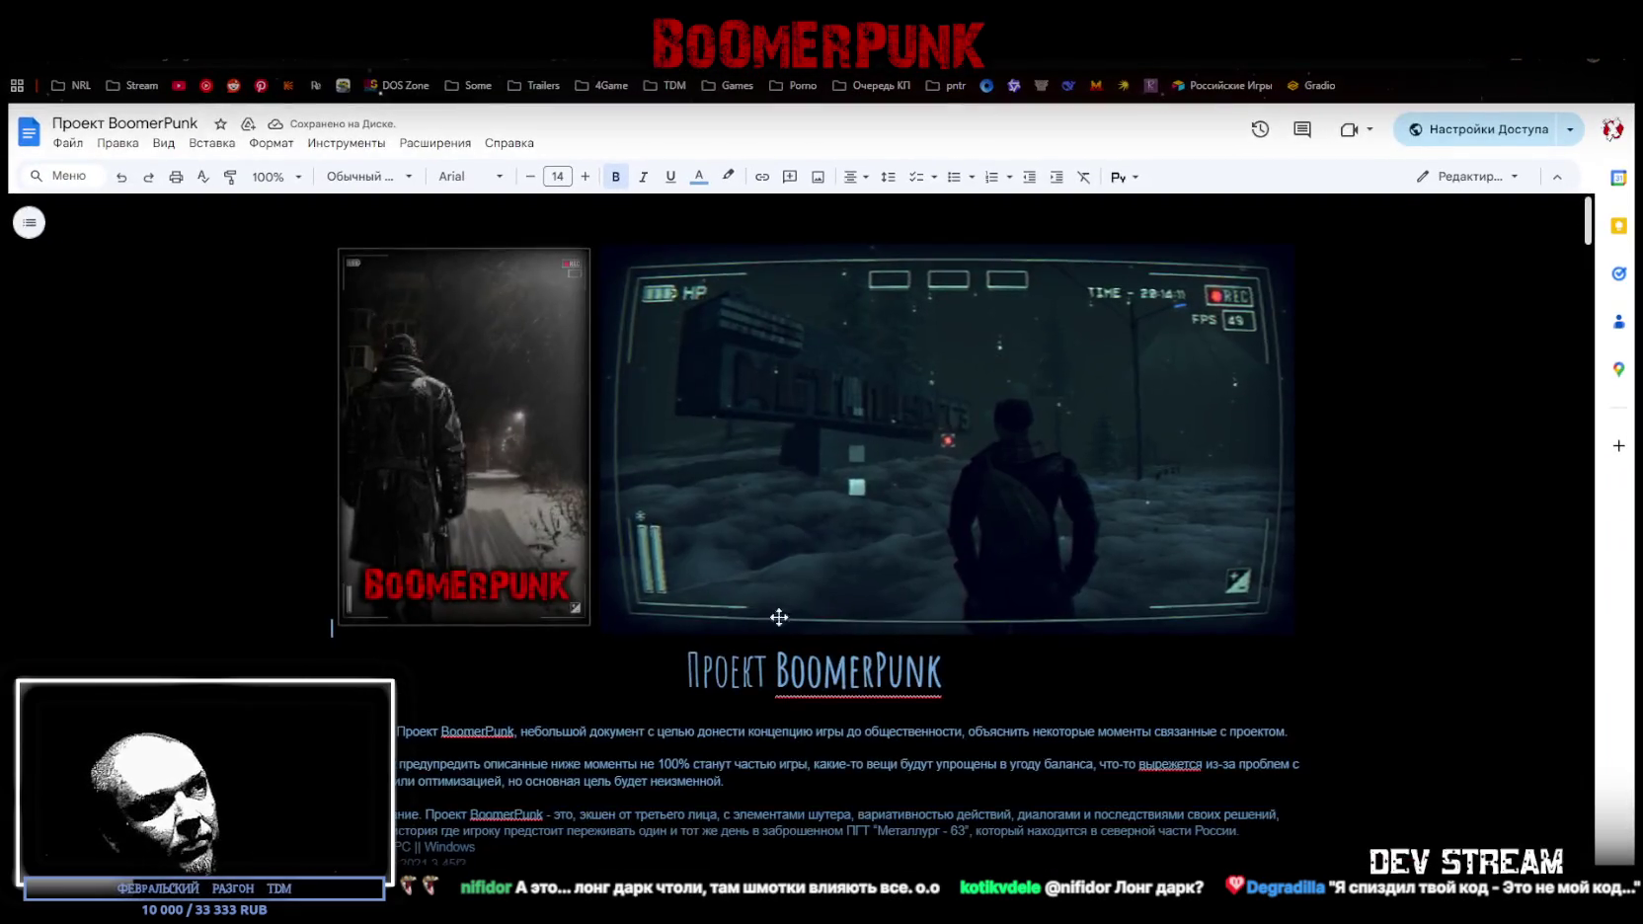
pyautogui.scroll(-10, 780, 593)
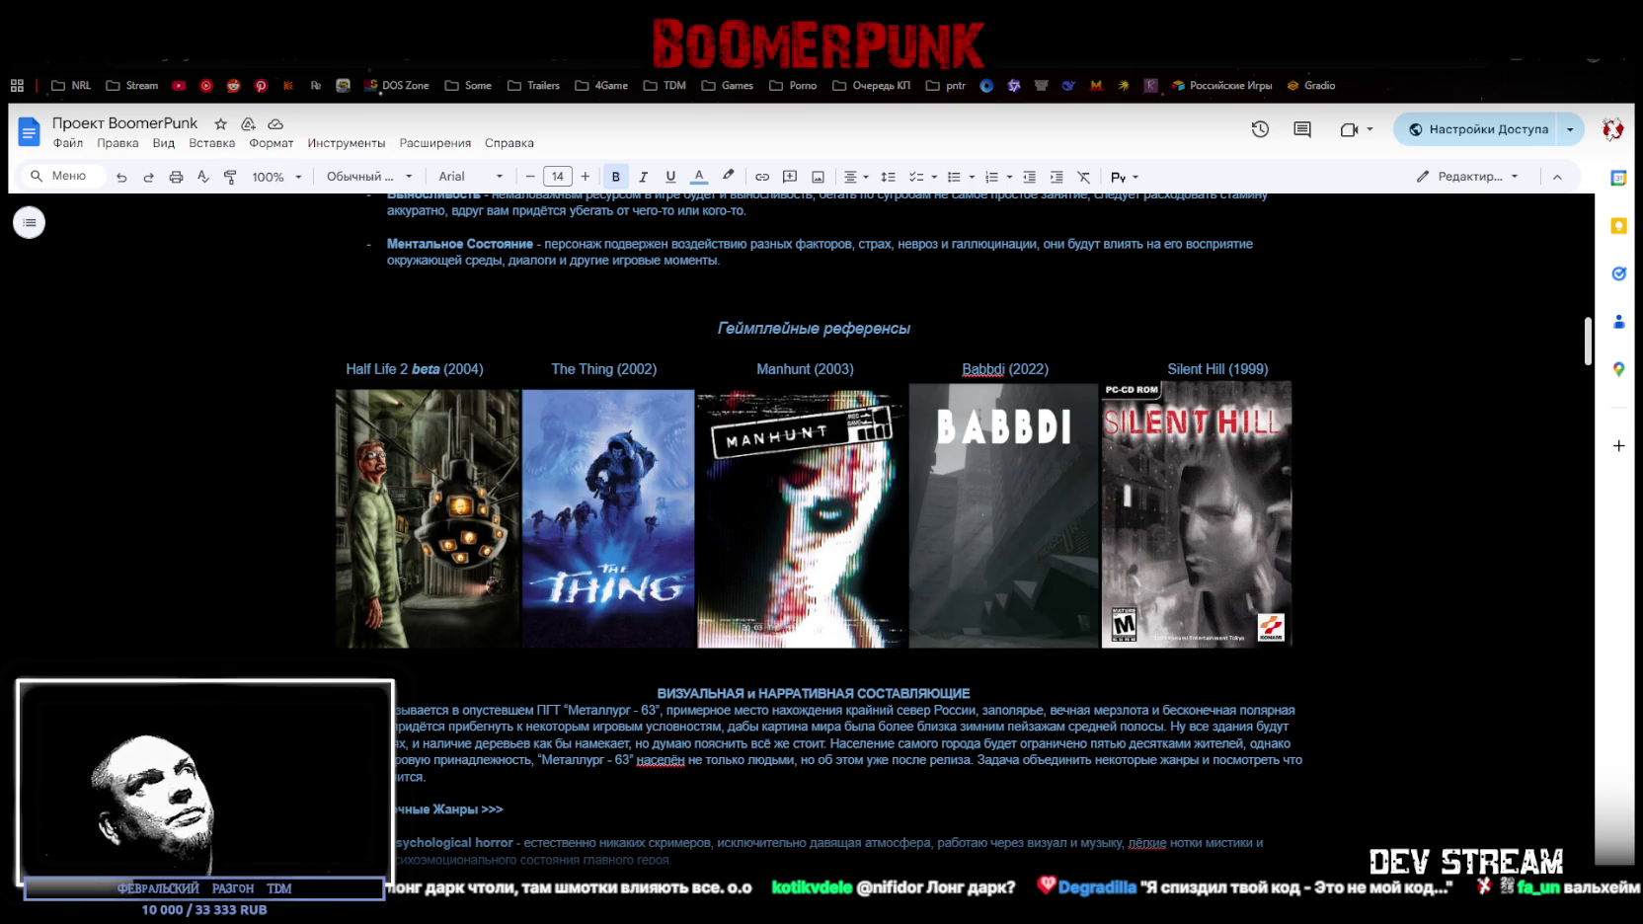
pyautogui.press('super+Down')
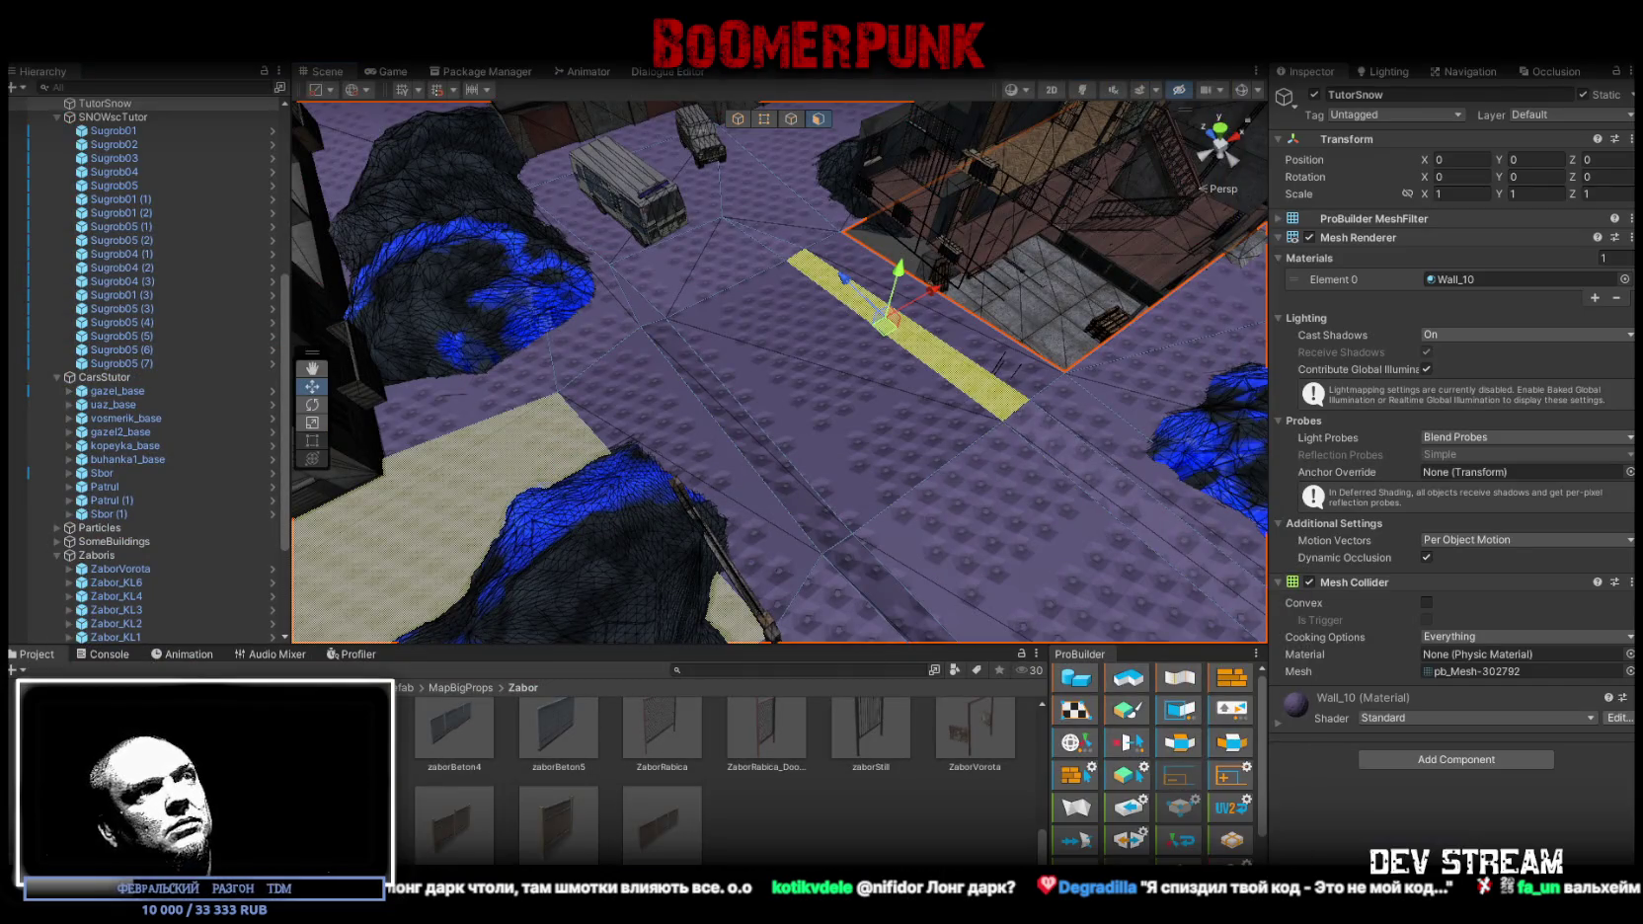
# Duplicate the Sugrob05 snow mound and shift the copy along the ground
pyautogui.moveTo(571, 417)
pyautogui.mouseDown()
pyautogui.moveTo(858, 382)
pyautogui.moveTo(625, 419)
pyautogui.moveTo(738, 379)
pyautogui.moveTo(847, 278)
pyautogui.moveTo(722, 323)
pyautogui.moveTo(715, 286)
pyautogui.moveTo(671, 296)
pyautogui.mouseUp()
pyautogui.moveTo(266, 274)
pyautogui.mouseDown()
pyautogui.moveTo(781, 76)
pyautogui.moveTo(660, 287)
pyautogui.moveTo(711, 345)
pyautogui.moveTo(612, 380)
pyautogui.moveTo(785, 373)
pyautogui.moveTo(790, 405)
pyautogui.moveTo(691, 414)
pyautogui.moveTo(834, 433)
pyautogui.moveTo(582, 435)
pyautogui.moveTo(742, 351)
pyautogui.moveTo(830, 390)
pyautogui.mouseUp()
pyautogui.click(671, 316)
pyautogui.hotkey('ctrl', 'd')
pyautogui.press('r')
pyautogui.press('r')
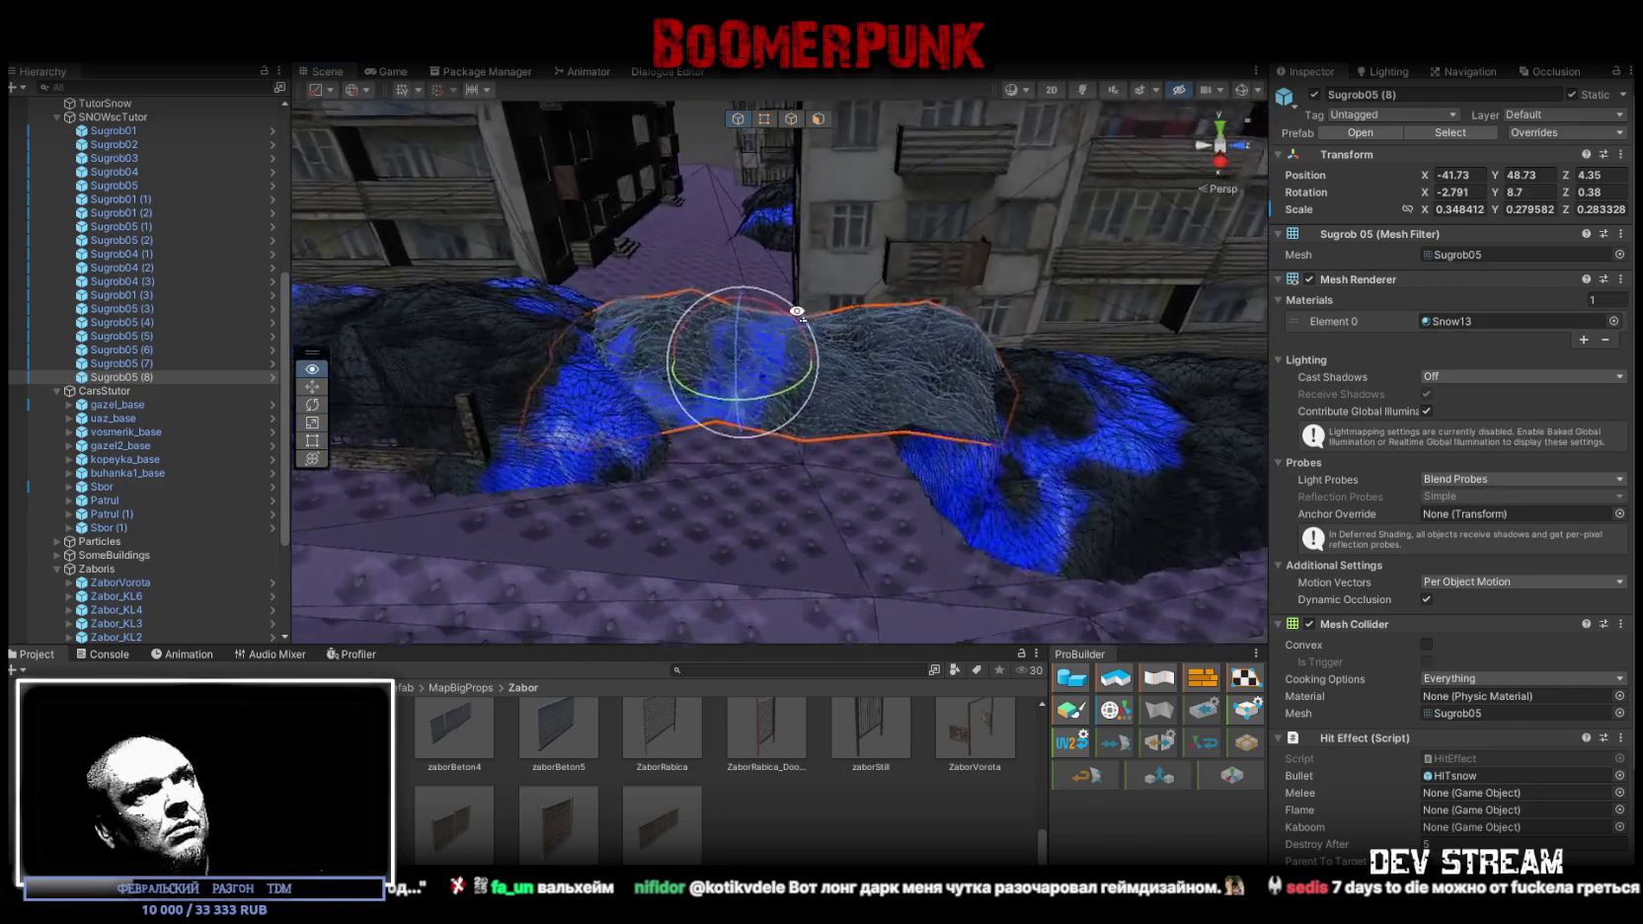
pyautogui.press('w')
pyautogui.moveTo(753, 326)
pyautogui.mouseDown()
pyautogui.moveTo(785, 363)
pyautogui.moveTo(749, 418)
pyautogui.mouseUp()
# Make the copied mound taller and longer, ending at scale Y 0.401441
pyautogui.moveTo(731, 339)
pyautogui.mouseDown()
pyautogui.moveTo(732, 324)
pyautogui.moveTo(760, 366)
pyautogui.moveTo(793, 358)
pyautogui.moveTo(779, 353)
pyautogui.mouseUp()
pyautogui.press('e')
pyautogui.press('r')
pyautogui.moveTo(743, 342); pyautogui.dragTo(746, 333)
pyautogui.moveTo(795, 414)
pyautogui.mouseDown()
pyautogui.moveTo(825, 417)
pyautogui.moveTo(754, 166)
pyautogui.mouseUp()
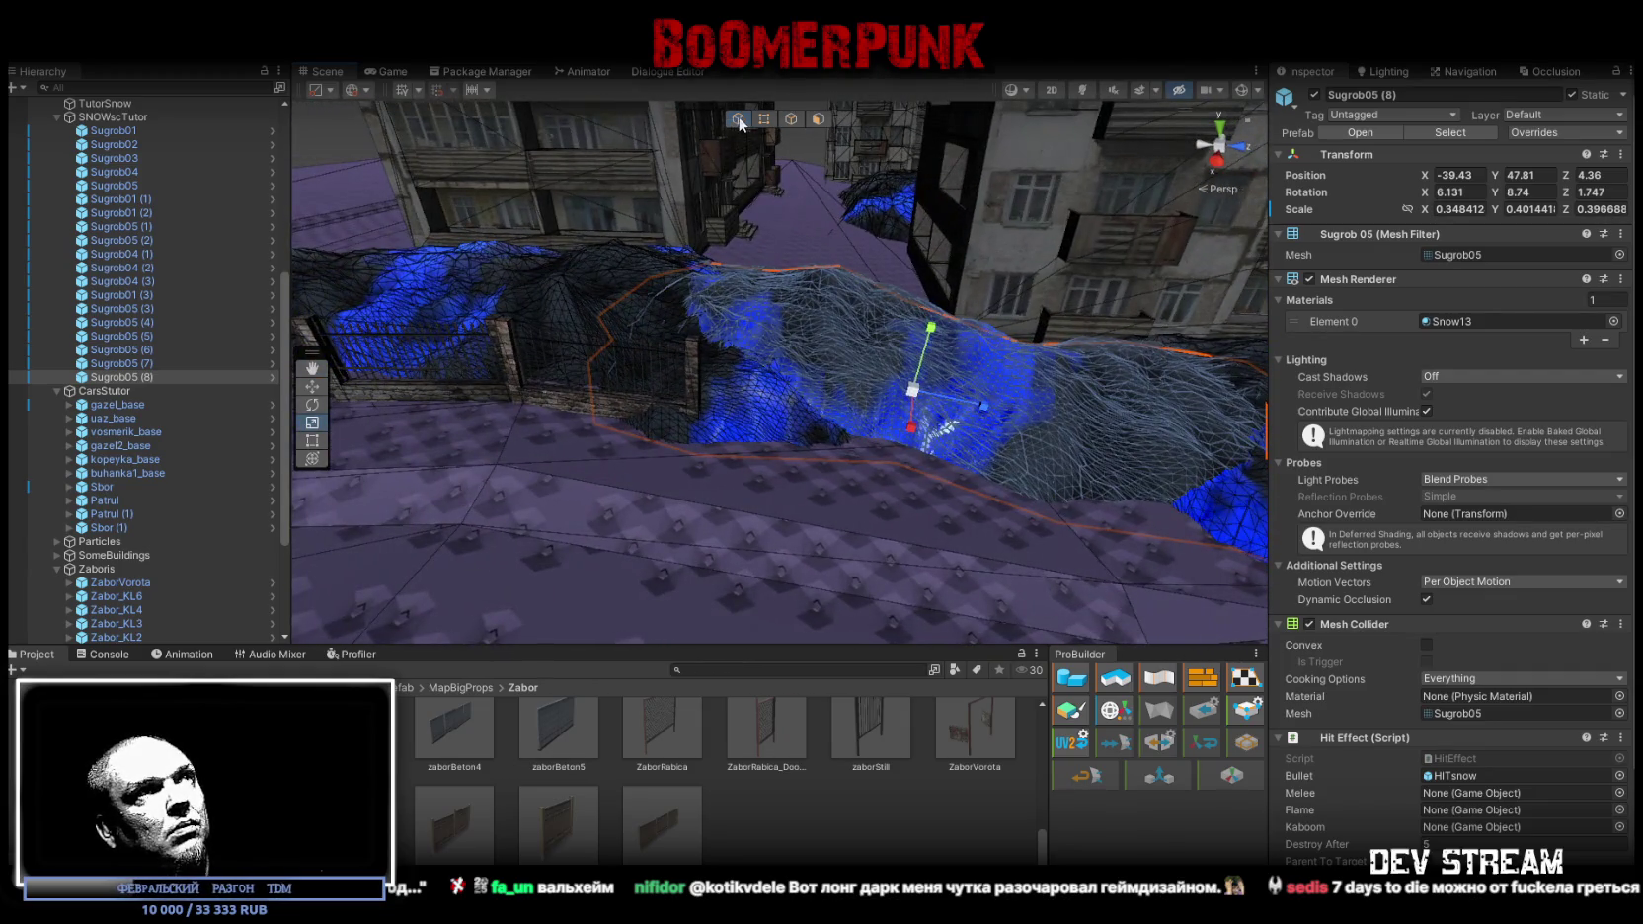
pyautogui.moveTo(624, 205)
pyautogui.mouseDown()
pyautogui.moveTo(612, 340)
pyautogui.moveTo(833, 430)
pyautogui.moveTo(363, 403)
pyautogui.moveTo(757, 380)
pyautogui.mouseUp()
pyautogui.click(607, 356)
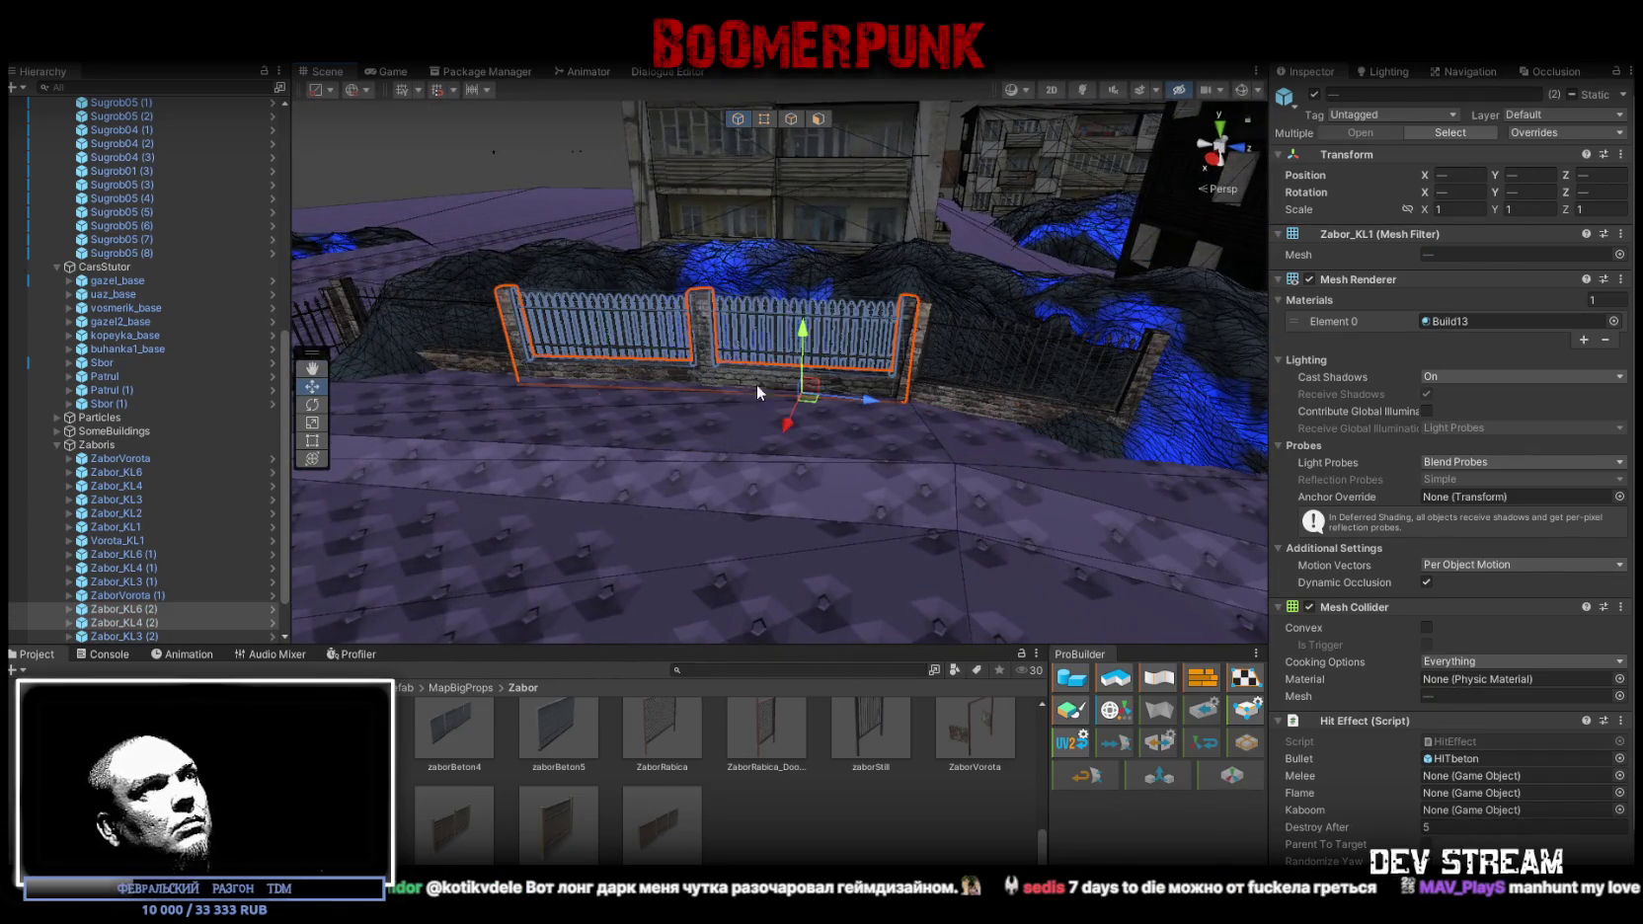
# Duplicate the two Zabor_KL fence sections, then rotate and move the copies lower along the street
pyautogui.hotkey('ctrl', 'd')
pyautogui.press('e')
pyautogui.moveTo(582, 336)
pyautogui.mouseDown()
pyautogui.moveTo(1050, 339)
pyautogui.moveTo(1041, 356)
pyautogui.mouseUp()
pyautogui.press('w')
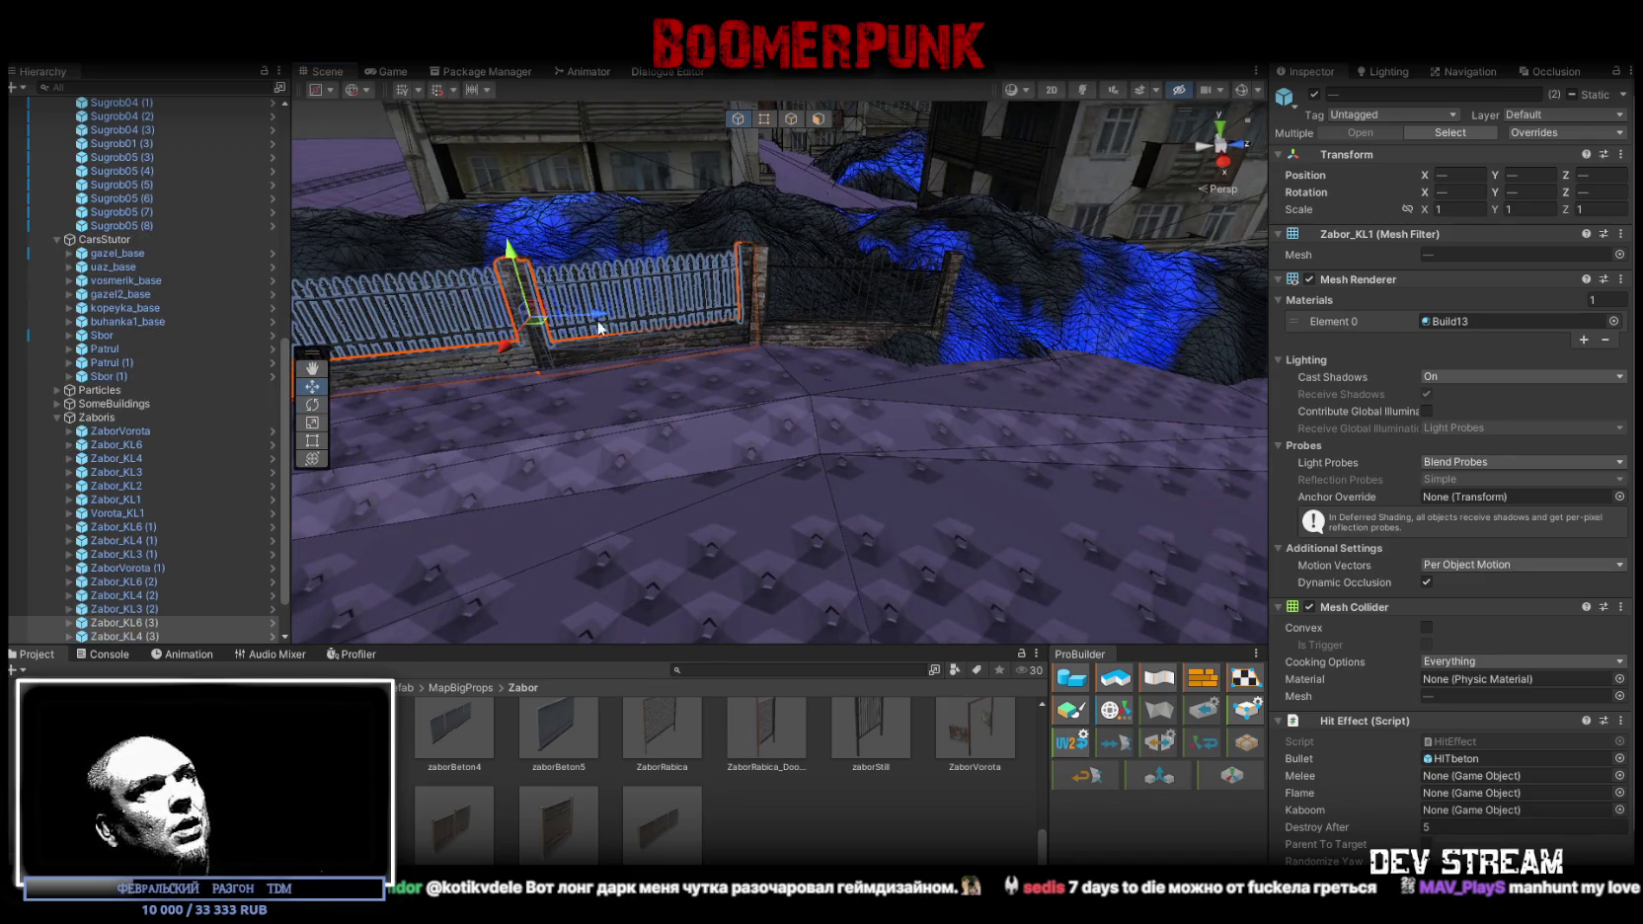
pyautogui.moveTo(550, 329)
pyautogui.mouseDown()
pyautogui.moveTo(901, 285)
pyautogui.moveTo(1225, 308)
pyautogui.moveTo(1086, 423)
pyautogui.moveTo(893, 375)
pyautogui.moveTo(490, 484)
pyautogui.moveTo(653, 472)
pyautogui.moveTo(637, 342)
pyautogui.moveTo(663, 513)
pyautogui.moveTo(564, 534)
pyautogui.moveTo(691, 553)
pyautogui.moveTo(938, 513)
pyautogui.moveTo(988, 394)
pyautogui.mouseUp()
pyautogui.press('e')
pyautogui.press('w')
pyautogui.moveTo(965, 303)
pyautogui.mouseDown()
pyautogui.moveTo(854, 338)
pyautogui.moveTo(644, 264)
pyautogui.moveTo(855, 248)
pyautogui.mouseUp()
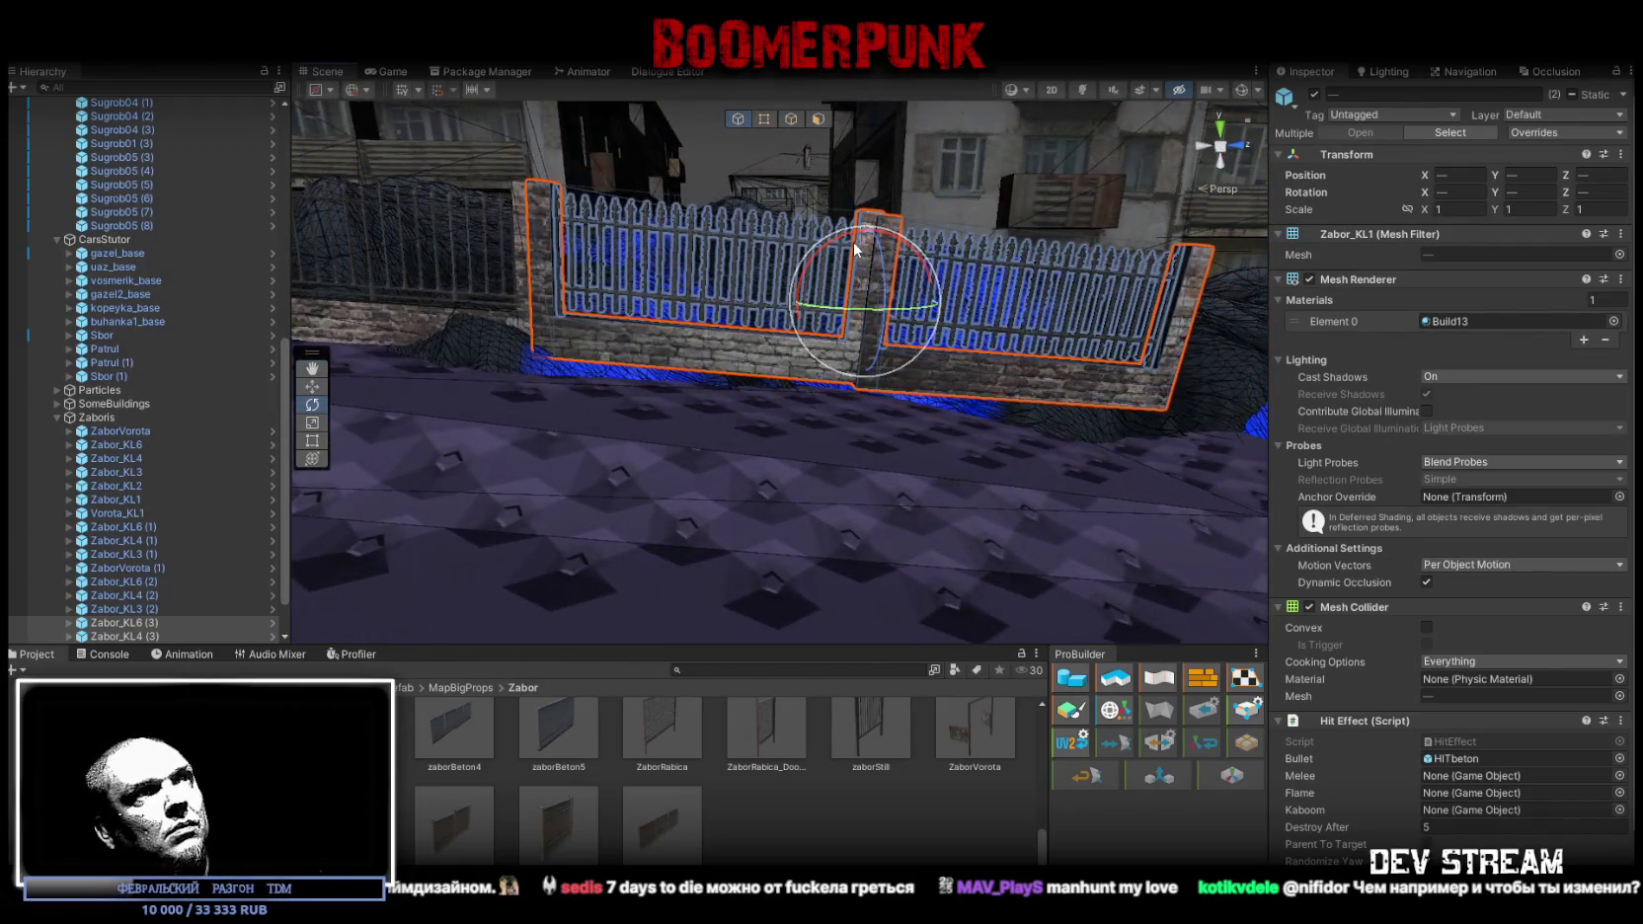
pyautogui.press('w')
pyautogui.moveTo(864, 292); pyautogui.dragTo(859, 337)
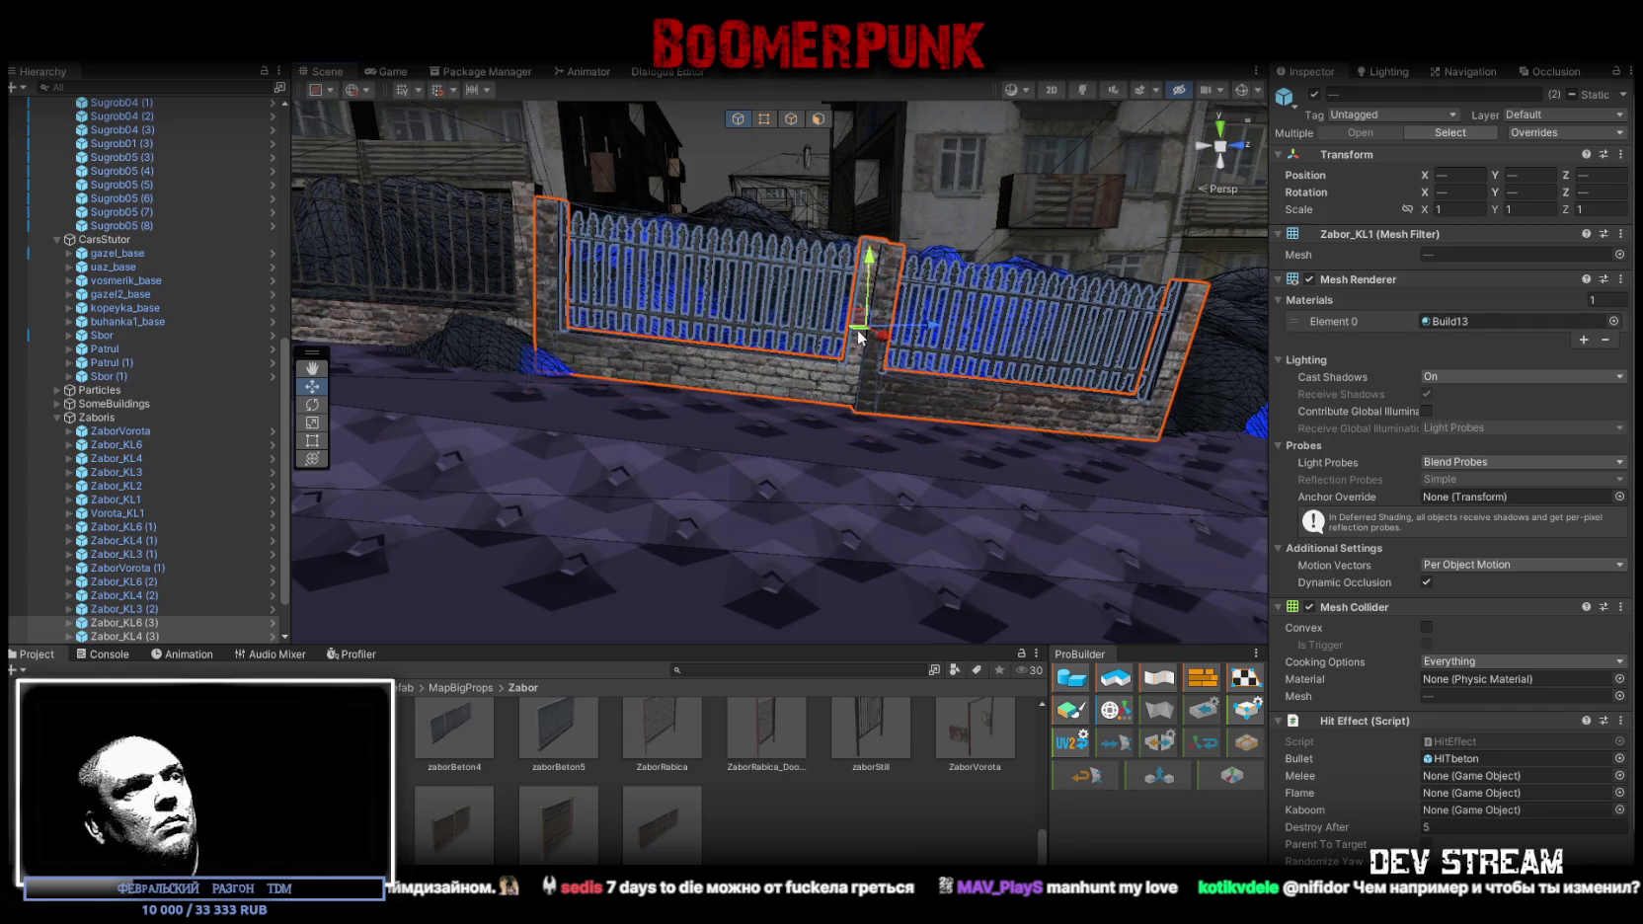
# Delete the copied fences and place the ZaborZavod1 and ZaborZavod2 wooden panels
pyautogui.press('Delete')
pyautogui.moveTo(739, 456); pyautogui.dragTo(747, 435)
pyautogui.moveTo(913, 501); pyautogui.dragTo(792, 514)
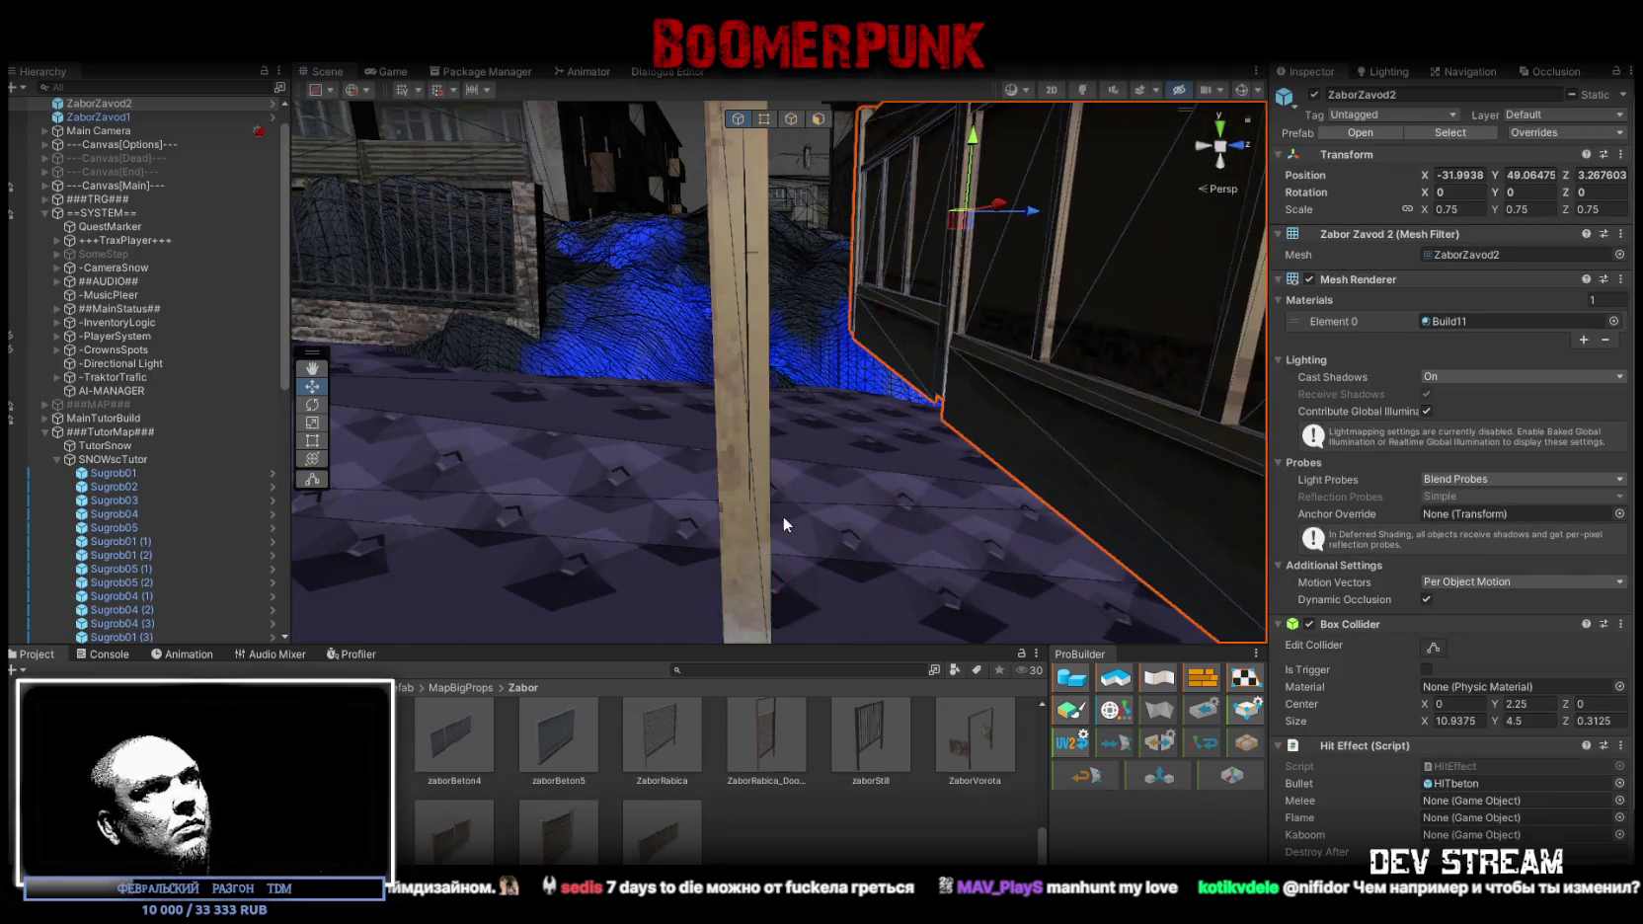
# Place the ZaborZavod4 panel and group all three ZaborZavod panels under Zaboris
pyautogui.press('f')
pyautogui.moveTo(707, 536); pyautogui.dragTo(733, 480)
pyautogui.keyDown('shift'); pyautogui.click(122, 132); pyautogui.keyUp('shift')
pyautogui.press('f')
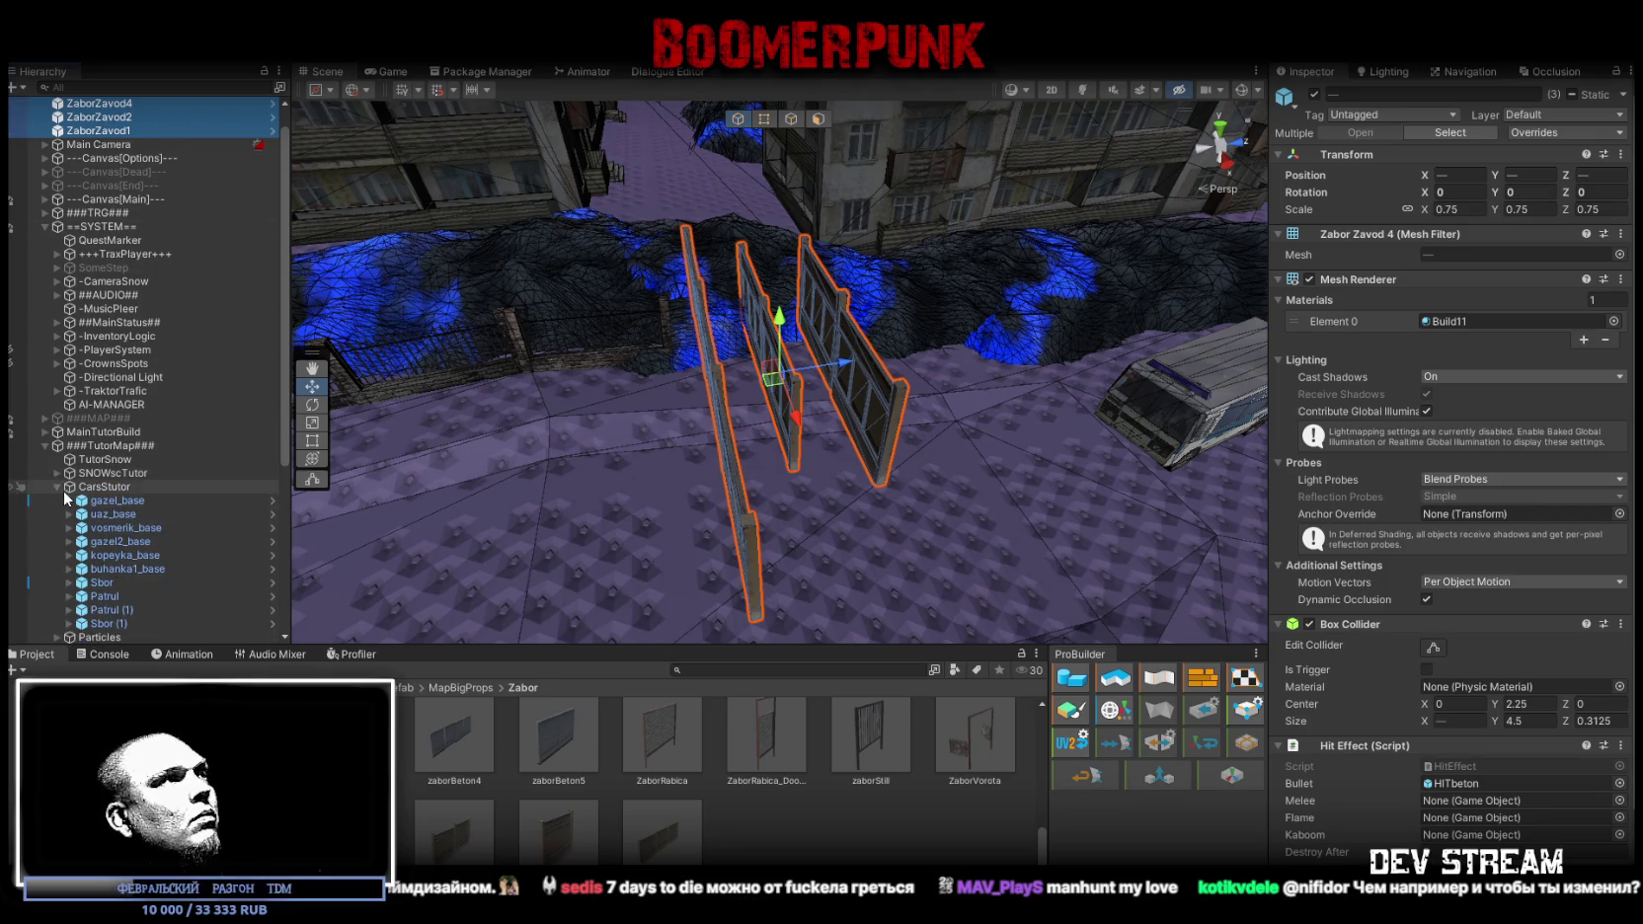
pyautogui.click(56, 487)
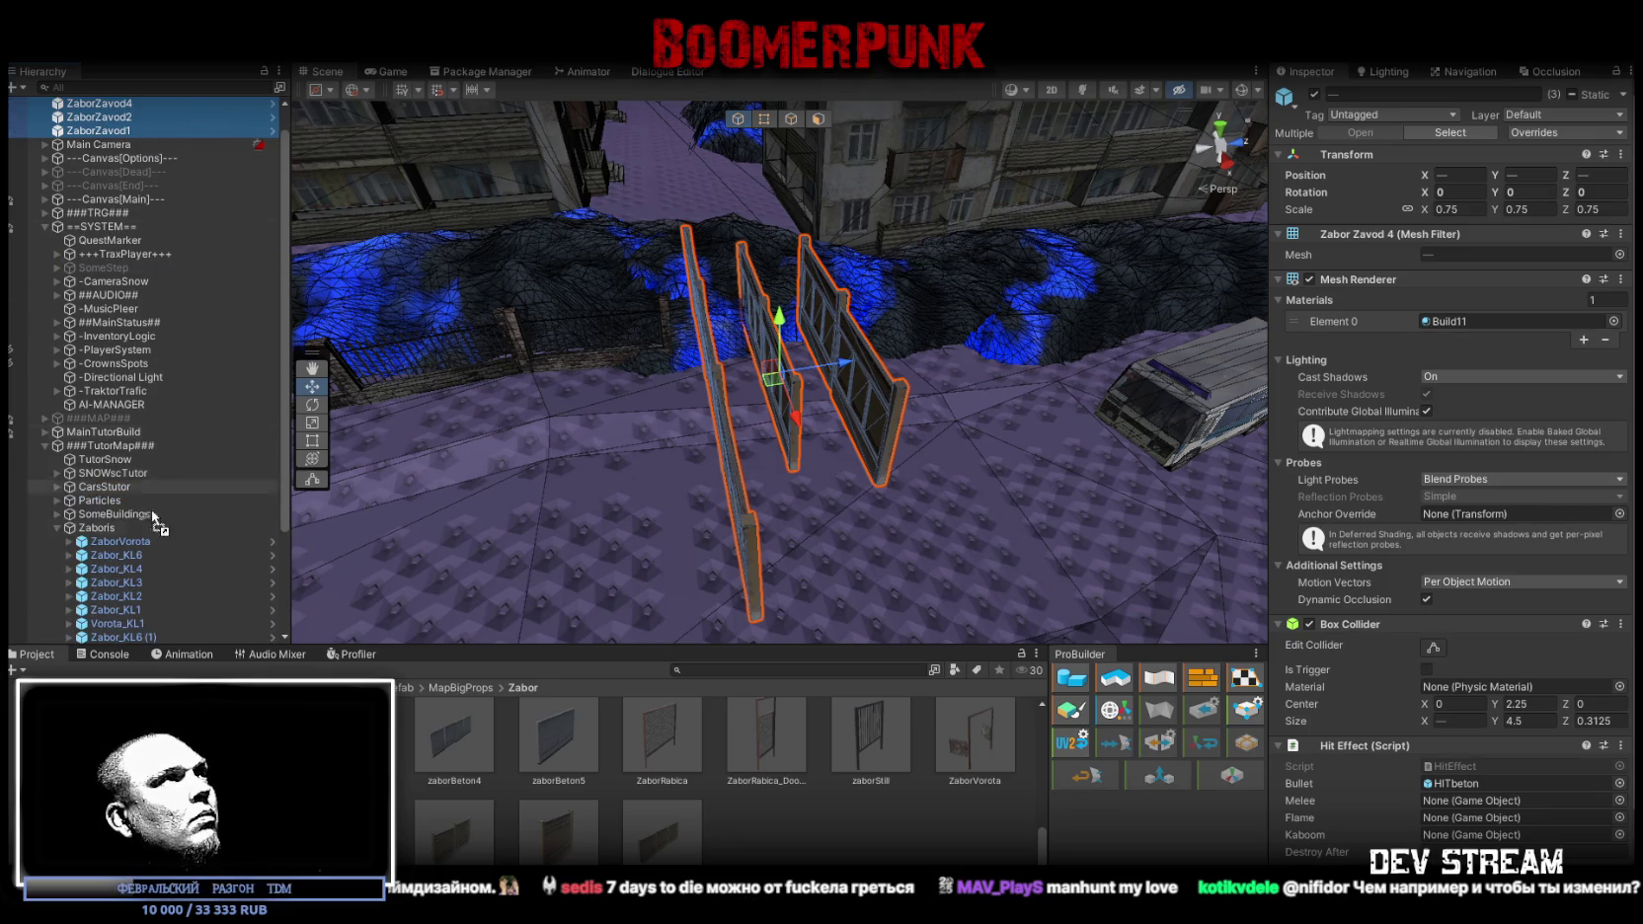
pyautogui.moveTo(103, 529); pyautogui.dragTo(102, 528)
pyautogui.press('f')
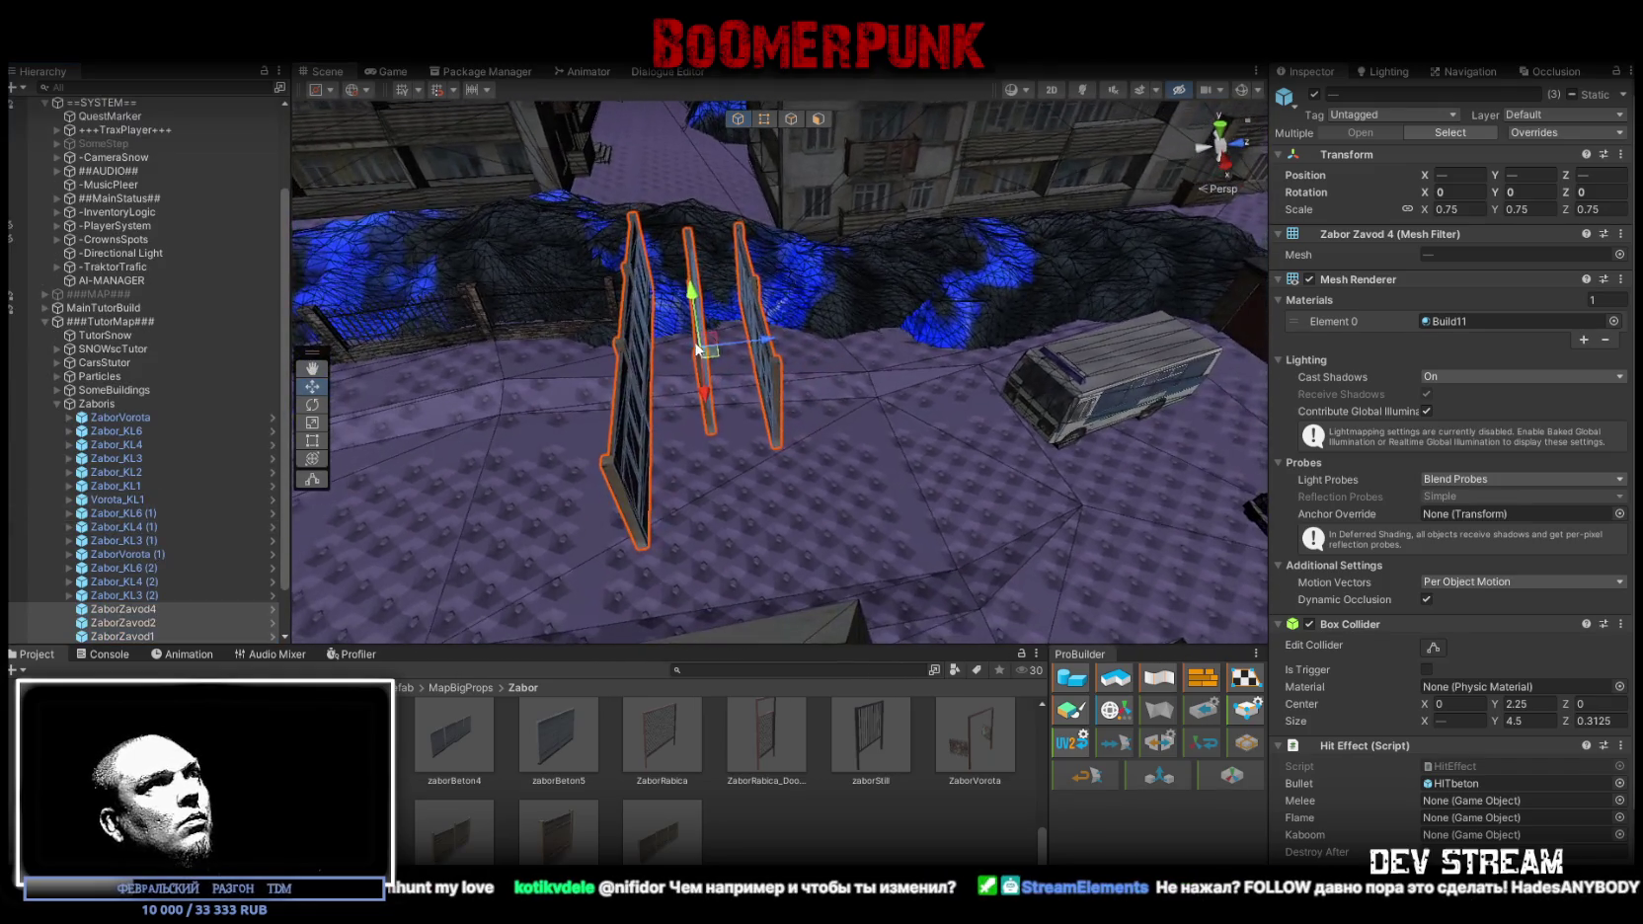
# Turn ZaborZavod4 to about -75 degrees and set it slightly into the snow along the snowdrift
pyautogui.click(908, 425)
pyautogui.press('e')
pyautogui.moveTo(953, 479)
pyautogui.mouseDown()
pyautogui.moveTo(1119, 489)
pyautogui.moveTo(891, 465)
pyautogui.moveTo(909, 499)
pyautogui.mouseUp()
pyautogui.press('w')
pyautogui.moveTo(1042, 427); pyautogui.dragTo(840, 276)
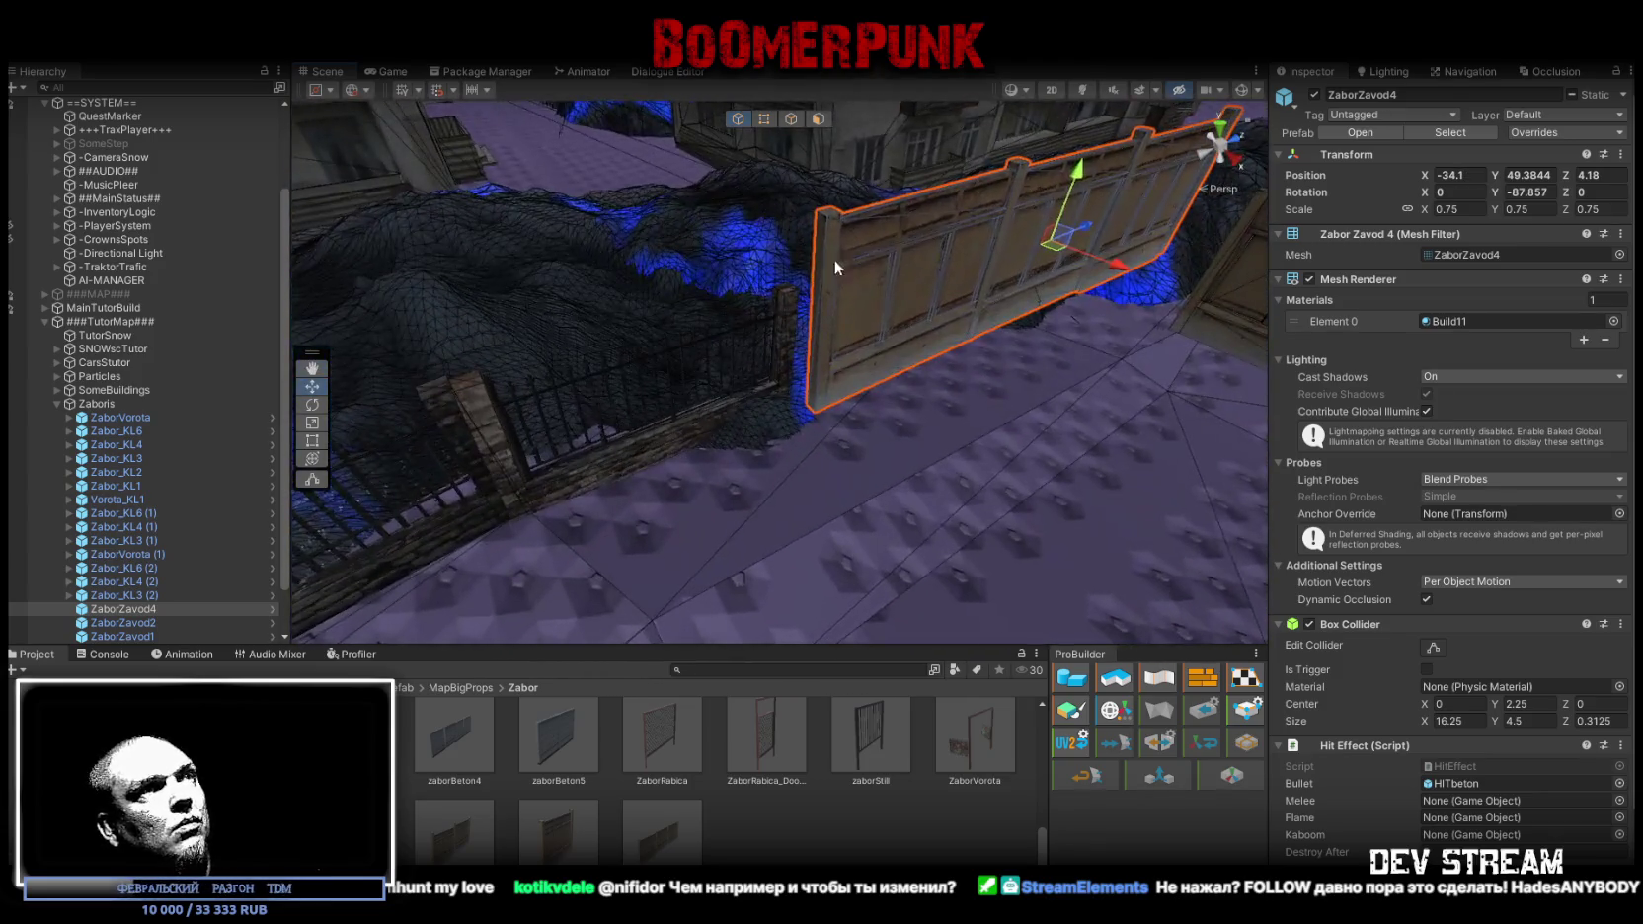
pyautogui.moveTo(830, 215)
pyautogui.mouseDown()
pyautogui.moveTo(859, 237)
pyautogui.moveTo(879, 333)
pyautogui.moveTo(916, 338)
pyautogui.moveTo(933, 382)
pyautogui.moveTo(903, 431)
pyautogui.moveTo(940, 411)
pyautogui.moveTo(701, 326)
pyautogui.moveTo(976, 350)
pyautogui.moveTo(953, 368)
pyautogui.moveTo(545, 370)
pyautogui.moveTo(713, 395)
pyautogui.moveTo(834, 378)
pyautogui.moveTo(645, 341)
pyautogui.moveTo(777, 371)
pyautogui.moveTo(739, 464)
pyautogui.moveTo(690, 504)
pyautogui.mouseUp()
pyautogui.press('e')
pyautogui.press('w')
# Select ZaborZavod1 and adjust its rotation and position
pyautogui.click(940, 411)
pyautogui.press('e')
pyautogui.press('w')
# Select ZaborZavod2 and turn it to about -75 degrees
pyautogui.click(696, 255)
pyautogui.moveTo(696, 248); pyautogui.dragTo(703, 253)
pyautogui.press('f')
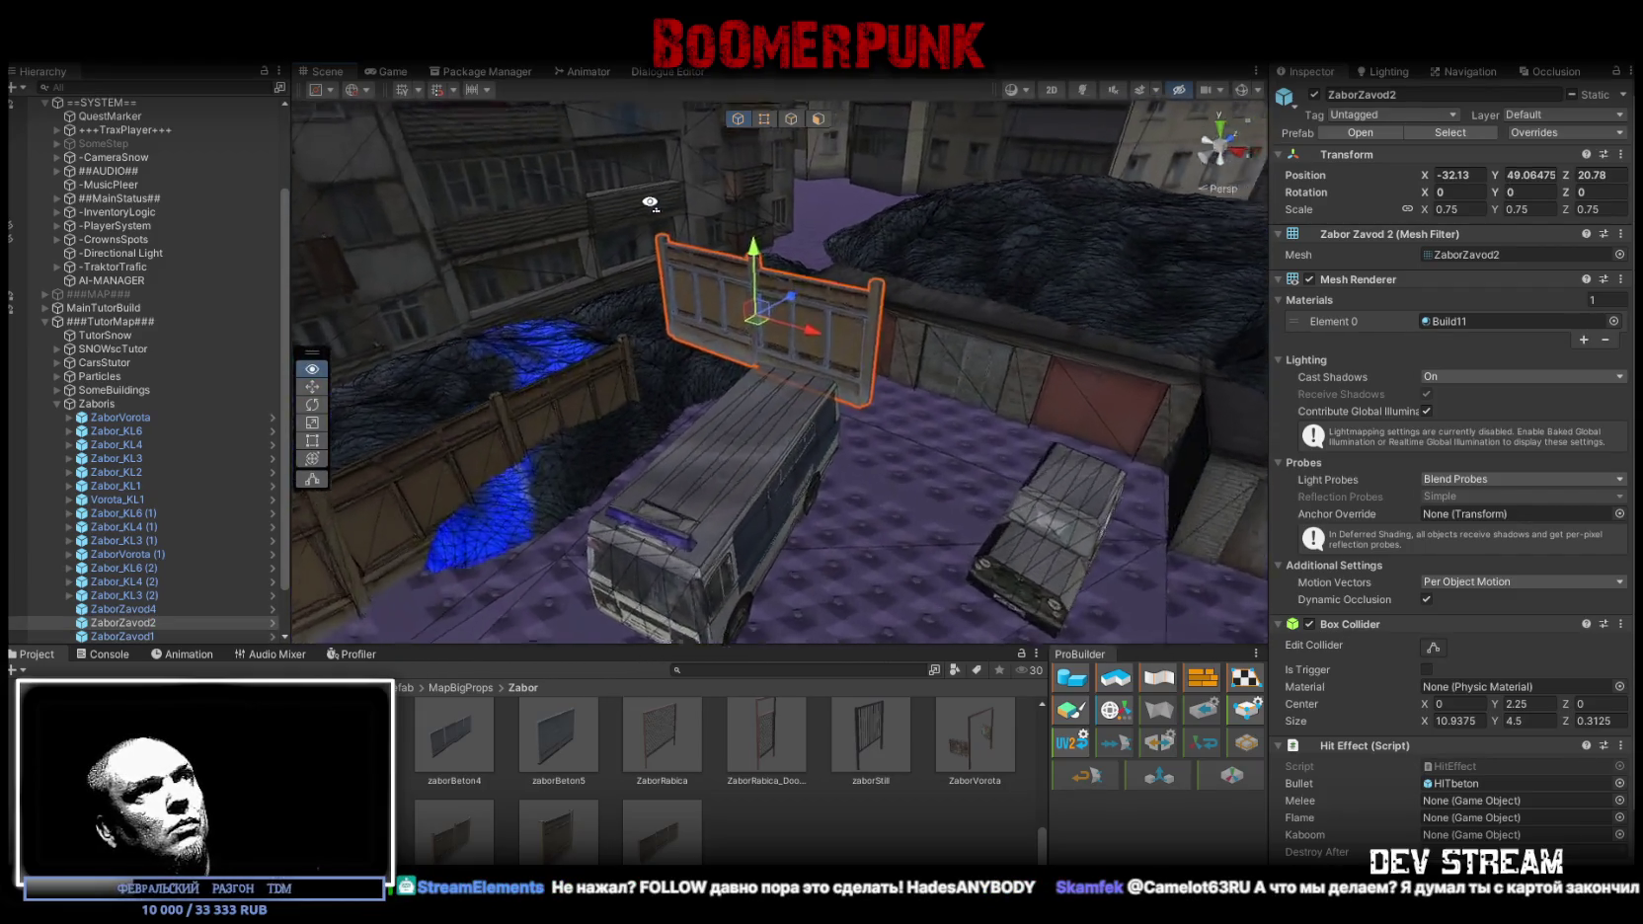
pyautogui.moveTo(779, 385)
pyautogui.mouseDown()
pyautogui.moveTo(953, 354)
pyautogui.moveTo(860, 336)
pyautogui.moveTo(920, 389)
pyautogui.moveTo(836, 358)
pyautogui.moveTo(790, 290)
pyautogui.moveTo(802, 359)
pyautogui.mouseUp()
pyautogui.press('w')
pyautogui.press('e')
pyautogui.moveTo(824, 433)
pyautogui.mouseDown()
pyautogui.moveTo(827, 465)
pyautogui.moveTo(819, 418)
pyautogui.moveTo(798, 423)
pyautogui.moveTo(817, 465)
pyautogui.moveTo(808, 423)
pyautogui.moveTo(691, 354)
pyautogui.moveTo(706, 391)
pyautogui.mouseUp()
pyautogui.press('w')
pyautogui.press('w')
pyautogui.moveTo(791, 441)
pyautogui.mouseDown()
pyautogui.moveTo(752, 419)
pyautogui.moveTo(735, 339)
pyautogui.moveTo(734, 364)
pyautogui.mouseUp()
pyautogui.press('w')
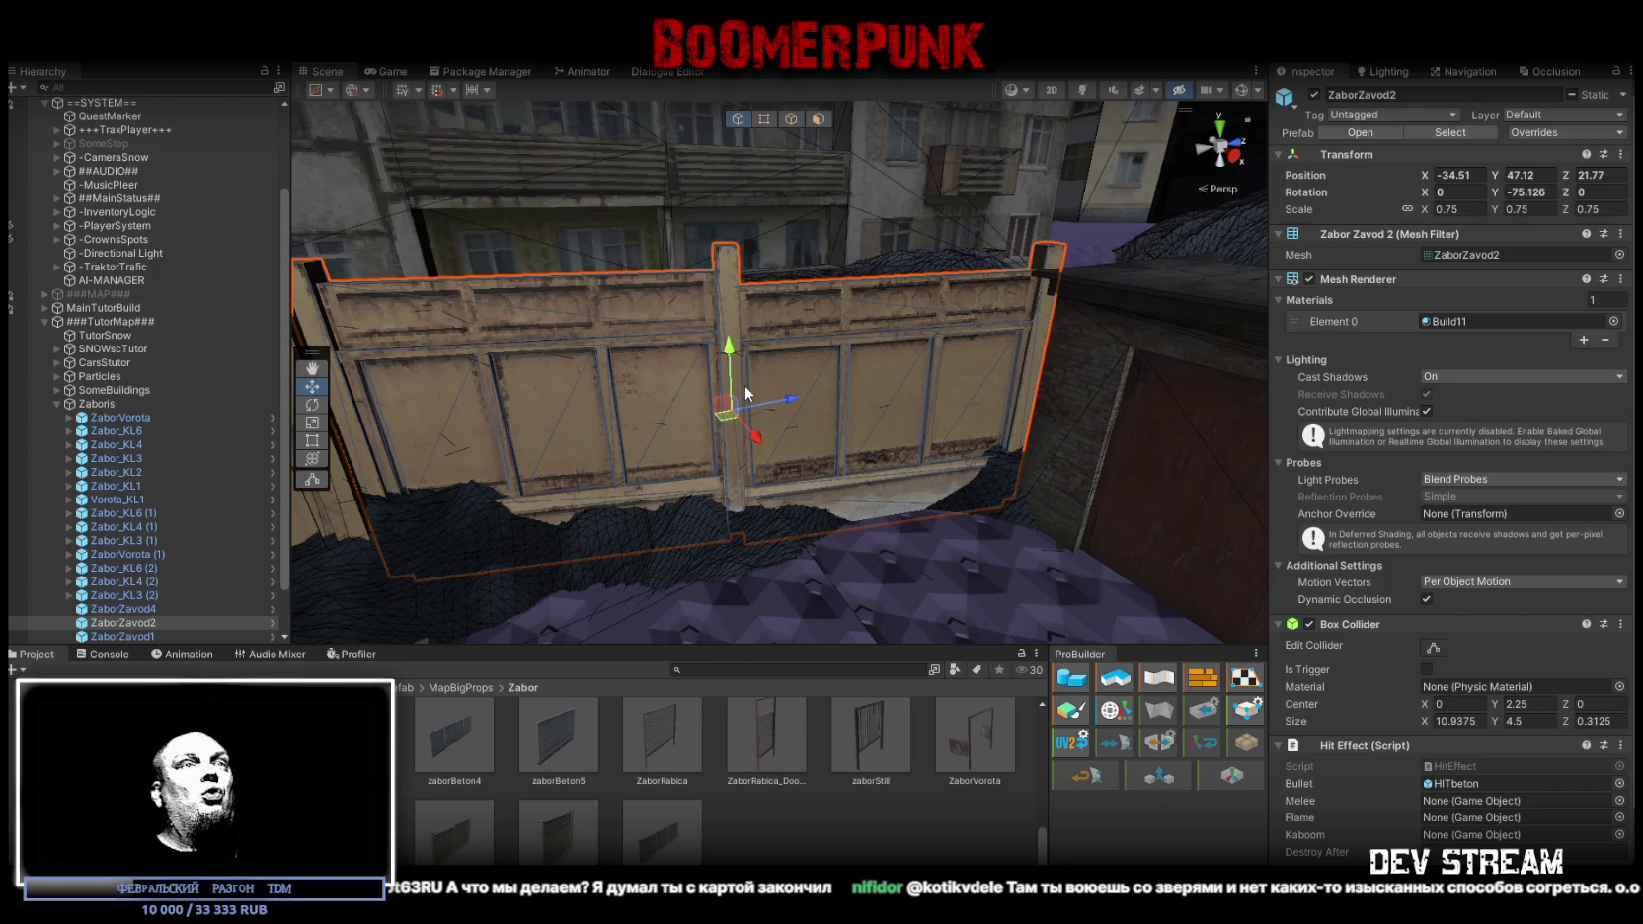
# Check ZaborZavod2 from several sides and nudge it to -34.327, 47.12, 21.825
pyautogui.moveTo(770, 369)
pyautogui.mouseDown()
pyautogui.moveTo(971, 534)
pyautogui.moveTo(950, 521)
pyautogui.mouseUp()
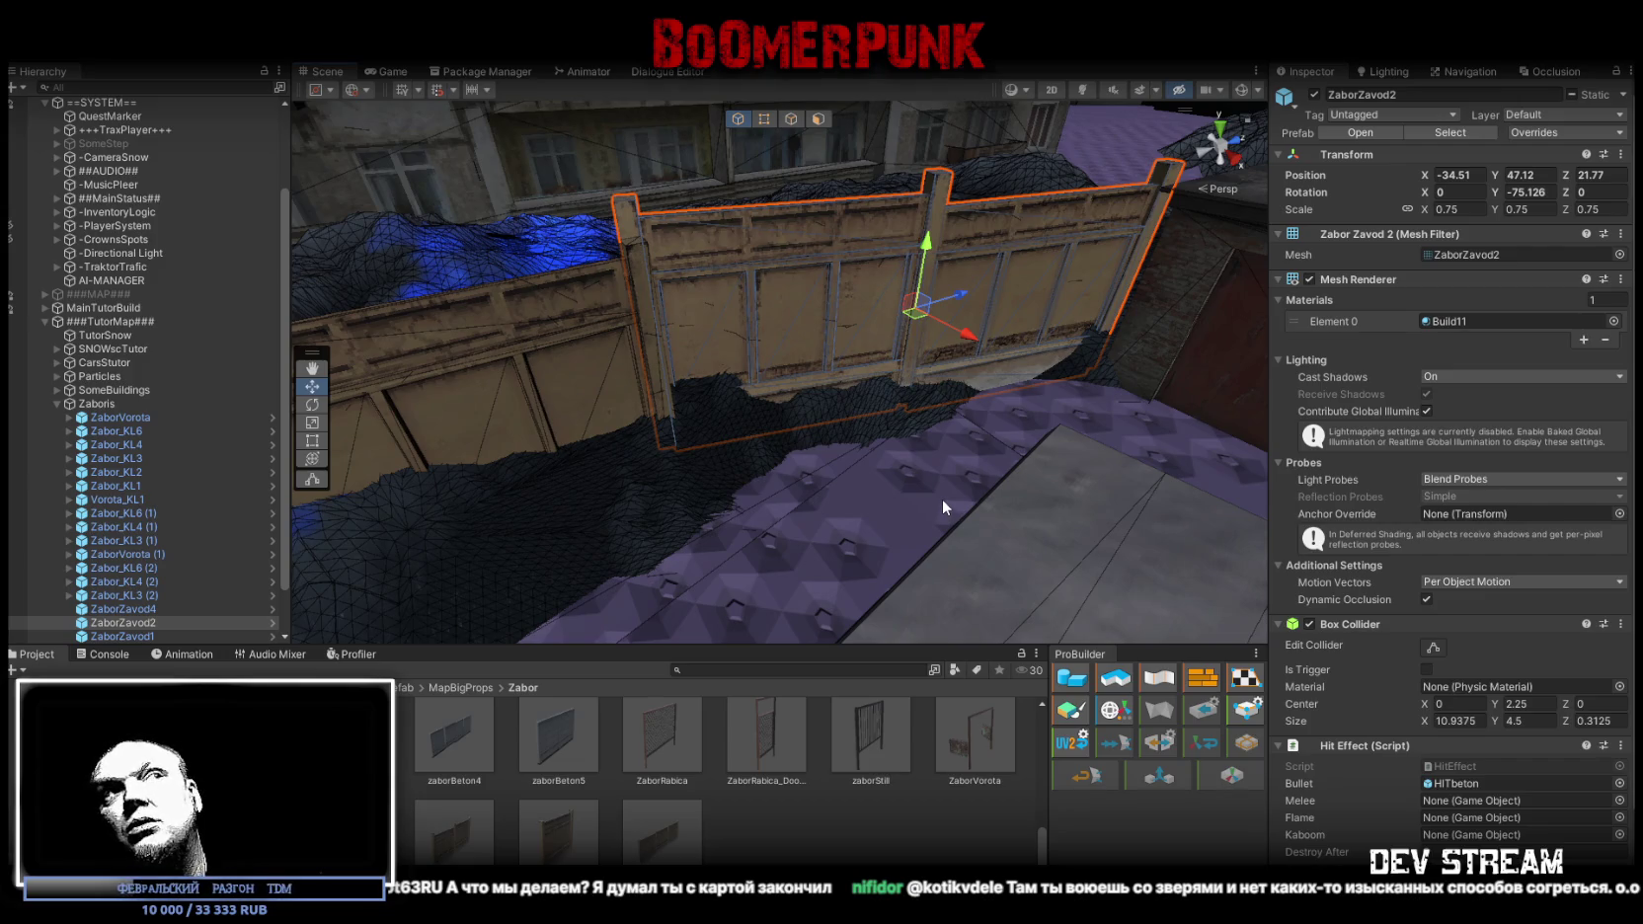
pyautogui.moveTo(937, 494); pyautogui.dragTo(966, 529)
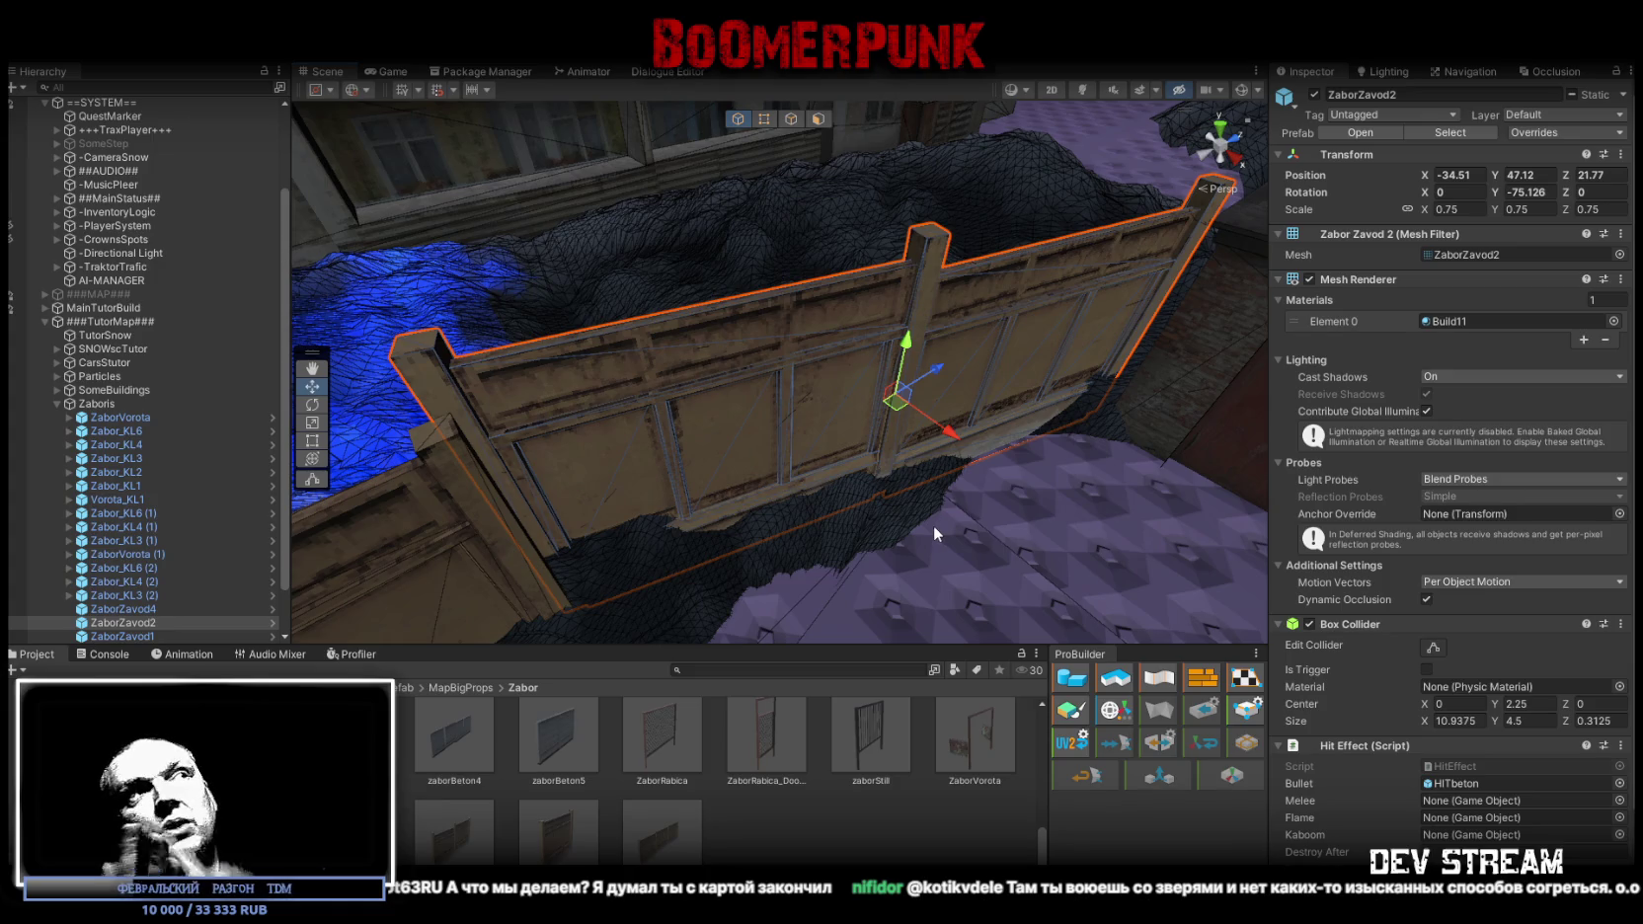
pyautogui.moveTo(888, 474)
pyautogui.mouseDown()
pyautogui.moveTo(754, 466)
pyautogui.moveTo(762, 431)
pyautogui.moveTo(722, 456)
pyautogui.mouseUp()
pyautogui.press('e')
pyautogui.press('w')
pyautogui.moveTo(722, 456)
pyautogui.mouseDown()
pyautogui.moveTo(873, 452)
pyautogui.moveTo(672, 478)
pyautogui.moveTo(797, 503)
pyautogui.mouseUp()
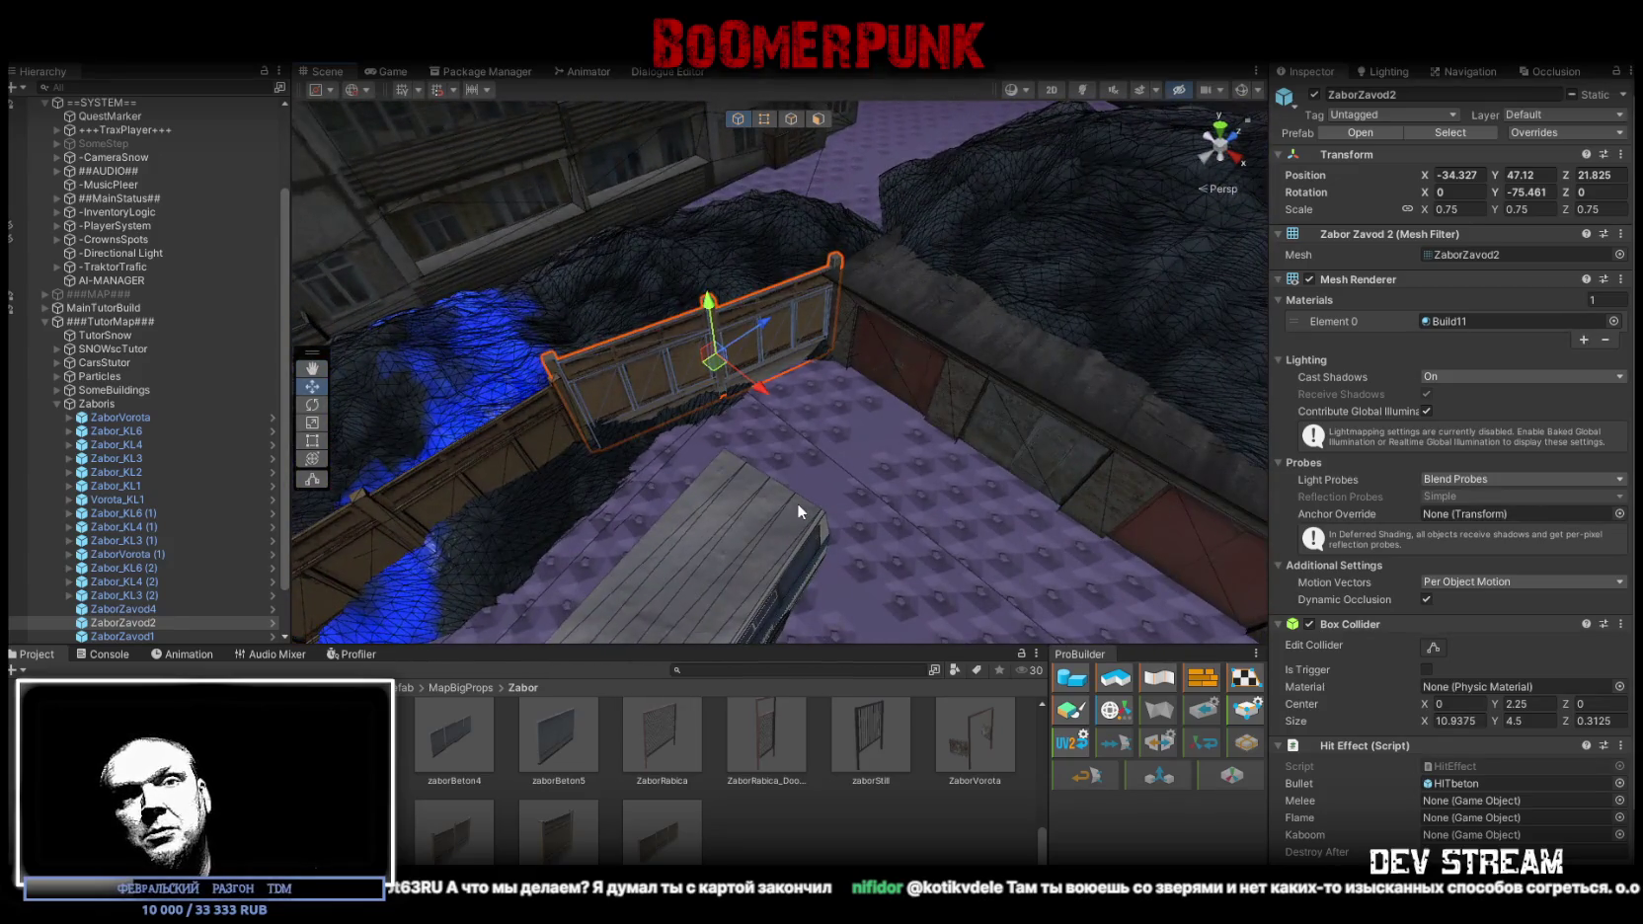
pyautogui.moveTo(797, 504)
pyautogui.mouseDown()
pyautogui.moveTo(739, 527)
pyautogui.moveTo(1012, 530)
pyautogui.moveTo(692, 533)
pyautogui.moveTo(623, 553)
pyautogui.moveTo(751, 481)
pyautogui.moveTo(719, 471)
pyautogui.moveTo(680, 497)
pyautogui.moveTo(938, 512)
pyautogui.moveTo(800, 637)
pyautogui.moveTo(741, 543)
pyautogui.moveTo(462, 284)
pyautogui.mouseUp()
pyautogui.click(681, 497)
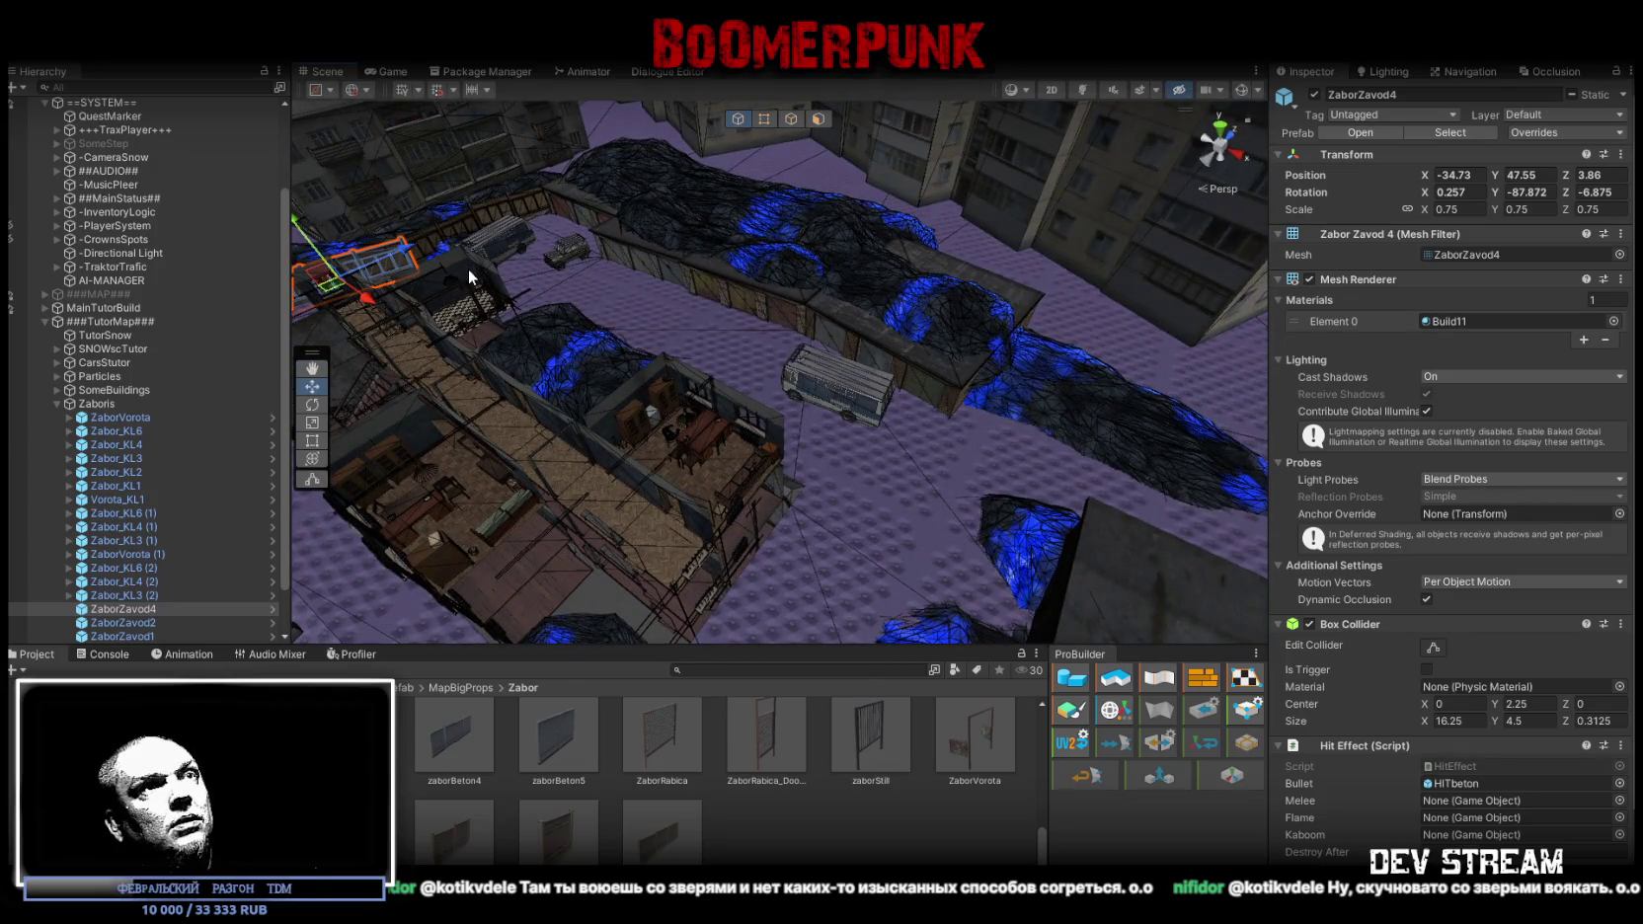
# Duplicate the ZaborZavod4 fence, move the copy across the map, tilt it and raise it slightly
pyautogui.hotkey('ctrl', 'd')
pyautogui.moveTo(1055, 423)
pyautogui.mouseDown()
pyautogui.moveTo(995, 453)
pyautogui.moveTo(790, 395)
pyautogui.moveTo(109, 311)
pyautogui.moveTo(105, 423)
pyautogui.moveTo(1234, 464)
pyautogui.moveTo(1224, 565)
pyautogui.moveTo(1174, 380)
pyautogui.moveTo(742, 431)
pyautogui.moveTo(983, 458)
pyautogui.moveTo(951, 456)
pyautogui.mouseUp()
pyautogui.press('f')
pyautogui.press('e')
pyautogui.moveTo(790, 348)
pyautogui.mouseDown()
pyautogui.moveTo(805, 351)
pyautogui.moveTo(825, 259)
pyautogui.moveTo(880, 278)
pyautogui.moveTo(862, 418)
pyautogui.moveTo(922, 315)
pyautogui.moveTo(917, 333)
pyautogui.moveTo(940, 318)
pyautogui.moveTo(971, 354)
pyautogui.moveTo(928, 252)
pyautogui.mouseUp()
pyautogui.press('f')
pyautogui.press('w')
pyautogui.scroll(-5, 1027, 193)
pyautogui.moveTo(999, 183); pyautogui.dragTo(1001, 150)
pyautogui.scroll(5, 893, 280)
pyautogui.moveTo(893, 280)
pyautogui.keyDown('alt'); pyautogui.mouseDown()
pyautogui.moveTo(882, 305)
pyautogui.moveTo(837, 284)
pyautogui.mouseUp(); pyautogui.keyUp('alt')
# Shift the Sugrob01 (1) snow pile slightly with the Move gizmo
pyautogui.click(658, 329)
pyautogui.moveTo(658, 329)
pyautogui.keyDown('alt'); pyautogui.mouseDown()
pyautogui.moveTo(596, 277)
pyautogui.moveTo(625, 286)
pyautogui.moveTo(503, 225)
pyautogui.moveTo(799, 278)
pyautogui.moveTo(863, 340)
pyautogui.moveTo(890, 312)
pyautogui.mouseUp(); pyautogui.keyUp('alt')
pyautogui.moveTo(822, 403)
pyautogui.keyDown('alt'); pyautogui.mouseDown()
pyautogui.moveTo(1265, 467)
pyautogui.moveTo(918, 422)
pyautogui.moveTo(807, 381)
pyautogui.moveTo(781, 388)
pyautogui.moveTo(723, 508)
pyautogui.mouseUp(); pyautogui.keyUp('alt')
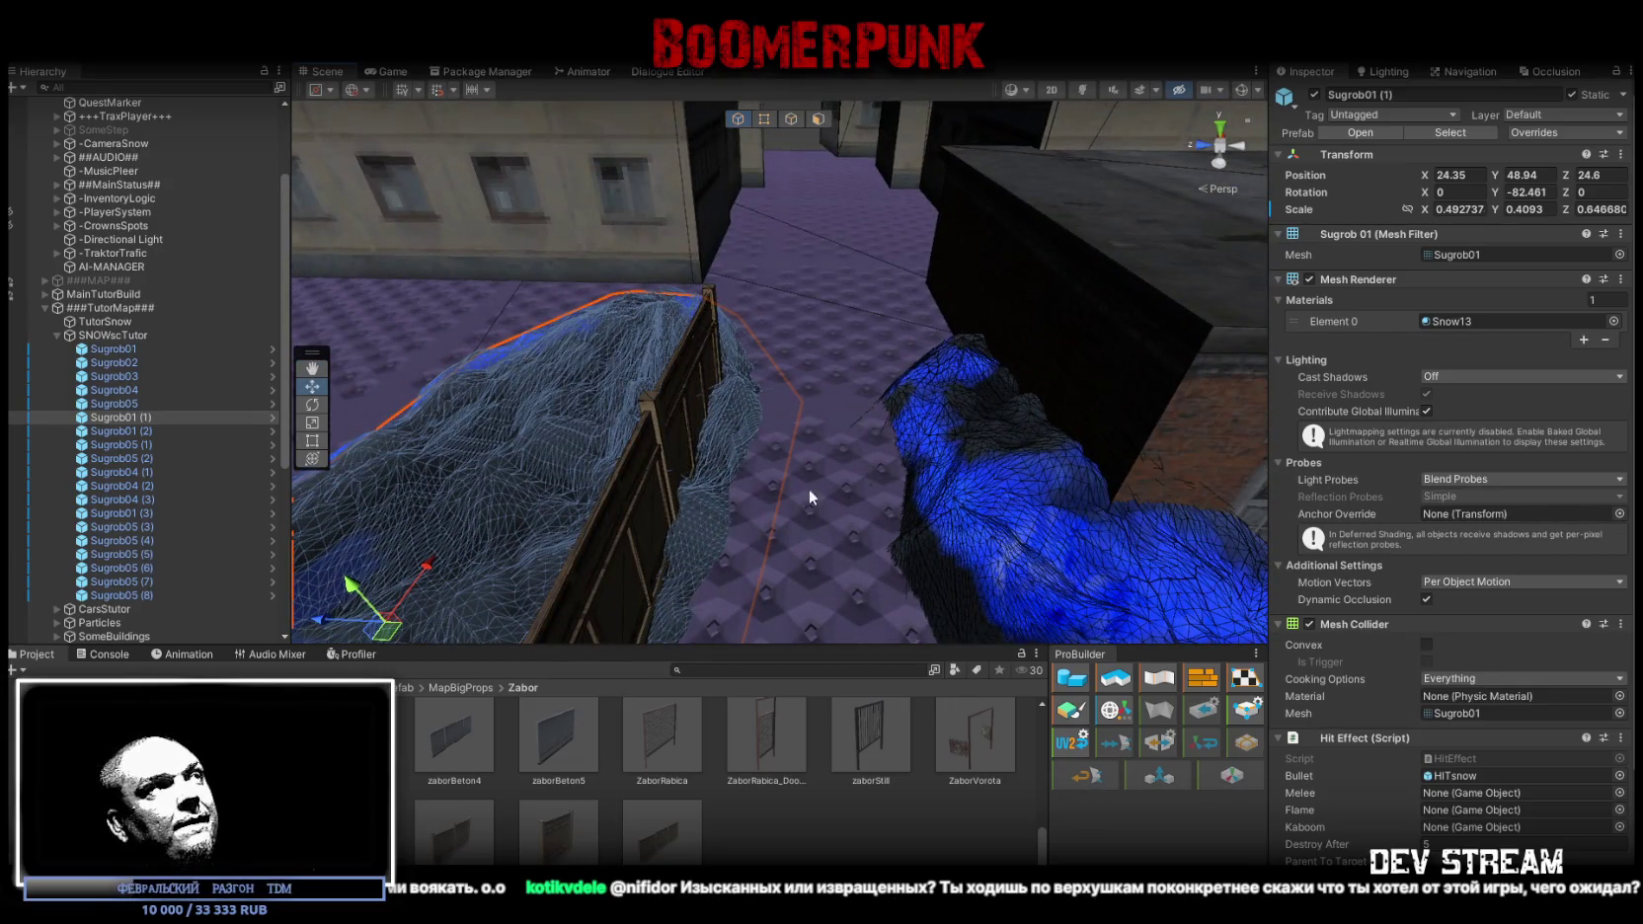
# Place a ZaborZavod3 fence panel near the snow piles at 21.49, 49.32, 16.67, scale 0.75
pyautogui.doubleClick(116, 353)
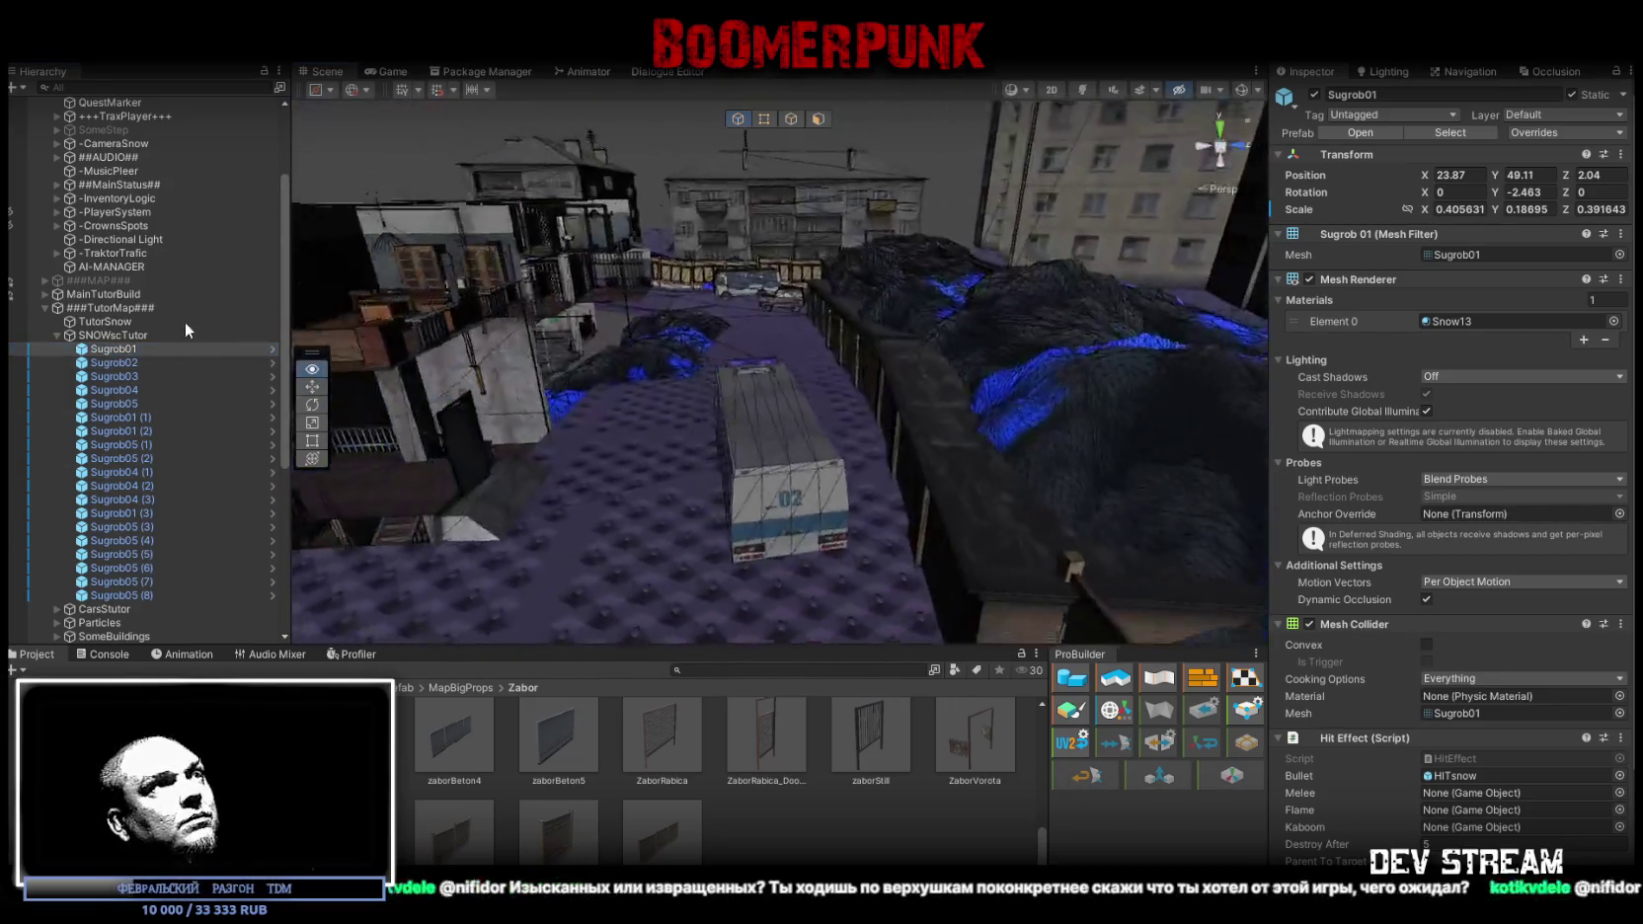
pyautogui.keyDown('alt'); pyautogui.moveTo(444, 553); pyautogui.dragTo(632, 612); pyautogui.keyUp('alt')
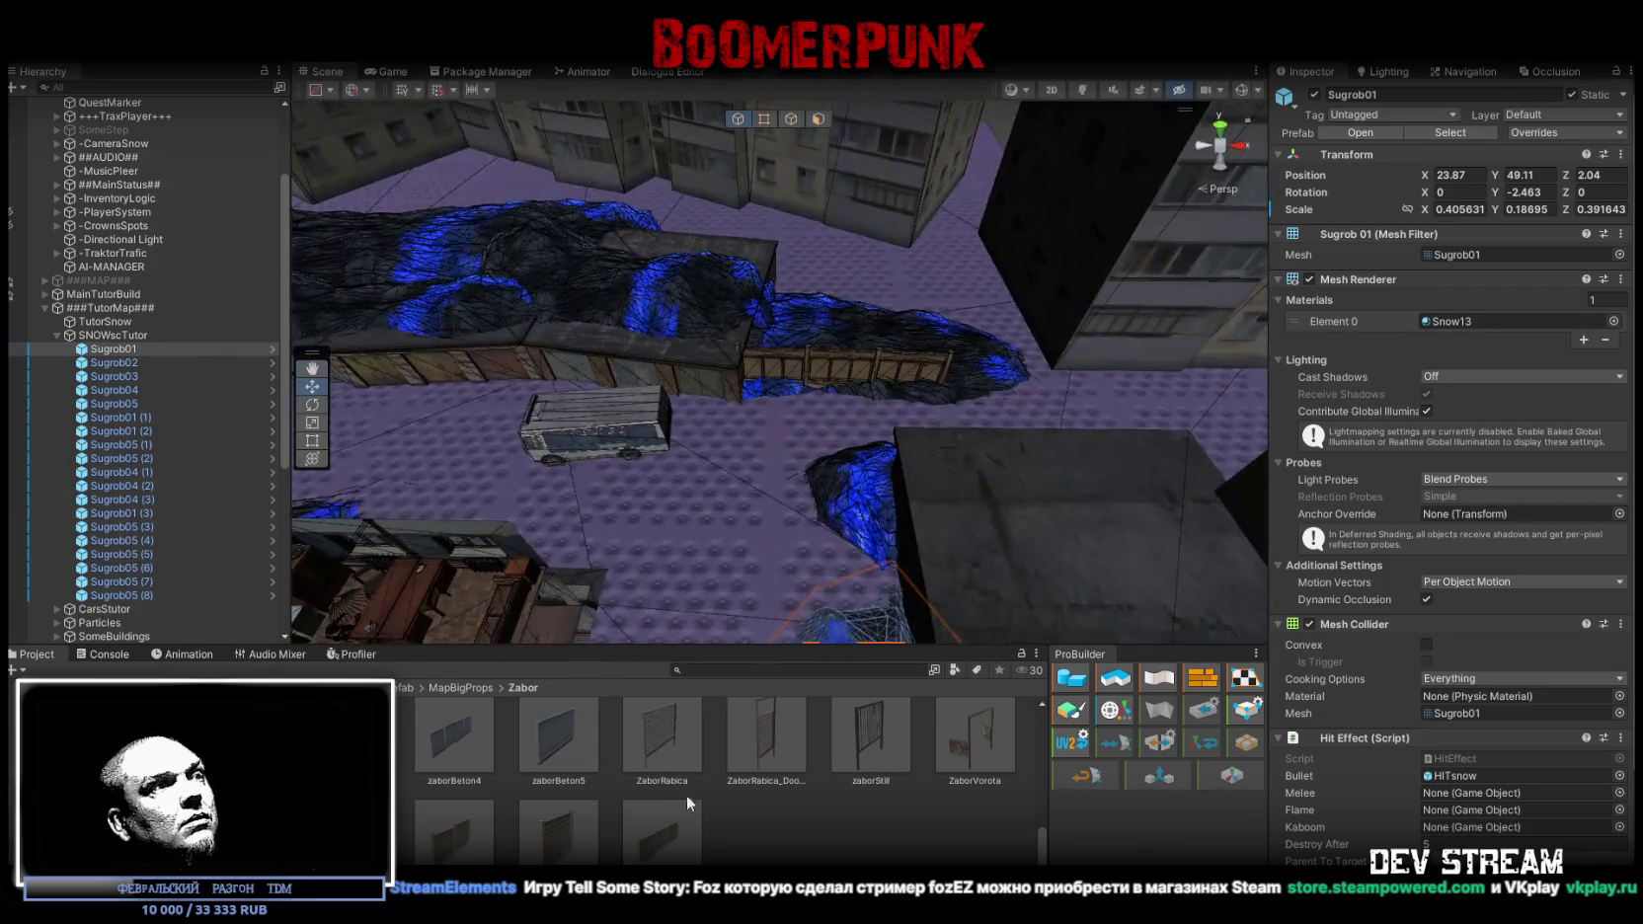
pyautogui.moveTo(553, 836)
pyautogui.mouseDown()
pyautogui.moveTo(805, 479)
pyautogui.moveTo(802, 427)
pyautogui.mouseUp()
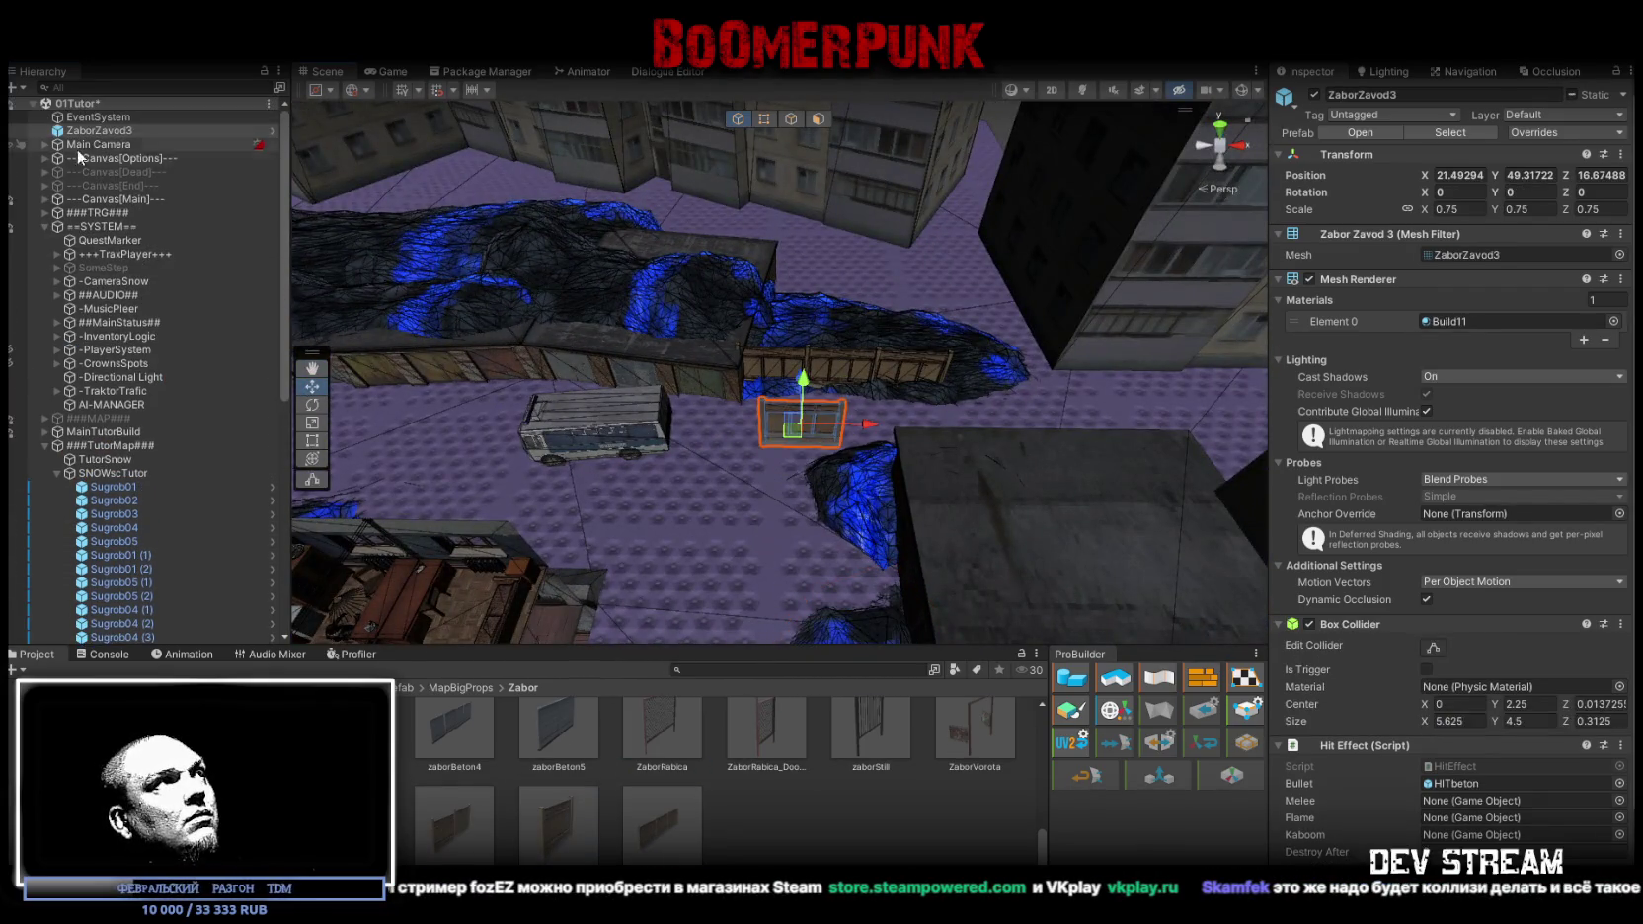
# Move ZaborZavod3 into the Zaboris group, turn it to -90 degrees and set it beside the building
pyautogui.moveTo(134, 474); pyautogui.dragTo(134, 465)
pyautogui.click(58, 474)
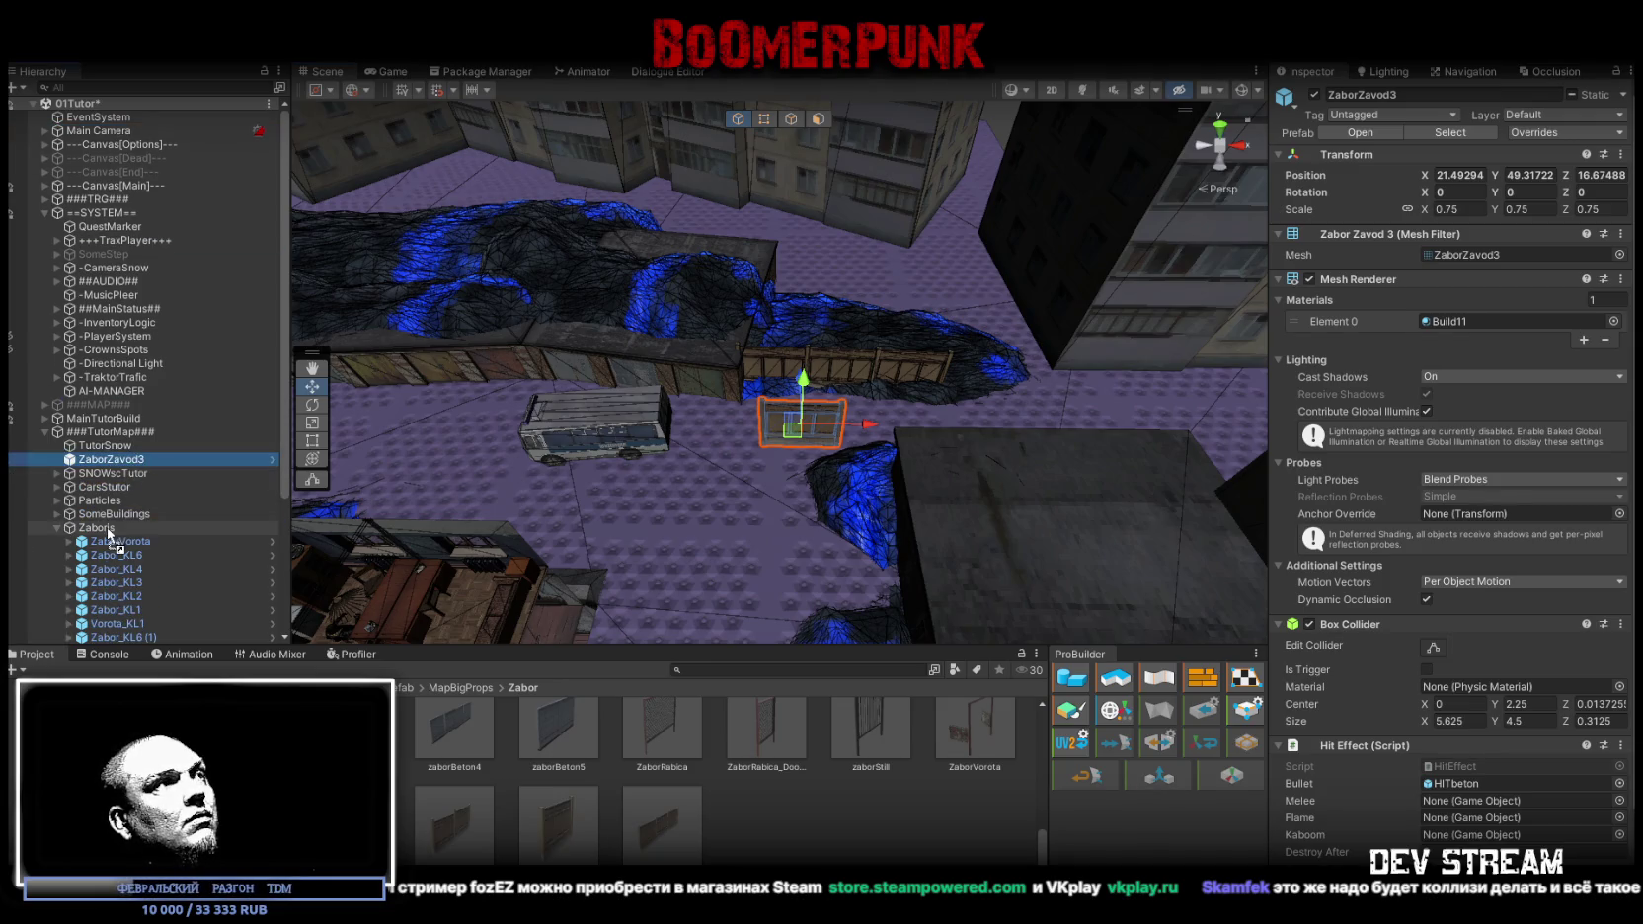
pyautogui.moveTo(108, 533); pyautogui.dragTo(109, 533)
pyautogui.press('e')
pyautogui.moveTo(691, 444)
pyautogui.keyDown('alt'); pyautogui.mouseDown()
pyautogui.moveTo(827, 543)
pyautogui.moveTo(1050, 482)
pyautogui.moveTo(1007, 488)
pyautogui.mouseUp(); pyautogui.keyUp('alt')
pyautogui.press('w')
pyautogui.moveTo(760, 511)
pyautogui.mouseDown()
pyautogui.moveTo(874, 278)
pyautogui.moveTo(849, 247)
pyautogui.mouseUp()
# Place a ZaborRabica_Door_Rama door frame in the scene
pyautogui.scroll(2, 850, 729)
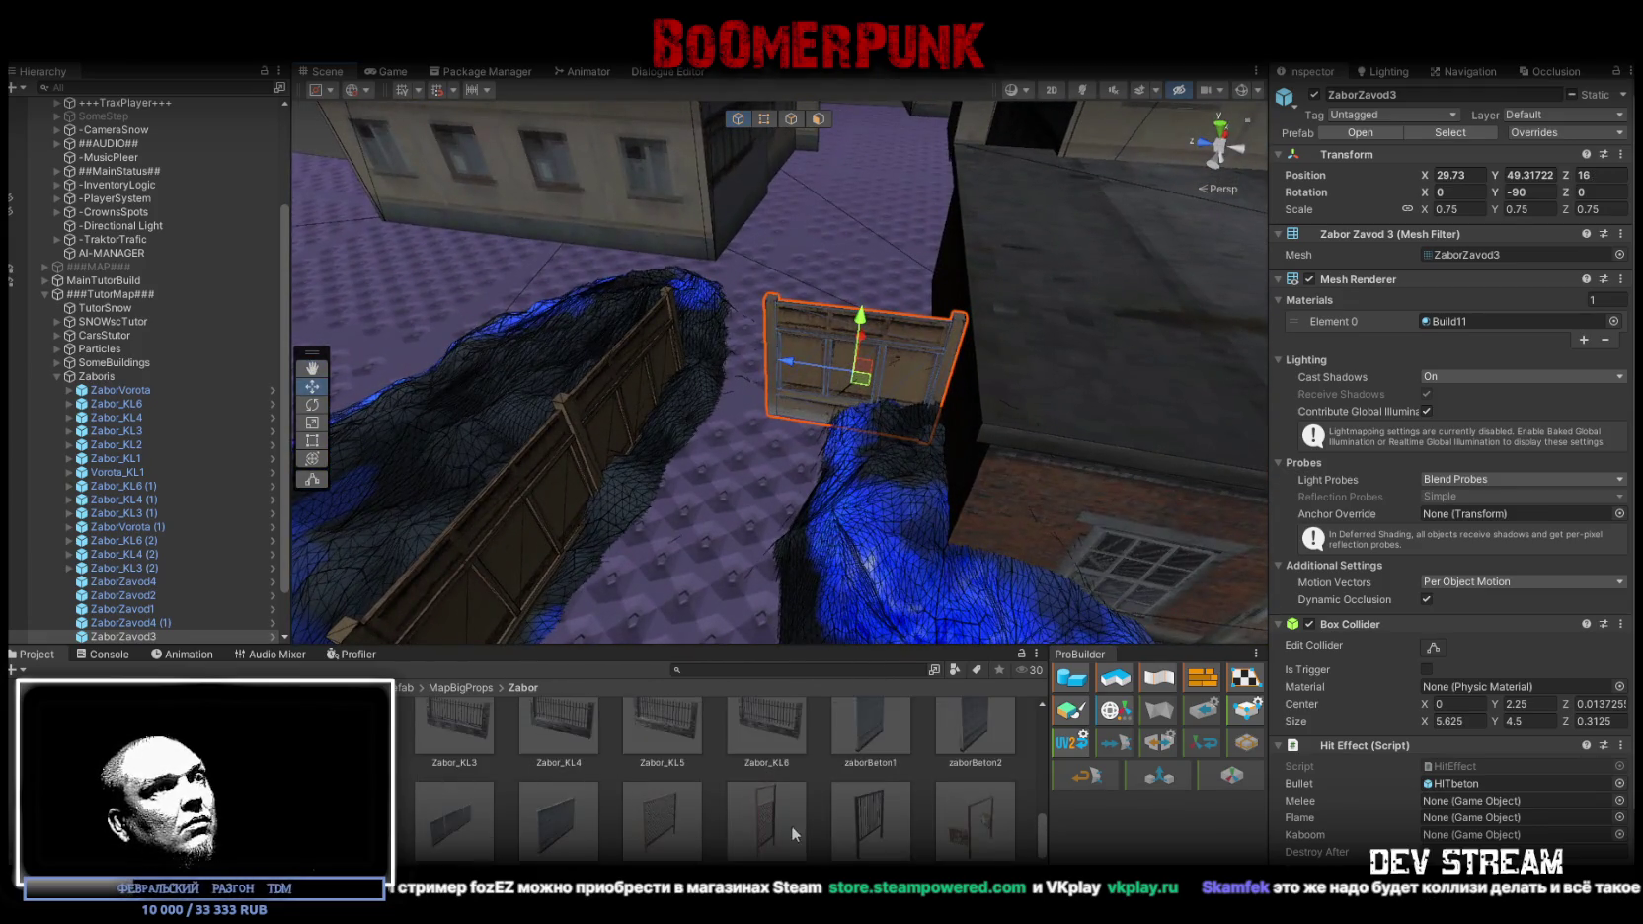
pyautogui.moveTo(791, 826); pyautogui.dragTo(747, 436)
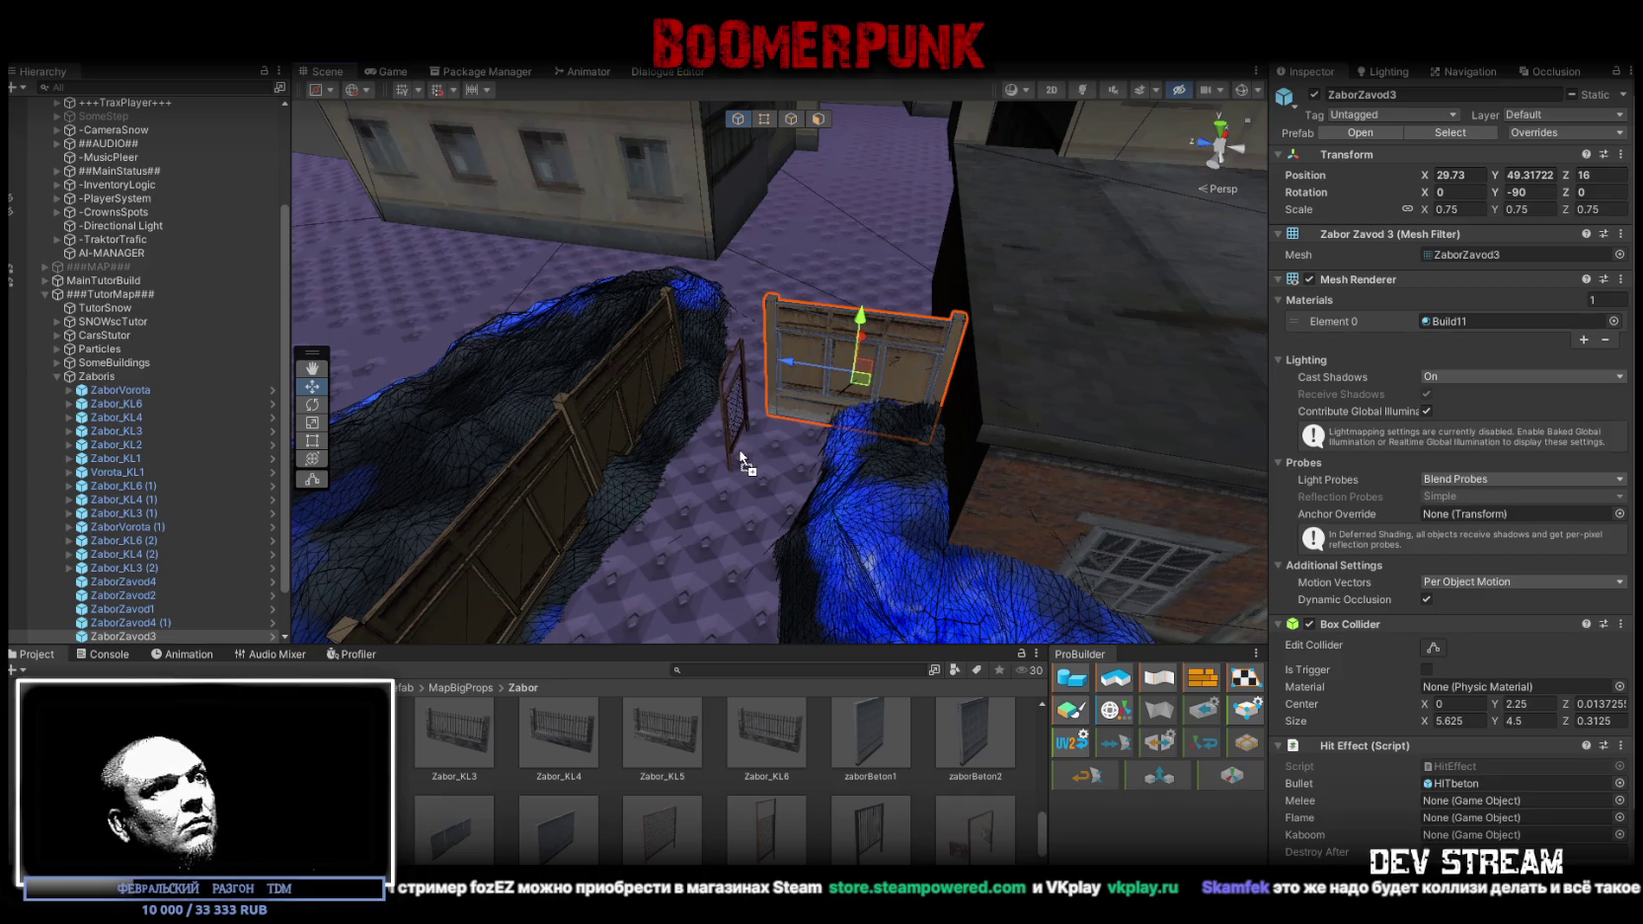
pyautogui.moveTo(742, 495); pyautogui.dragTo(727, 345)
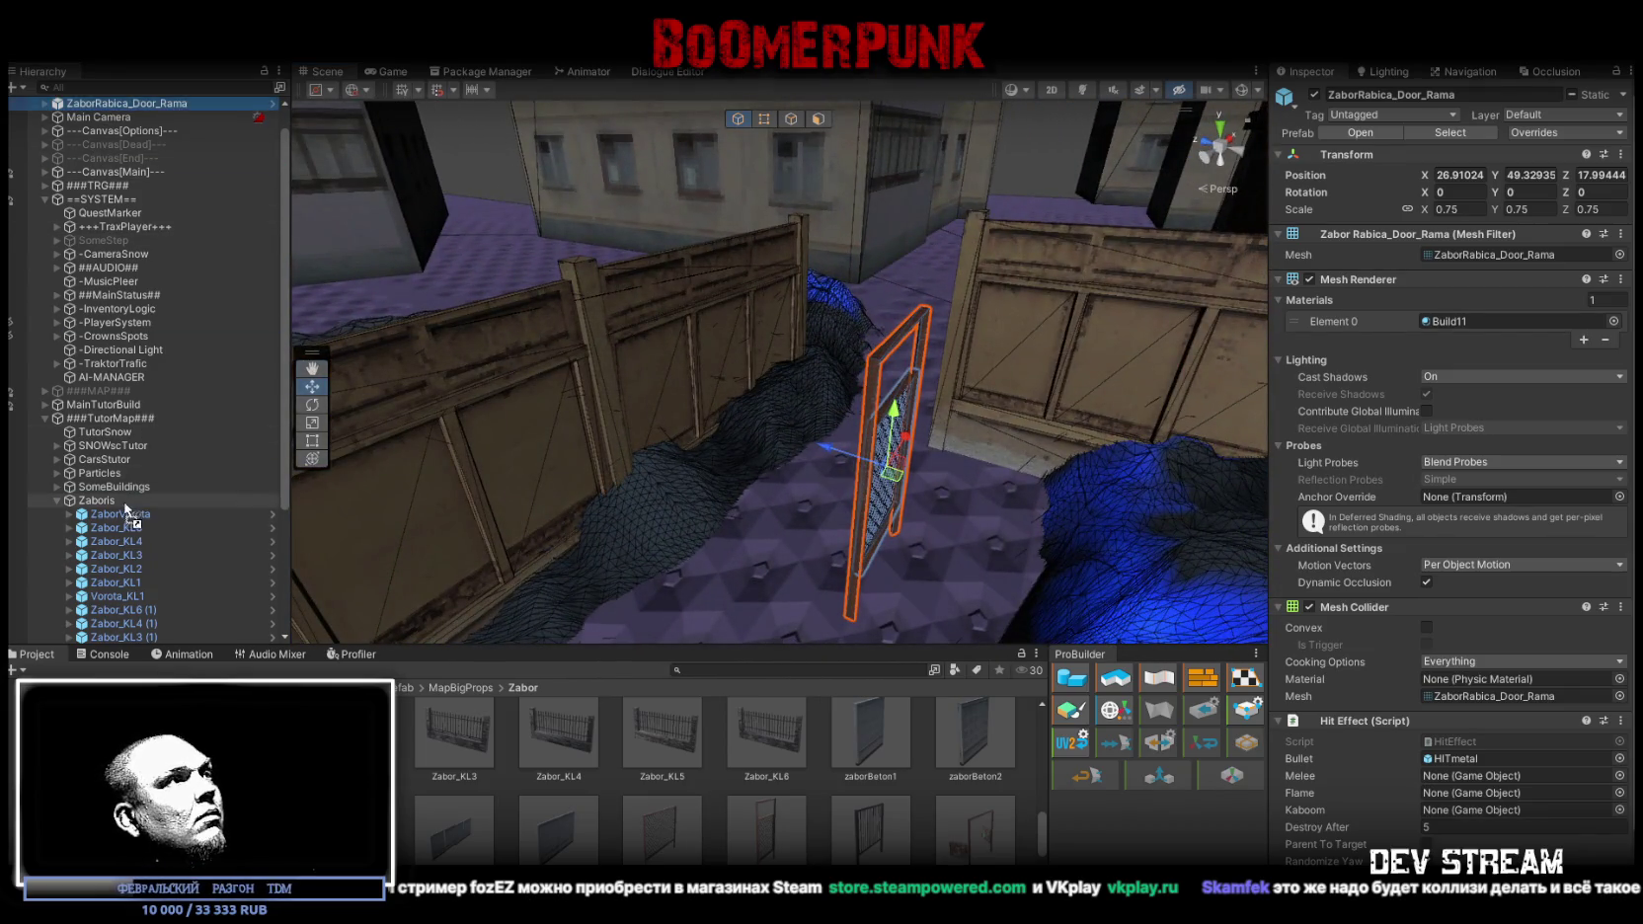
pyautogui.scroll(-5, 120, 507)
pyautogui.moveTo(616, 517)
pyautogui.keyDown('alt'); pyautogui.mouseDown()
pyautogui.moveTo(843, 554)
pyautogui.moveTo(833, 634)
pyautogui.moveTo(1000, 582)
pyautogui.mouseUp(); pyautogui.keyUp('alt')
# Slide the ZaborZavod3 panel left along X, duplicate it and turn the copy around
pyautogui.click(796, 311)
pyautogui.moveTo(796, 311)
pyautogui.keyDown('alt'); pyautogui.mouseDown()
pyautogui.moveTo(842, 313)
pyautogui.moveTo(751, 341)
pyautogui.moveTo(767, 376)
pyautogui.moveTo(1130, 408)
pyautogui.mouseUp(); pyautogui.keyUp('alt')
pyautogui.moveTo(839, 276); pyautogui.dragTo(819, 275)
pyautogui.hotkey('ctrl', 'd')
pyautogui.moveTo(893, 316)
pyautogui.keyDown('alt'); pyautogui.mouseDown()
pyautogui.moveTo(460, 390)
pyautogui.moveTo(381, 299)
pyautogui.mouseUp(); pyautogui.keyUp('alt')
pyautogui.moveTo(559, 439)
pyautogui.mouseDown()
pyautogui.moveTo(931, 411)
pyautogui.moveTo(1021, 385)
pyautogui.moveTo(838, 337)
pyautogui.moveTo(661, 260)
pyautogui.mouseUp()
# Lower the copied panel and the original ZaborZavod3 panel slightly
pyautogui.press('w')
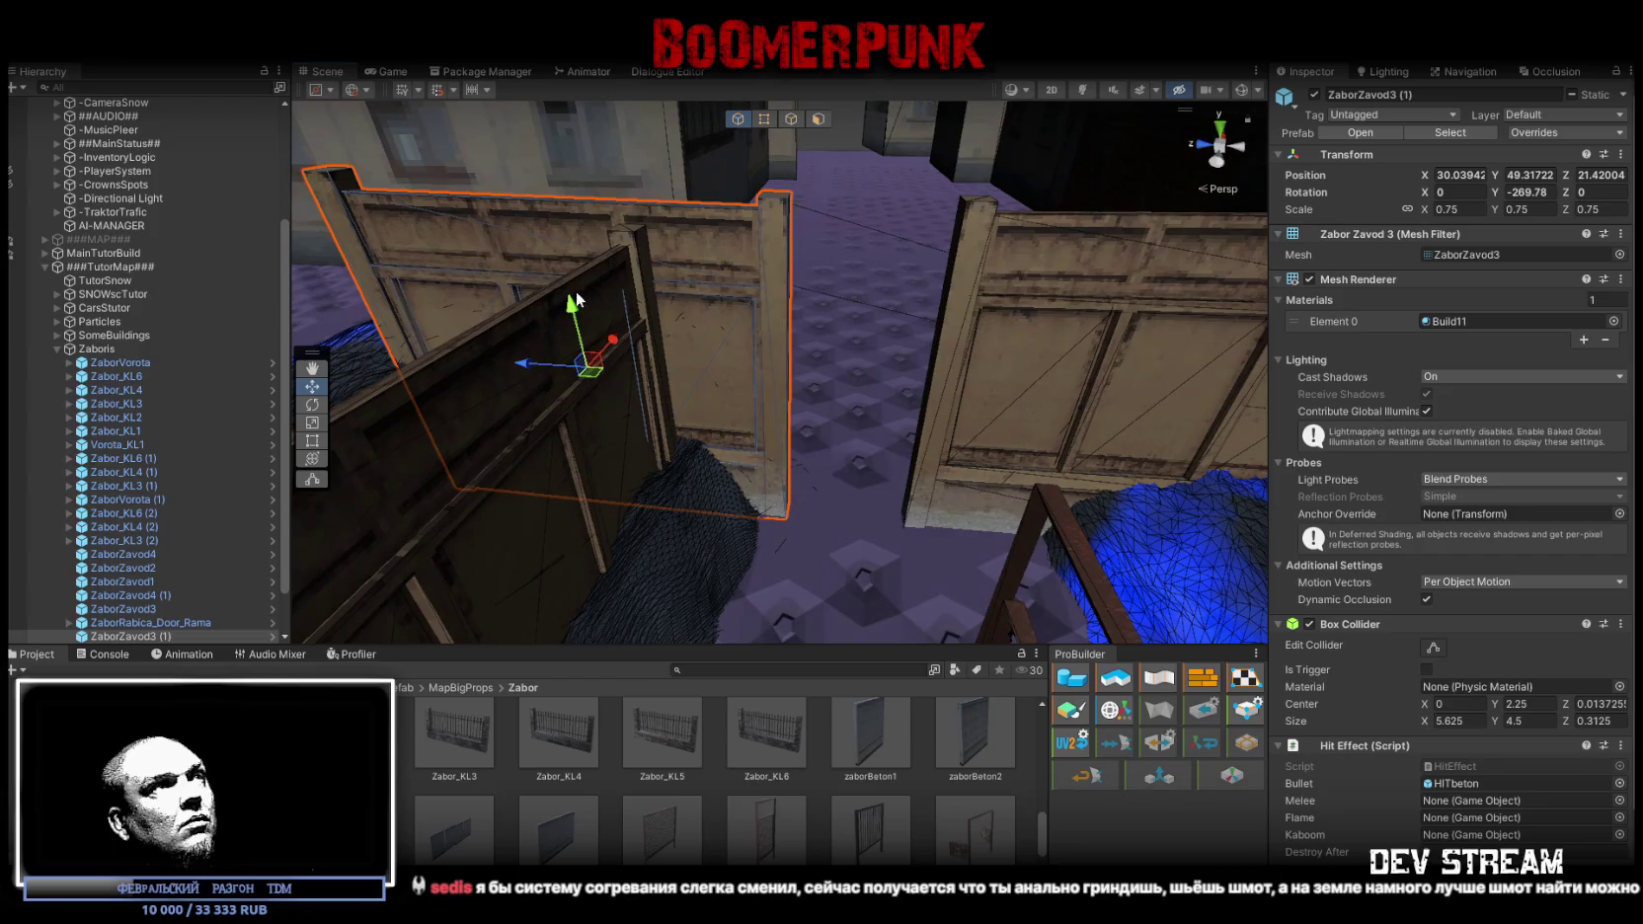
pyautogui.moveTo(584, 296); pyautogui.dragTo(577, 328)
pyautogui.click(998, 335)
pyautogui.press('f')
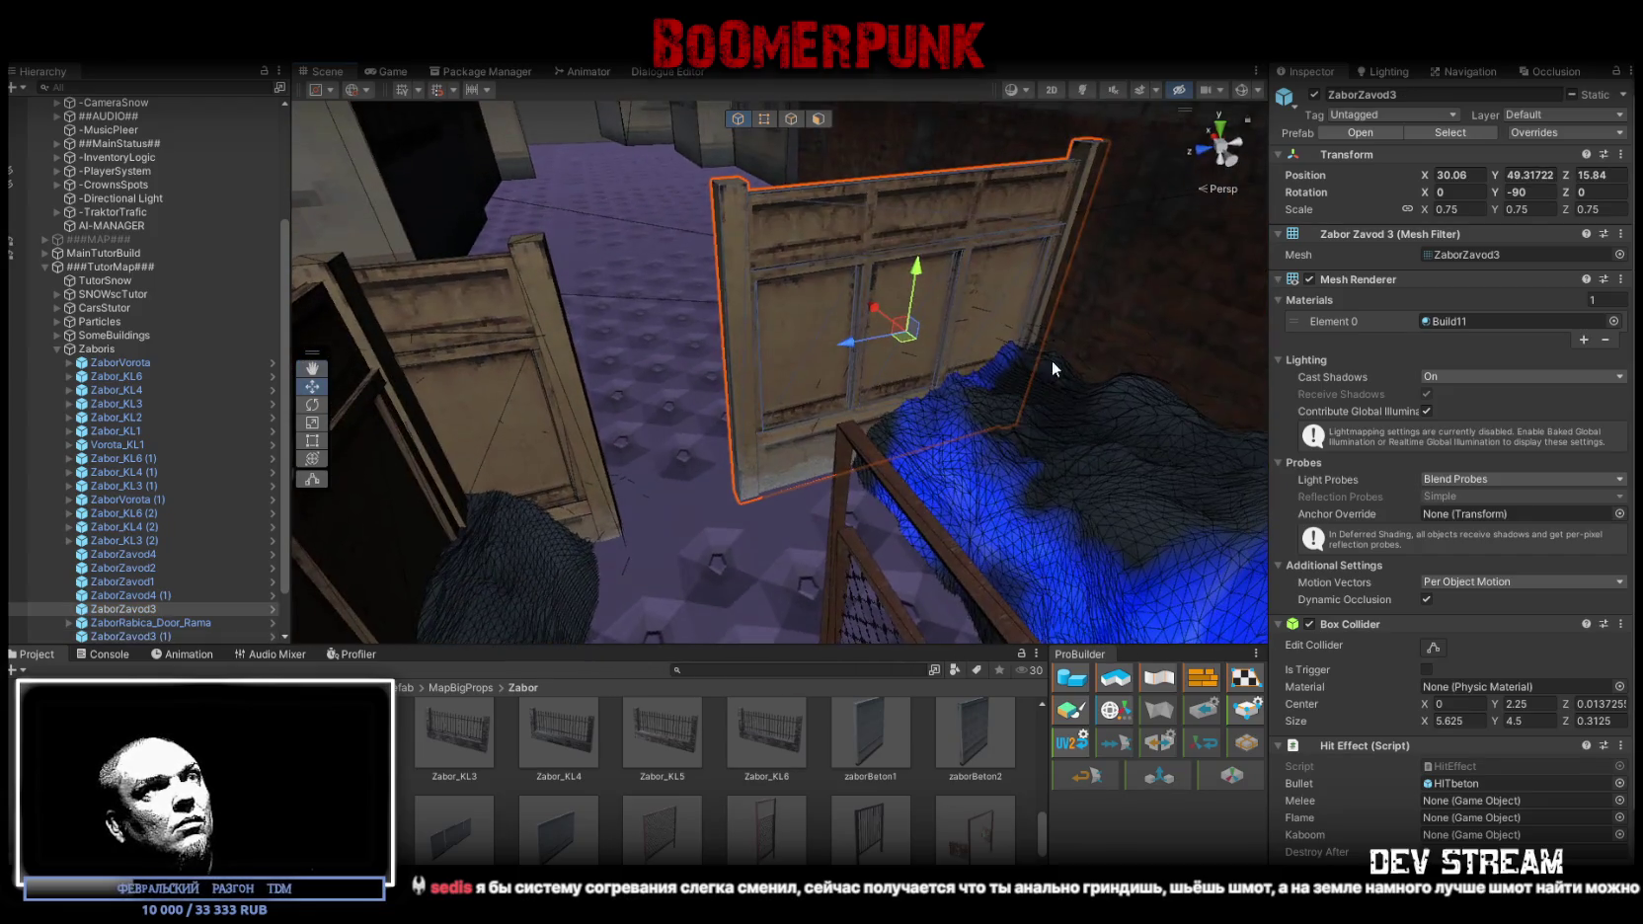
pyautogui.moveTo(925, 272)
pyautogui.mouseDown()
pyautogui.moveTo(931, 318)
pyautogui.moveTo(863, 320)
pyautogui.moveTo(898, 351)
pyautogui.moveTo(890, 453)
pyautogui.moveTo(572, 356)
pyautogui.moveTo(839, 359)
pyautogui.moveTo(637, 288)
pyautogui.moveTo(632, 345)
pyautogui.moveTo(656, 367)
pyautogui.moveTo(659, 350)
pyautogui.moveTo(684, 351)
pyautogui.moveTo(660, 351)
pyautogui.mouseUp()
pyautogui.press('e')
pyautogui.press('w')
# Nudge the ZaborRabica_Door_Rama door frame into place
pyautogui.click(896, 466)
pyautogui.scroll(-5, 901, 472)
pyautogui.press('e')
pyautogui.press('w')
pyautogui.moveTo(593, 296)
pyautogui.mouseDown()
pyautogui.moveTo(583, 329)
pyautogui.moveTo(622, 352)
pyautogui.moveTo(423, 372)
pyautogui.moveTo(674, 331)
pyautogui.moveTo(771, 403)
pyautogui.moveTo(760, 377)
pyautogui.moveTo(822, 400)
pyautogui.moveTo(829, 450)
pyautogui.mouseUp()
# Fine-tune the door frame and ZaborZavod3 (1) wall positions along X and Z
pyautogui.click(622, 352)
pyautogui.click(690, 288)
pyautogui.click(1053, 251)
pyautogui.moveTo(1053, 251)
pyautogui.mouseDown()
pyautogui.moveTo(913, 331)
pyautogui.moveTo(1073, 324)
pyautogui.mouseUp()
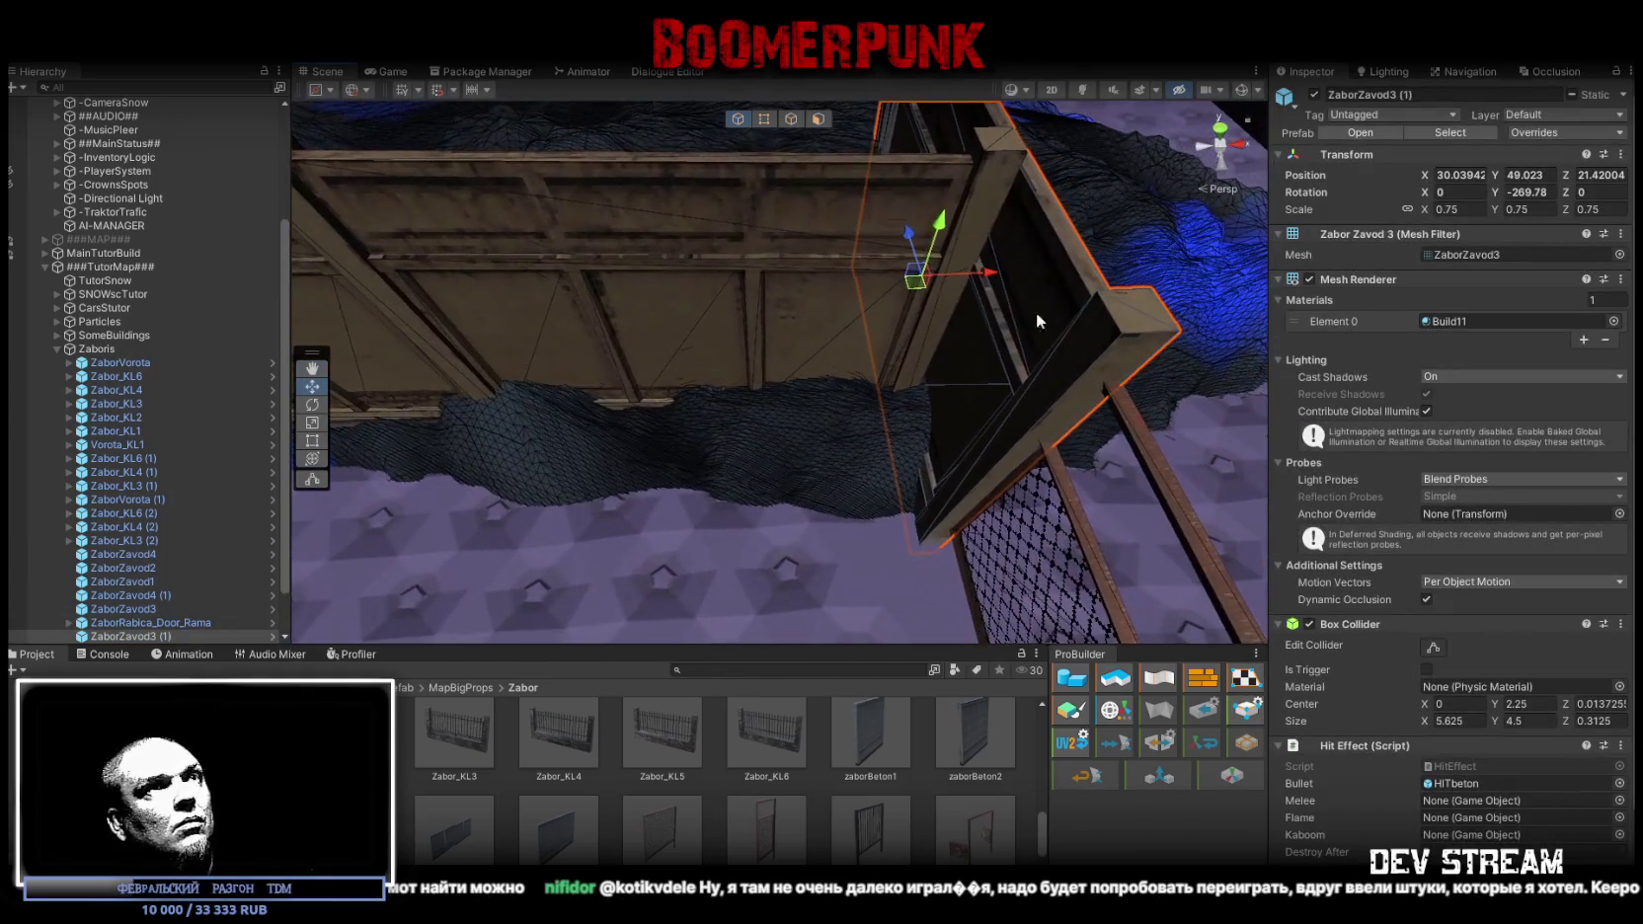
pyautogui.moveTo(985, 277); pyautogui.dragTo(989, 280)
pyautogui.moveTo(918, 241); pyautogui.dragTo(915, 235)
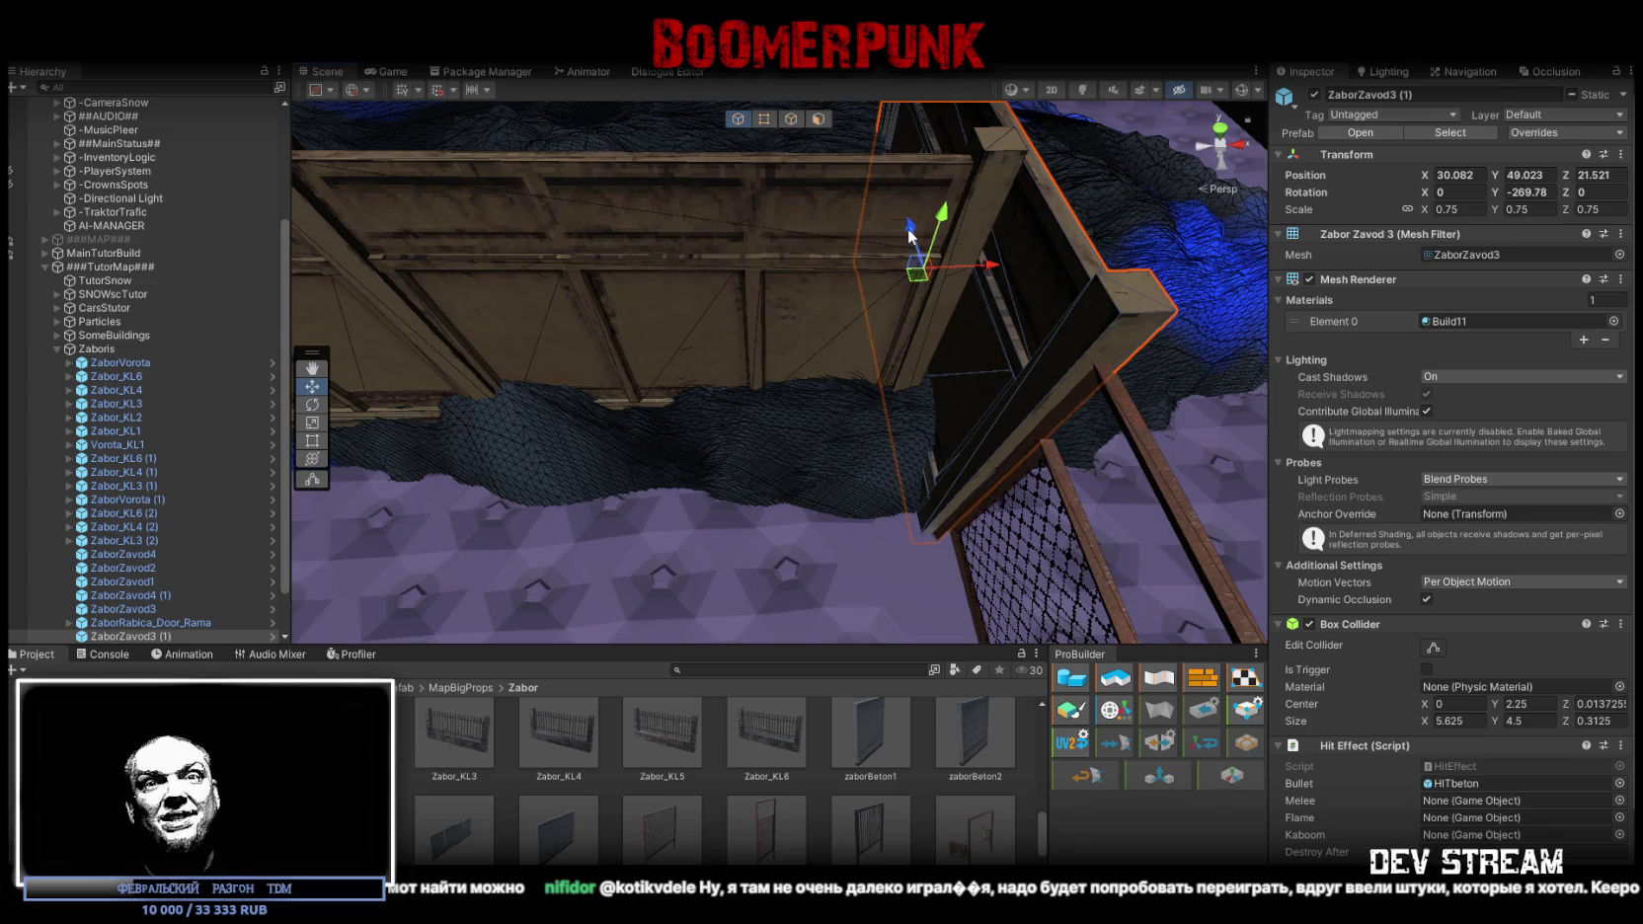
# Rotate the MilitiaBase_DoorMain (1) door open to Y 133.95 degrees
pyautogui.moveTo(910, 235); pyautogui.dragTo(790, 515)
pyautogui.click(915, 392)
pyautogui.moveTo(916, 393)
pyautogui.mouseDown()
pyautogui.moveTo(744, 311)
pyautogui.moveTo(767, 417)
pyautogui.moveTo(741, 381)
pyautogui.moveTo(591, 405)
pyautogui.moveTo(632, 421)
pyautogui.moveTo(912, 334)
pyautogui.mouseUp()
pyautogui.click(744, 311)
pyautogui.click(756, 322)
pyautogui.click(771, 417)
pyautogui.click(591, 405)
pyautogui.press('e')
pyautogui.moveTo(632, 422)
pyautogui.mouseDown()
pyautogui.moveTo(501, 489)
pyautogui.moveTo(514, 474)
pyautogui.mouseUp()
pyautogui.moveTo(513, 474)
pyautogui.mouseDown()
pyautogui.moveTo(606, 368)
pyautogui.moveTo(784, 380)
pyautogui.moveTo(886, 459)
pyautogui.moveTo(864, 440)
pyautogui.mouseUp()
# Duplicate the Zabor_KL6 fence segment and gate frame, move the copy, then delete it
pyautogui.click(875, 460)
pyautogui.keyDown('shift'); pyautogui.click(864, 439); pyautogui.keyUp('shift')
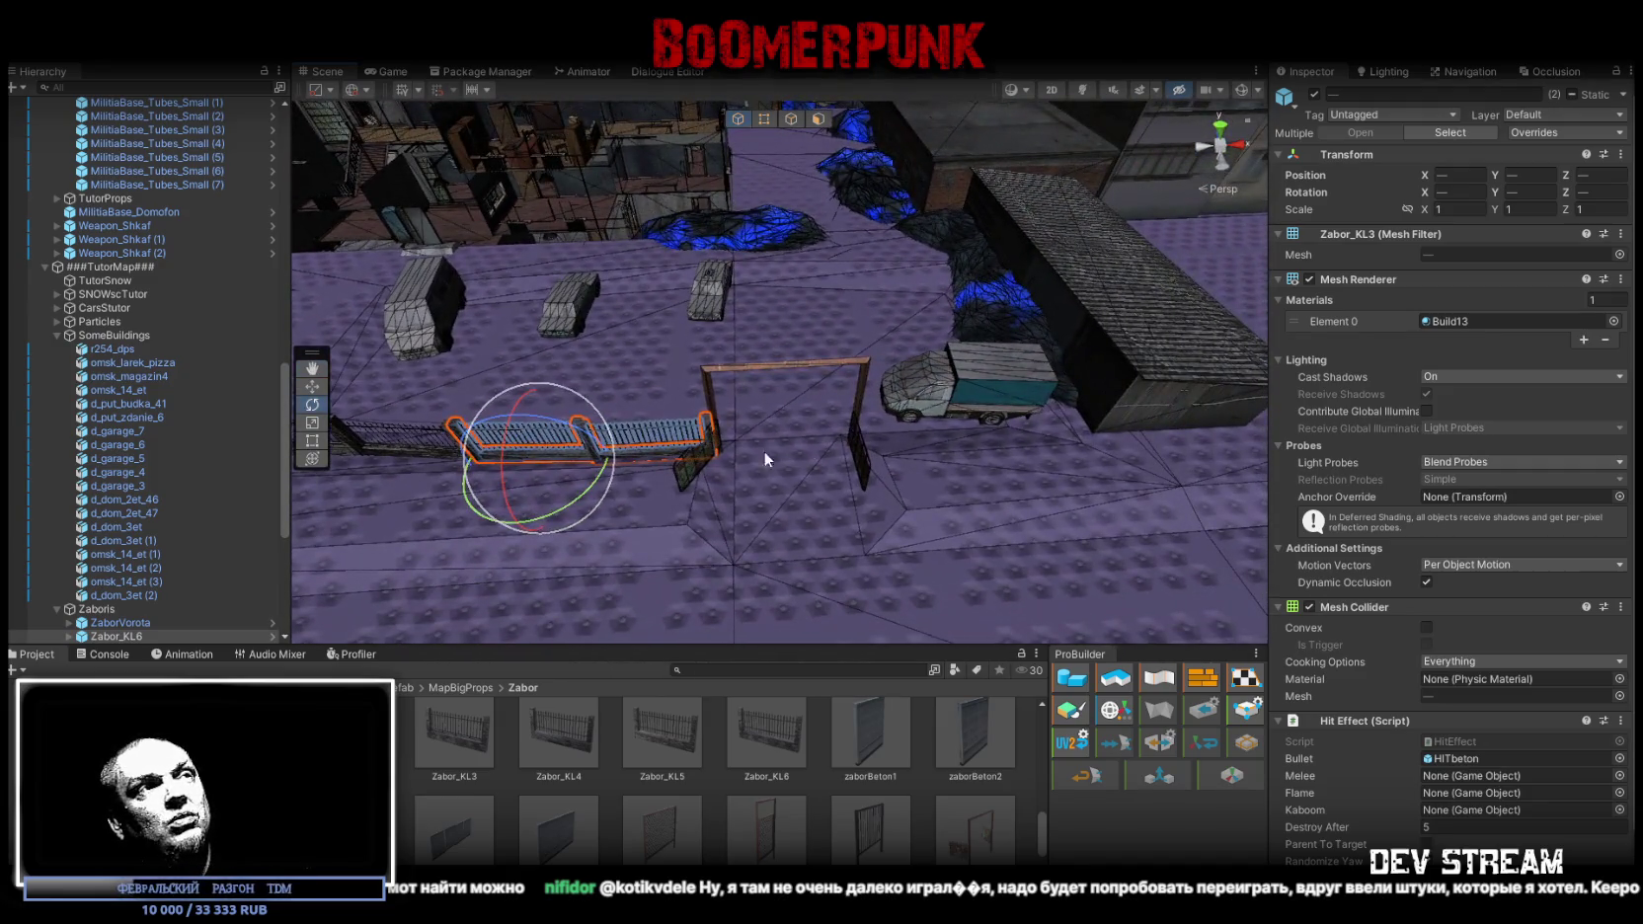
pyautogui.hotkey('ctrl', 'd')
pyautogui.press('w')
pyautogui.moveTo(541, 464)
pyautogui.mouseDown()
pyautogui.moveTo(987, 464)
pyautogui.moveTo(985, 222)
pyautogui.moveTo(855, 274)
pyautogui.moveTo(888, 348)
pyautogui.mouseUp()
pyautogui.press('Delete')
# Place a ZaborZavod4 (1) copy beside the truck at 23.91, 49.13, -23.33
pyautogui.click(855, 275)
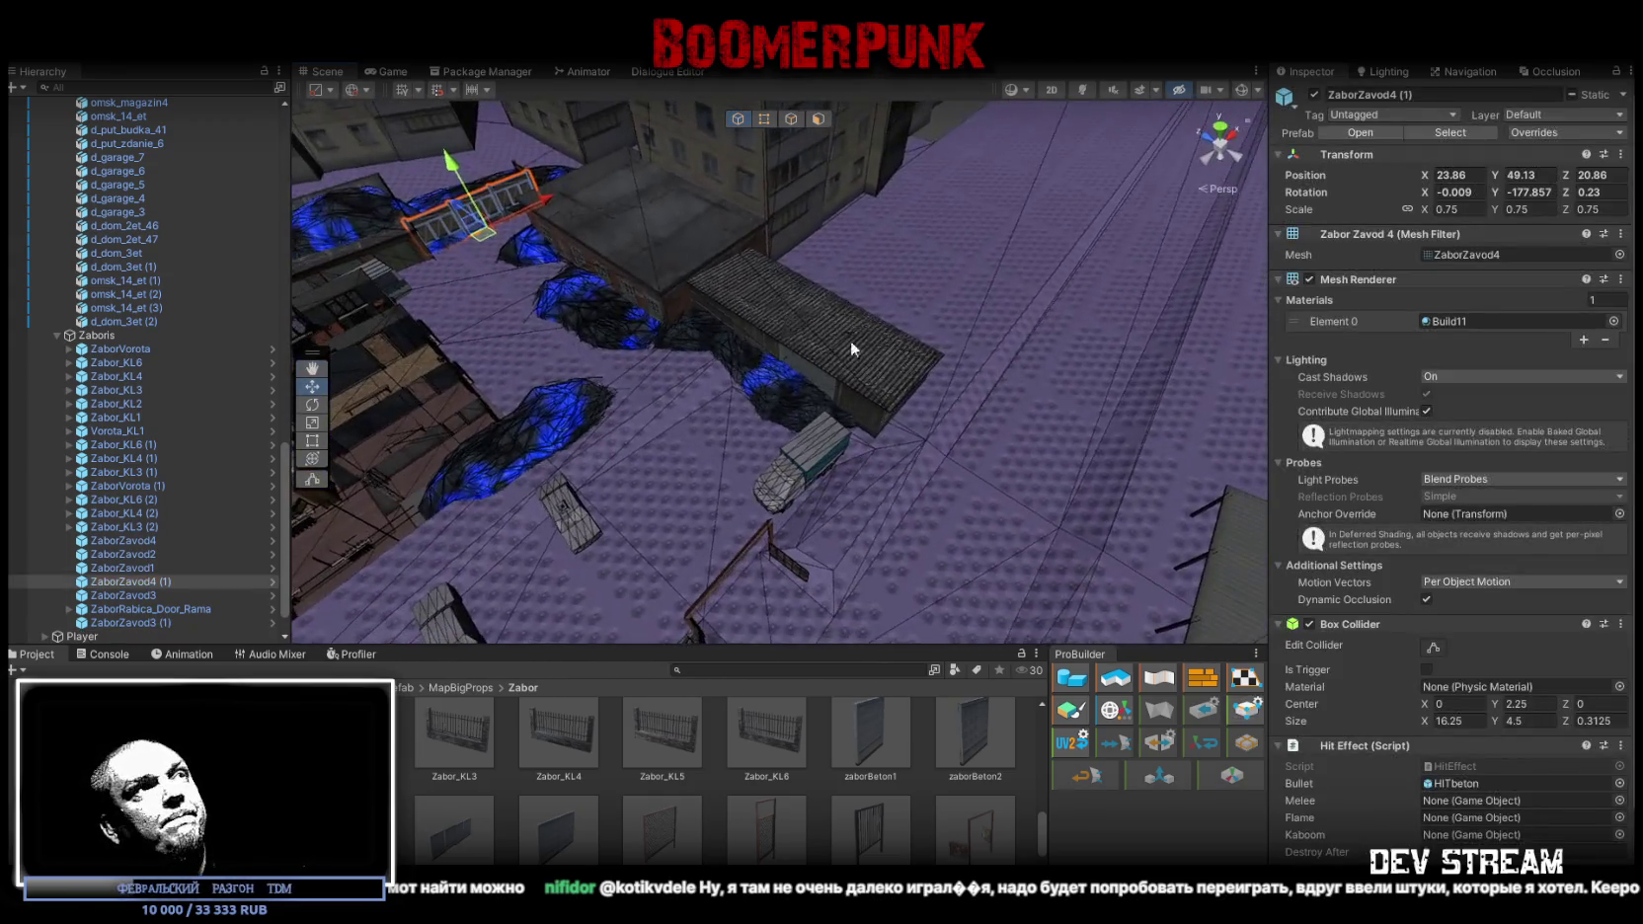
pyautogui.hotkey('ctrl', 'd')
pyautogui.moveTo(502, 234)
pyautogui.mouseDown()
pyautogui.moveTo(863, 508)
pyautogui.moveTo(901, 496)
pyautogui.moveTo(946, 428)
pyautogui.moveTo(885, 360)
pyautogui.moveTo(739, 321)
pyautogui.moveTo(699, 379)
pyautogui.moveTo(777, 307)
pyautogui.moveTo(740, 360)
pyautogui.mouseUp()
pyautogui.moveTo(729, 417)
pyautogui.mouseDown()
pyautogui.moveTo(529, 440)
pyautogui.moveTo(816, 388)
pyautogui.moveTo(854, 356)
pyautogui.moveTo(819, 345)
pyautogui.moveTo(812, 395)
pyautogui.moveTo(888, 341)
pyautogui.mouseUp()
pyautogui.click(812, 395)
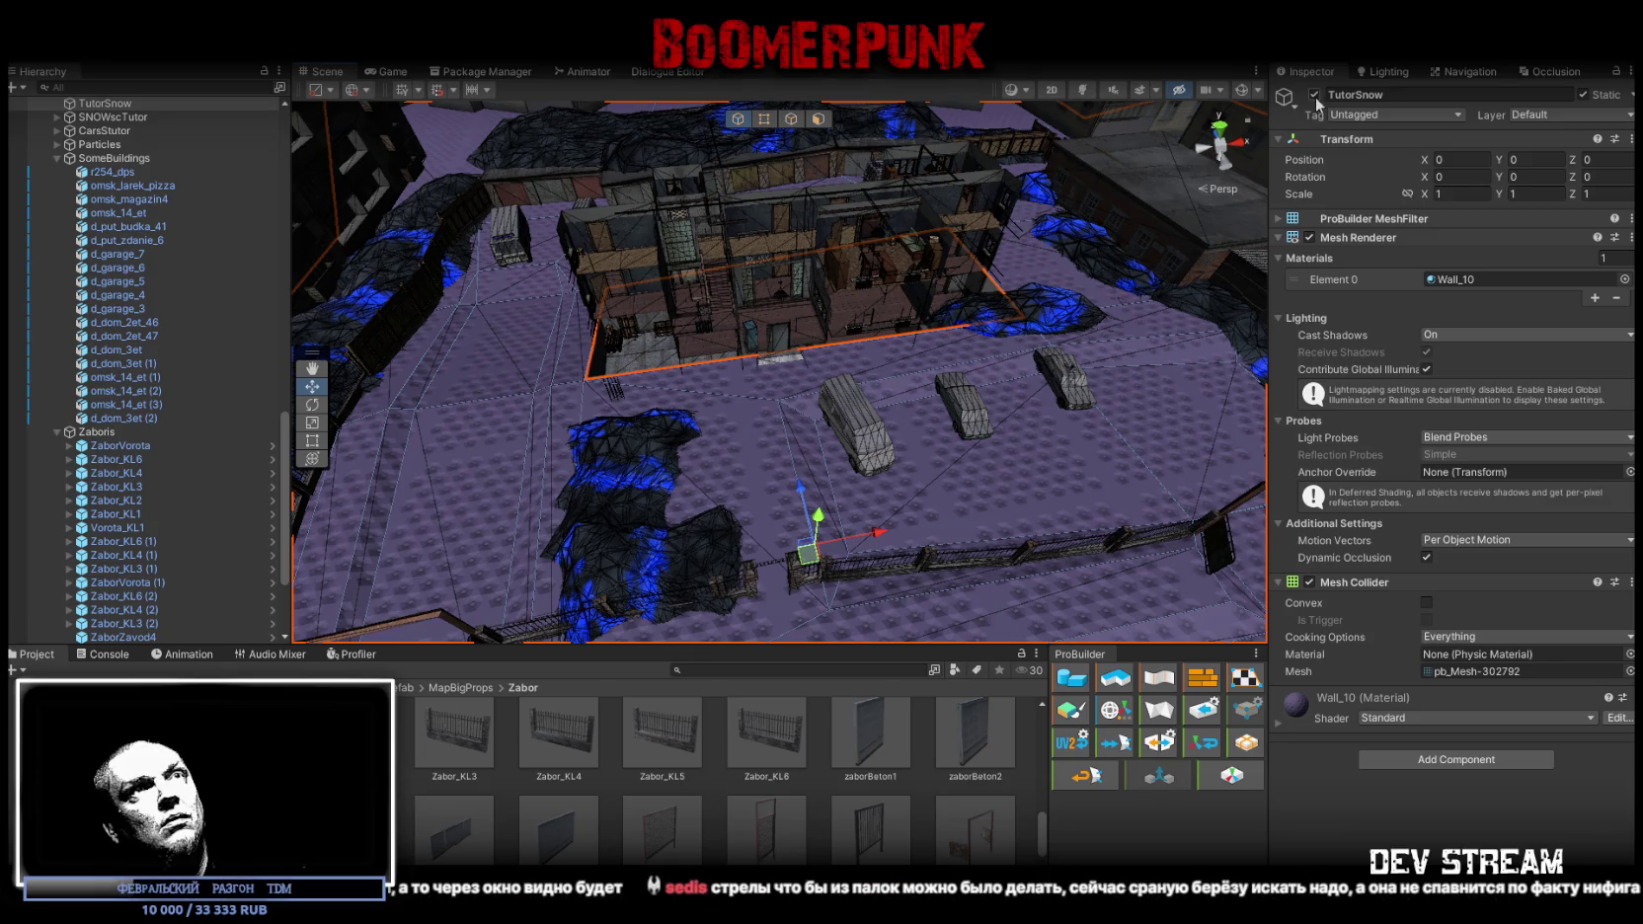
# Replace the TutorSnow ground mesh's Wall_10 material with Snow13
pyautogui.moveTo(503, 429)
pyautogui.mouseDown()
pyautogui.moveTo(621, 362)
pyautogui.moveTo(648, 251)
pyautogui.moveTo(737, 413)
pyautogui.moveTo(870, 303)
pyautogui.moveTo(438, 231)
pyautogui.moveTo(1124, 372)
pyautogui.mouseUp()
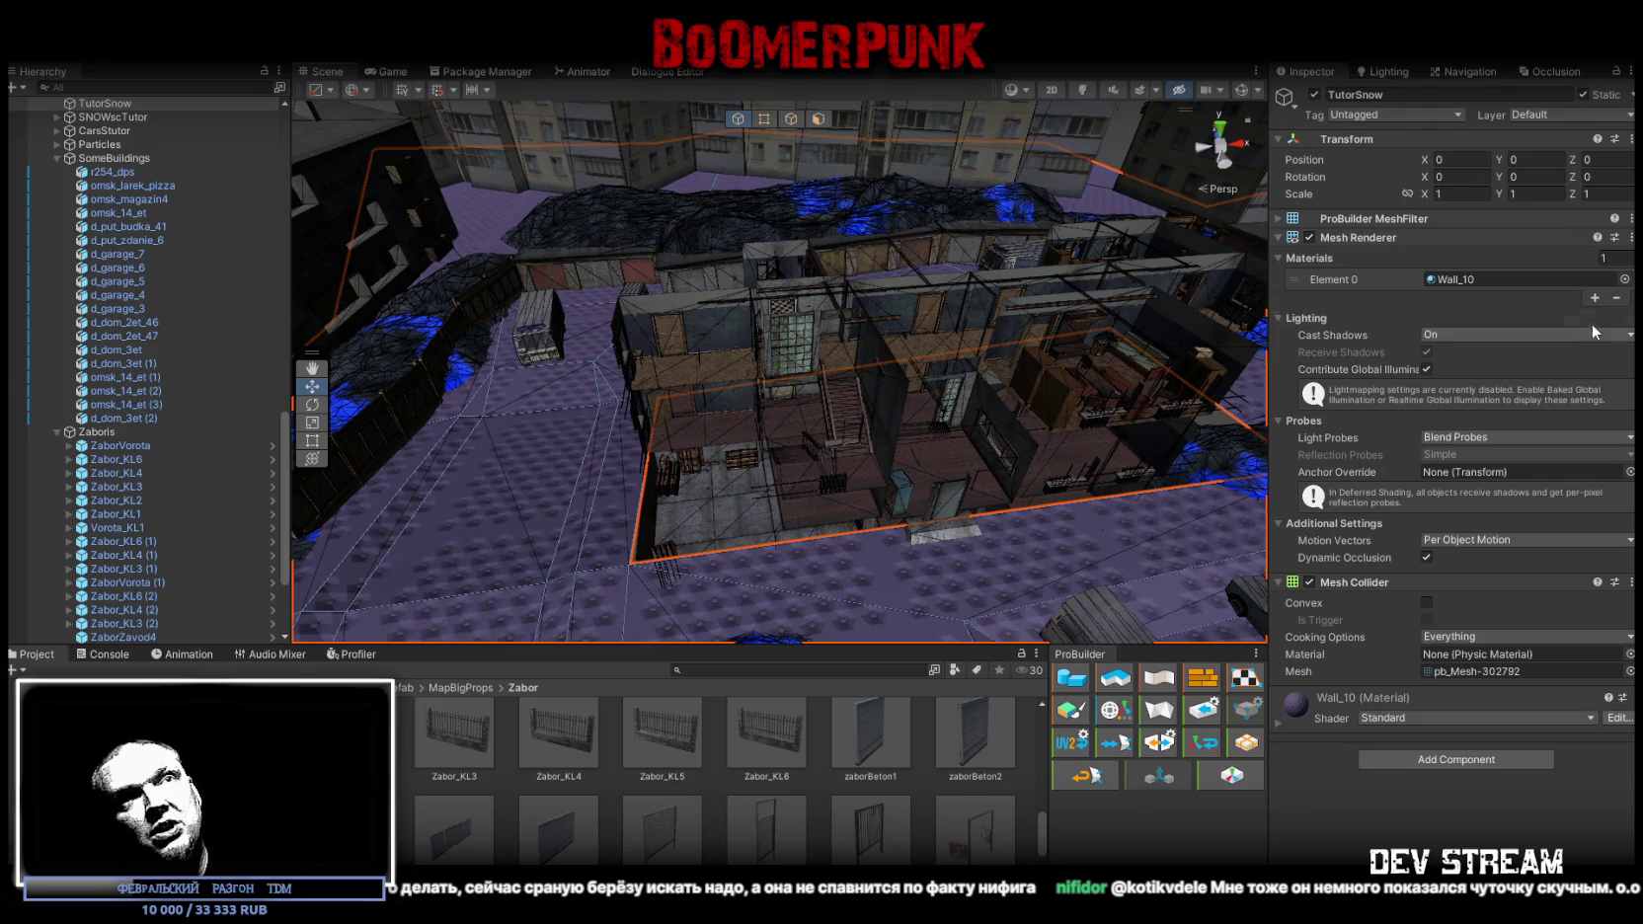
pyautogui.click(1625, 279)
pyautogui.write('13')
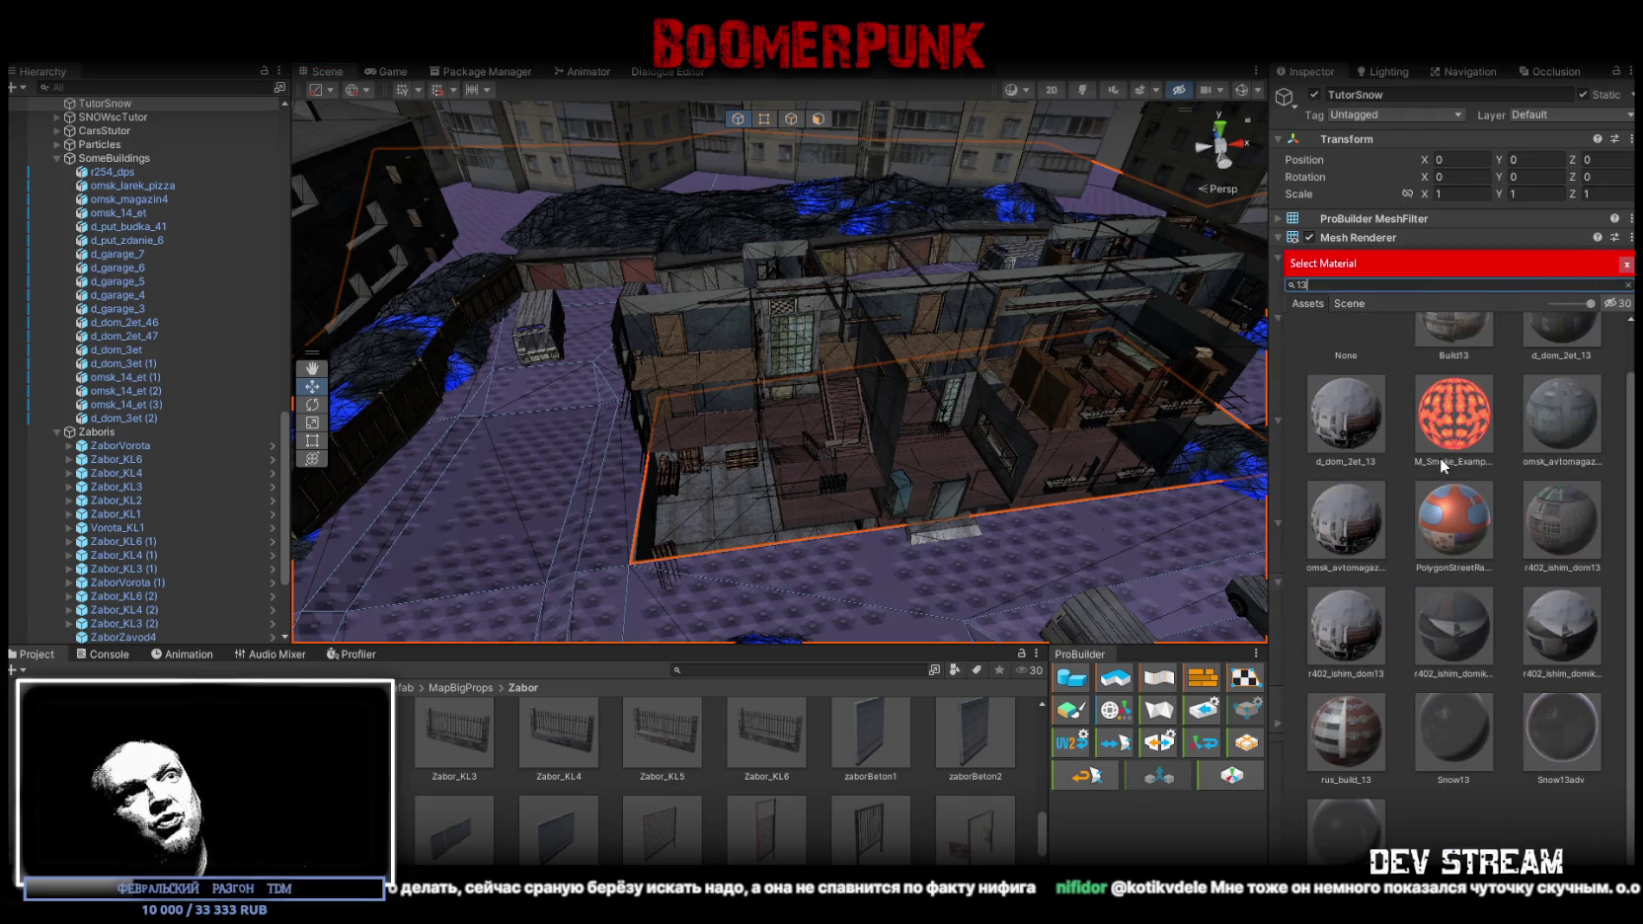
pyautogui.scroll(1, 1440, 465)
pyautogui.scroll(-1, 1434, 505)
pyautogui.doubleClick(1463, 727)
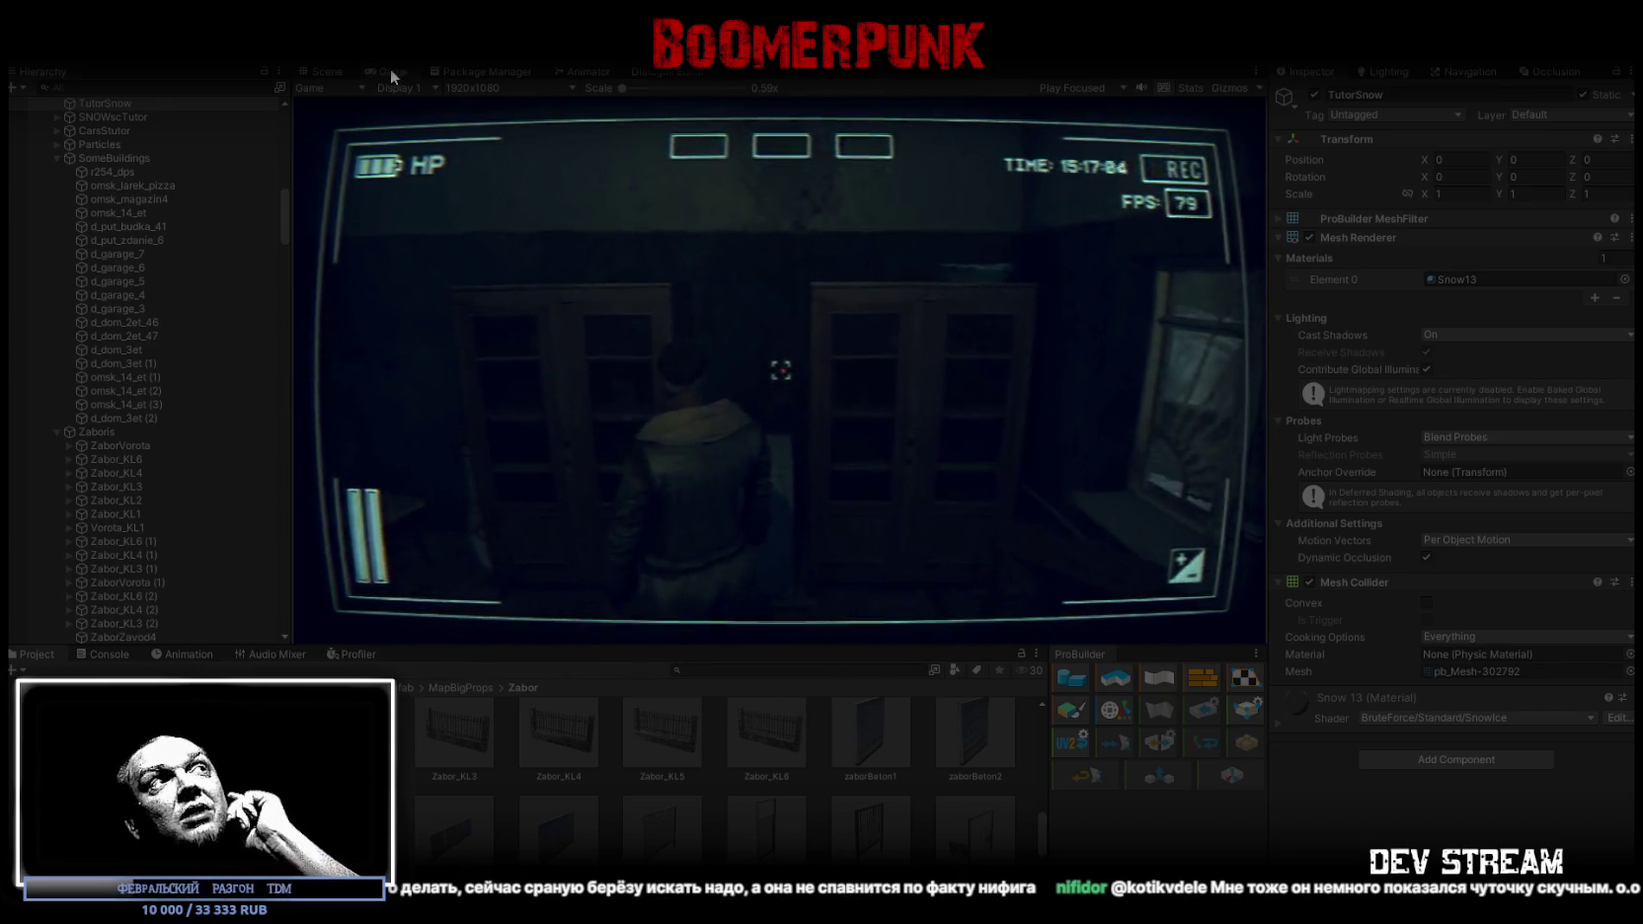
# Play the level in a maximized Game view, then restore the editor layout with Shift+Space
pyautogui.doubleClick(390, 68)
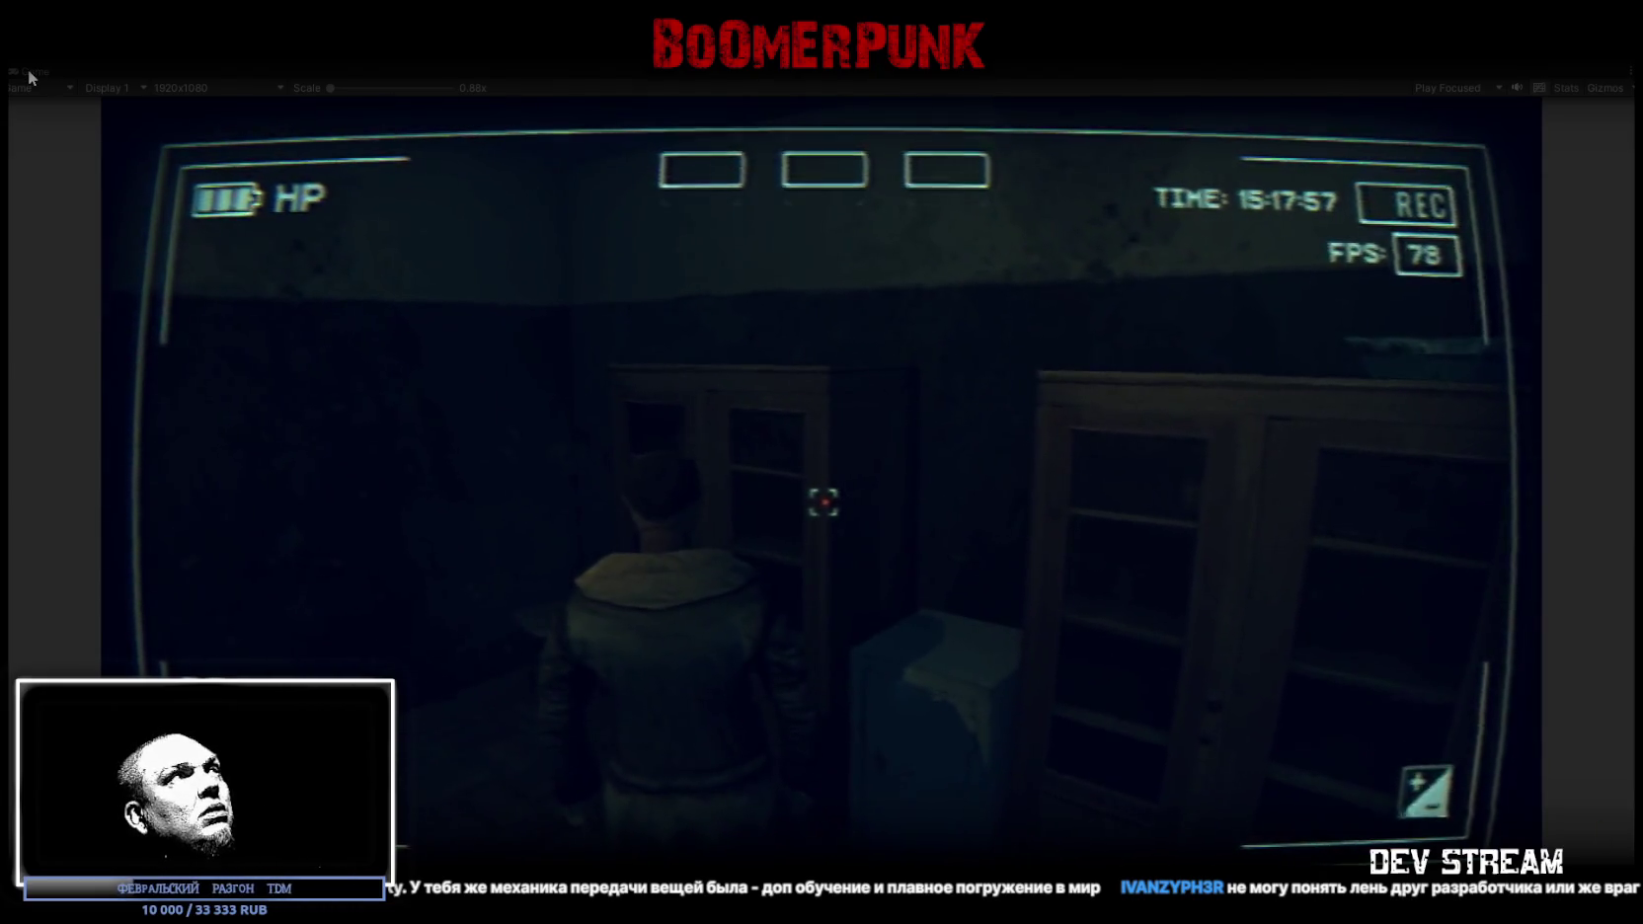
pyautogui.hotkey('shift', 'space')
# In the Scene view, move the ZaborZavod4 (1) fence to 24.2, 49.13, 20.86
pyautogui.click(326, 71)
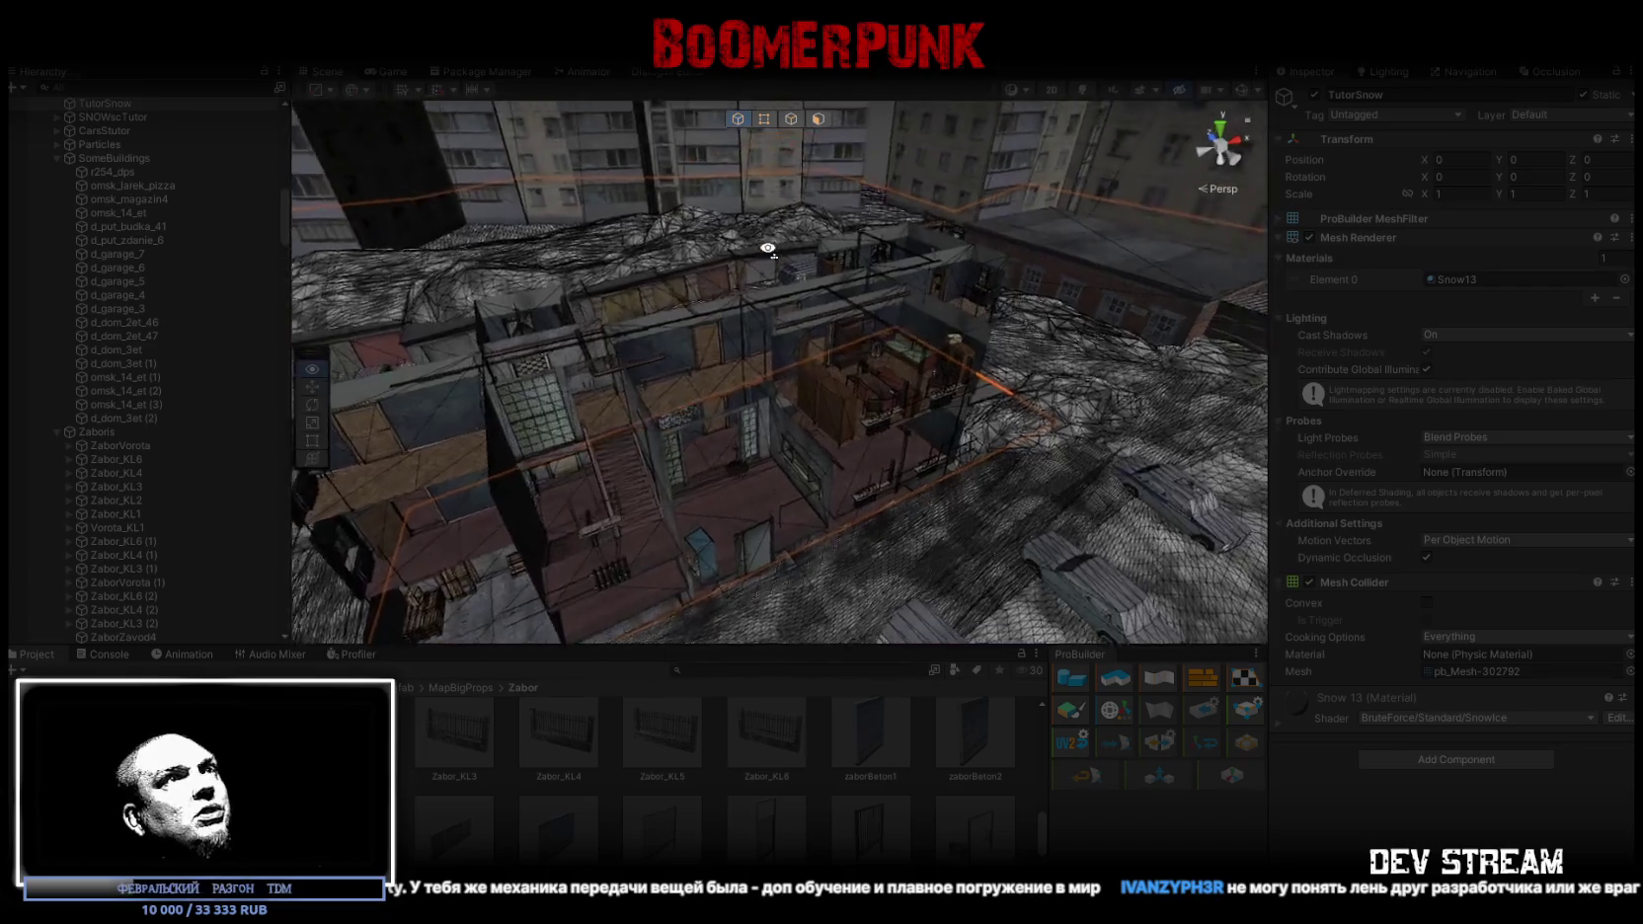
pyautogui.moveTo(847, 229)
pyautogui.mouseDown()
pyautogui.moveTo(796, 319)
pyautogui.moveTo(796, 379)
pyautogui.moveTo(750, 287)
pyautogui.moveTo(683, 250)
pyautogui.moveTo(638, 253)
pyautogui.moveTo(925, 323)
pyautogui.moveTo(827, 354)
pyautogui.mouseUp()
pyautogui.click(829, 361)
pyautogui.press('f')
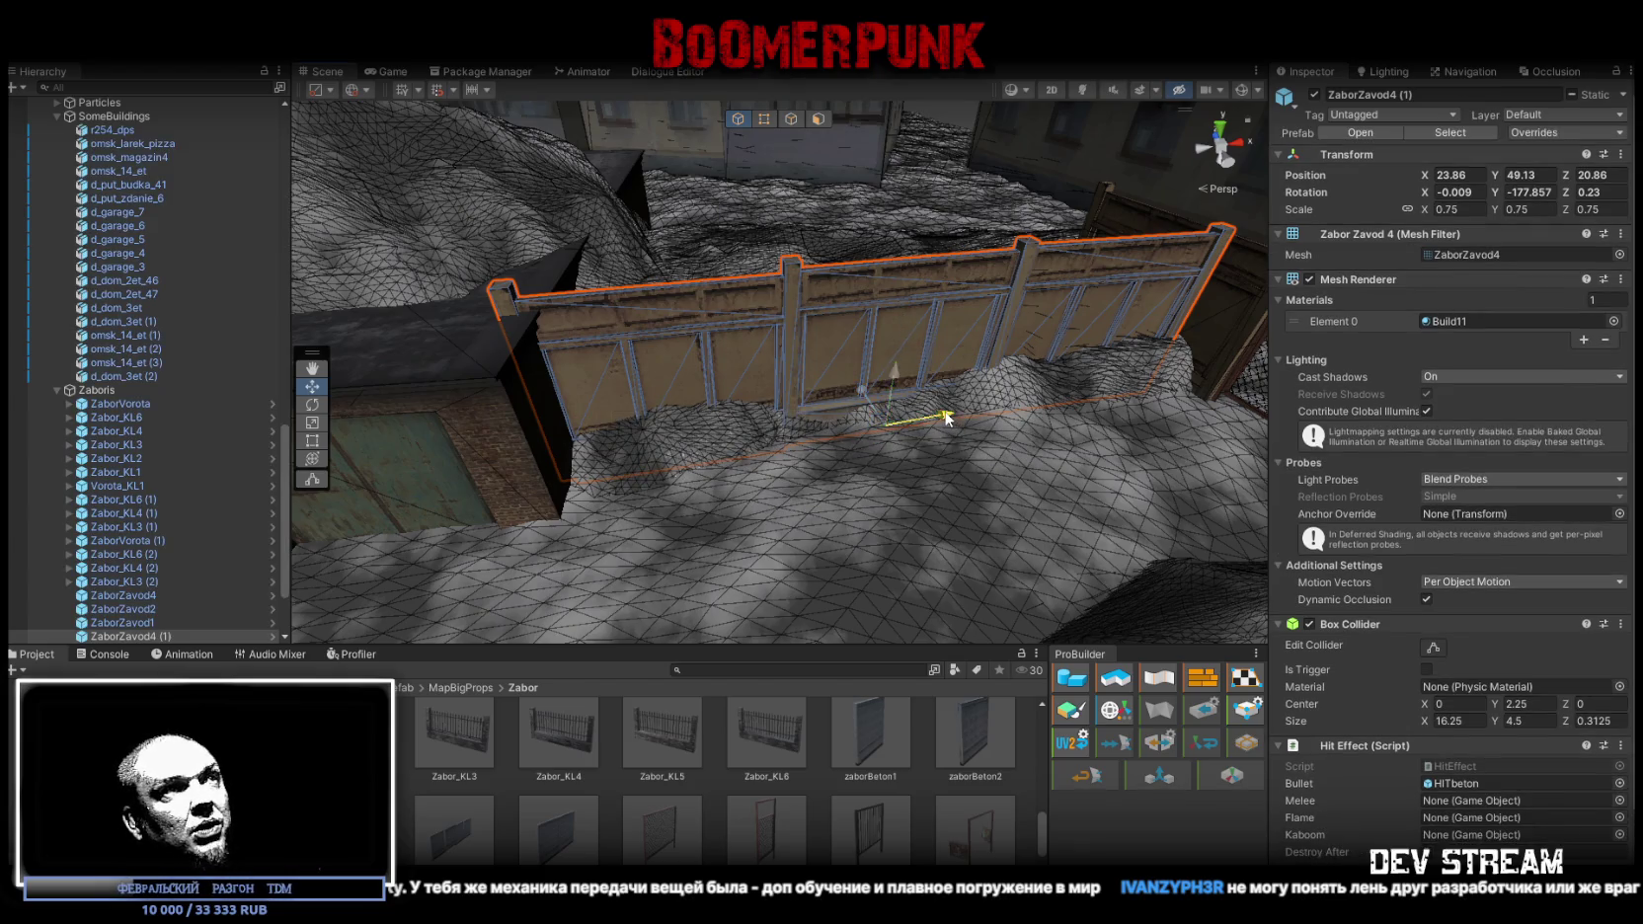
pyautogui.moveTo(946, 417); pyautogui.dragTo(965, 416)
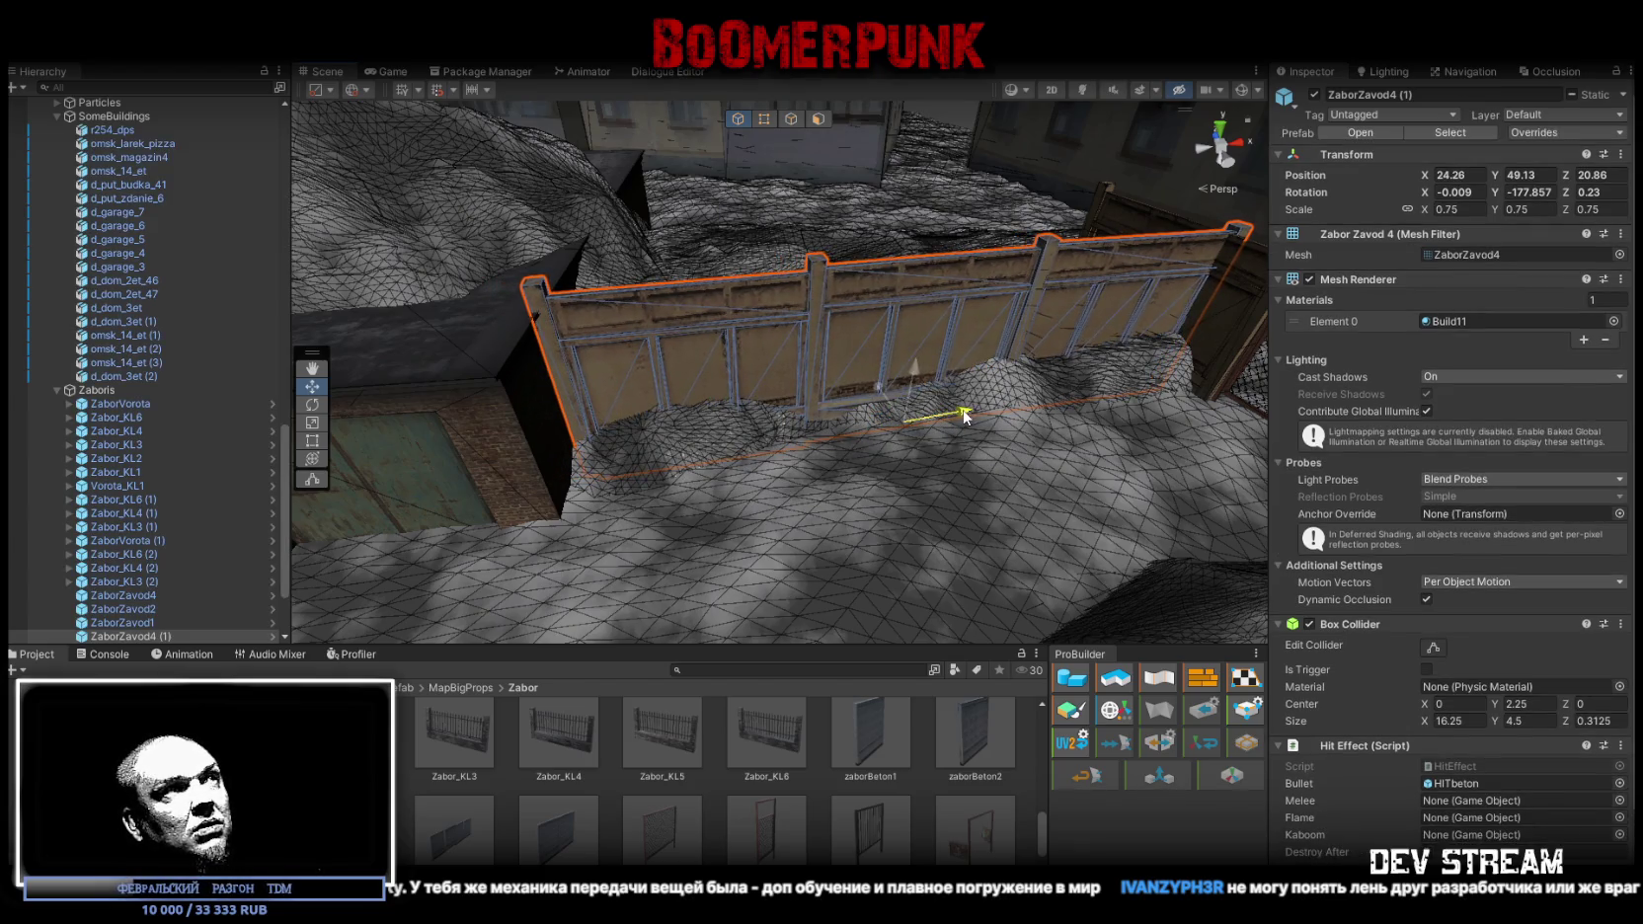
pyautogui.moveTo(965, 416); pyautogui.dragTo(962, 416)
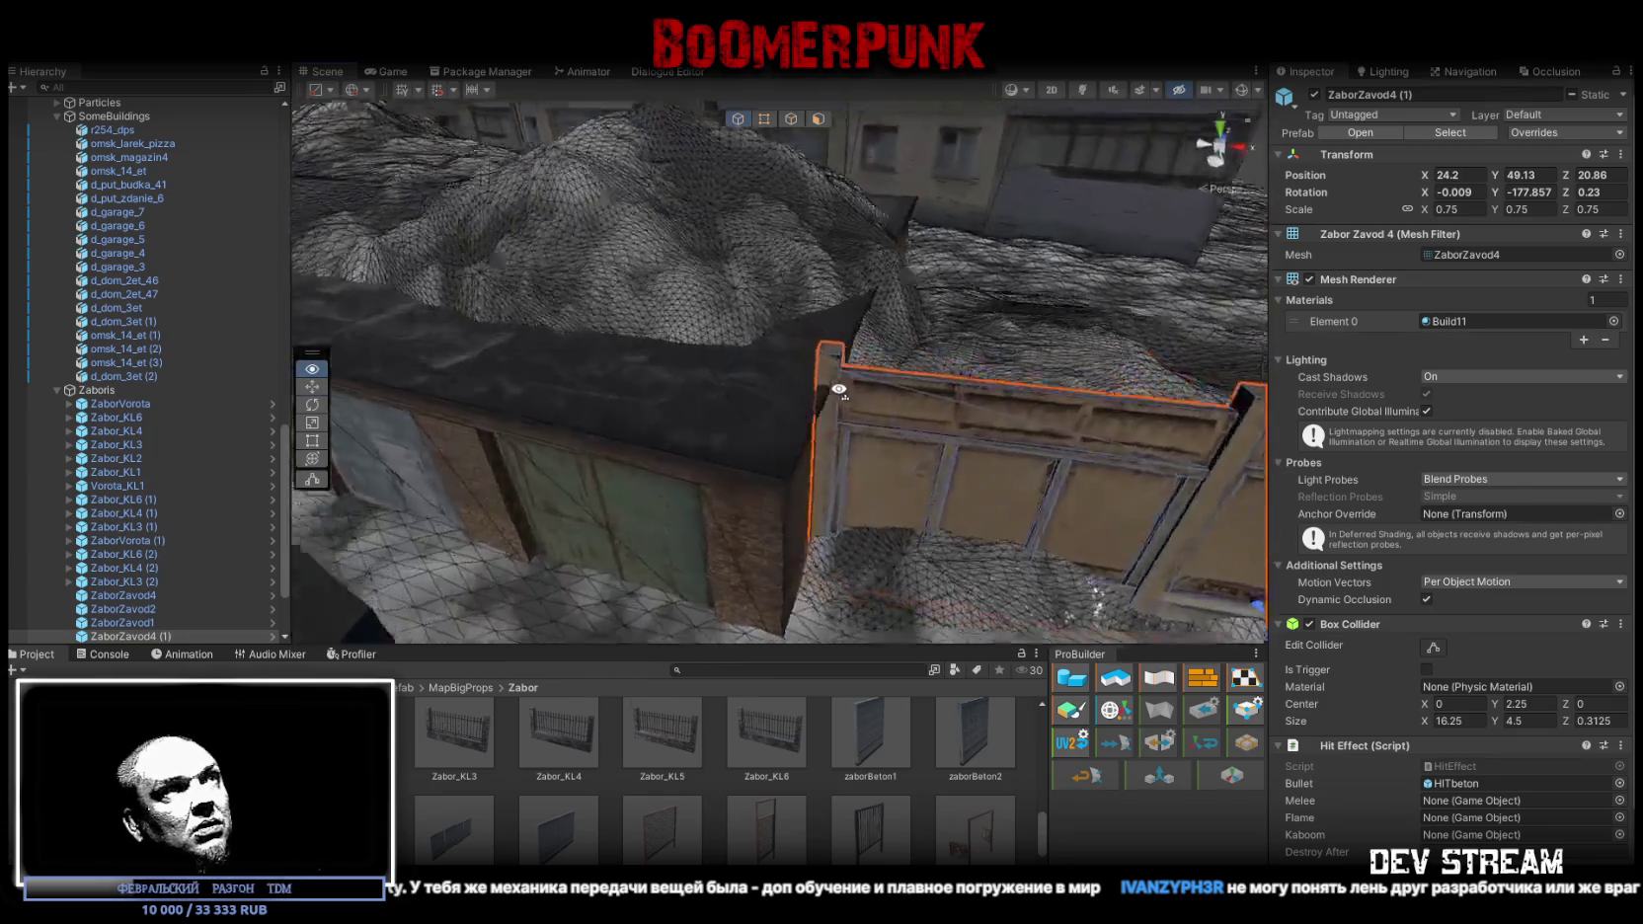
# Move the Sugrob04 (2) snow mound onto the garage roof and flatten it vertically
pyautogui.click(702, 305)
pyautogui.press('f')
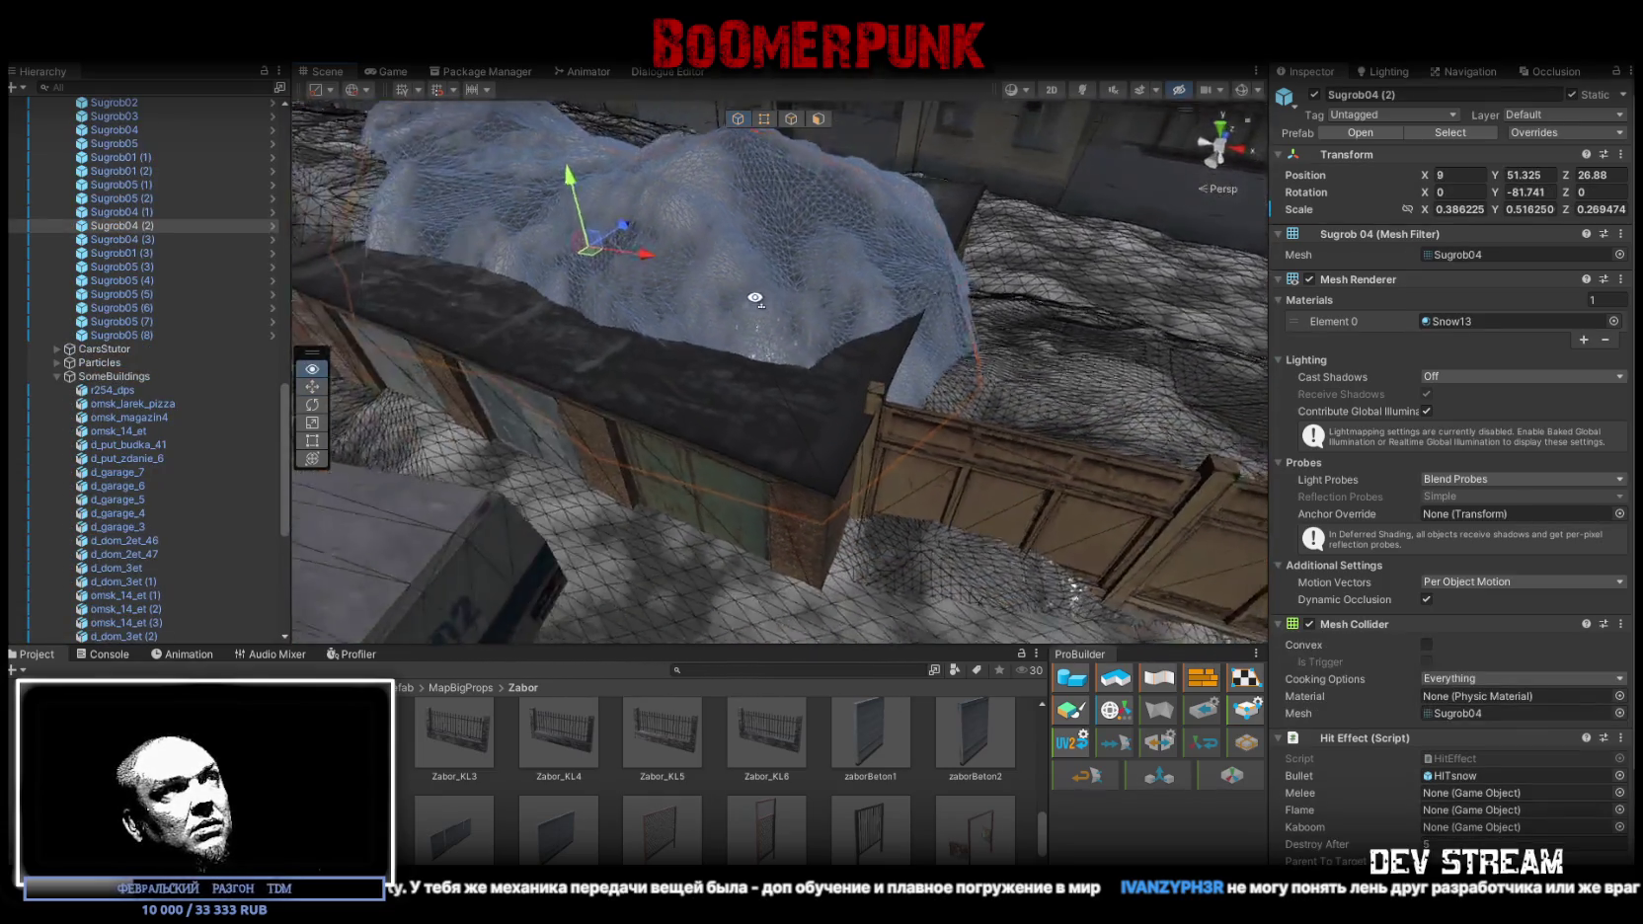
pyautogui.moveTo(634, 264); pyautogui.dragTo(680, 297)
pyautogui.press('e')
pyautogui.press('r')
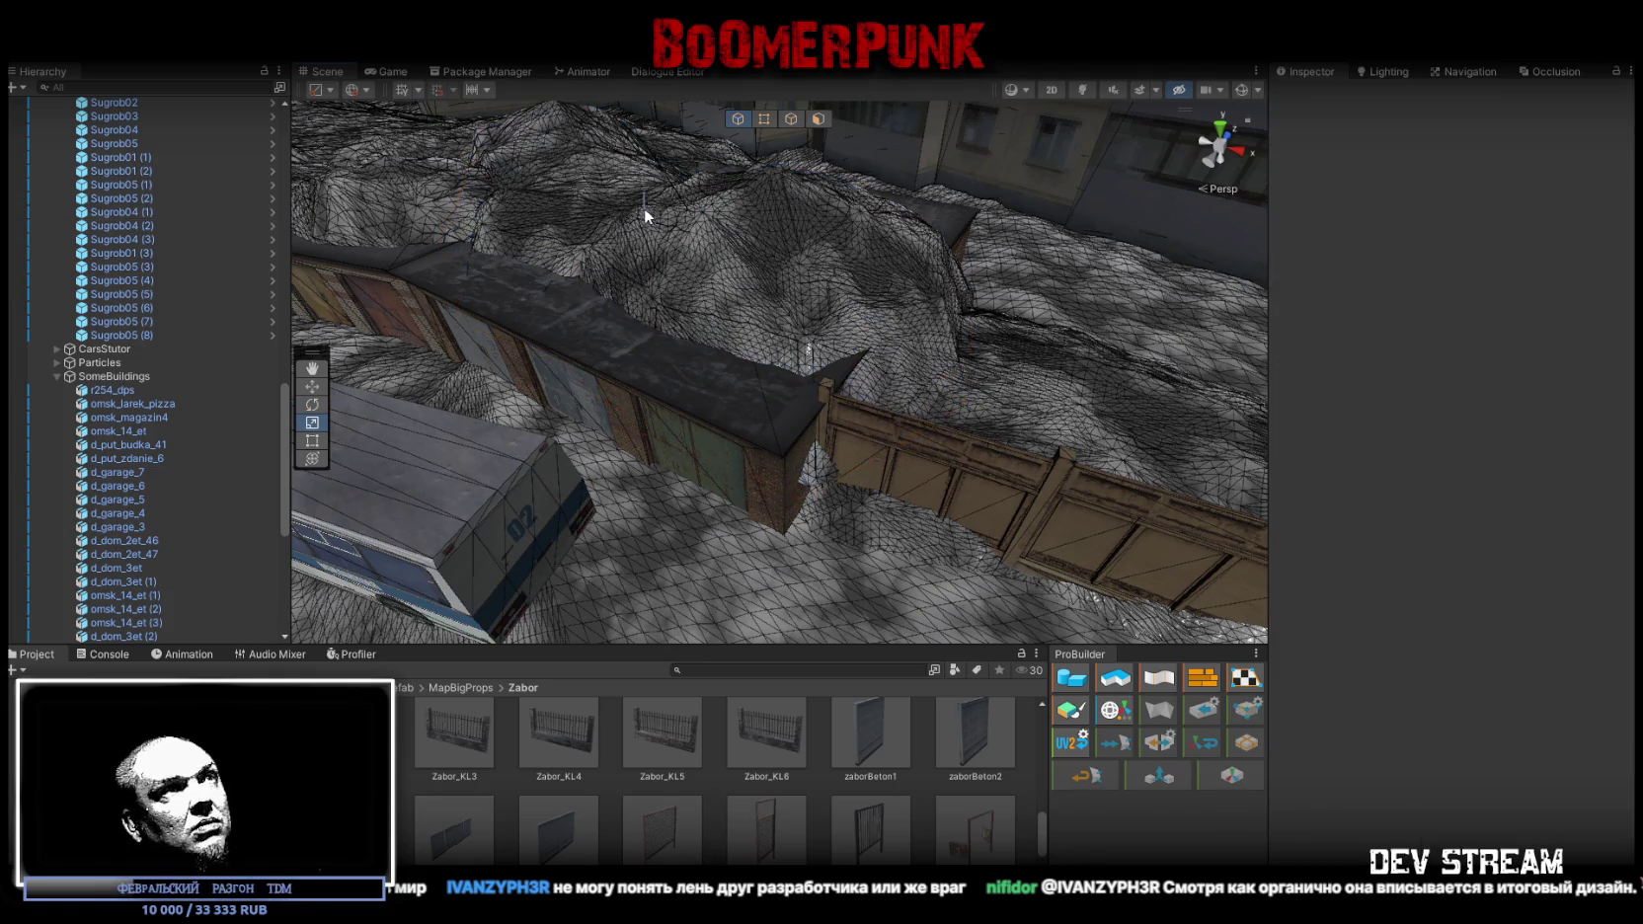
pyautogui.moveTo(633, 185); pyautogui.dragTo(632, 227)
pyautogui.press('w')
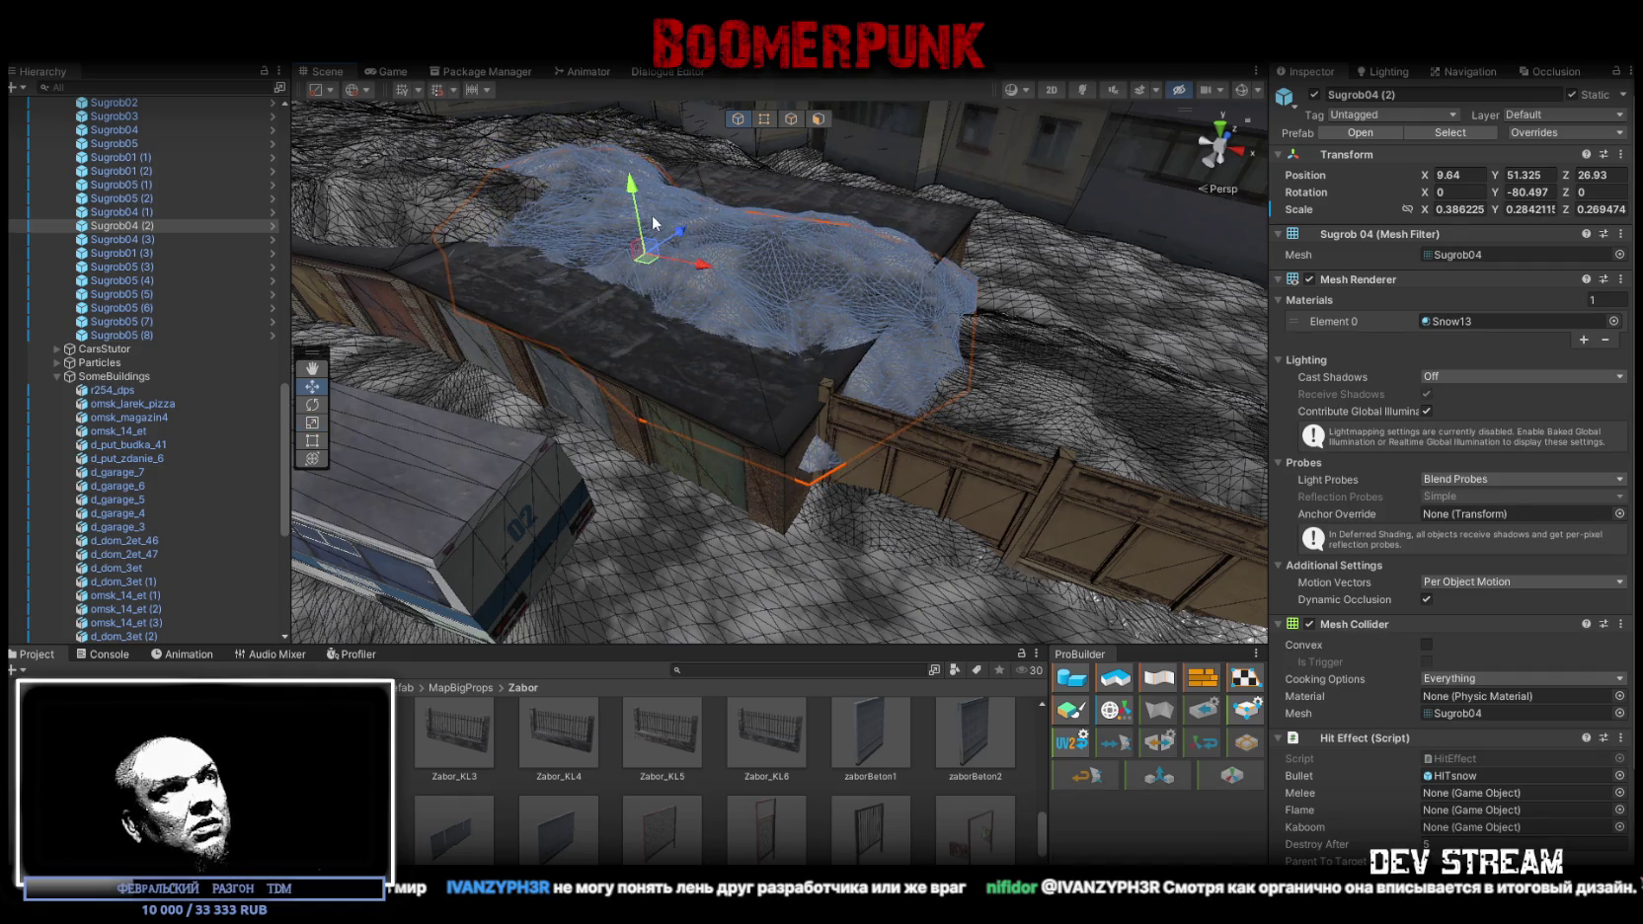
pyautogui.moveTo(651, 266)
pyautogui.mouseDown()
pyautogui.moveTo(673, 249)
pyautogui.moveTo(600, 291)
pyautogui.moveTo(595, 306)
pyautogui.moveTo(623, 319)
pyautogui.moveTo(598, 298)
pyautogui.moveTo(581, 230)
pyautogui.moveTo(592, 259)
pyautogui.mouseUp()
# Adjust the mound's scale and position, ending at 8.18, 50.73, 28.74 with Z scale 0.463882
pyautogui.press('r')
pyautogui.press('w')
pyautogui.press('r')
pyautogui.press('r')
pyautogui.press('w')
pyautogui.press('r')
pyautogui.press('w')
pyautogui.moveTo(598, 334)
pyautogui.mouseDown()
pyautogui.moveTo(615, 359)
pyautogui.moveTo(668, 305)
pyautogui.moveTo(752, 303)
pyautogui.moveTo(703, 226)
pyautogui.moveTo(638, 230)
pyautogui.moveTo(623, 296)
pyautogui.moveTo(648, 361)
pyautogui.moveTo(632, 326)
pyautogui.mouseUp()
pyautogui.press('r')
# Make the Sugrob04 (4) drift taller and wider, turned along the fence at 9.48, 50.73, 30.09
pyautogui.press('w')
pyautogui.click(633, 205)
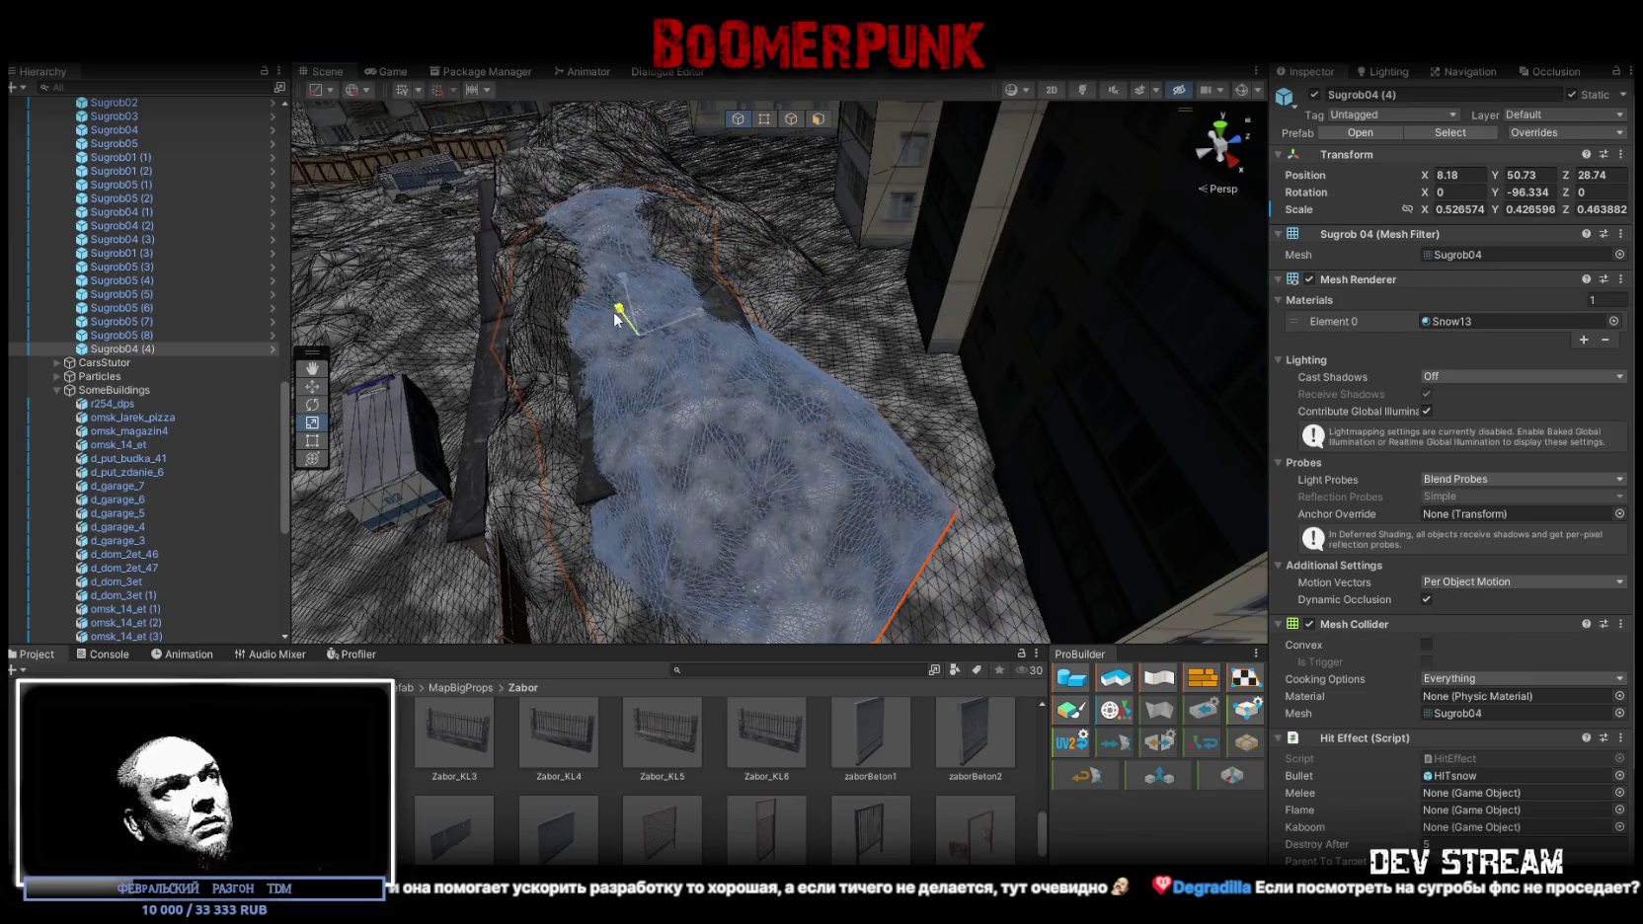
pyautogui.moveTo(678, 265); pyautogui.dragTo(743, 289)
pyautogui.press('e')
pyautogui.moveTo(711, 342)
pyautogui.mouseDown()
pyautogui.moveTo(678, 340)
pyautogui.moveTo(746, 326)
pyautogui.mouseUp()
pyautogui.press('w')
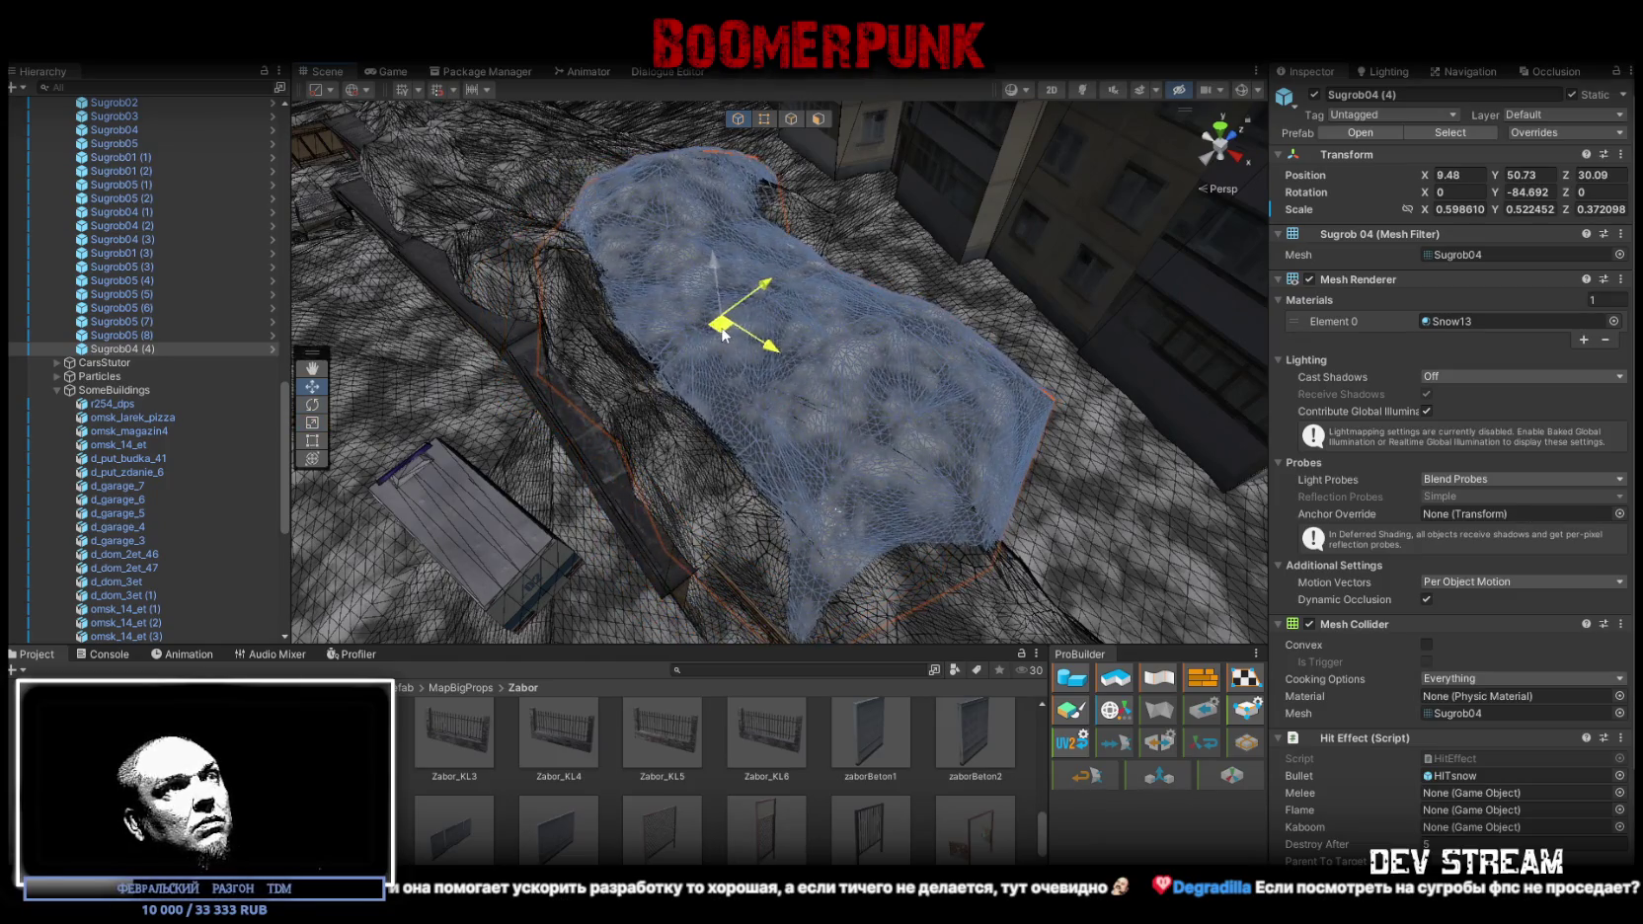
pyautogui.moveTo(724, 260)
pyautogui.mouseDown()
pyautogui.moveTo(653, 191)
pyautogui.moveTo(1617, 222)
pyautogui.moveTo(148, 247)
pyautogui.moveTo(979, 242)
pyautogui.moveTo(831, 137)
pyautogui.mouseUp()
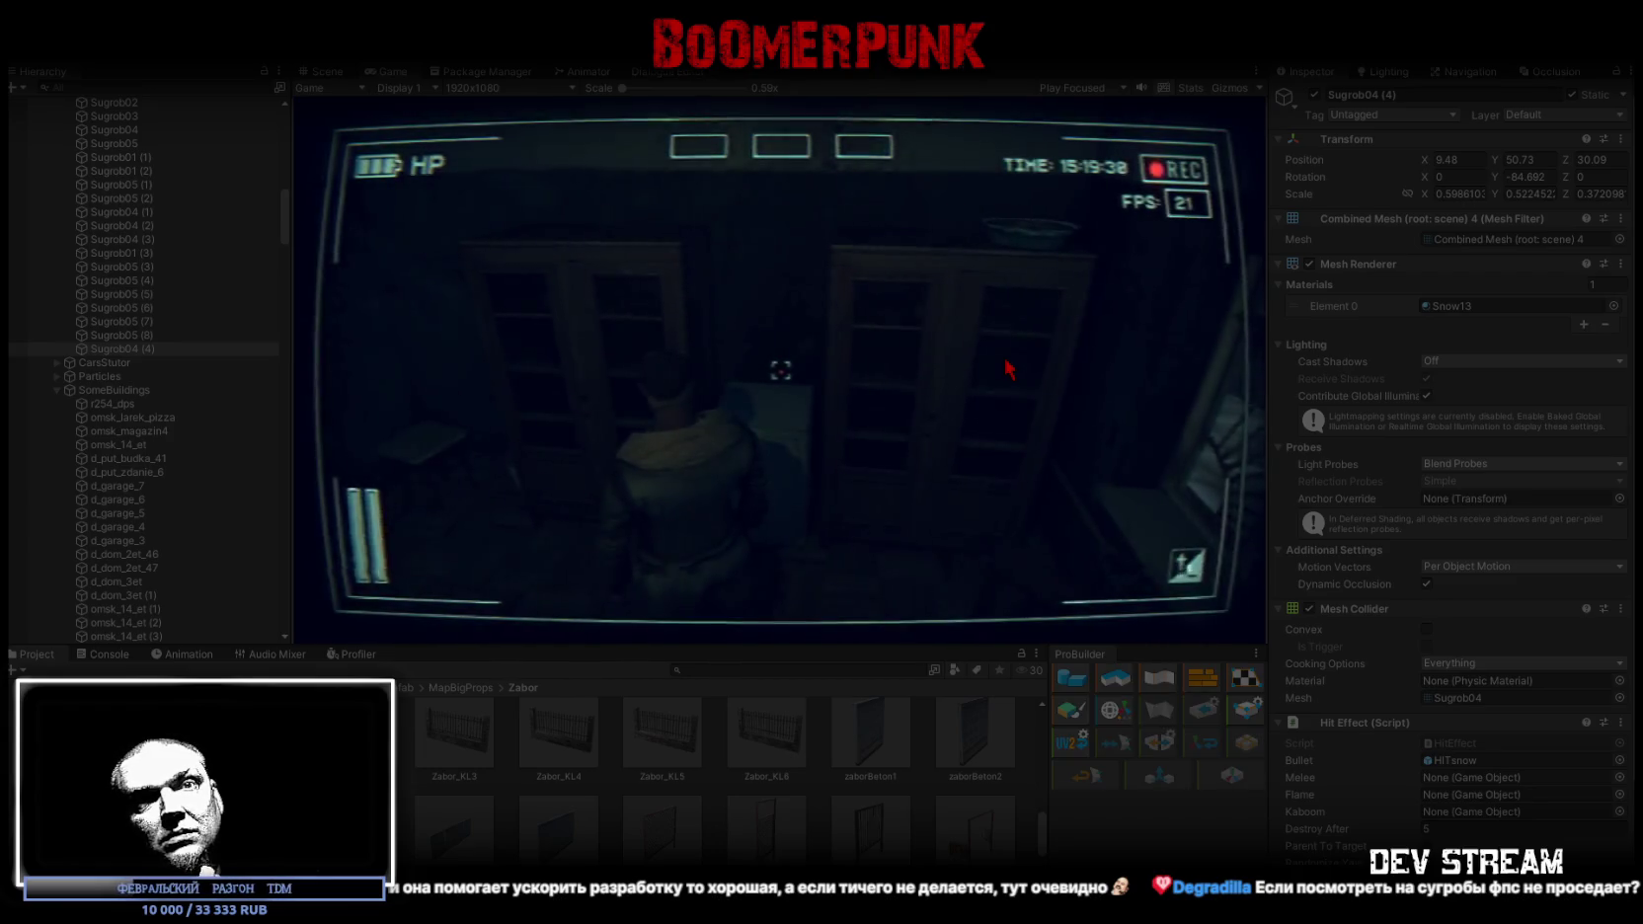
# Maximize the Game view and walk the character through the corridors and past the barred cells
pyautogui.press('w')
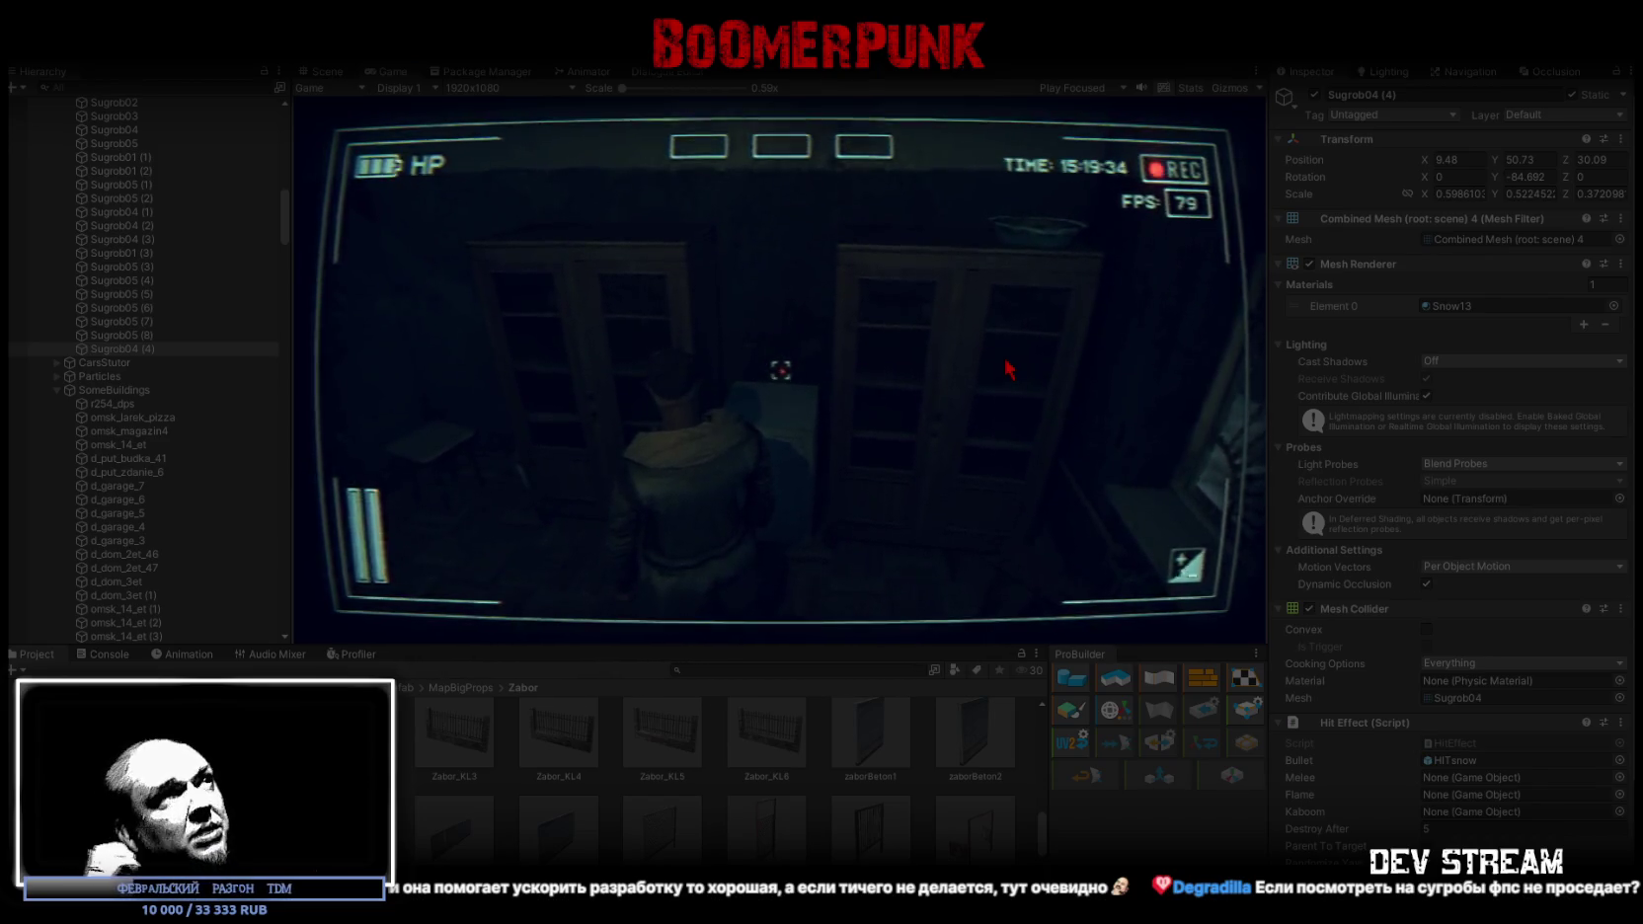
pyautogui.doubleClick(392, 71)
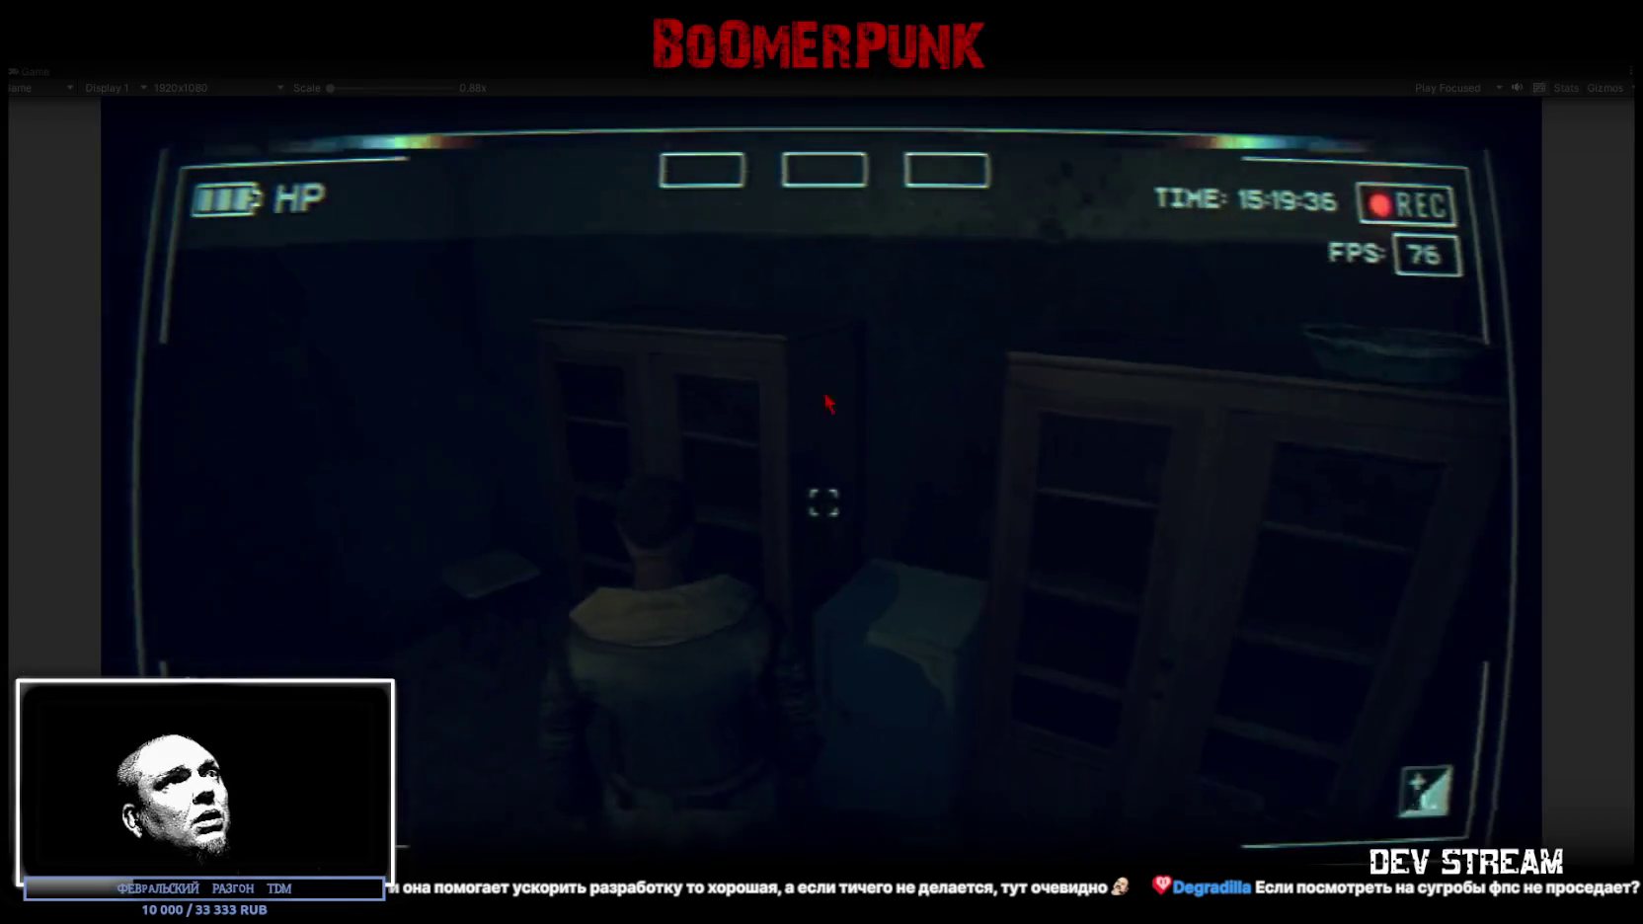
pyautogui.press('w')
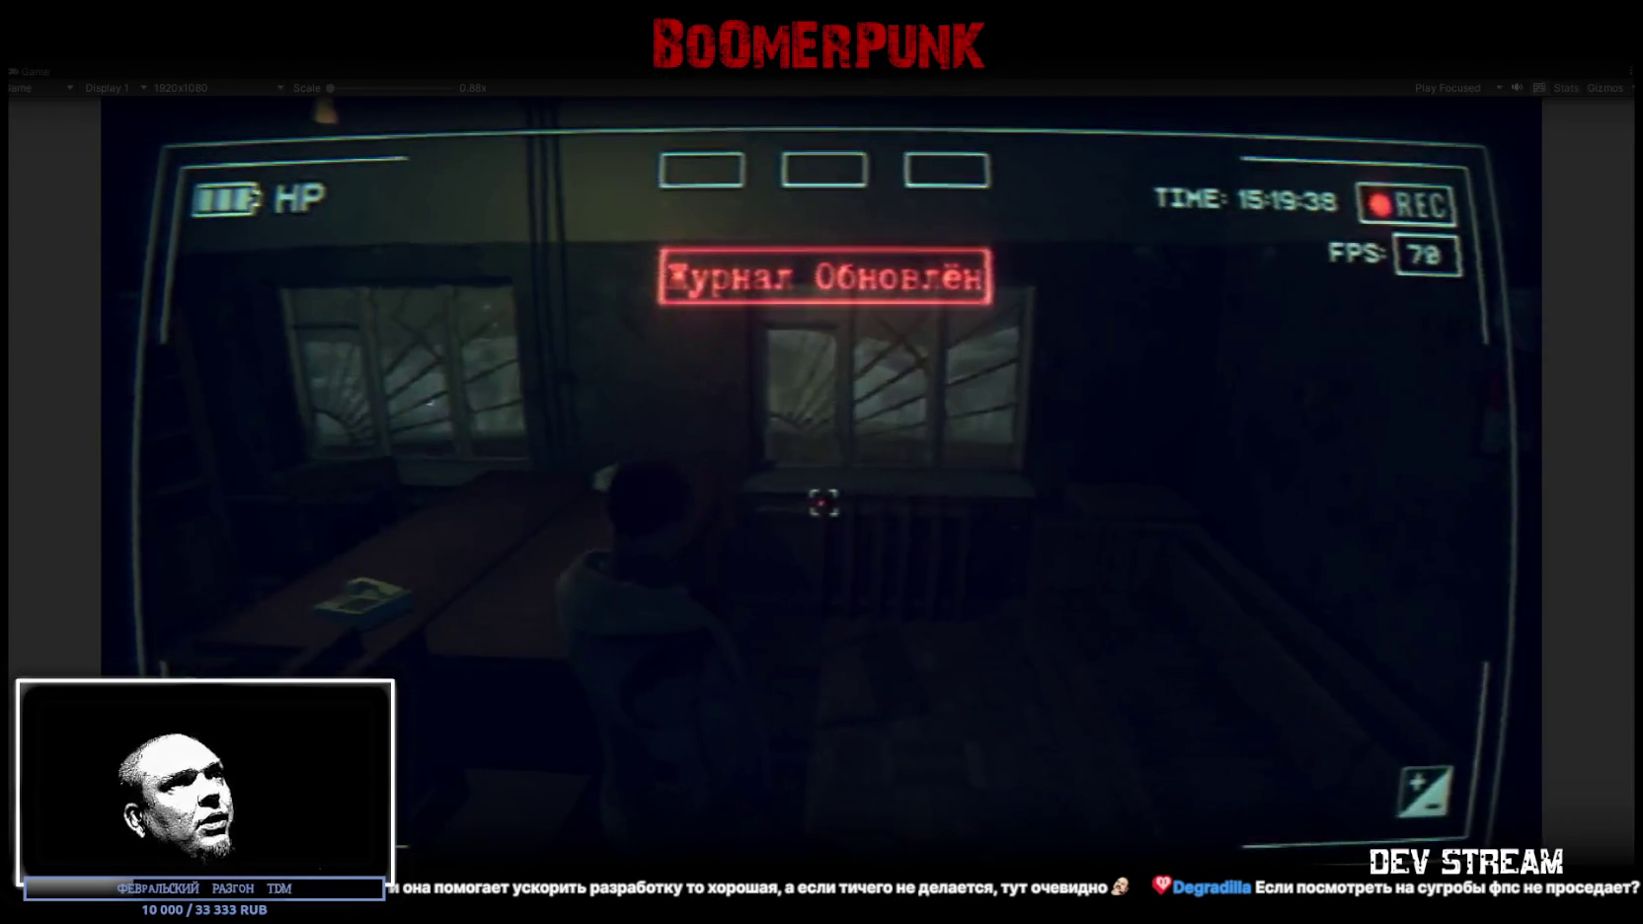
pyautogui.press('w')
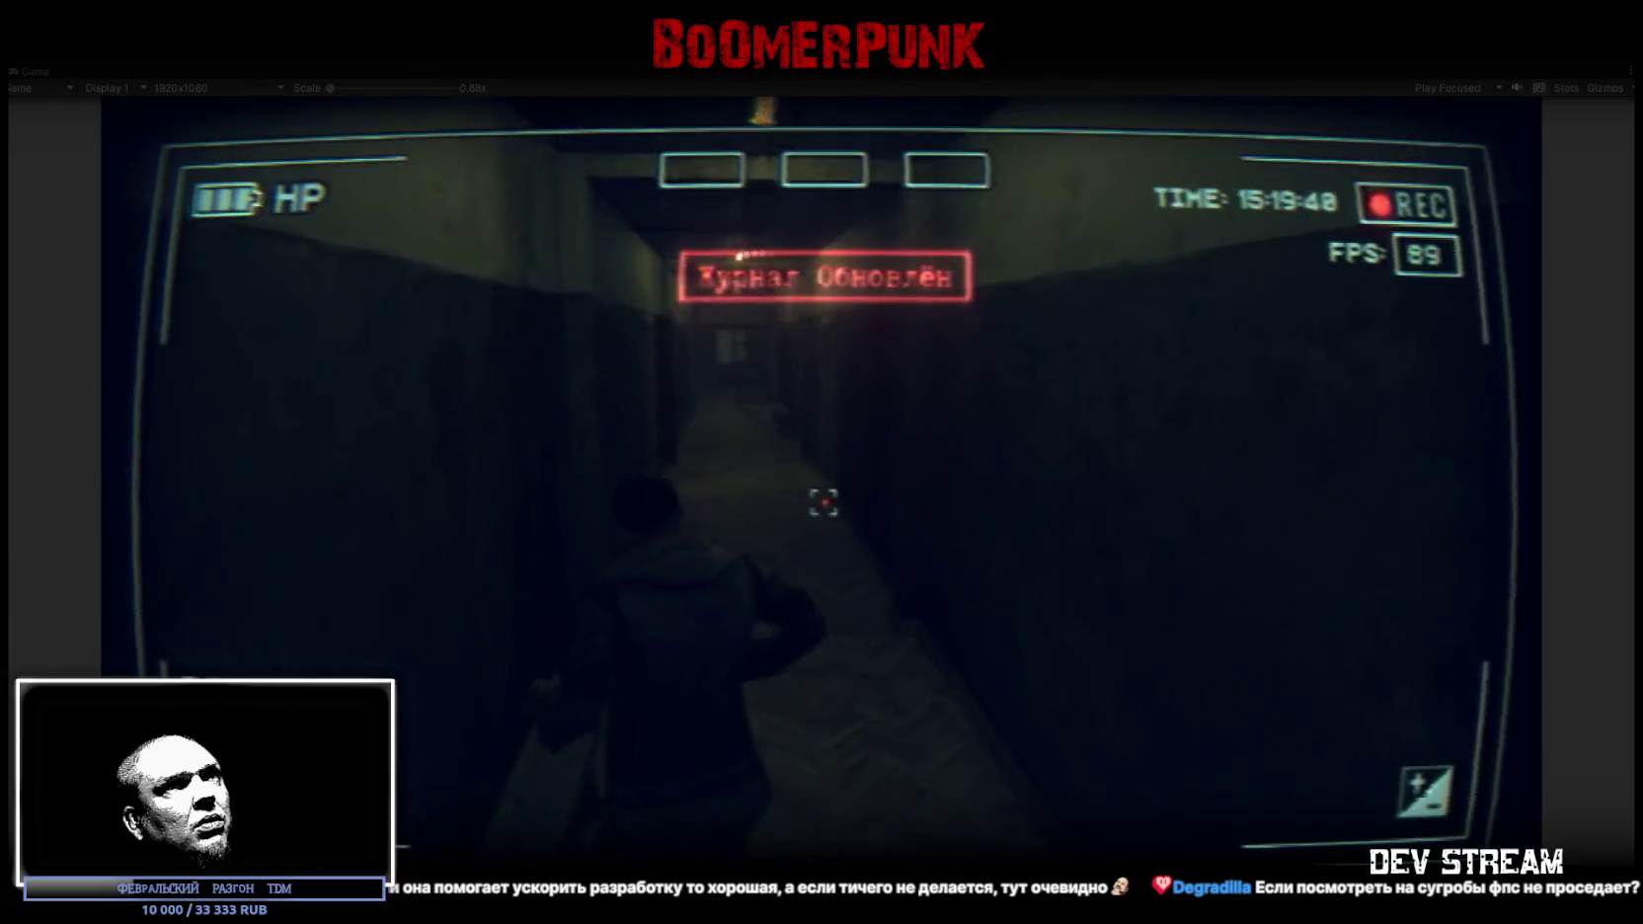
pyautogui.press('w')
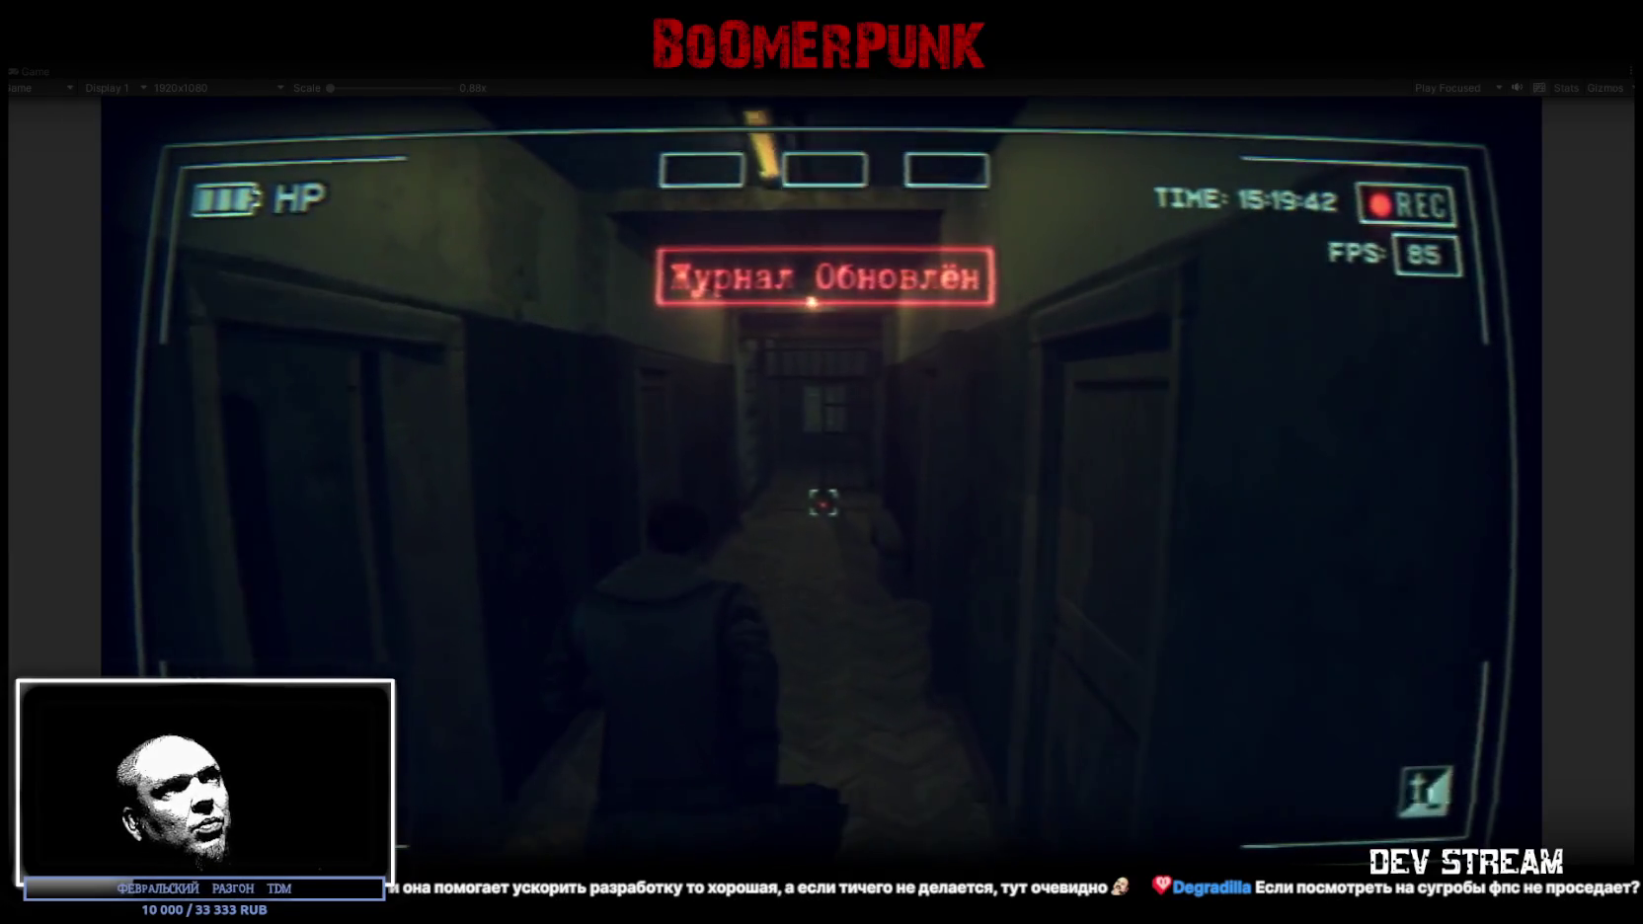
pyautogui.press('w')
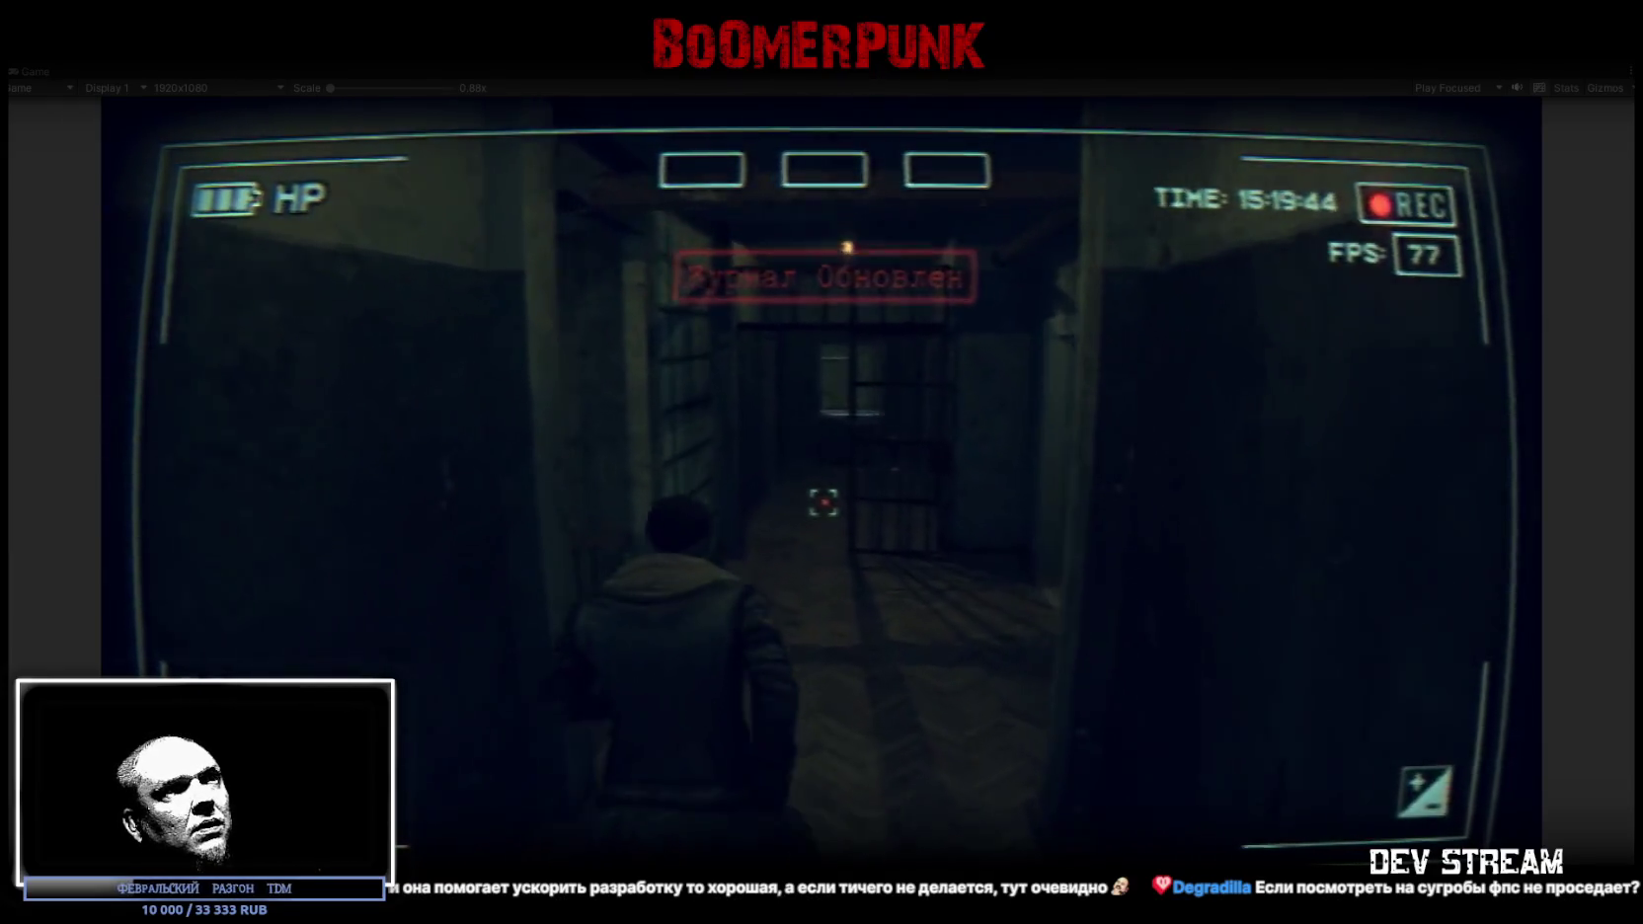
pyautogui.press('w')
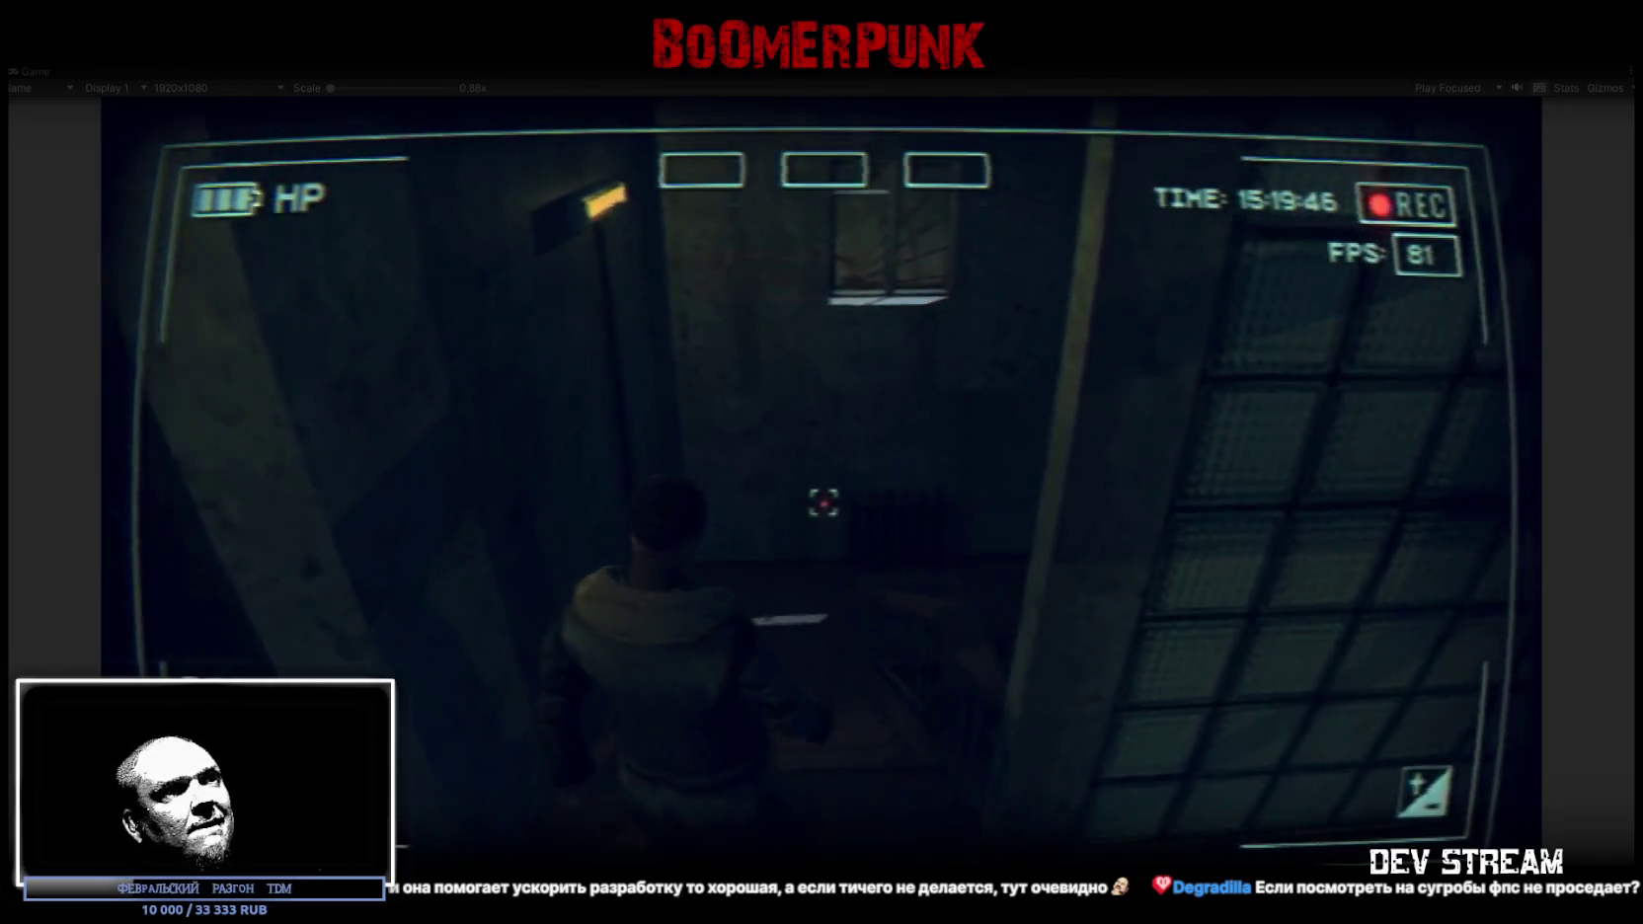
pyautogui.press('w')
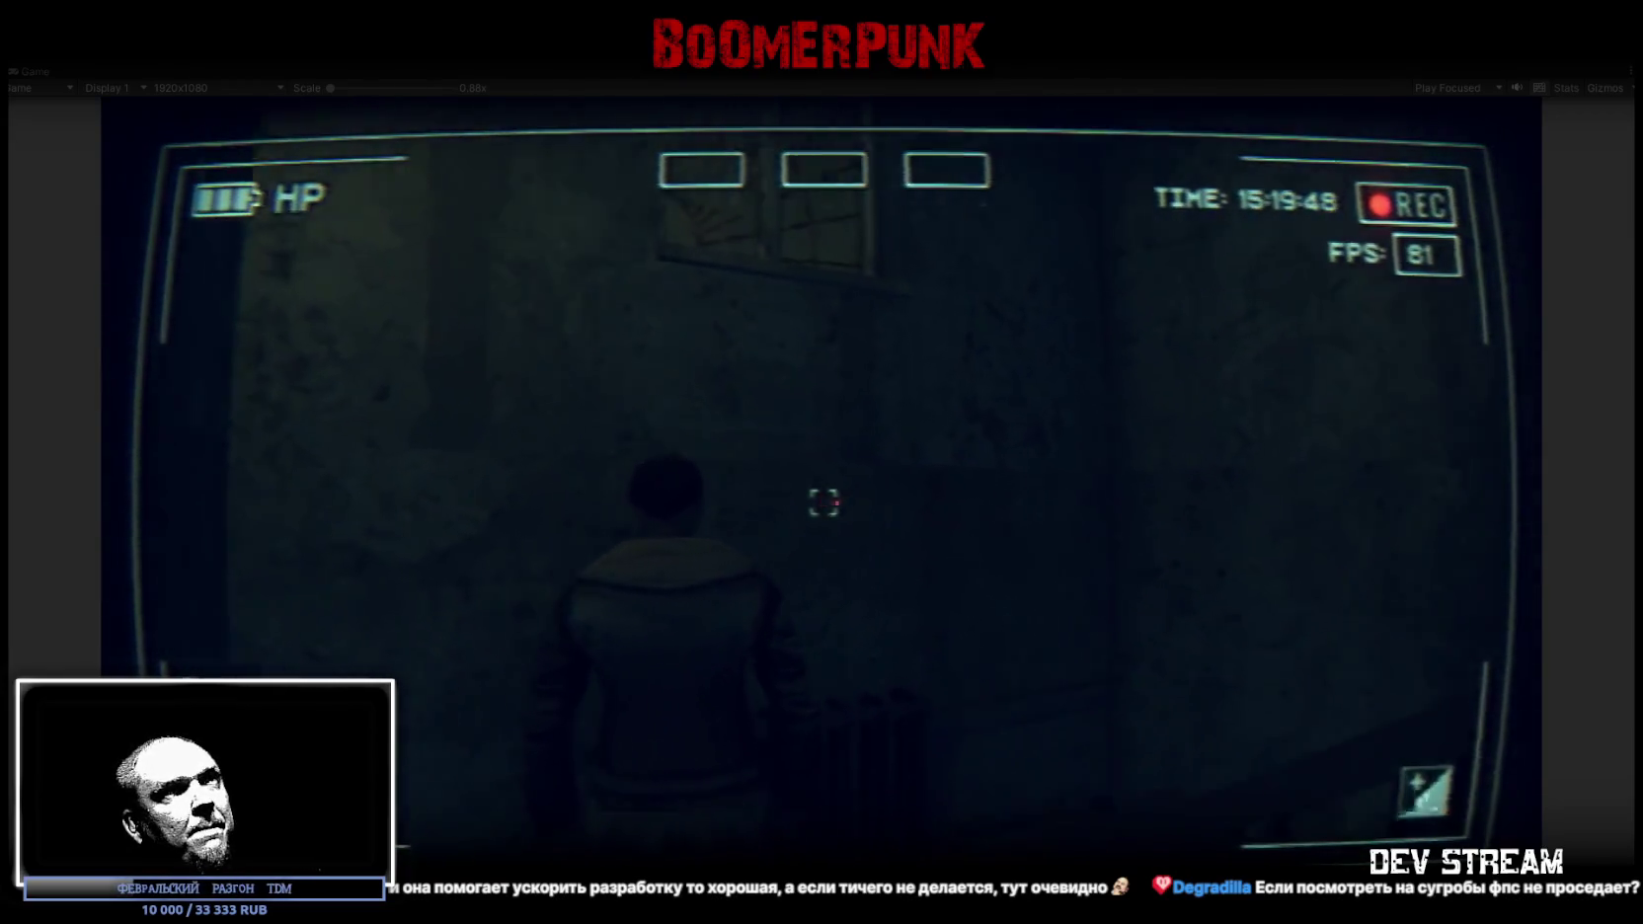
pyautogui.press('w')
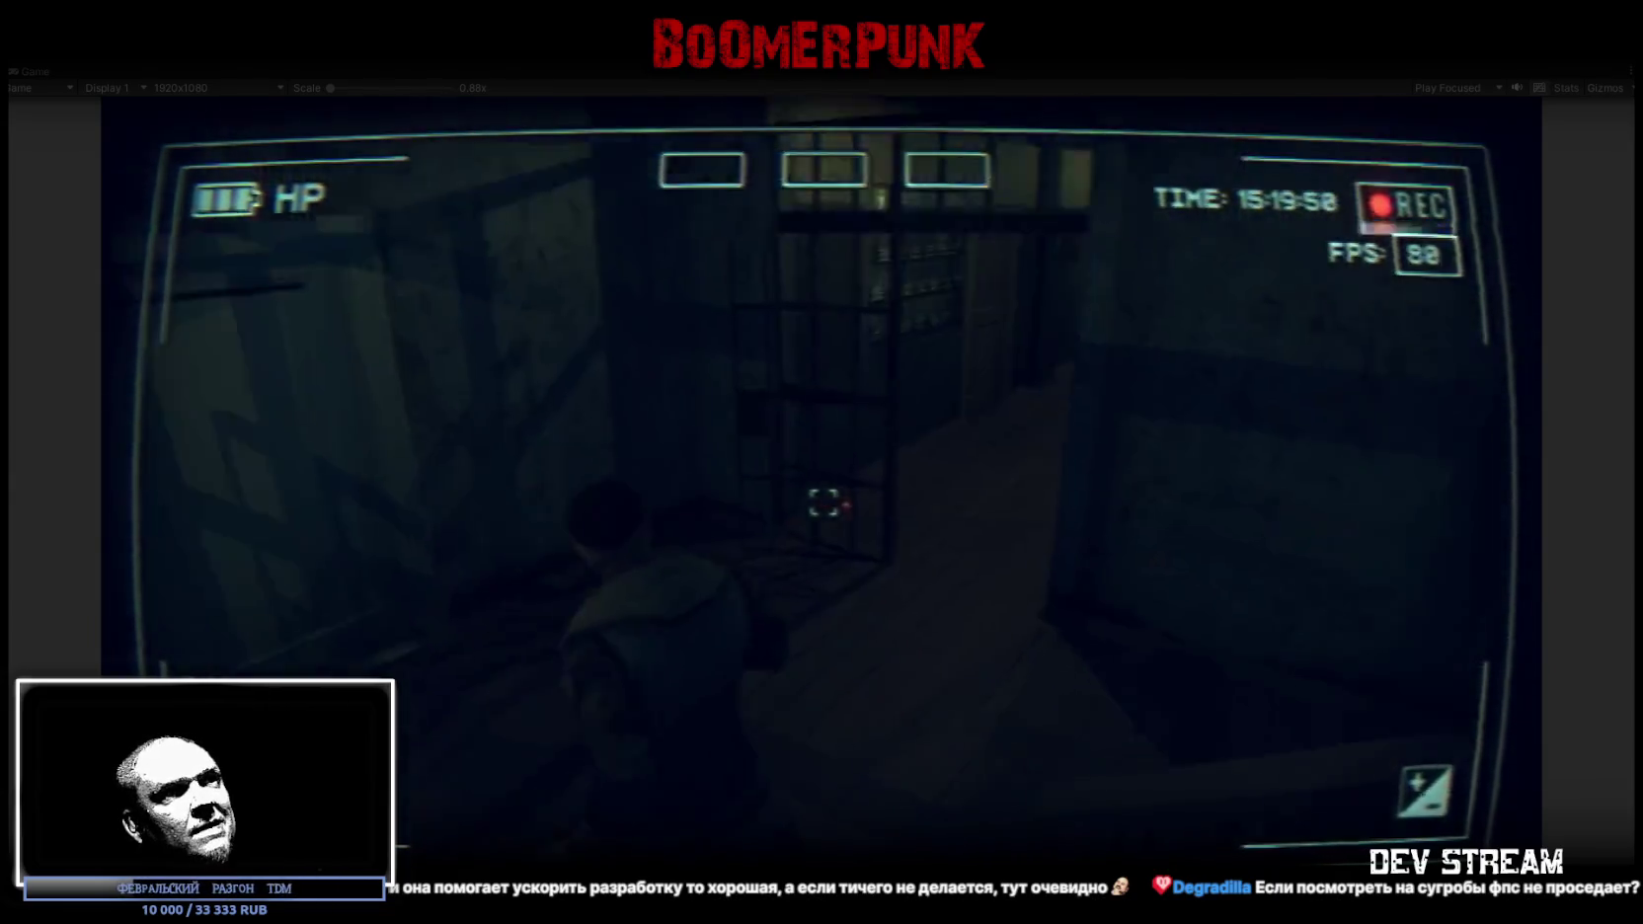
pyautogui.press('w')
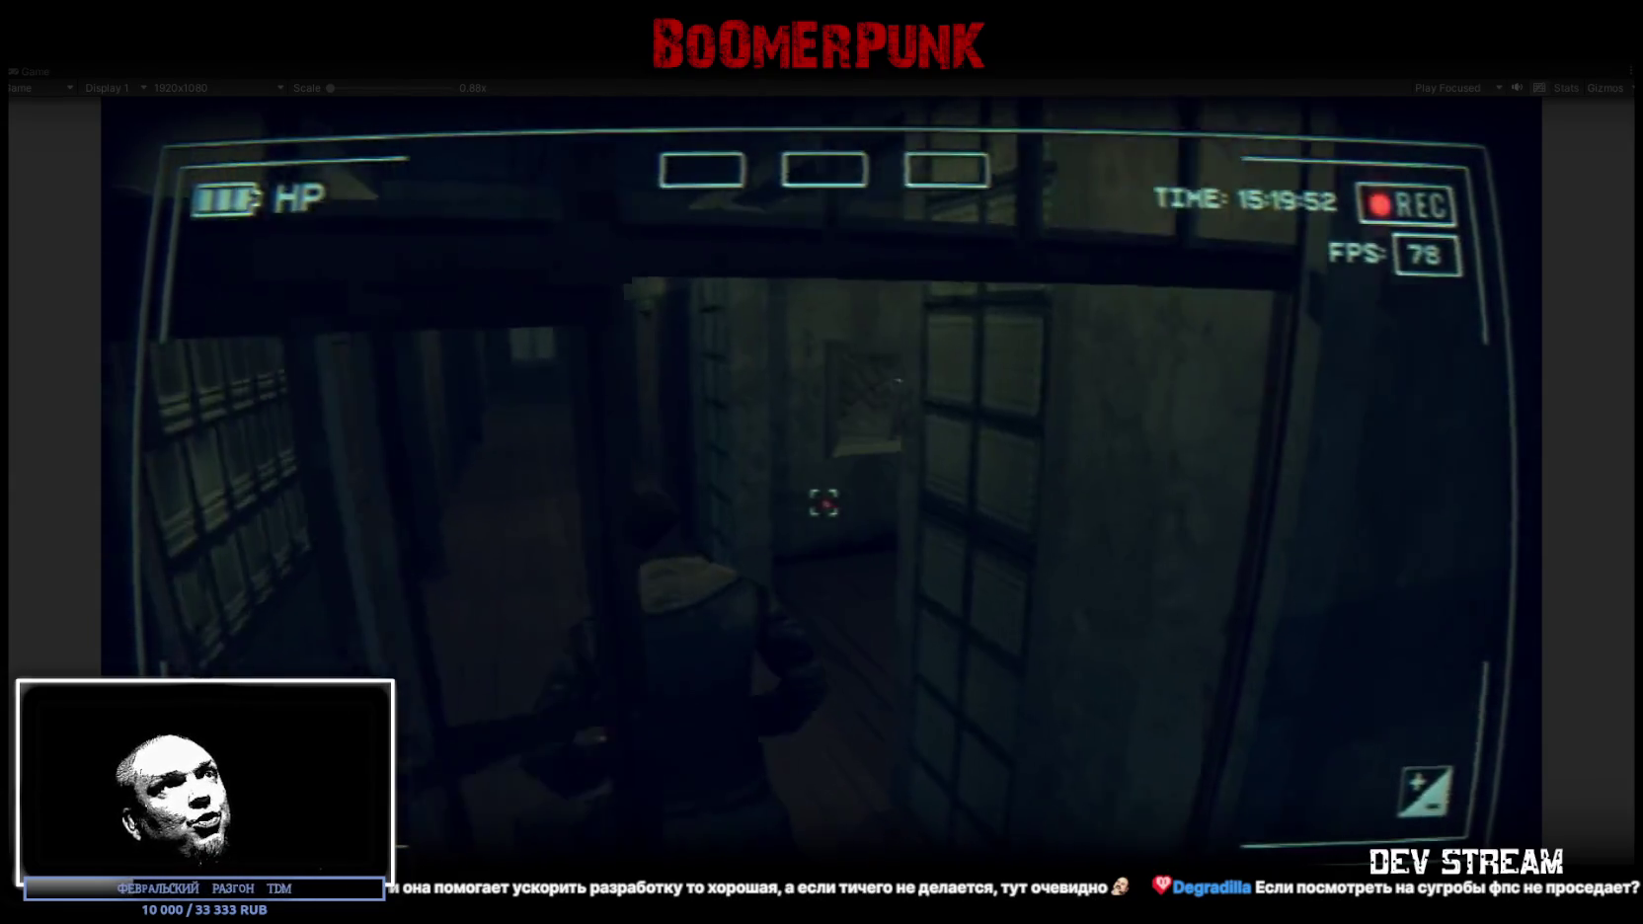
# Check the BAG inventory and quest journal in the in-game menu, then close it
pyautogui.press('Tab')
pyautogui.click(948, 305)
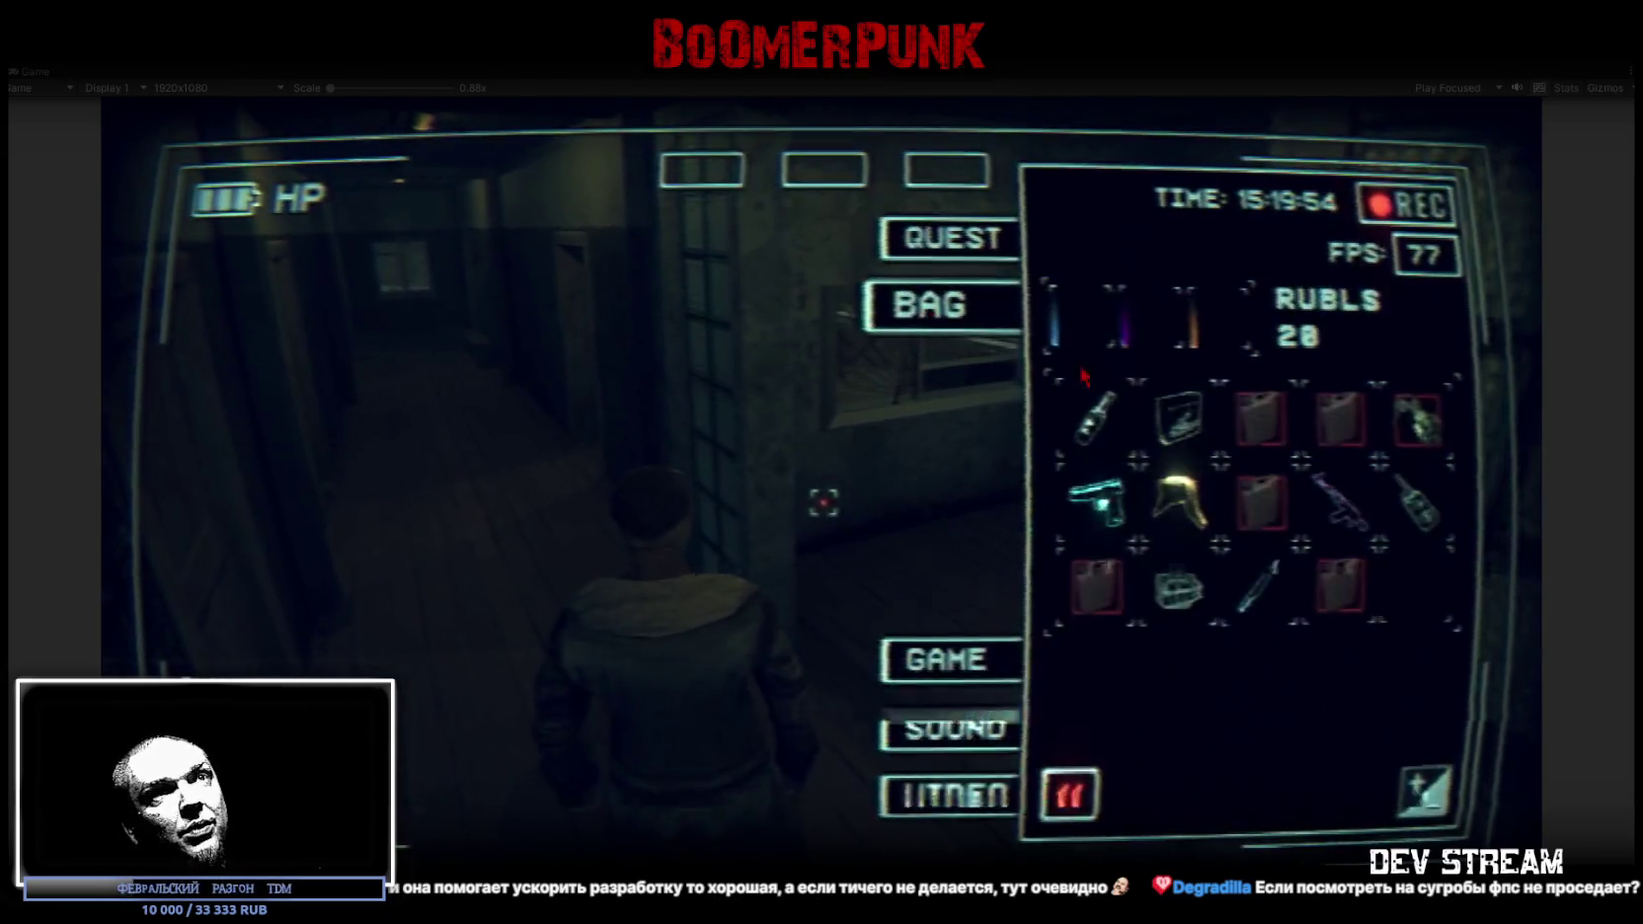
pyautogui.press('j')
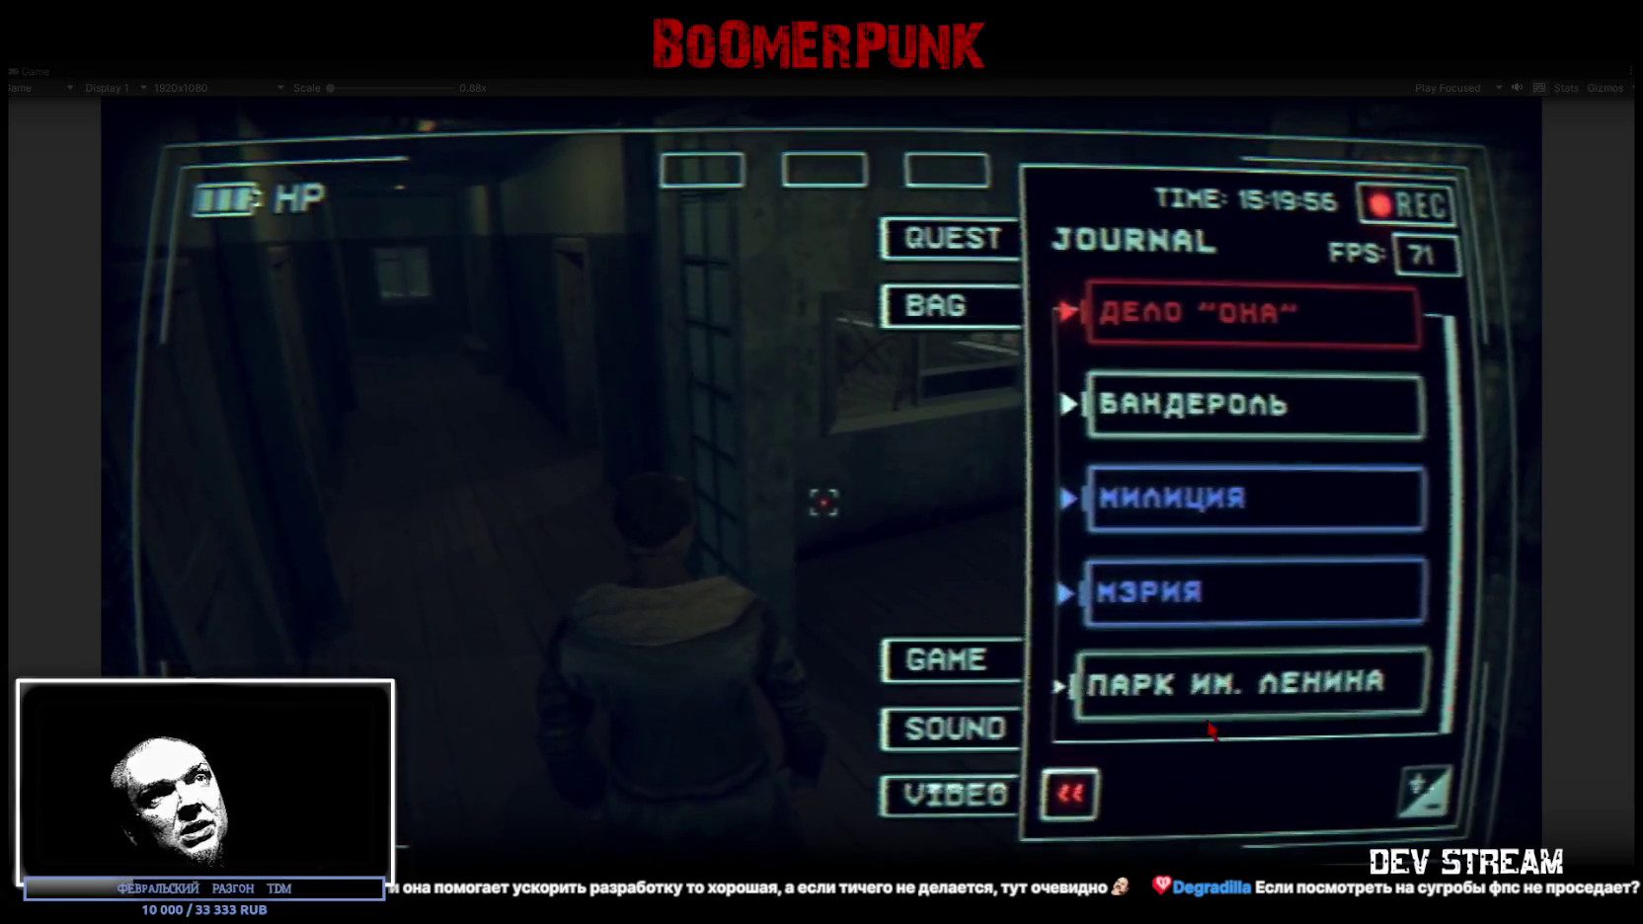
pyautogui.click(975, 313)
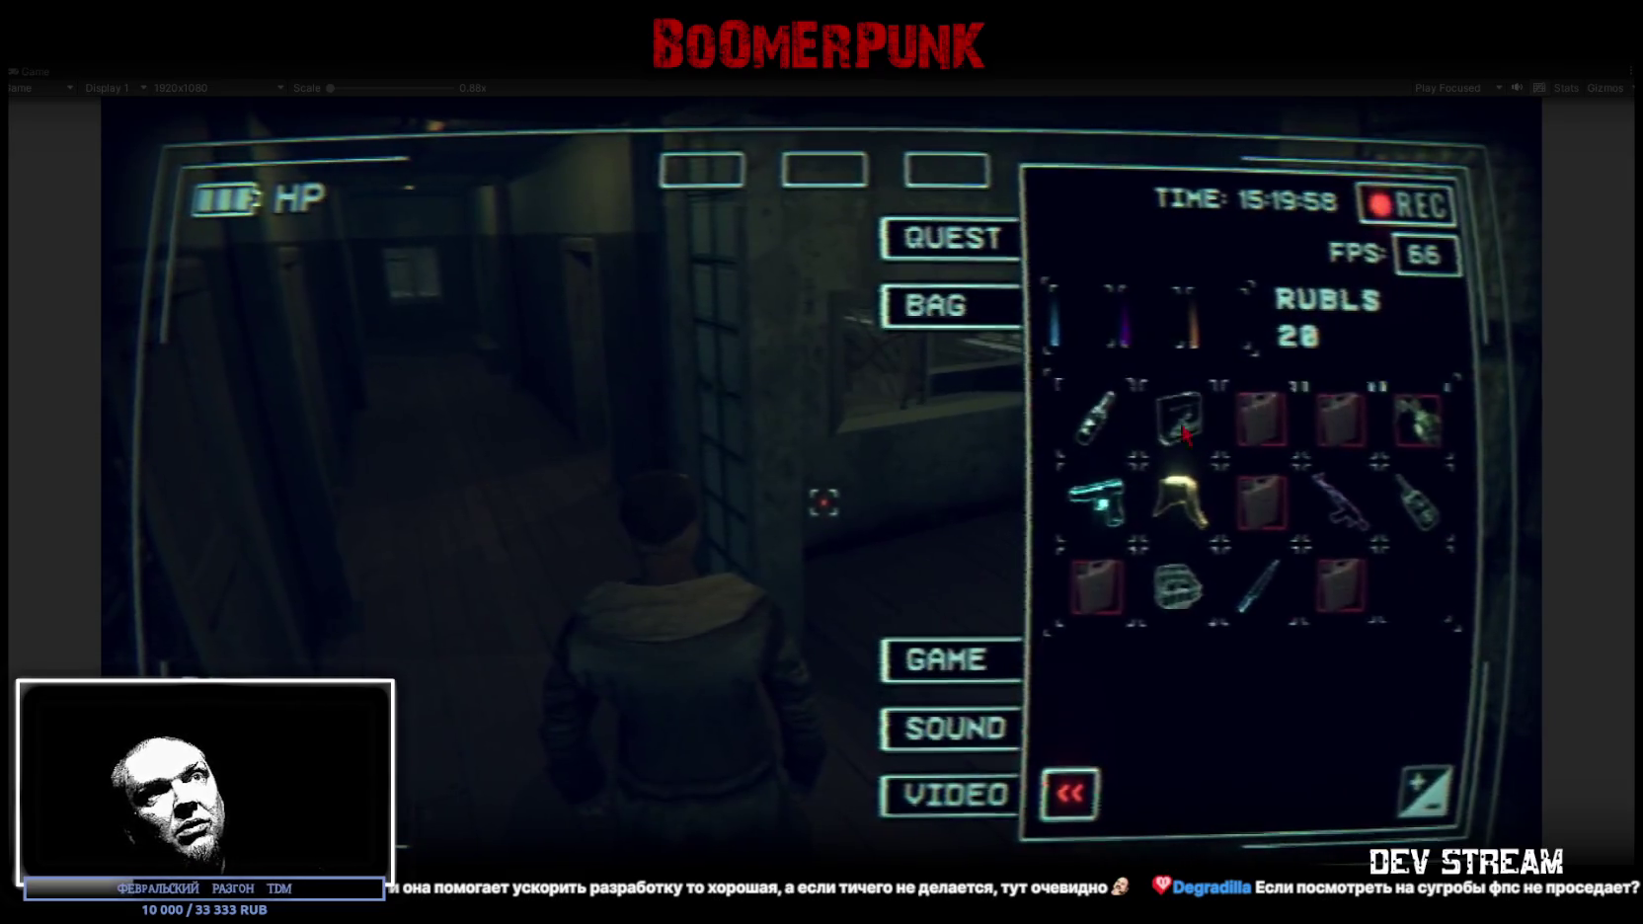
pyautogui.press('Tab')
# Walk the character on to the exit doorway facing the snowy street and bus
pyautogui.press('w')
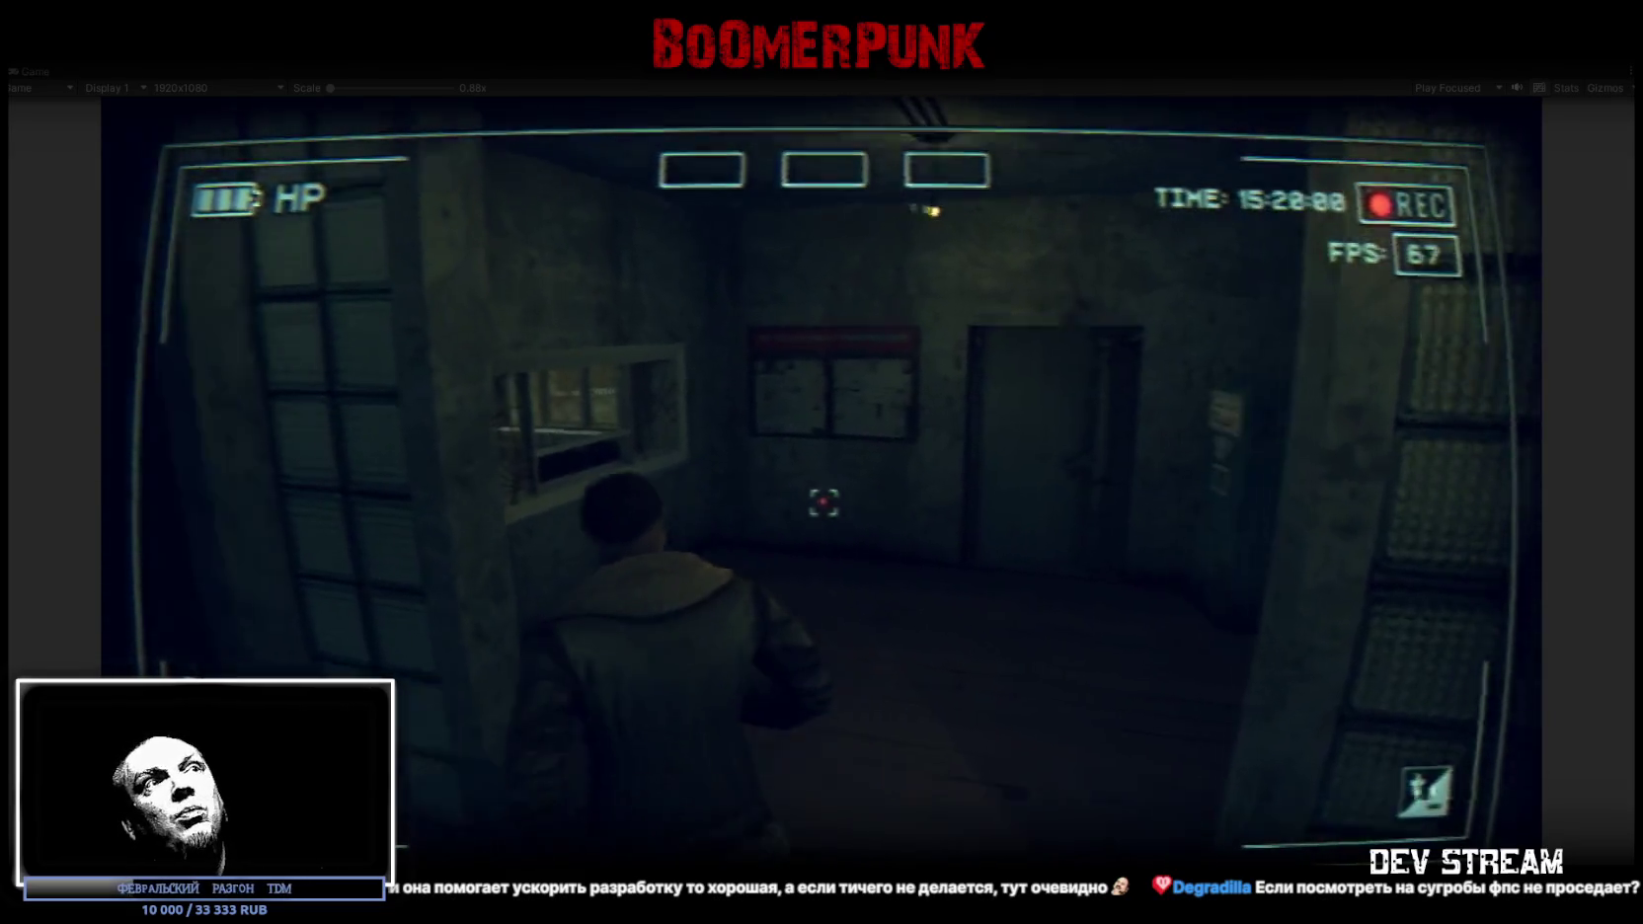
pyautogui.press('w')
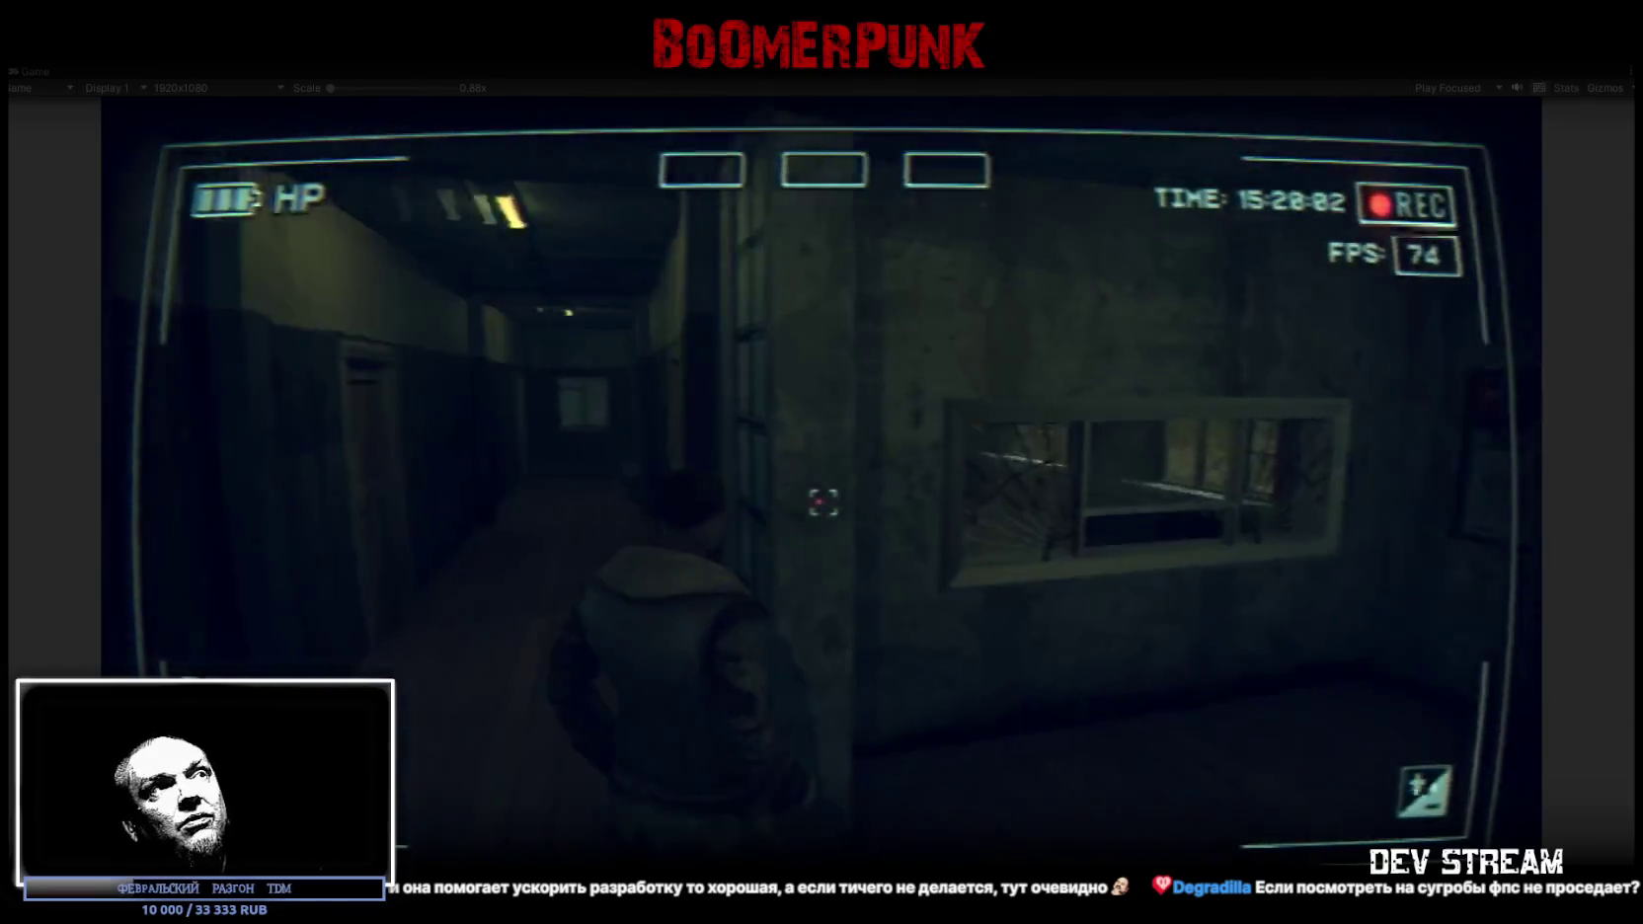
pyautogui.press('w')
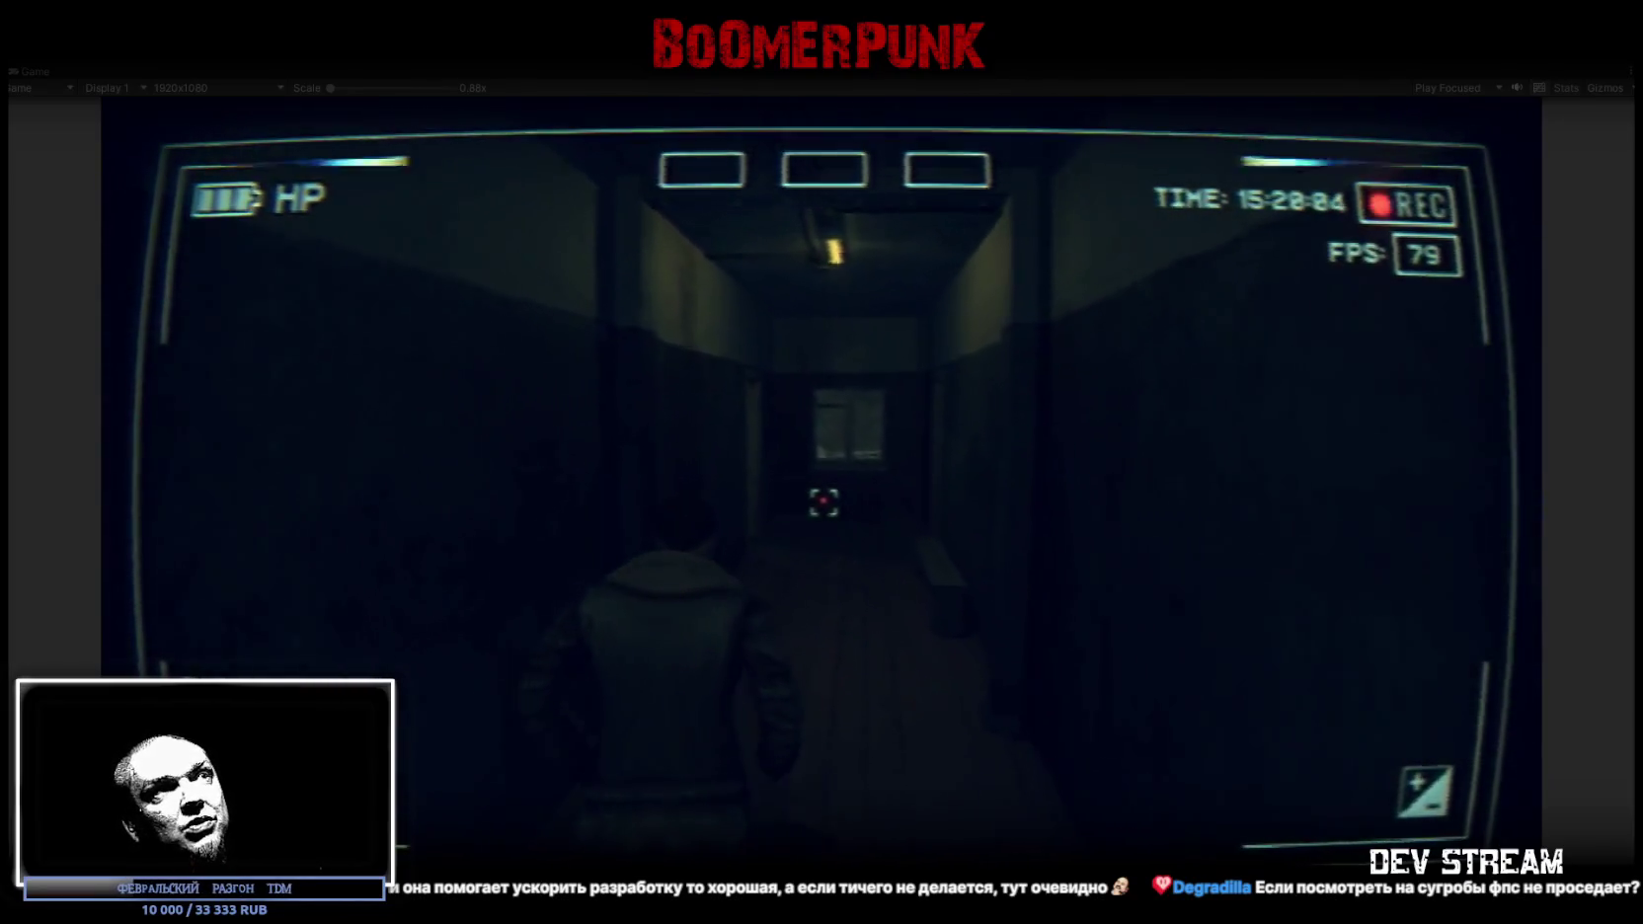
pyautogui.press('w')
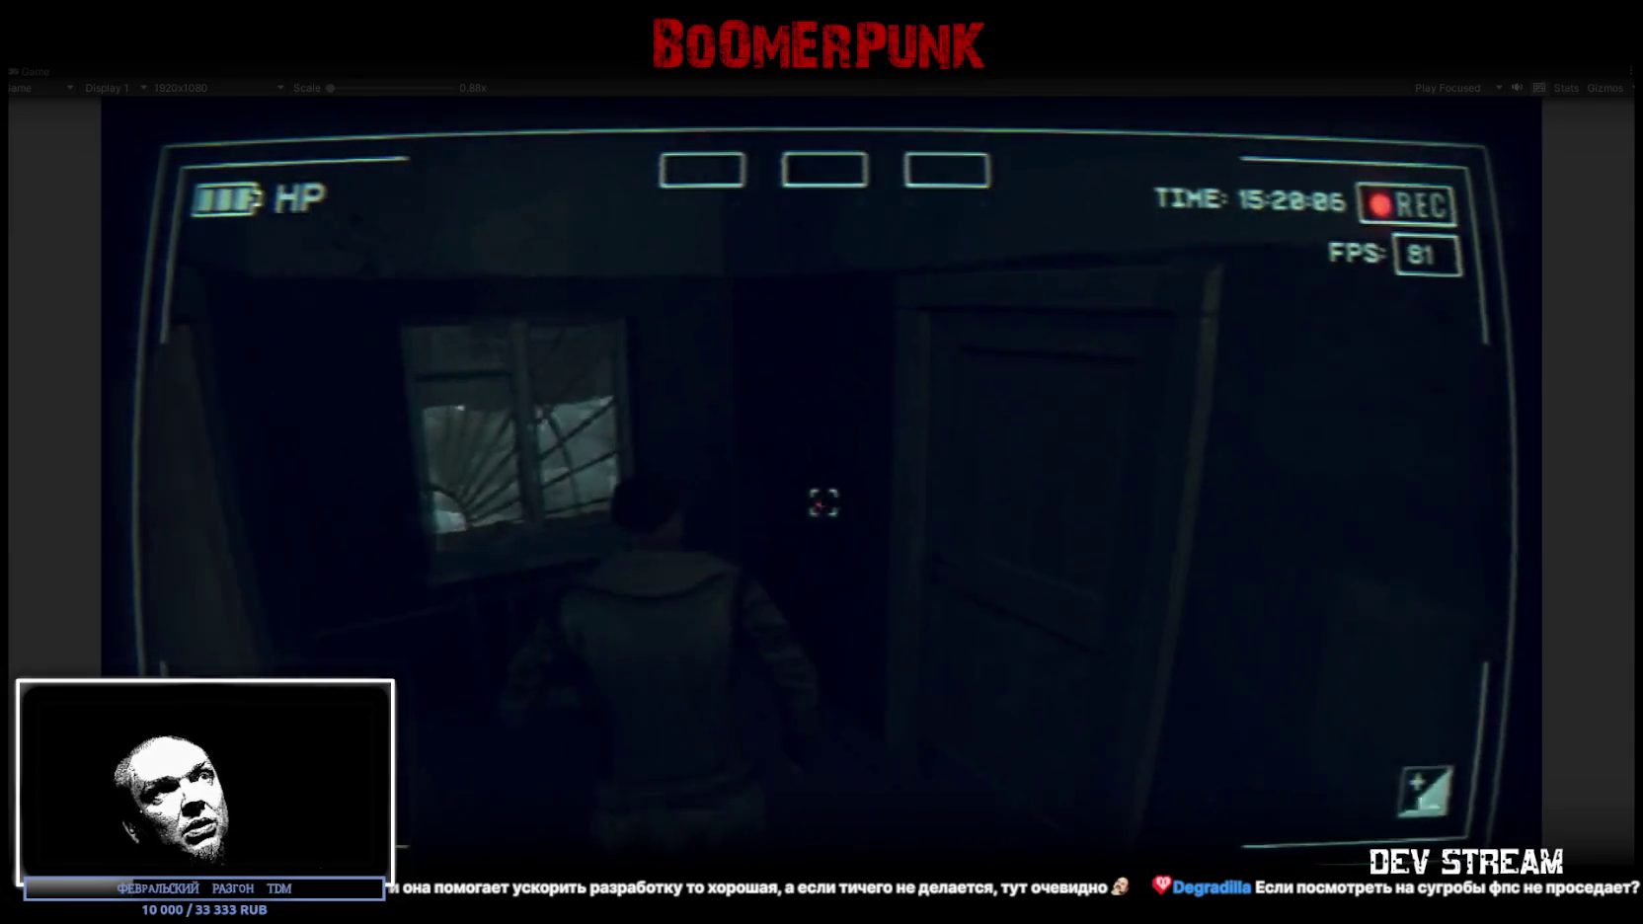
pyautogui.press('w')
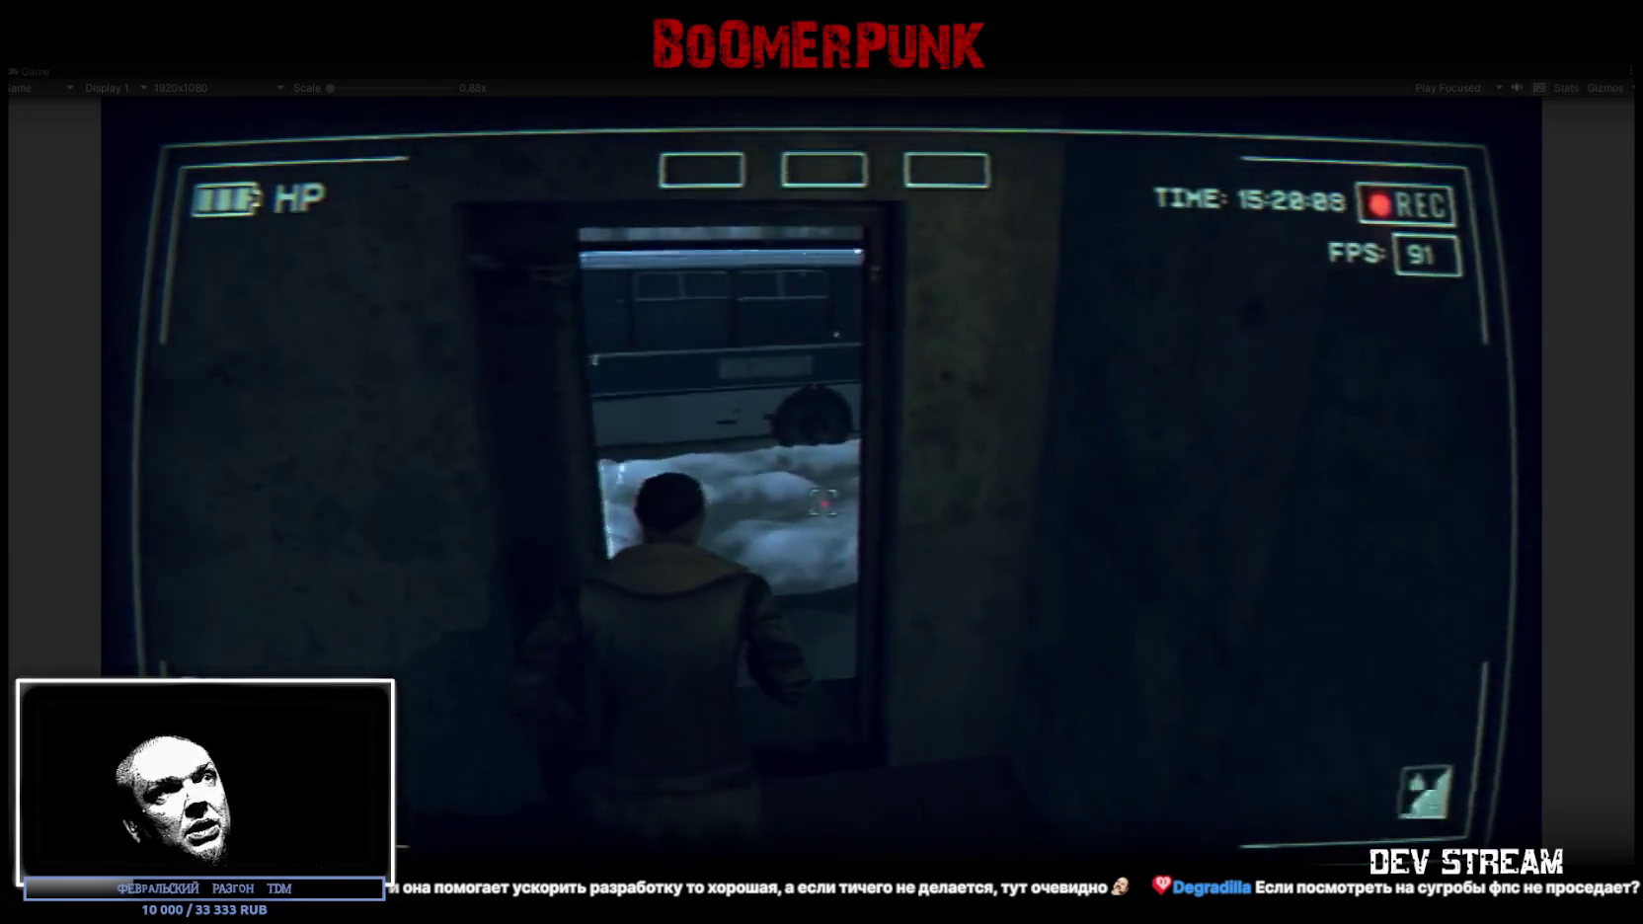
# Walk the character from the bus across the snowdrifts and into the building's larger room
pyautogui.press('w')
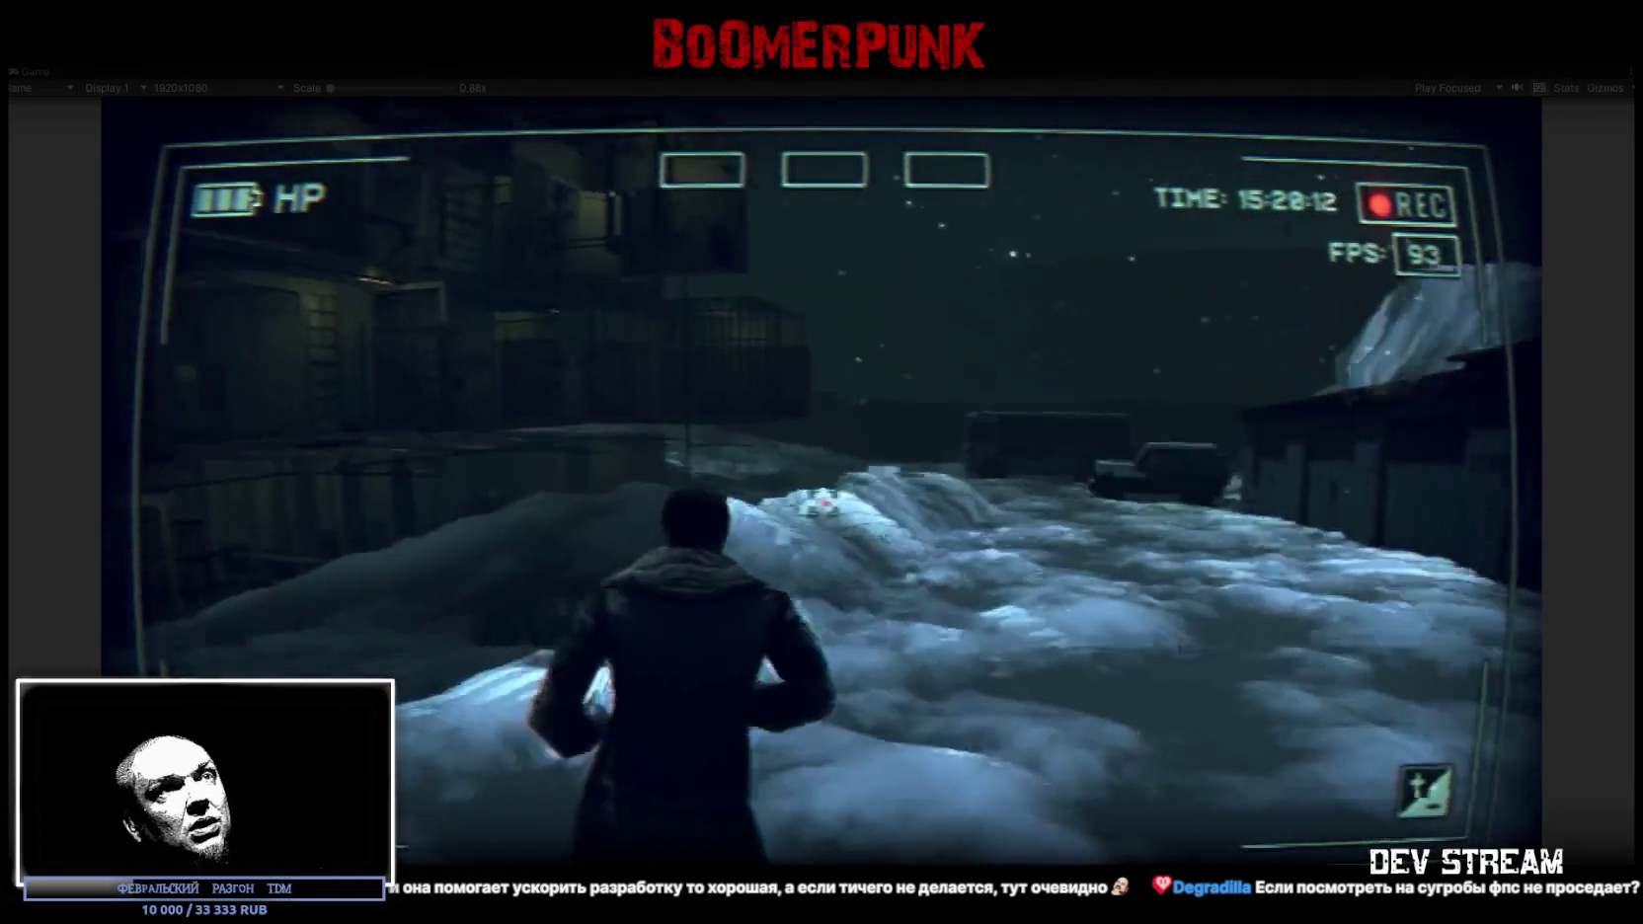
pyautogui.press('w')
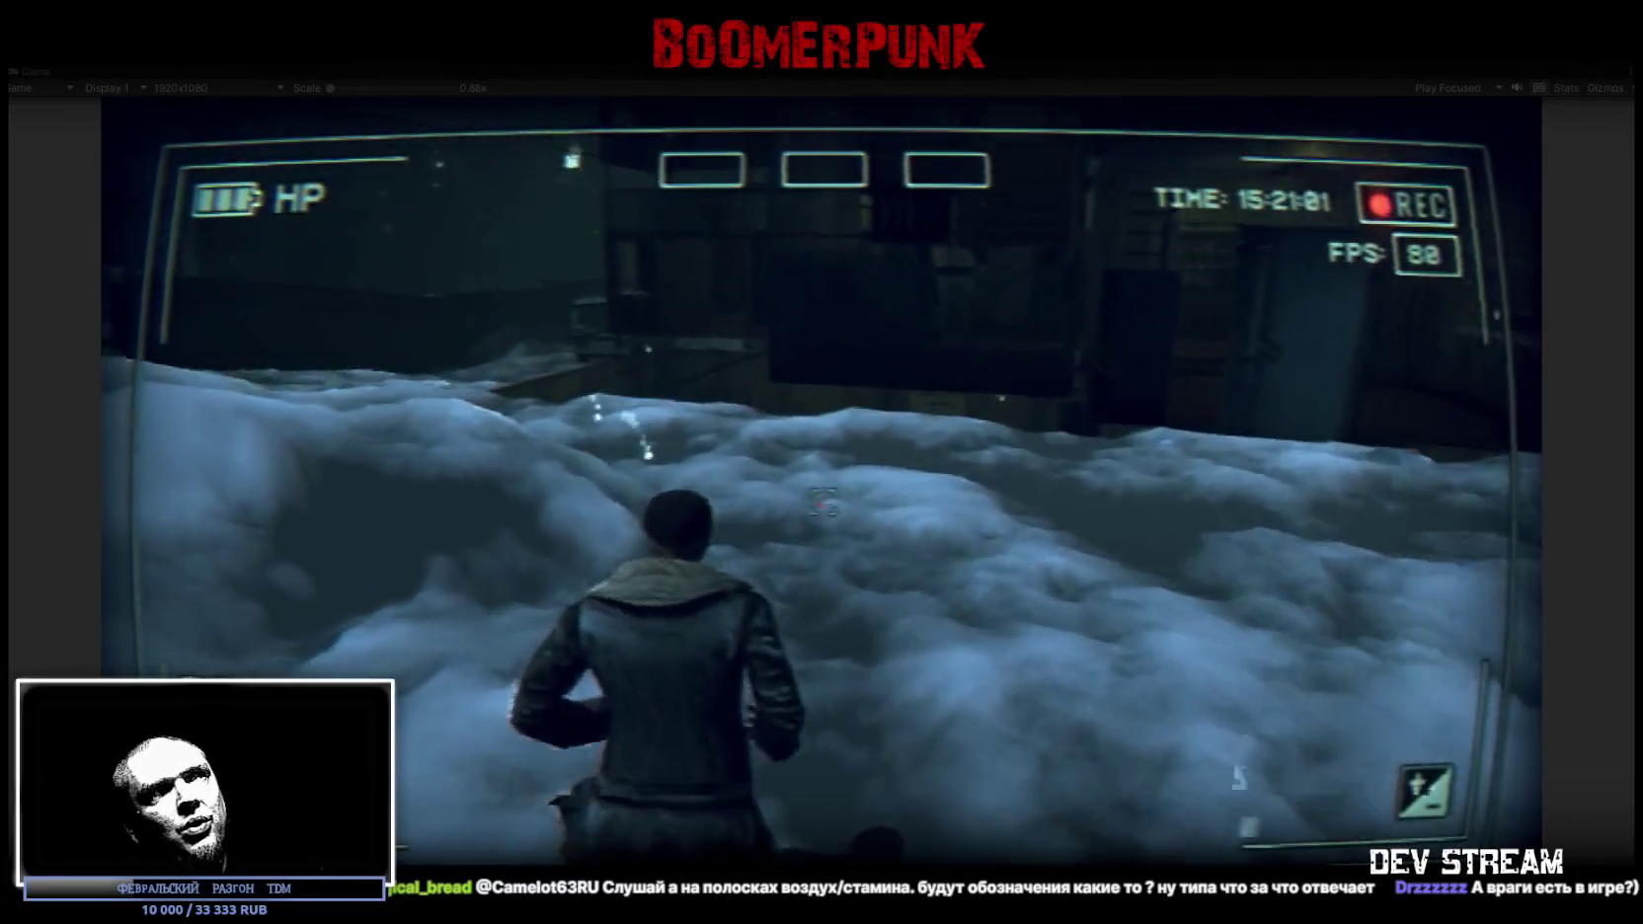
pyautogui.press('w')
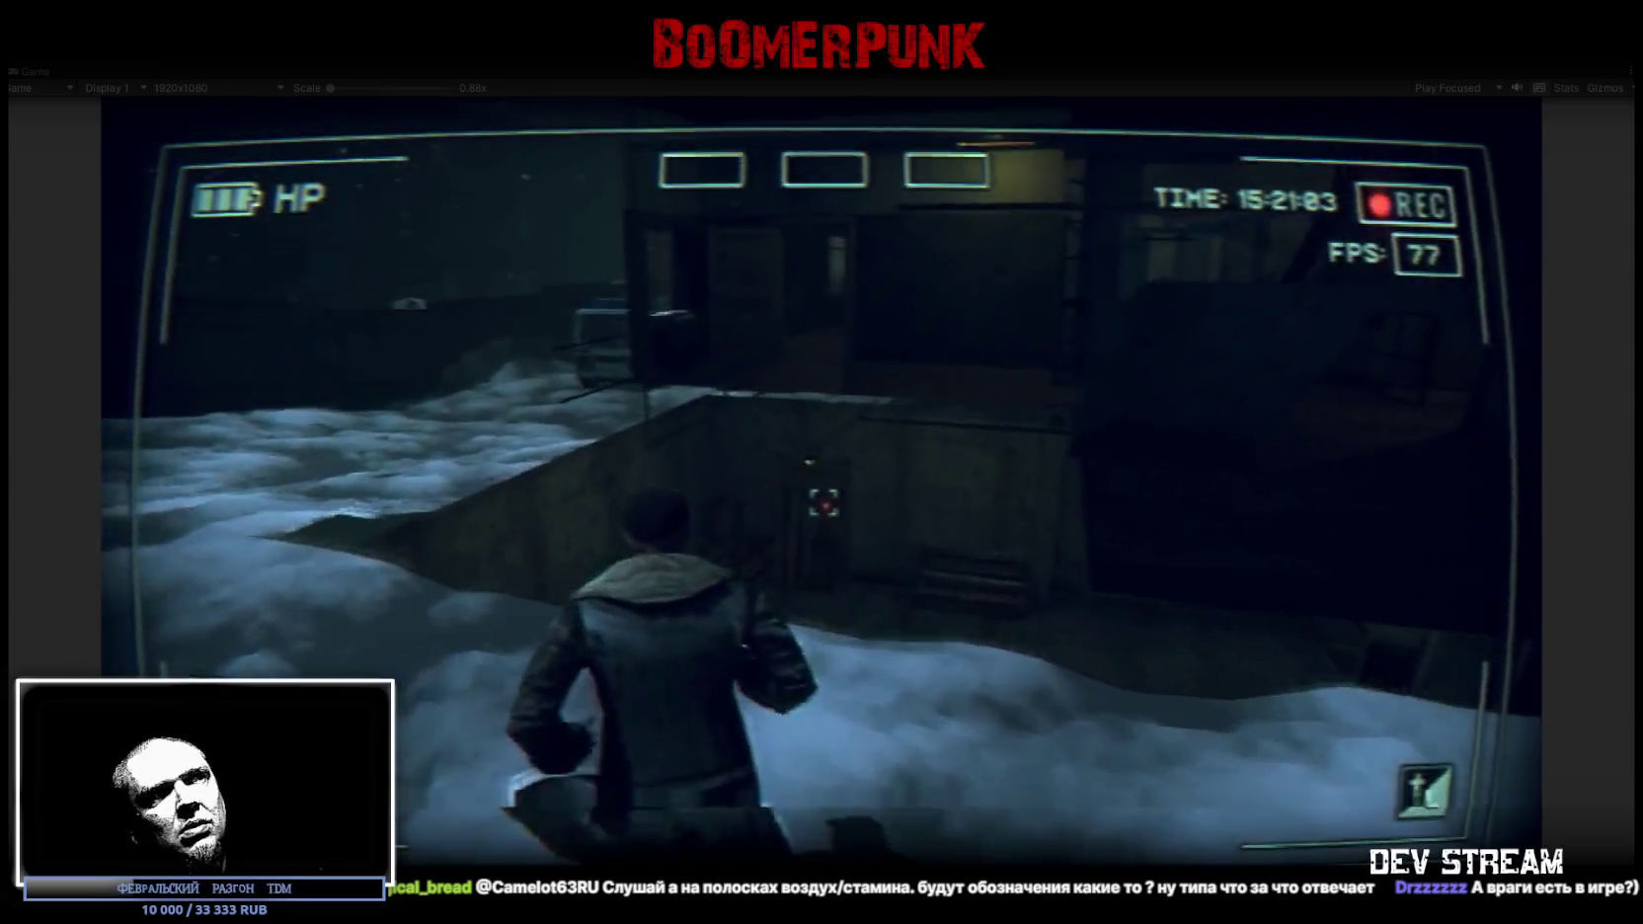
pyautogui.press('w')
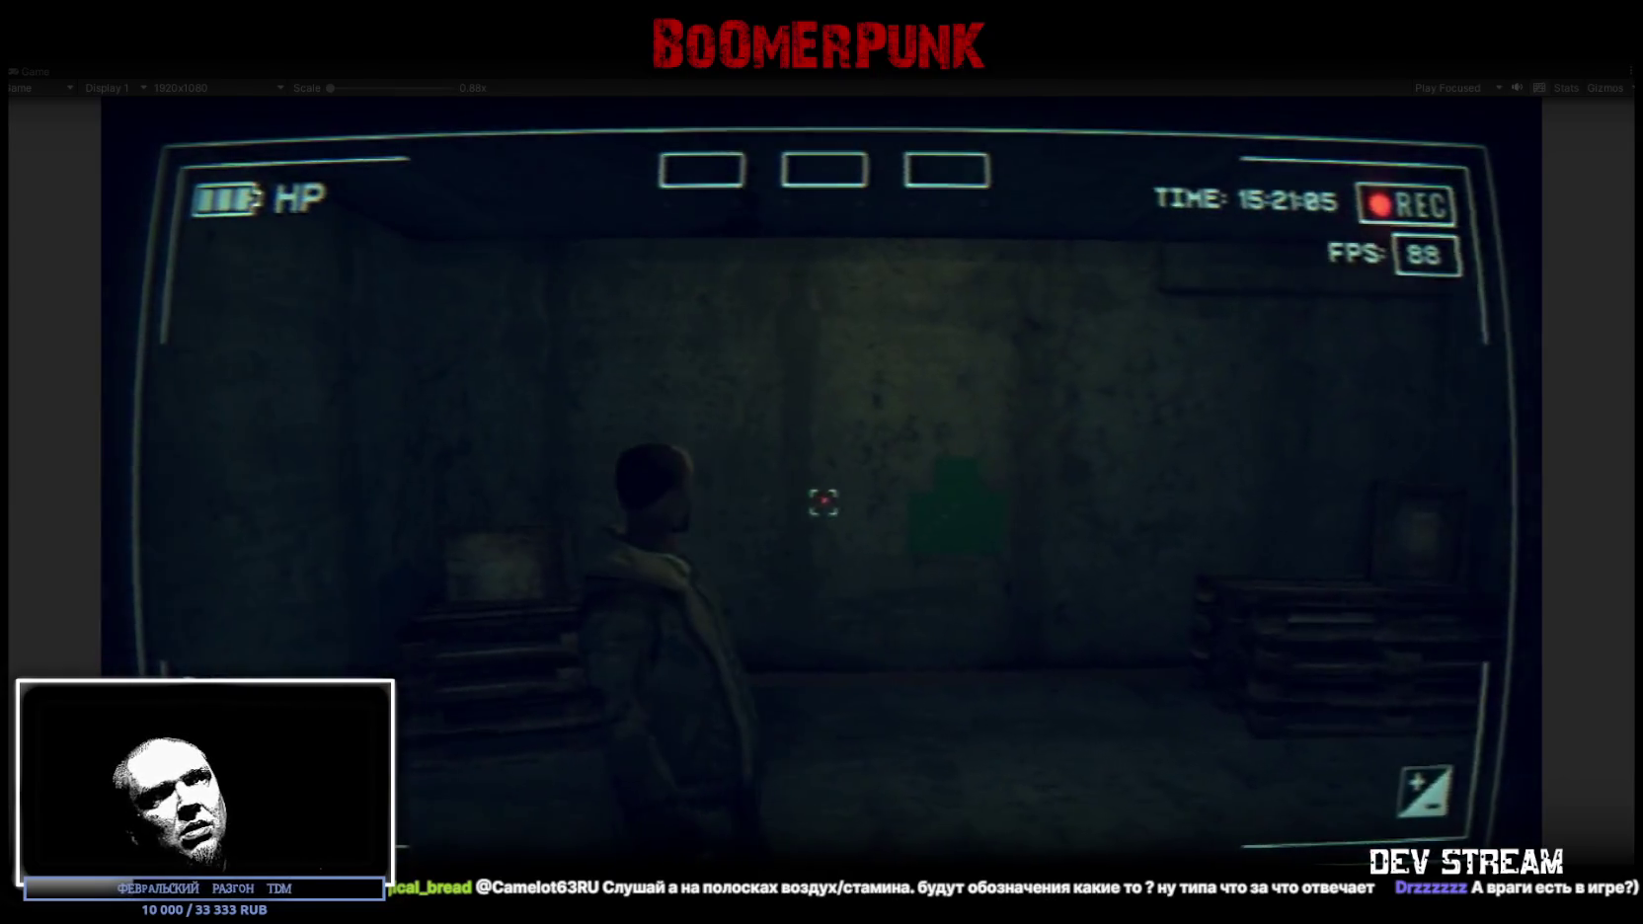
pyautogui.press('w')
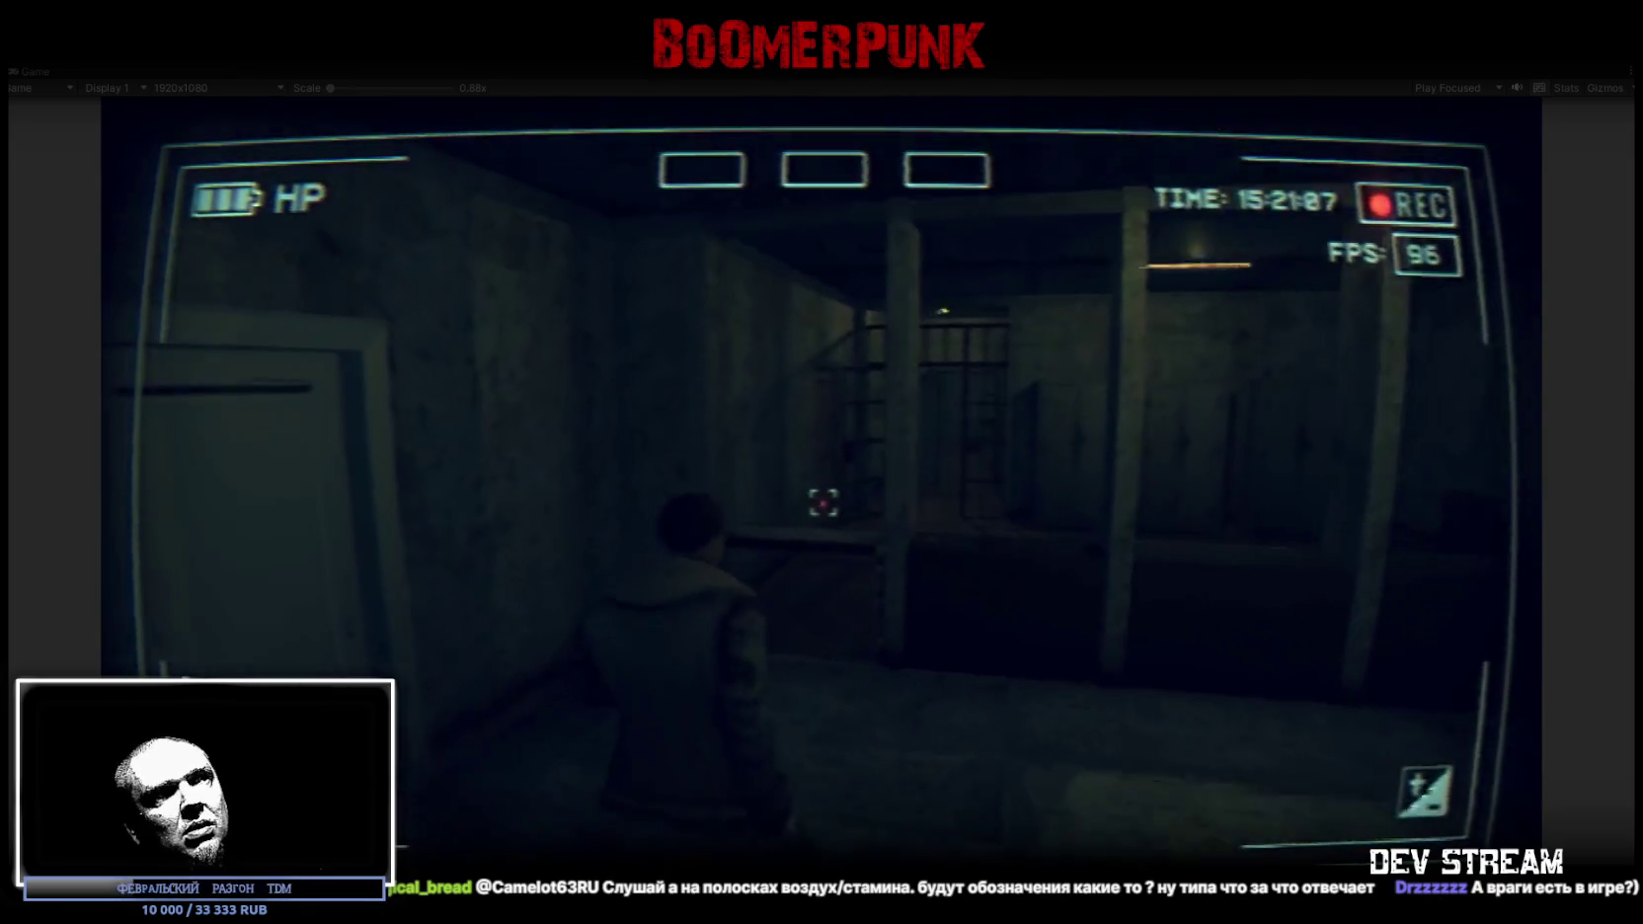
pyautogui.press('w')
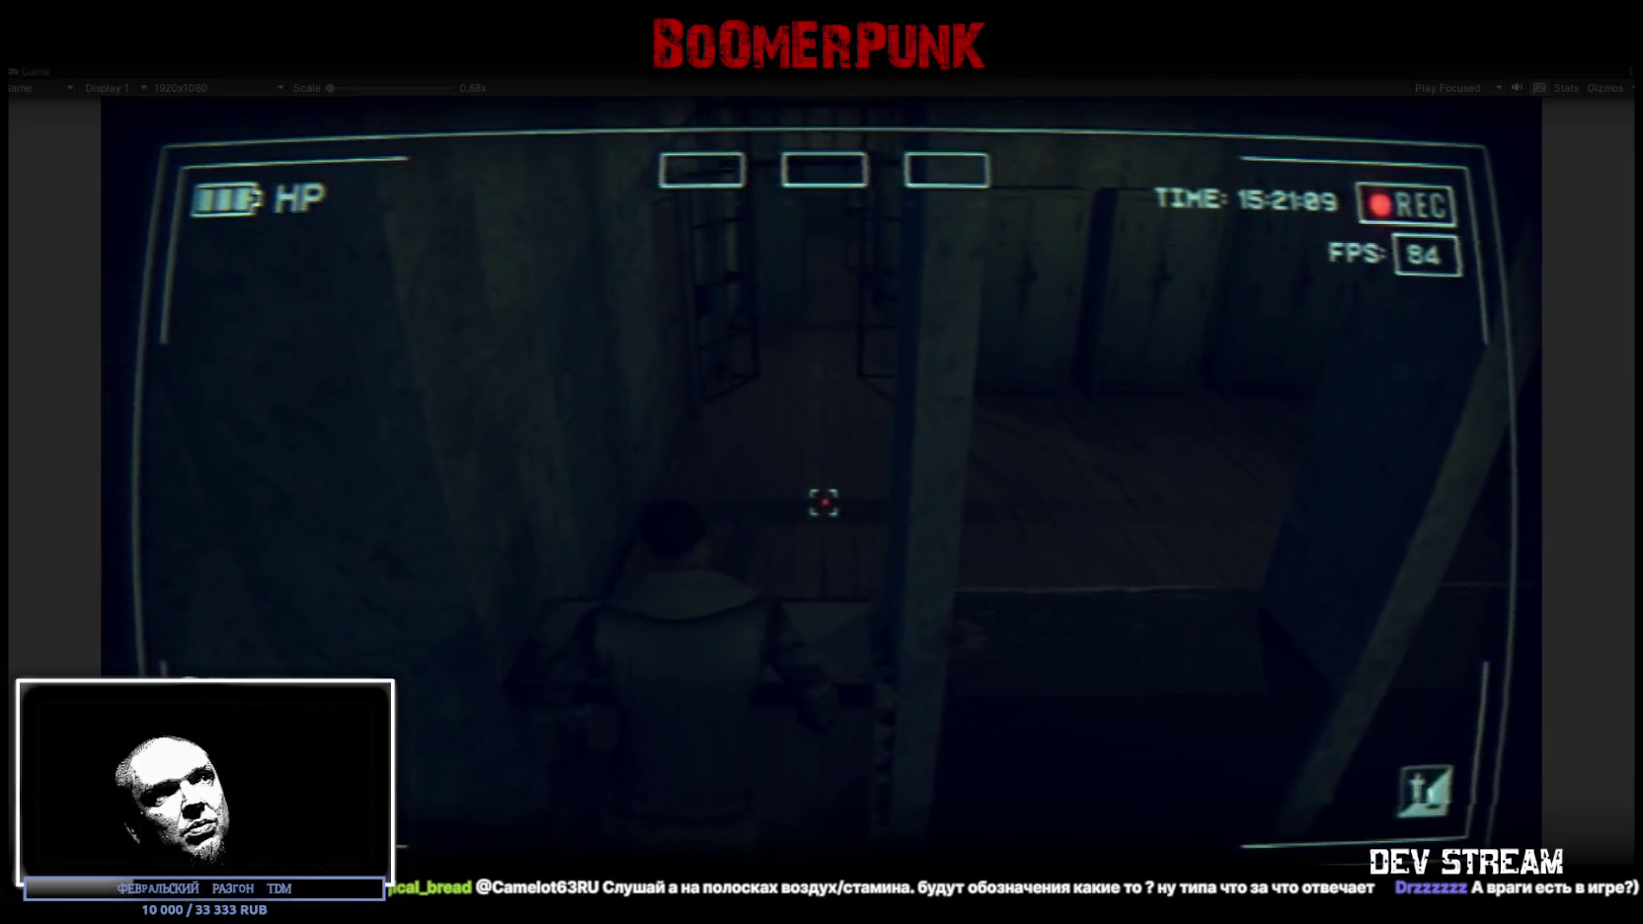
# Walk on through the cell block and pillared storage room, then stop the play test
pyautogui.press('w')
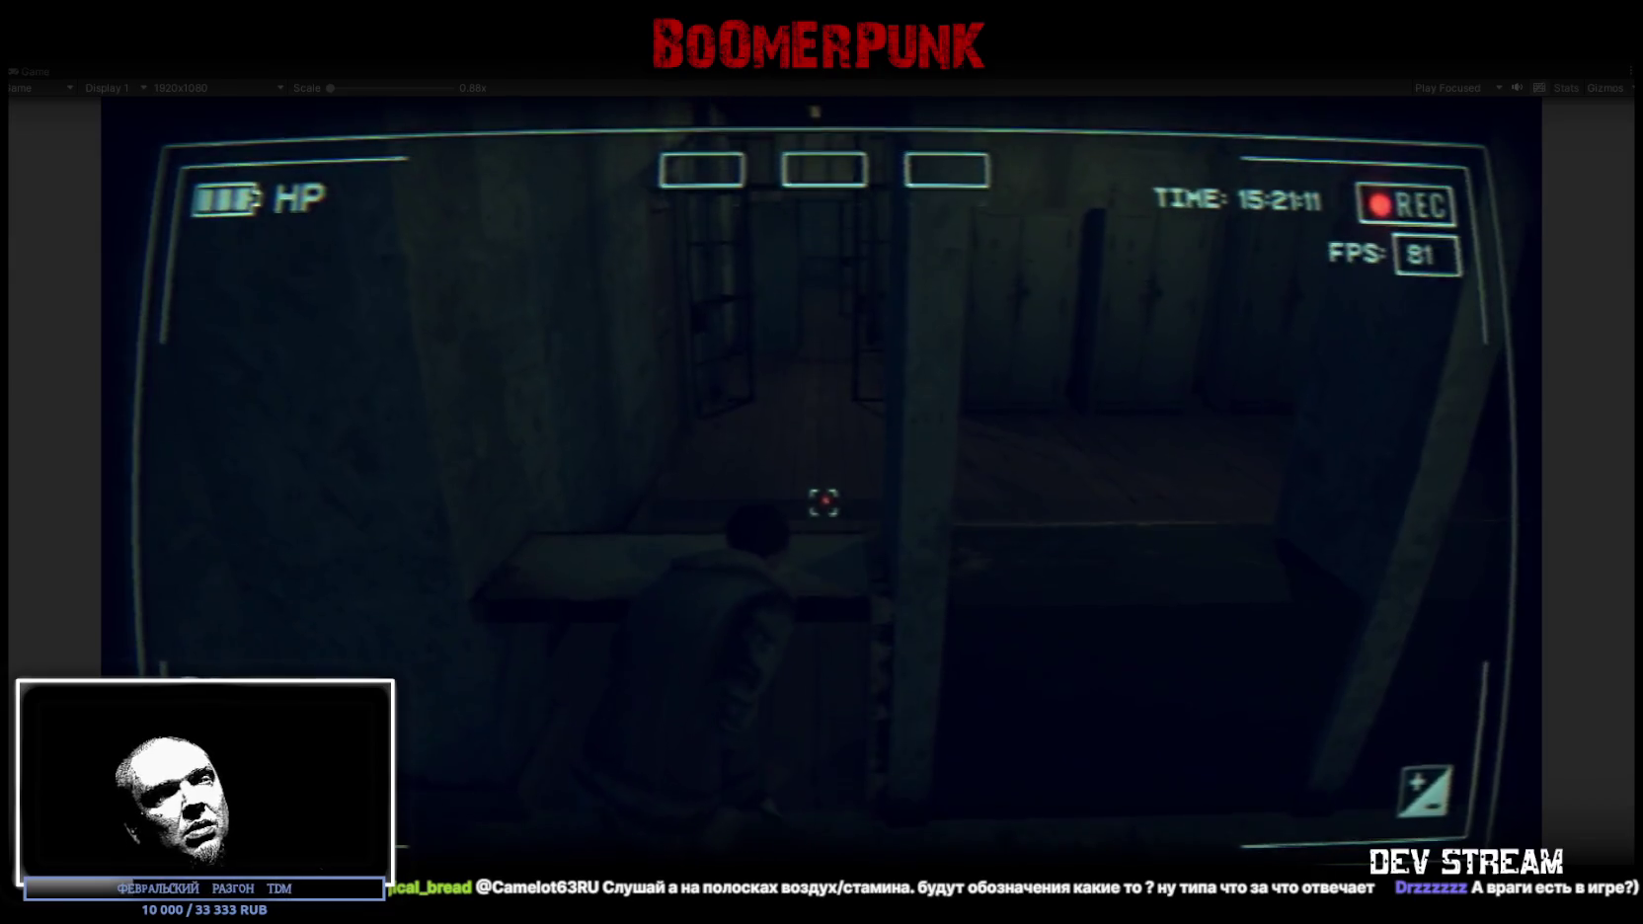
pyautogui.press('w')
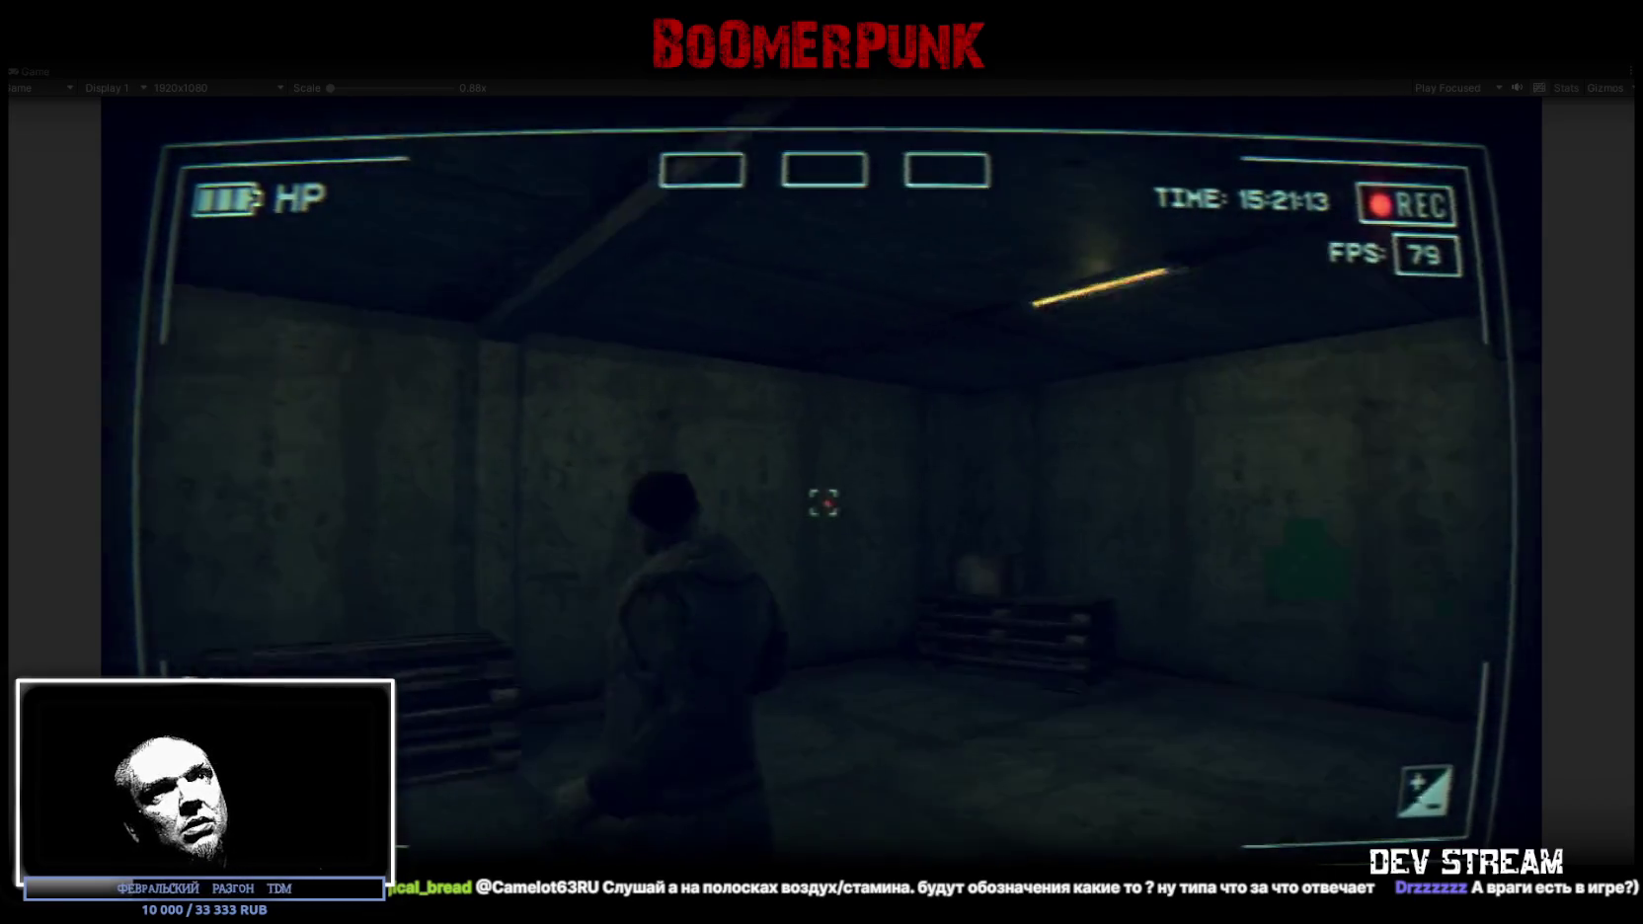
pyautogui.press('w')
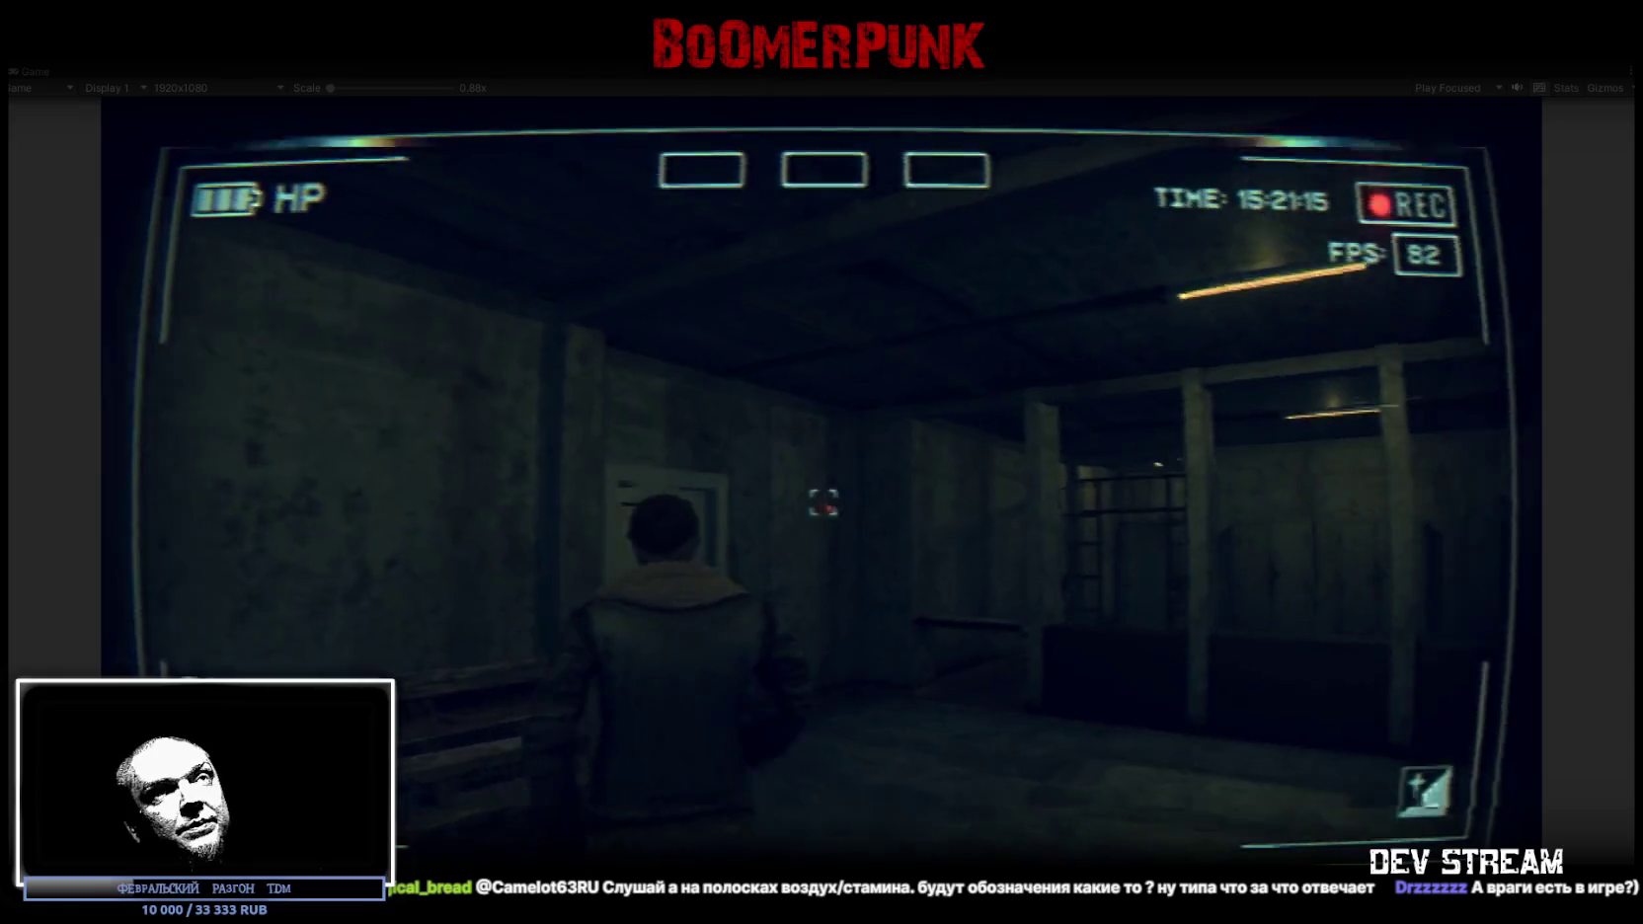
pyautogui.press('w')
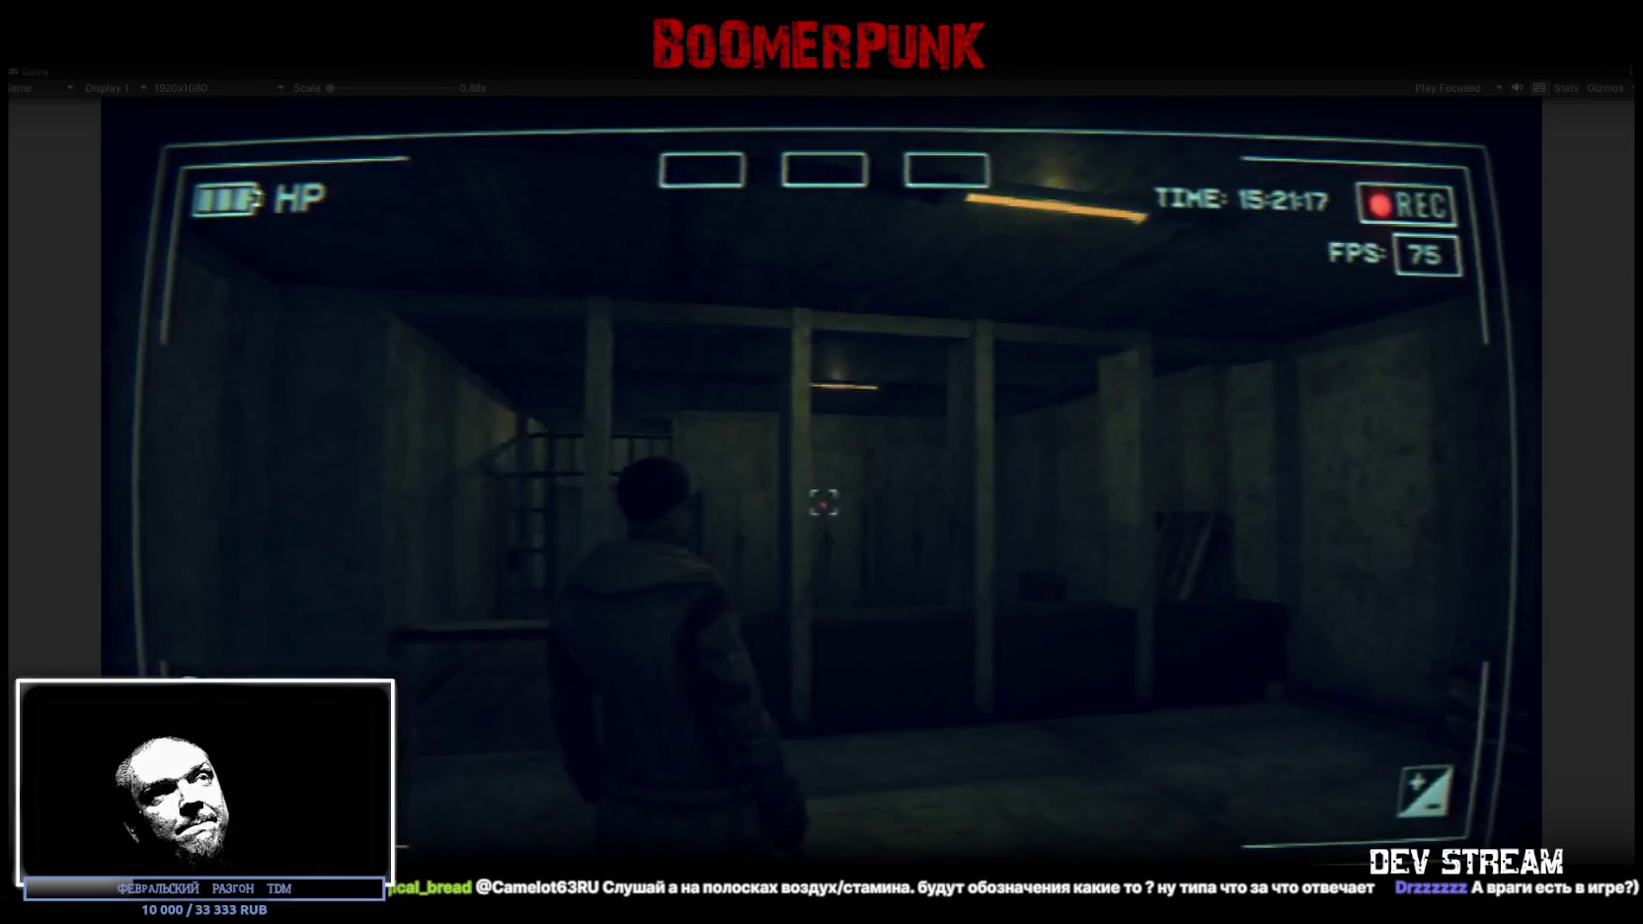
pyautogui.press('Tab')
pyautogui.press('Tab')
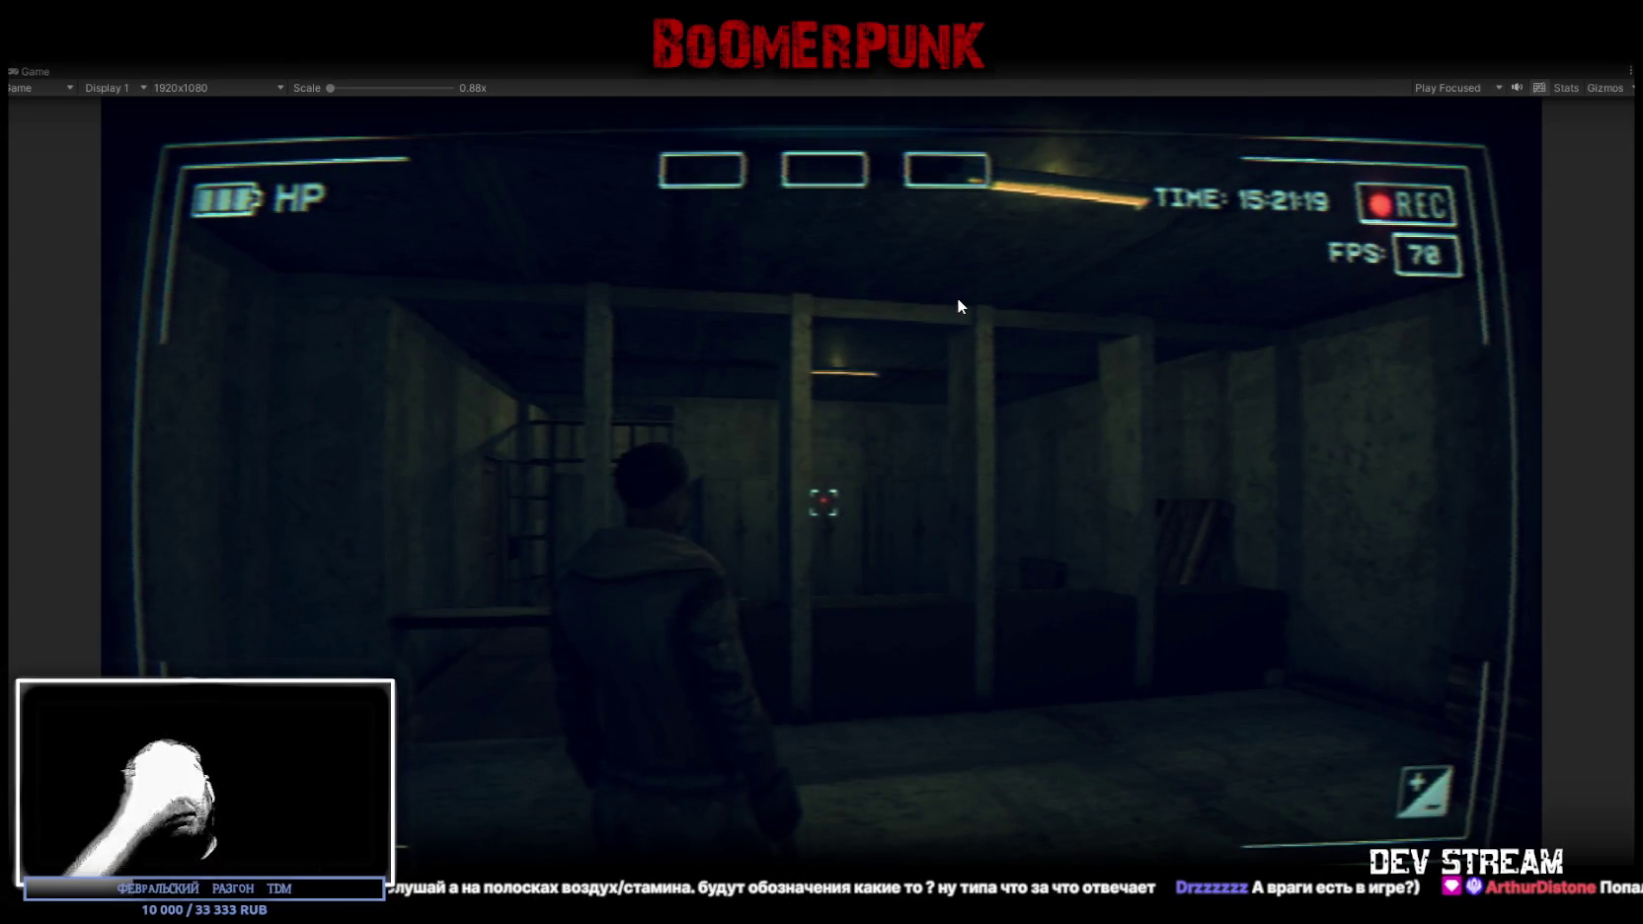
pyautogui.hotkey('ctrl', 'p')
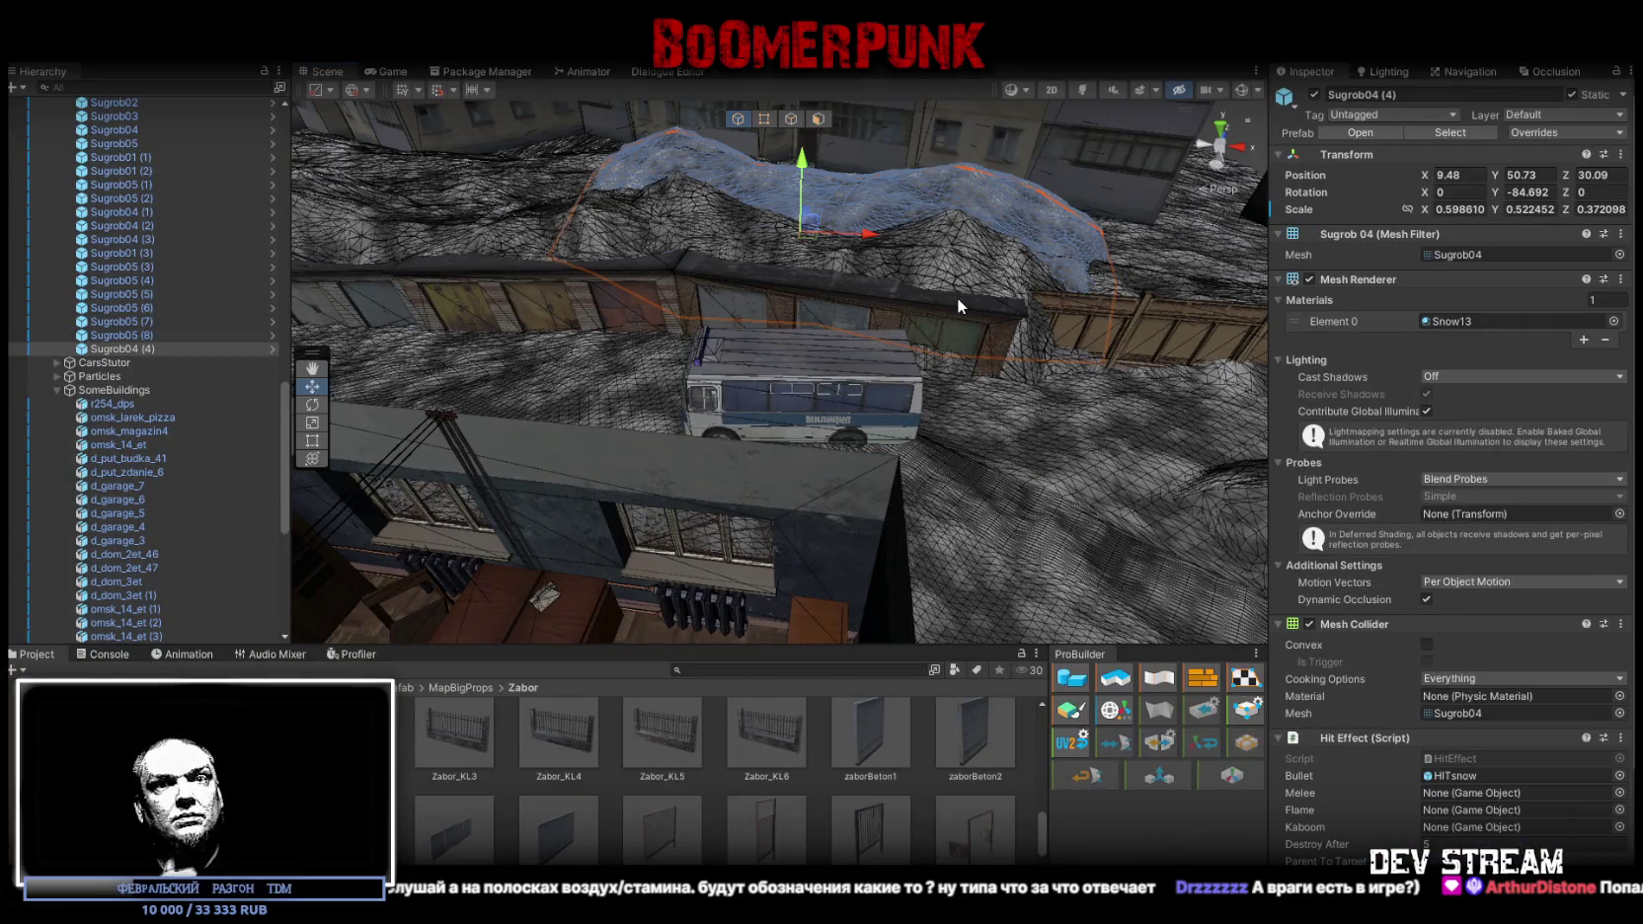
# Orbit to a higher view over the Sugrob04 snowdrift by the bus, then restart Play mode
pyautogui.moveTo(956, 299)
pyautogui.mouseDown()
pyautogui.moveTo(1070, 359)
pyautogui.moveTo(820, 336)
pyautogui.moveTo(860, 339)
pyautogui.mouseUp()
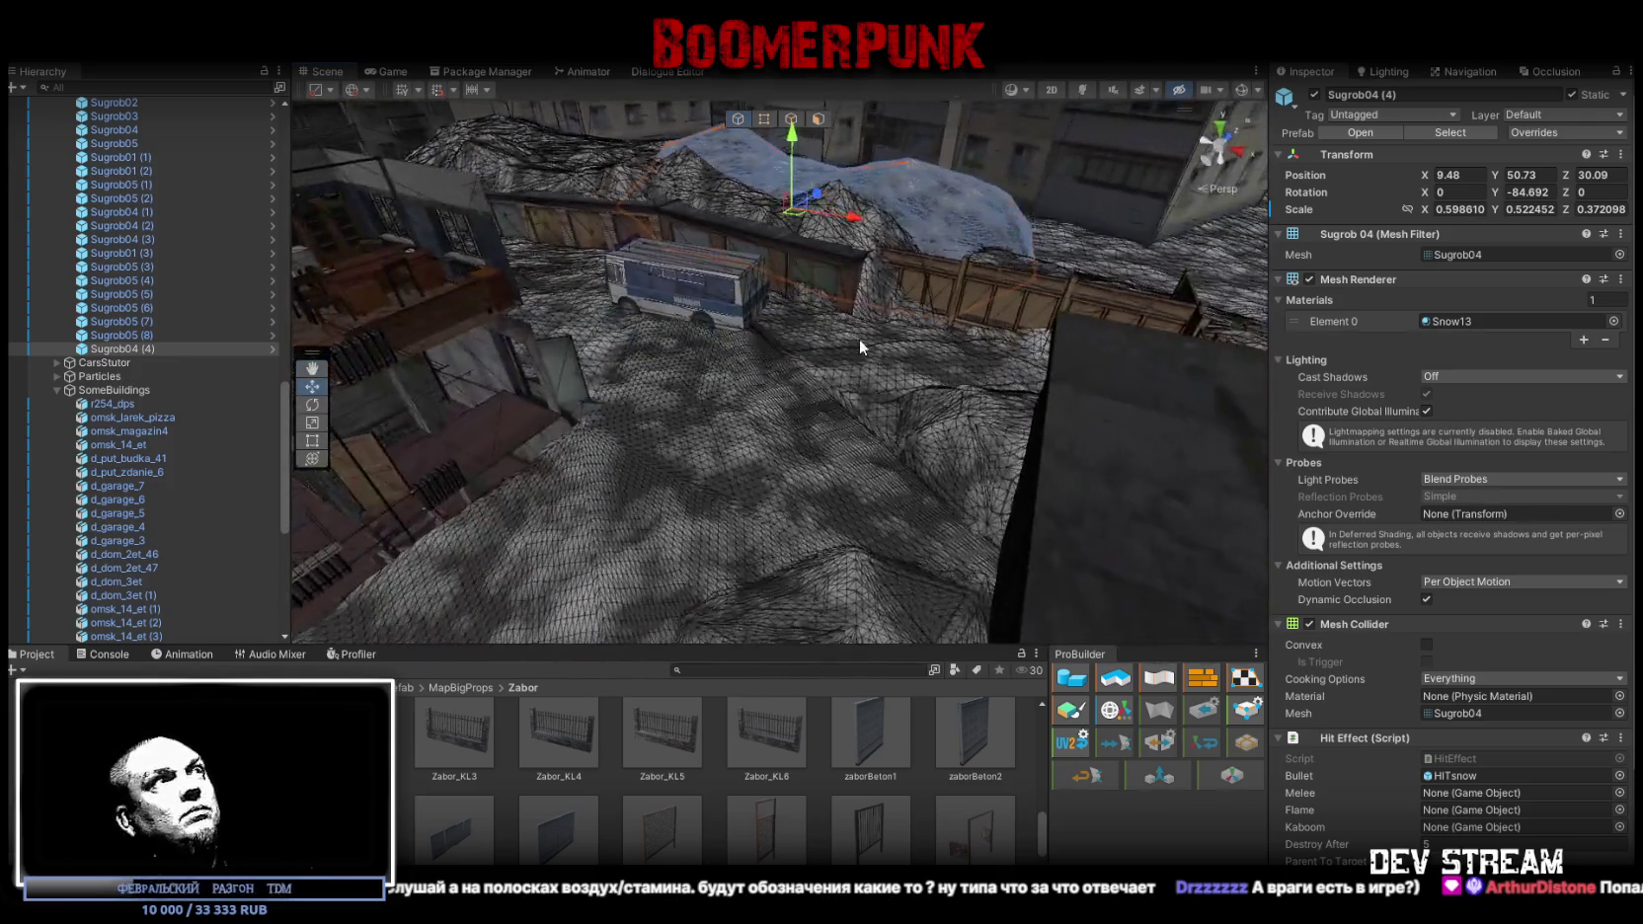
pyautogui.moveTo(782, 241); pyautogui.dragTo(858, 250)
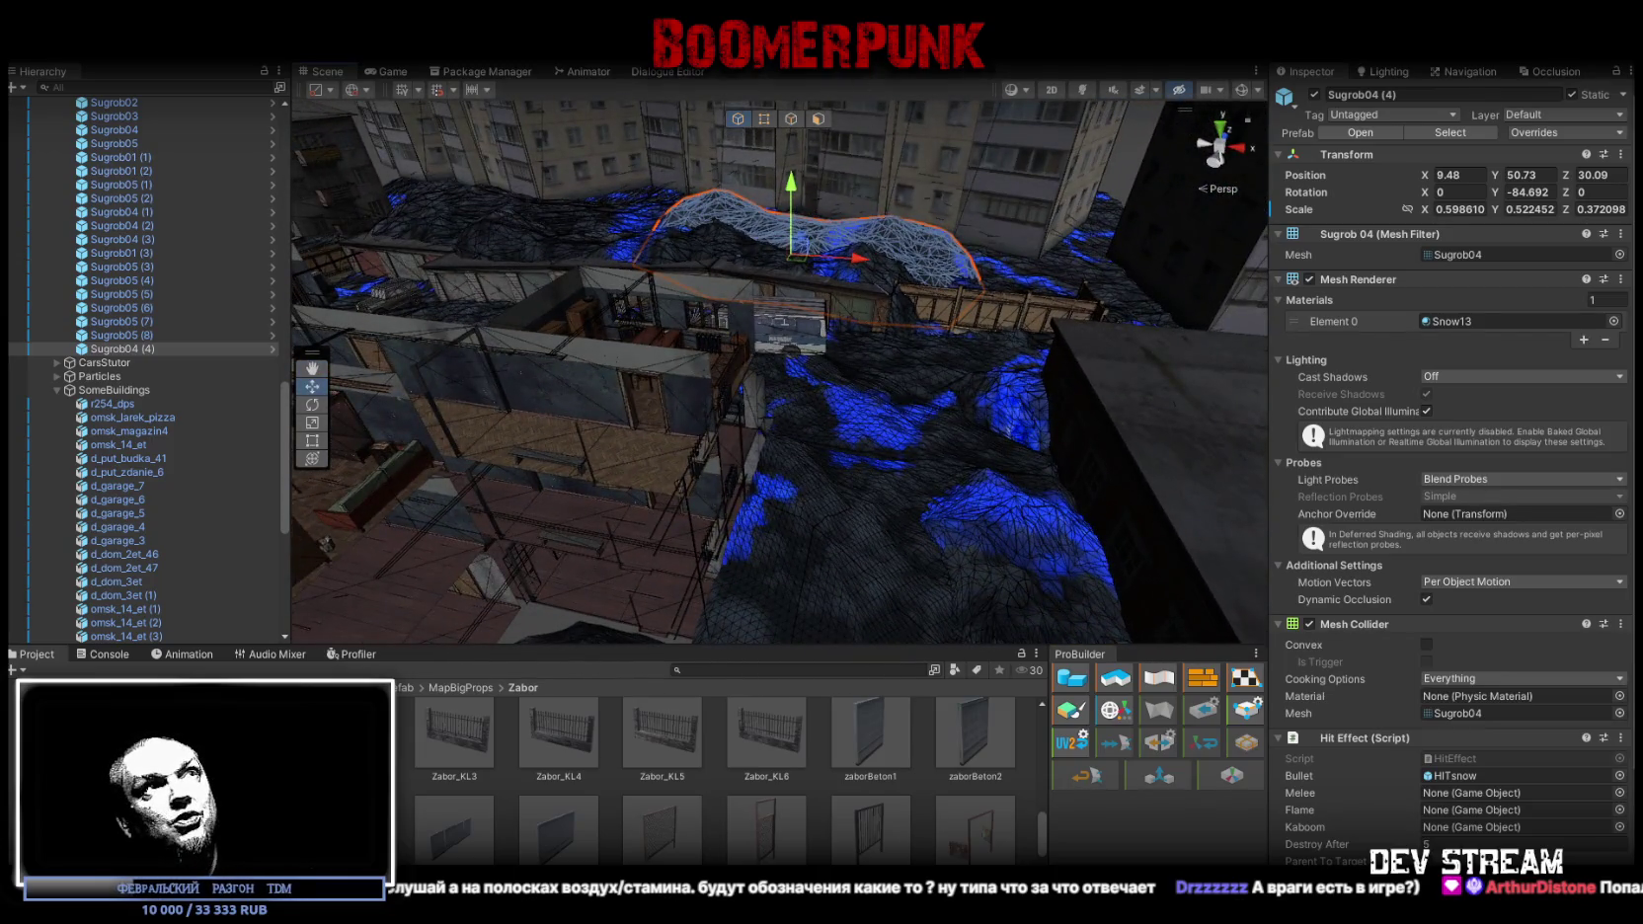
pyautogui.hotkey('ctrl', 'p')
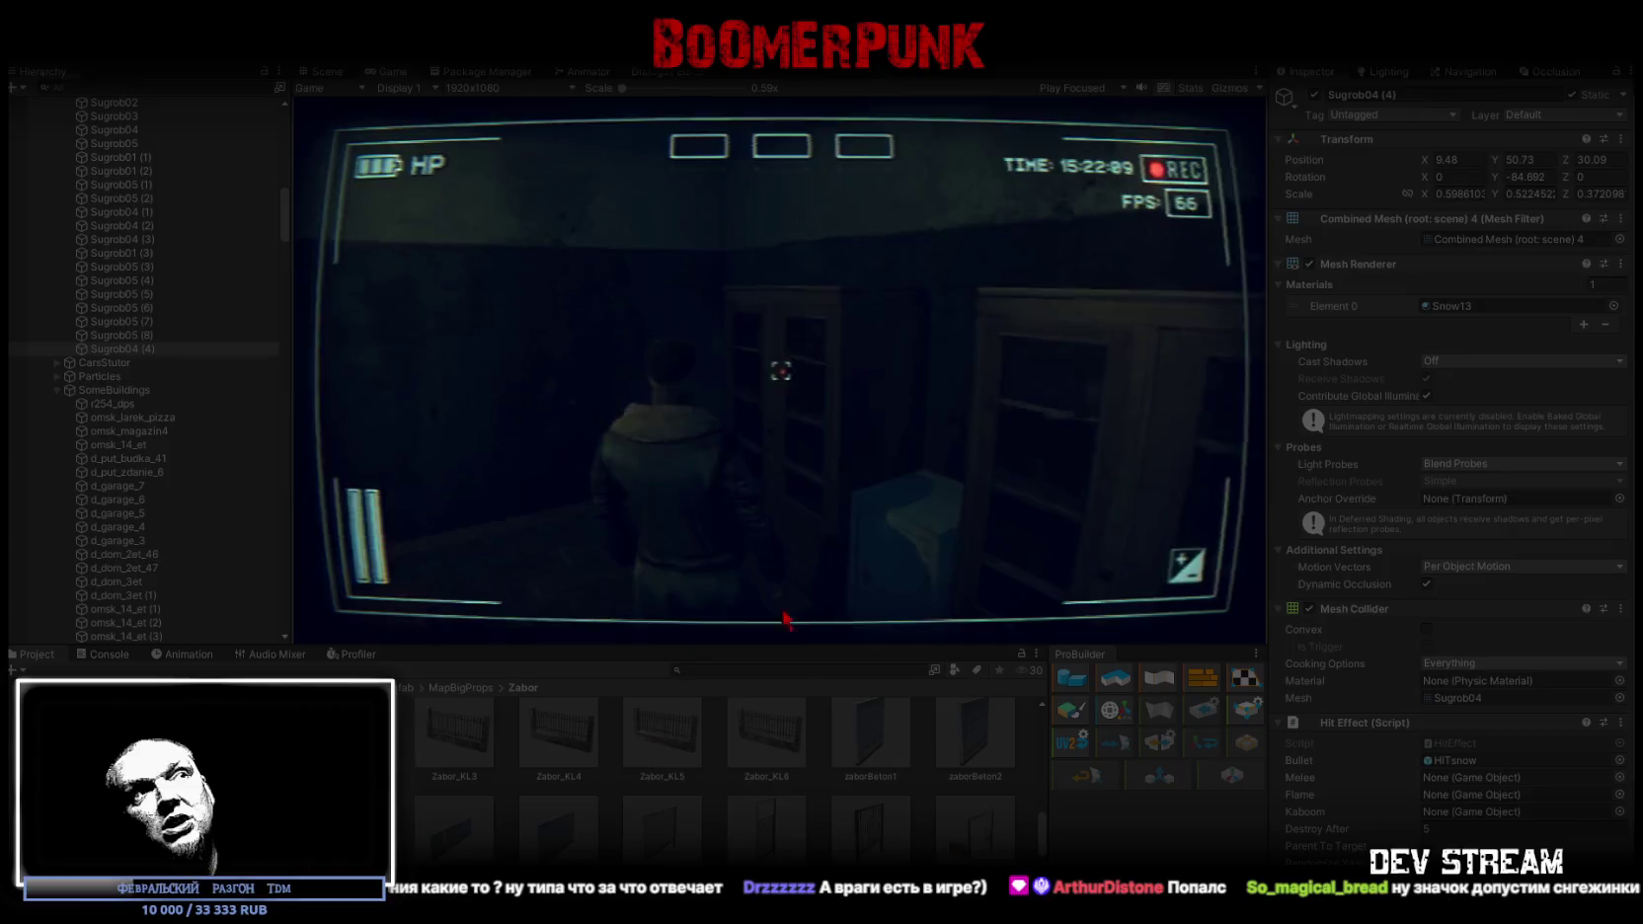
# Bring up the in-game menu and its Help overlay explaining the controls
pyautogui.press('Tab')
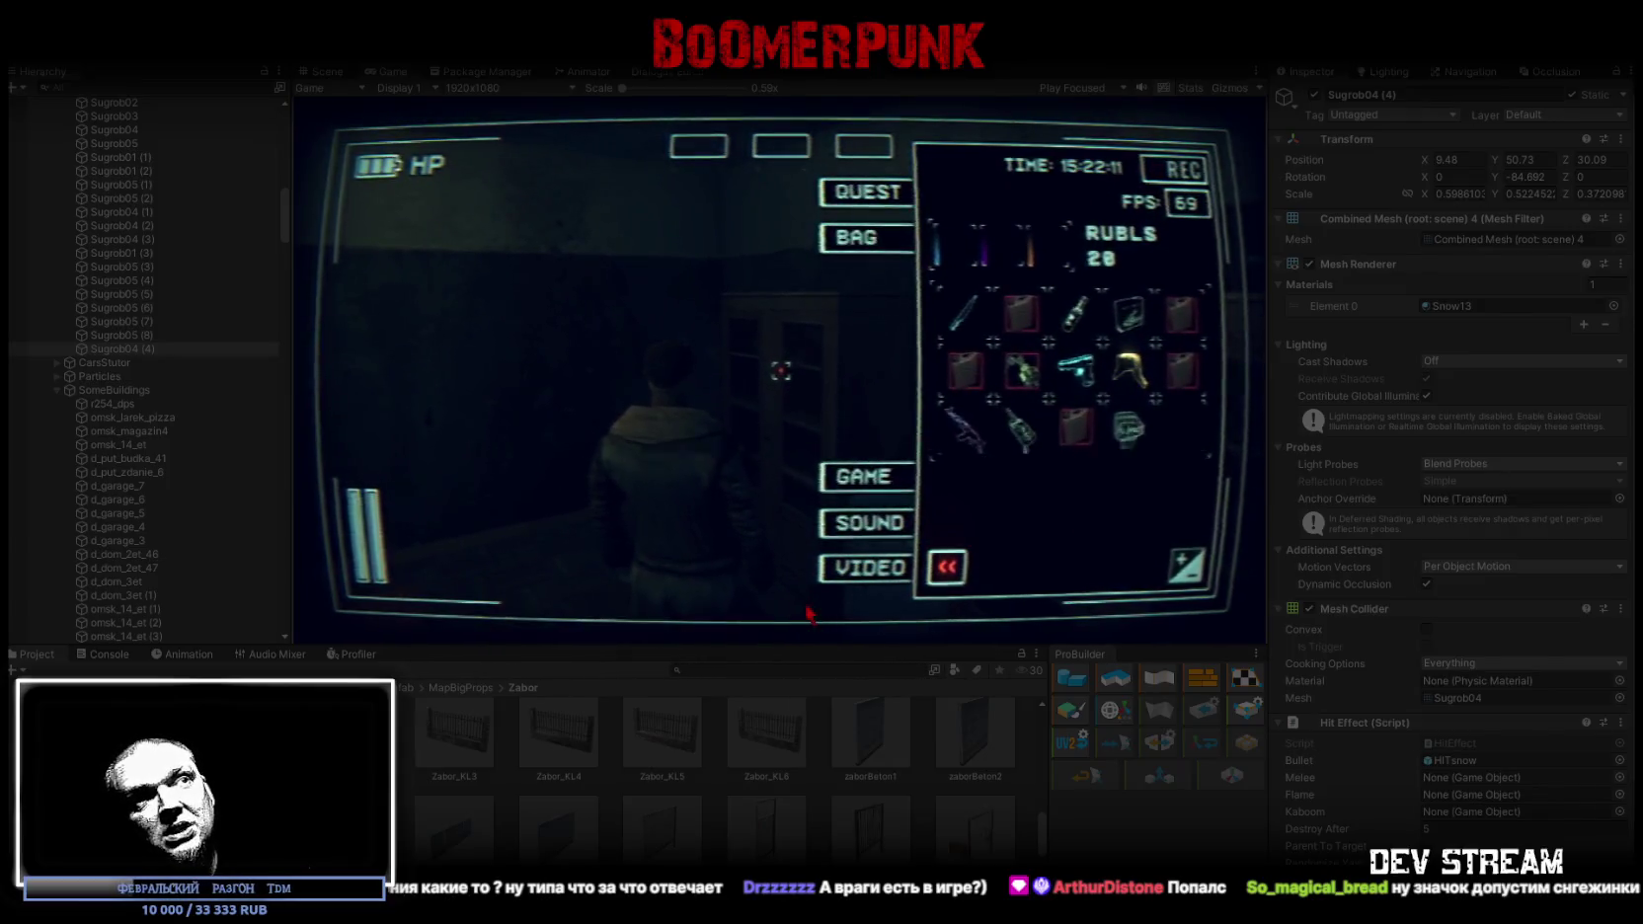
pyautogui.click(873, 494)
pyautogui.click(1064, 565)
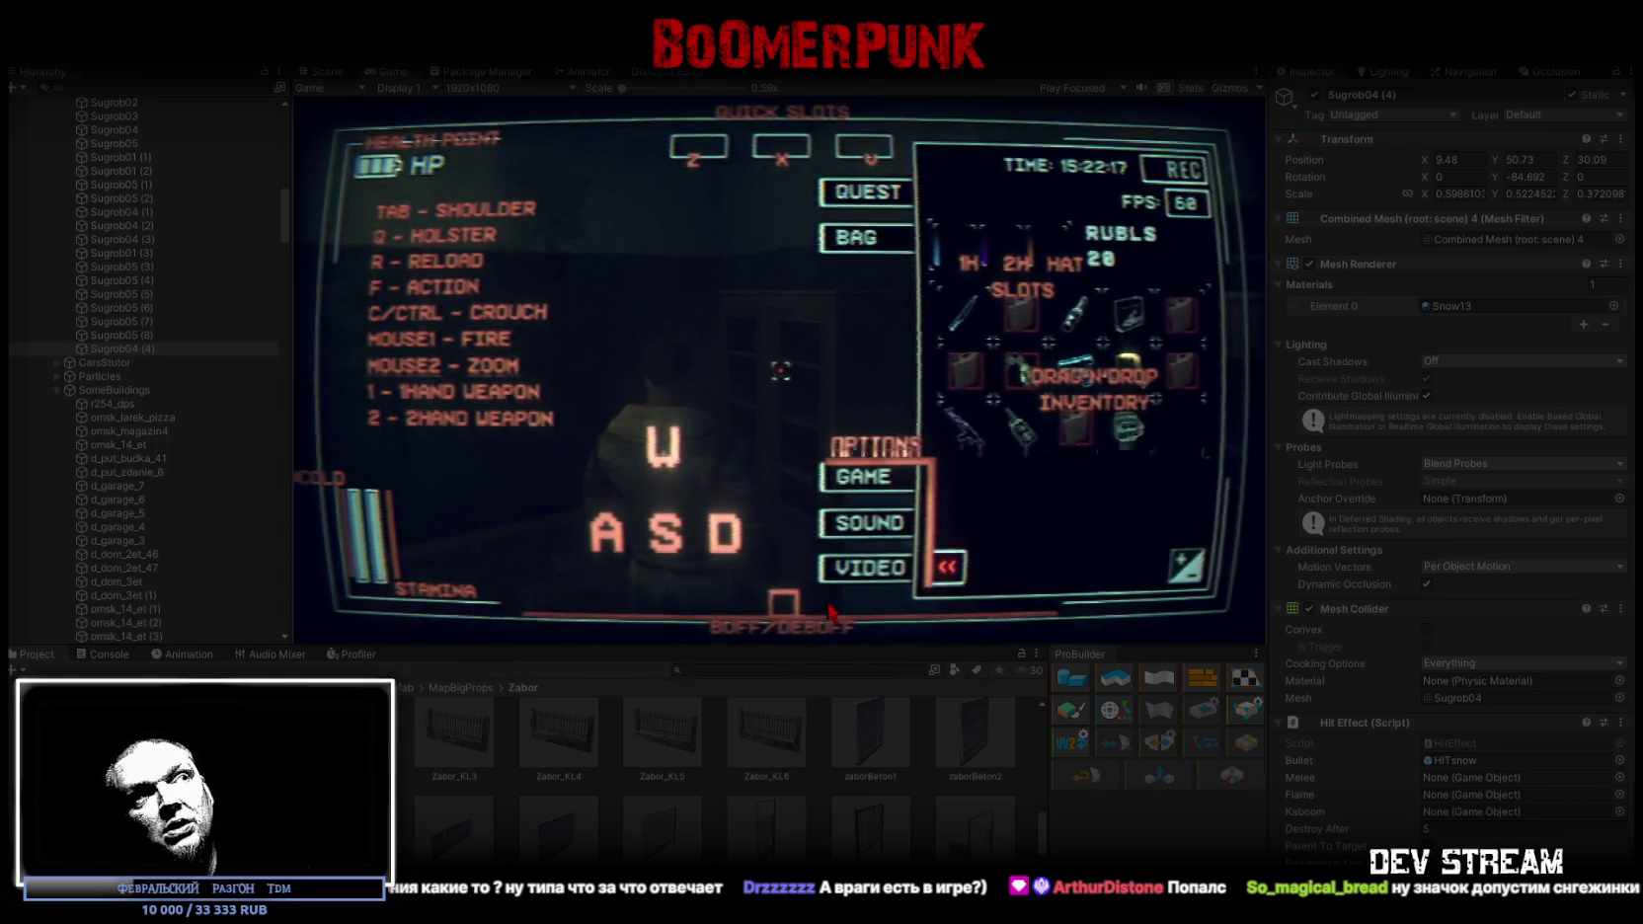
# Use the bottle item for its buff, then drag the note into a quick slot
pyautogui.click(1079, 329)
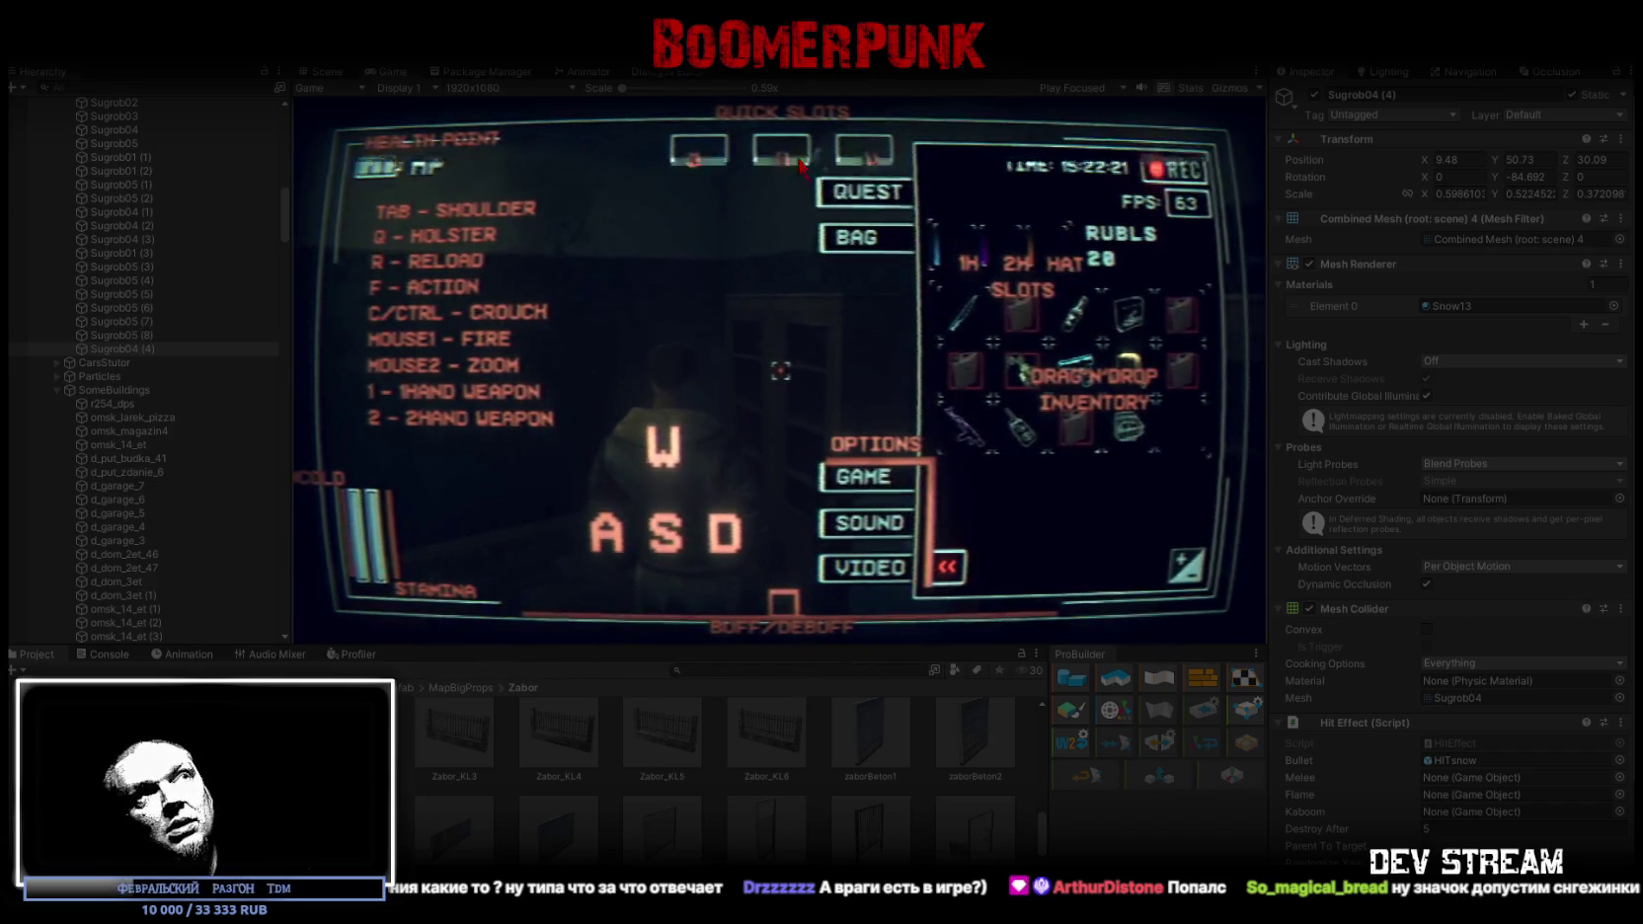
pyautogui.press('Tab')
pyautogui.press('x')
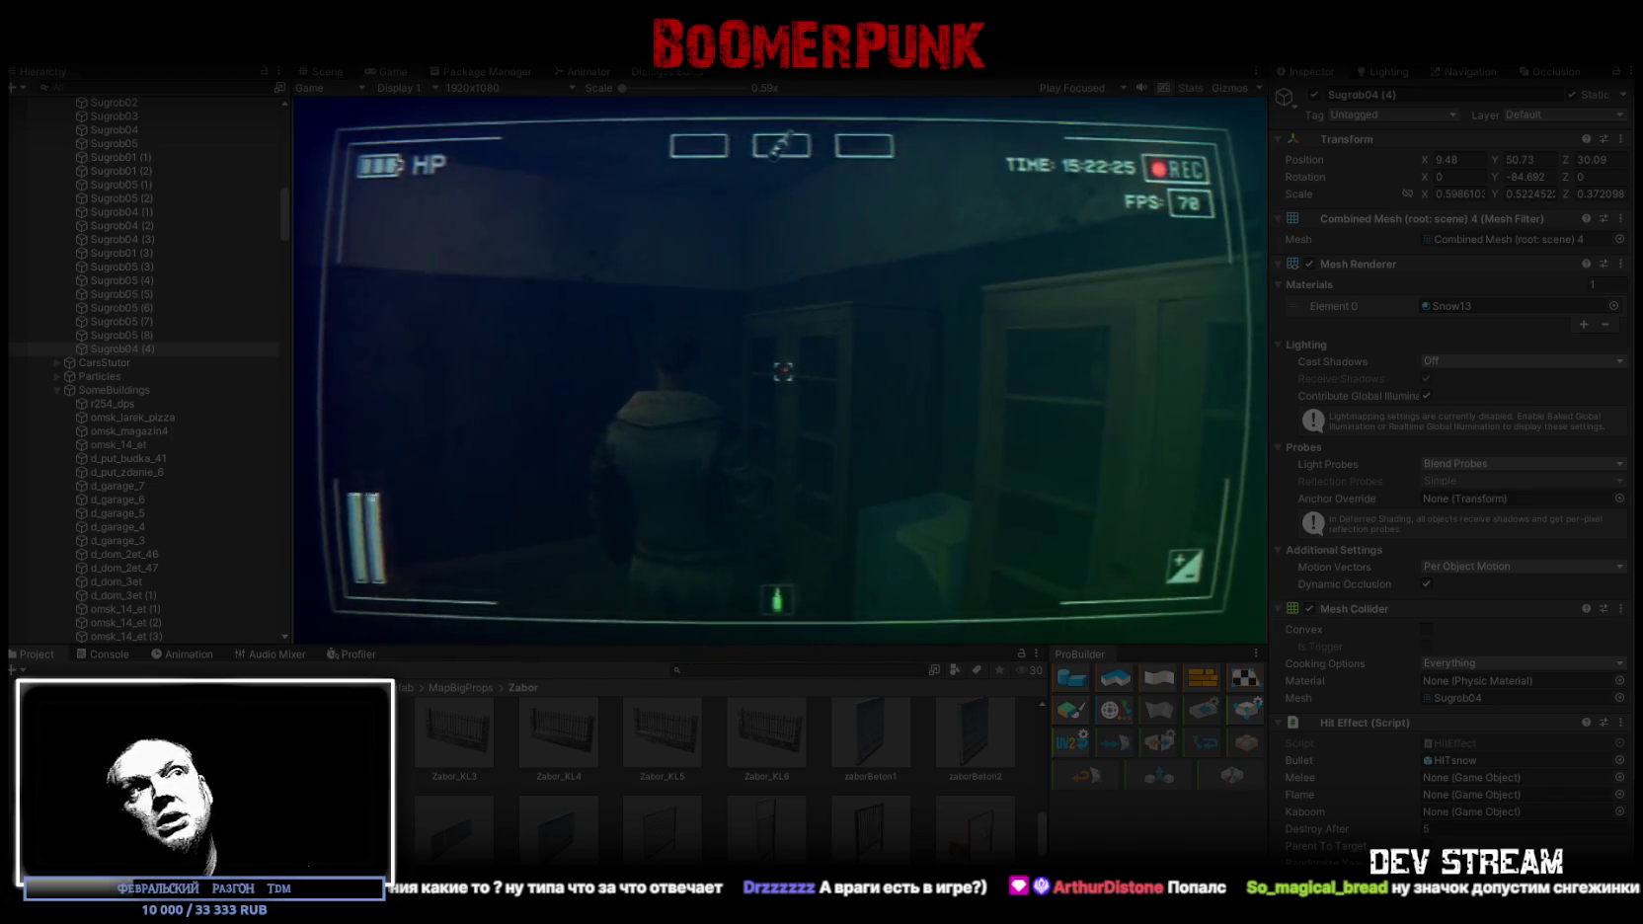
pyautogui.press('Tab')
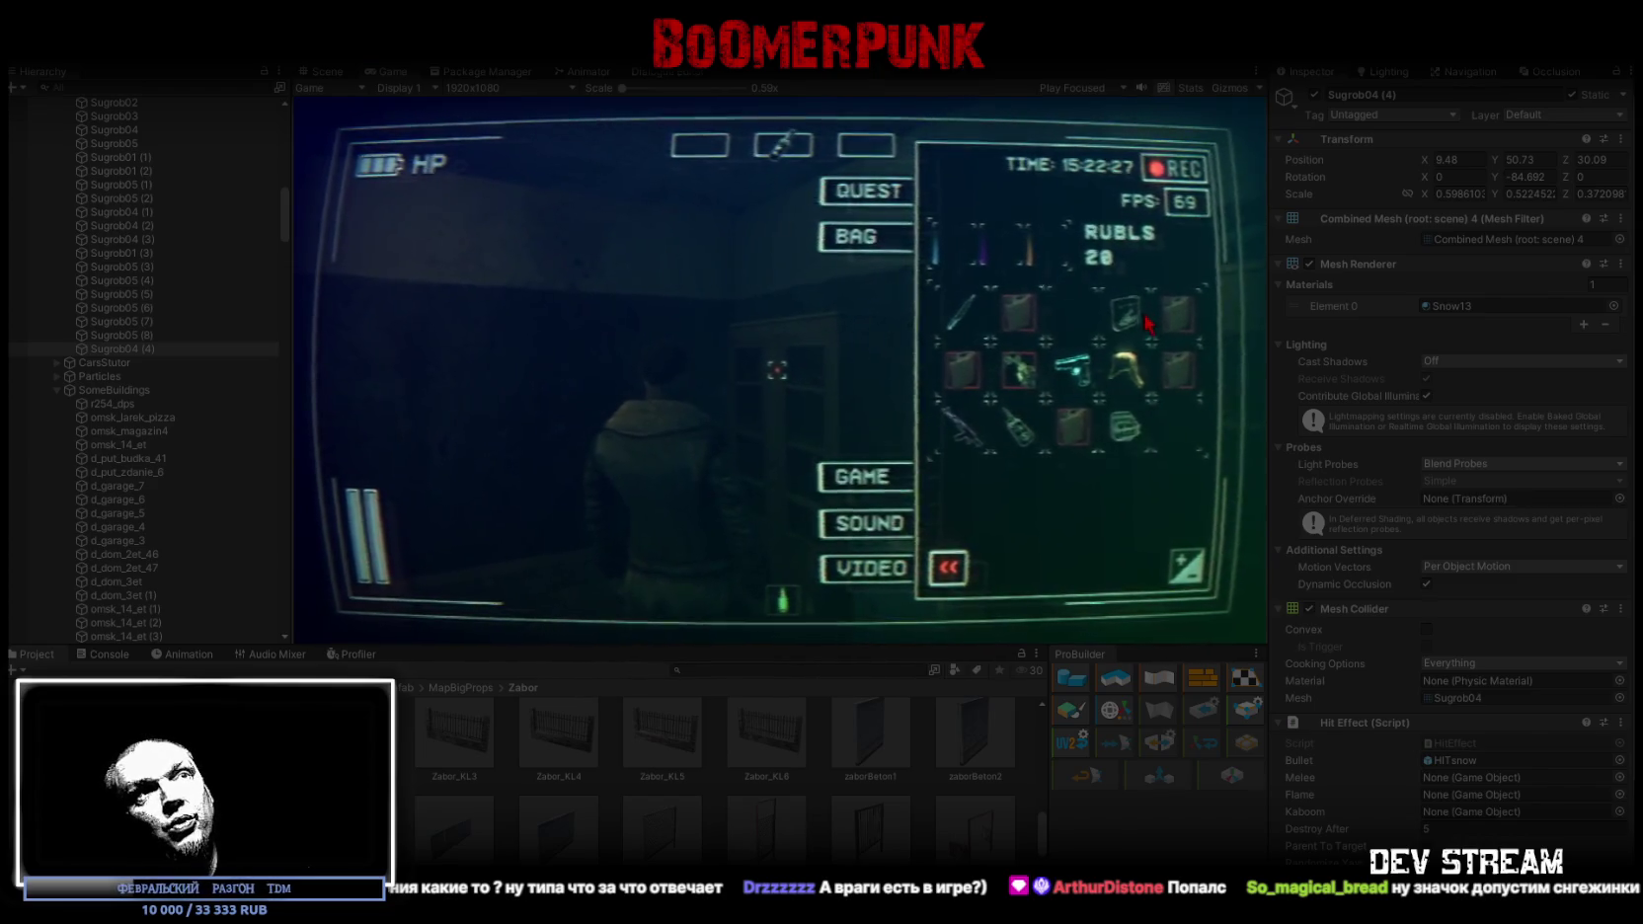
pyautogui.moveTo(1126, 315); pyautogui.dragTo(925, 314)
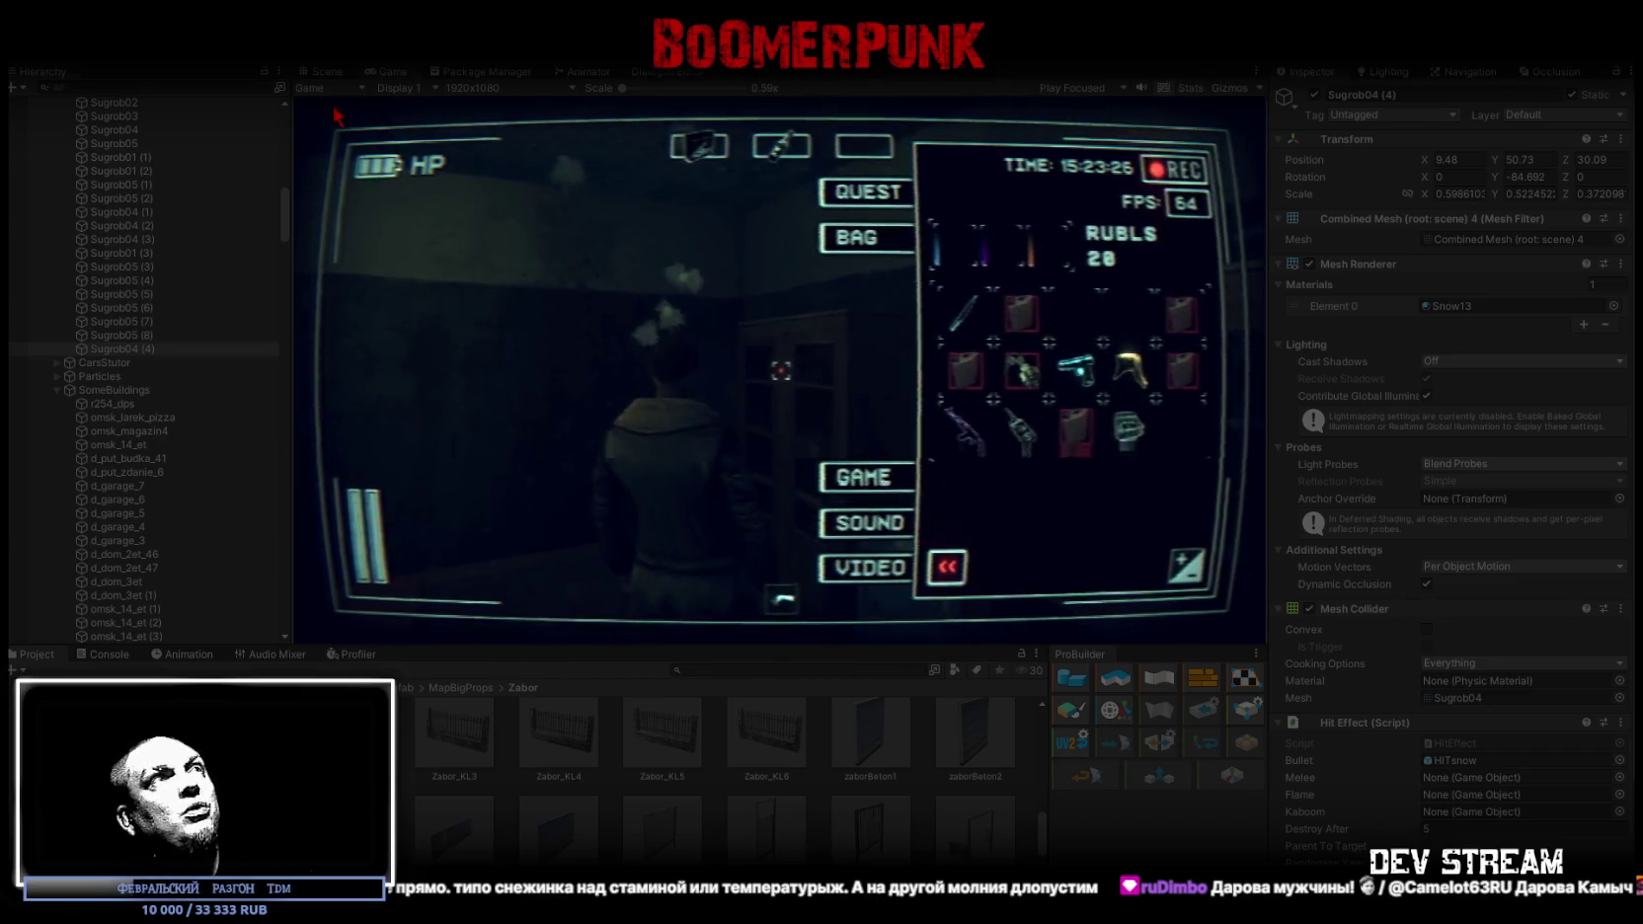
# Maximise the Game view, close the menu, and walk across the room to its doorway
pyautogui.doubleClick(397, 72)
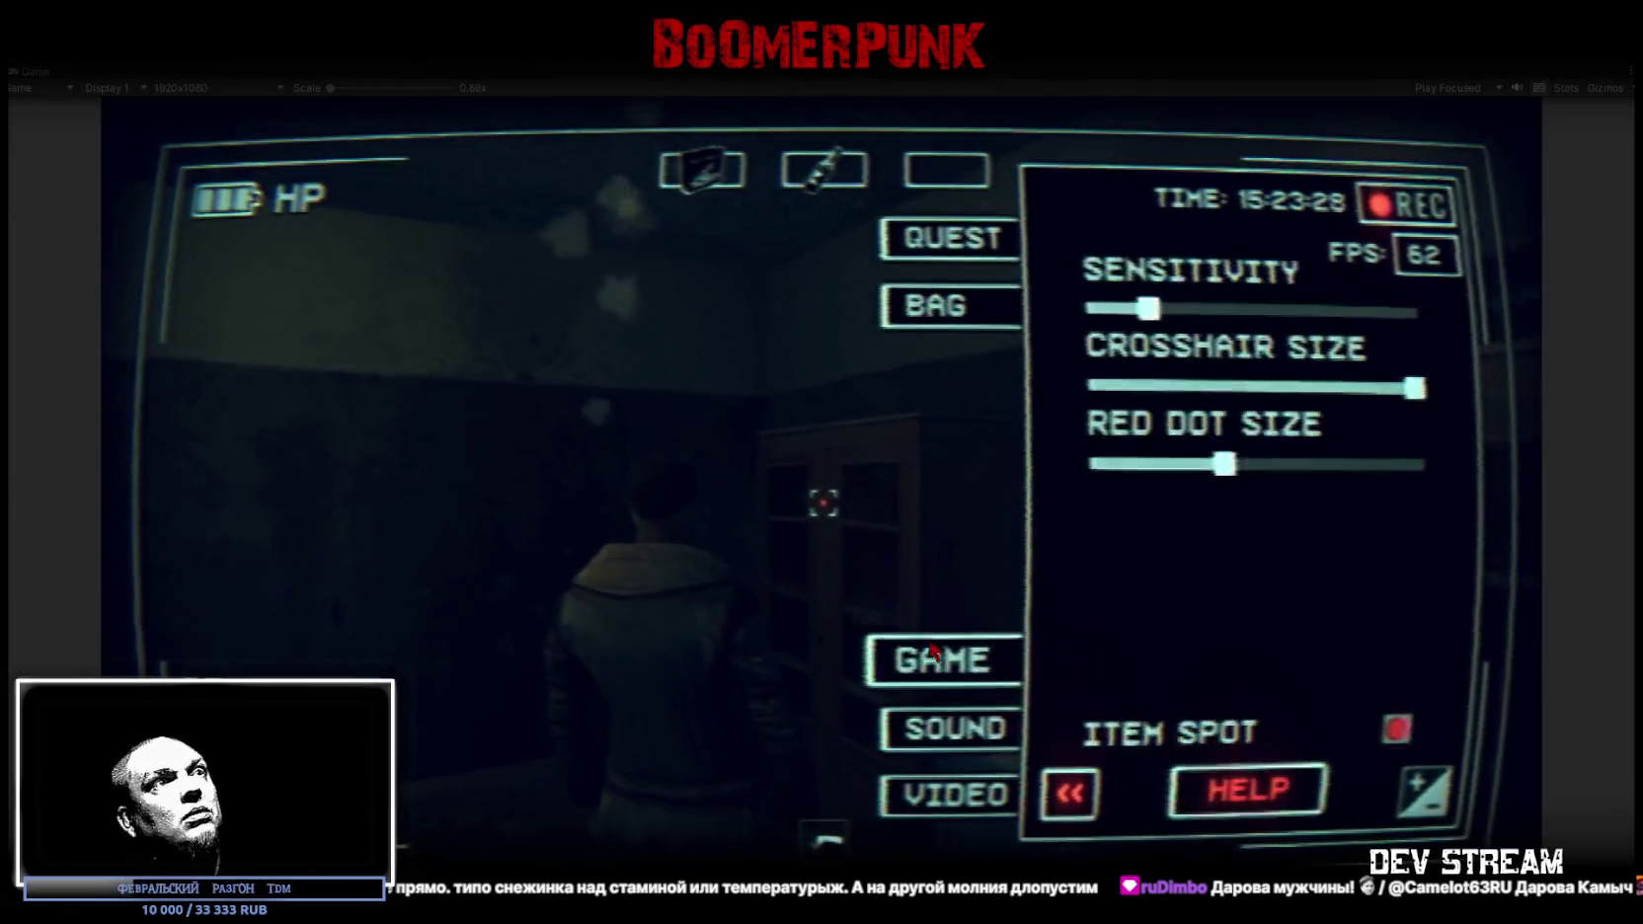
pyautogui.press('Tab')
pyautogui.press('w')
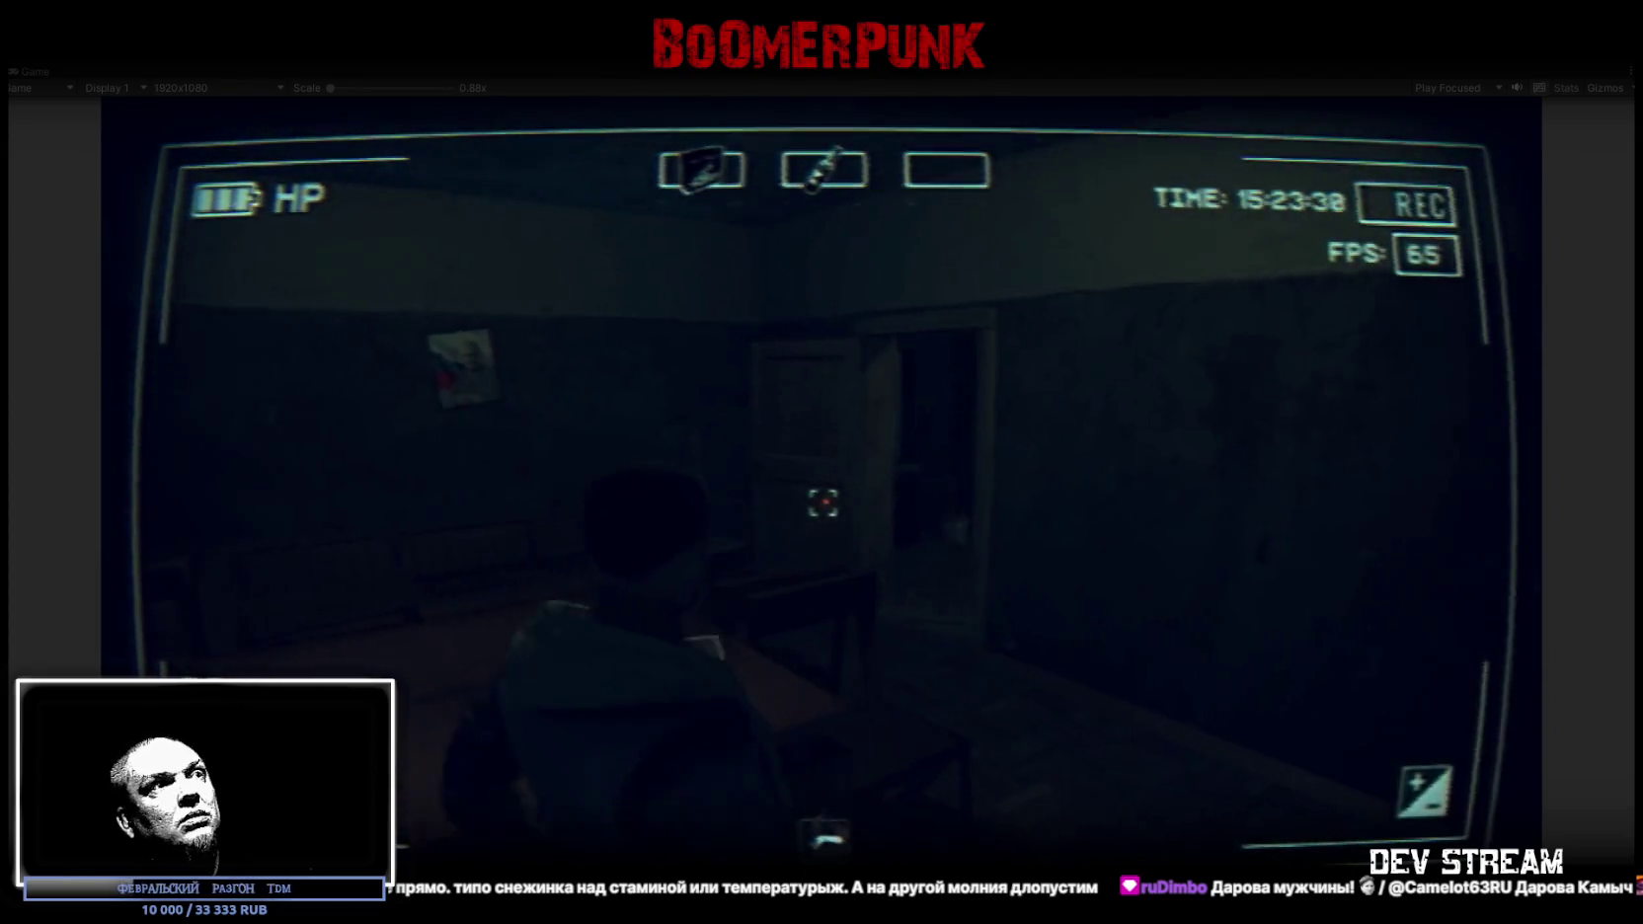
pyautogui.press('w')
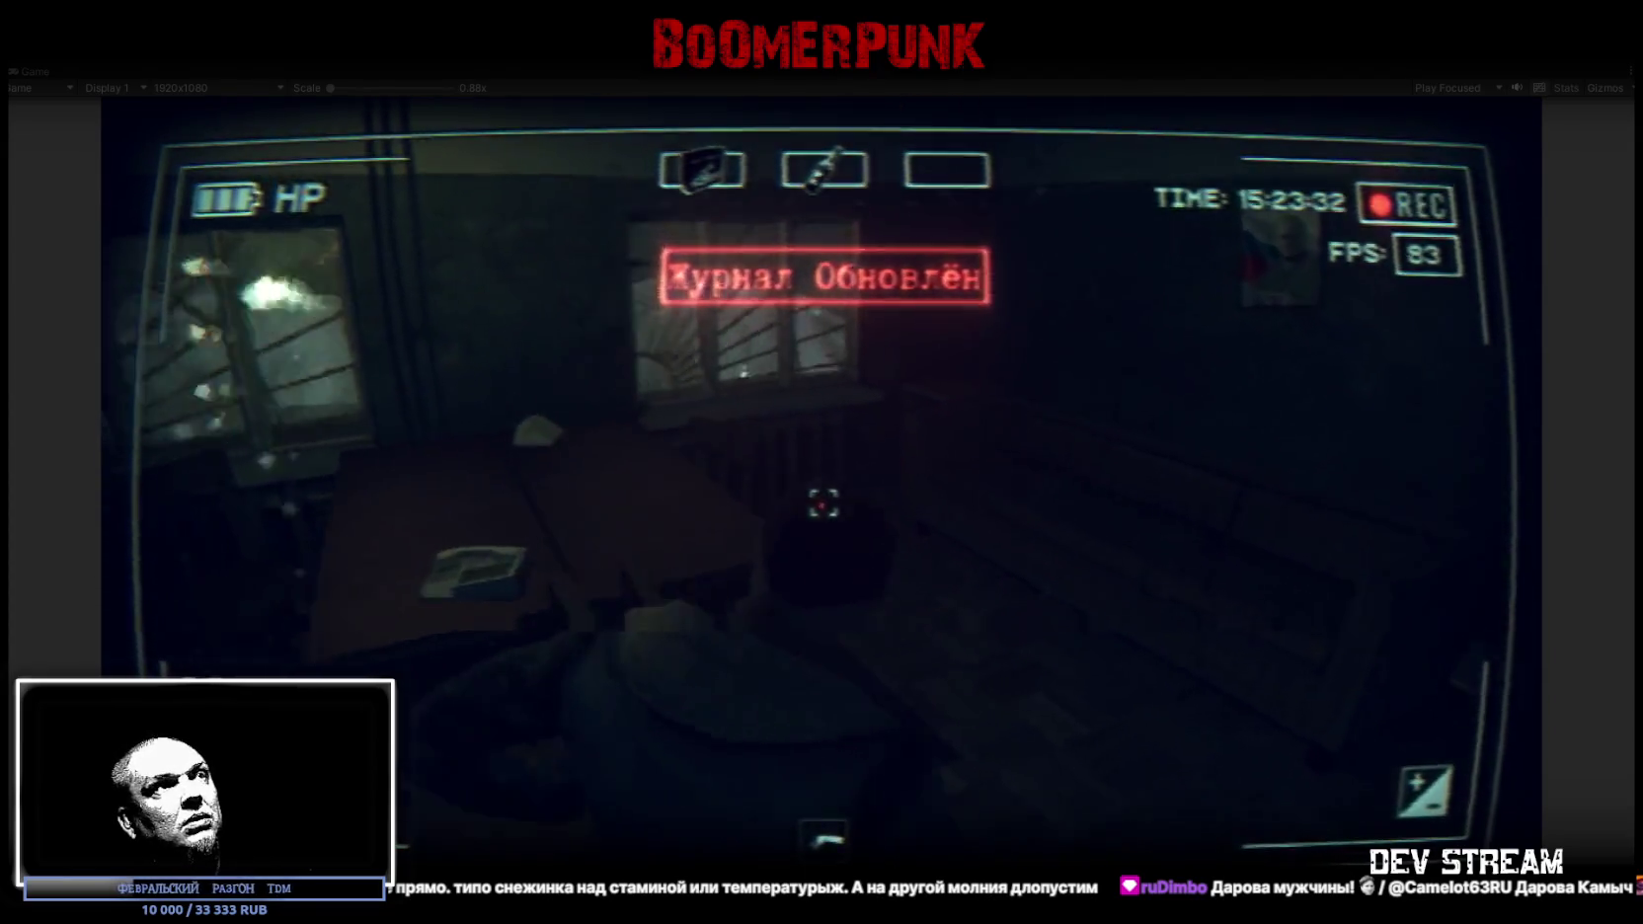
pyautogui.press('w')
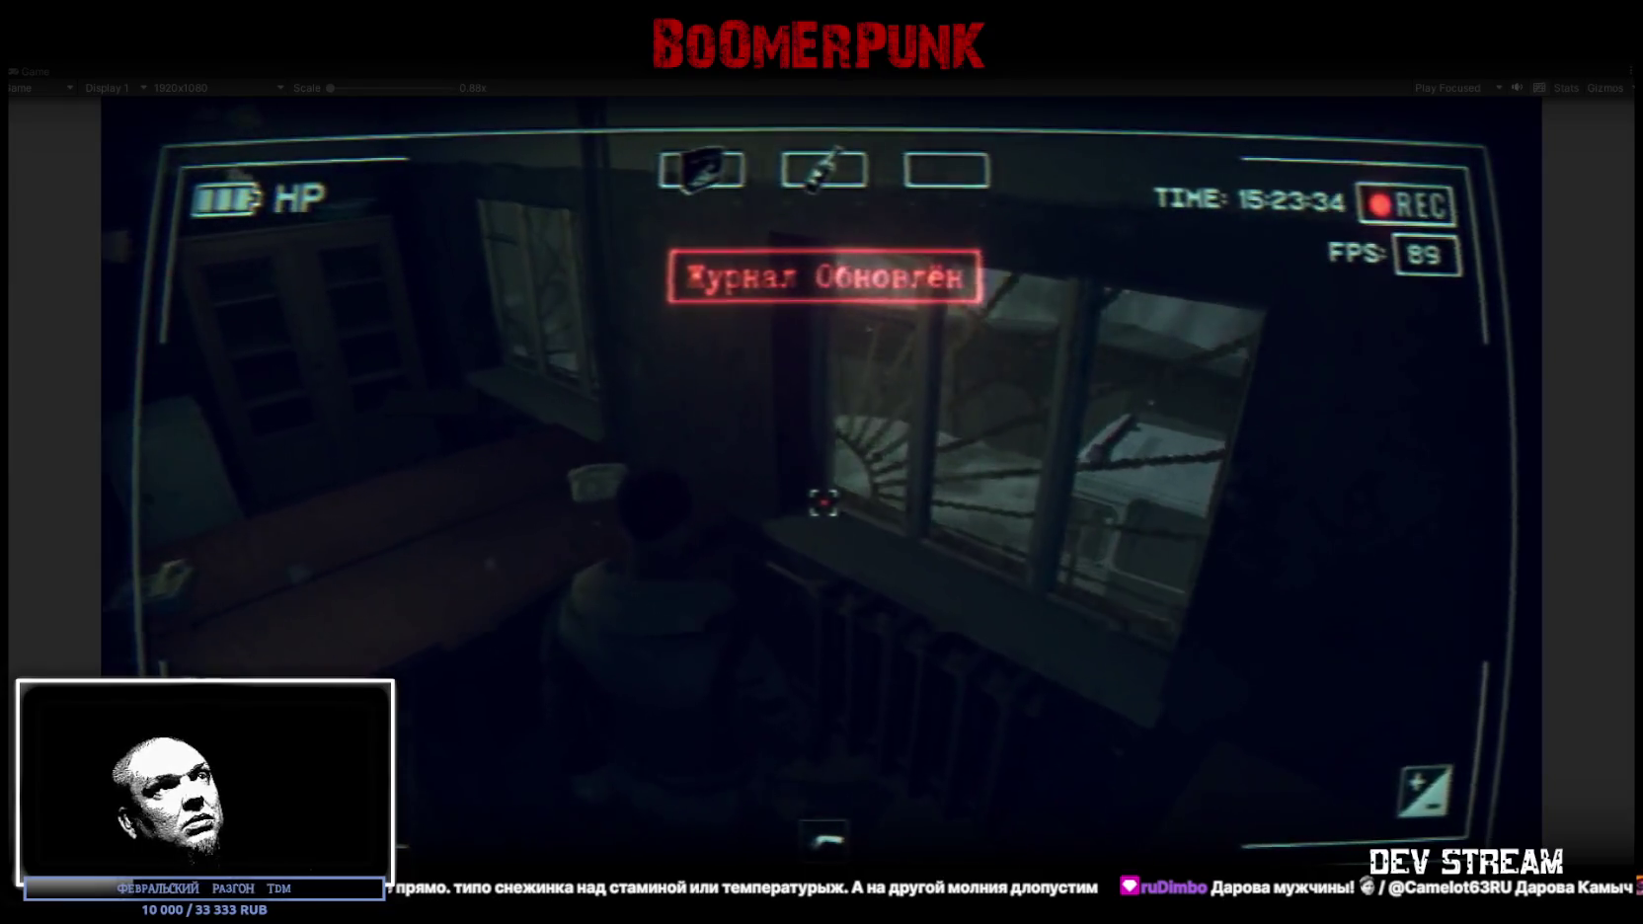
pyautogui.press('w')
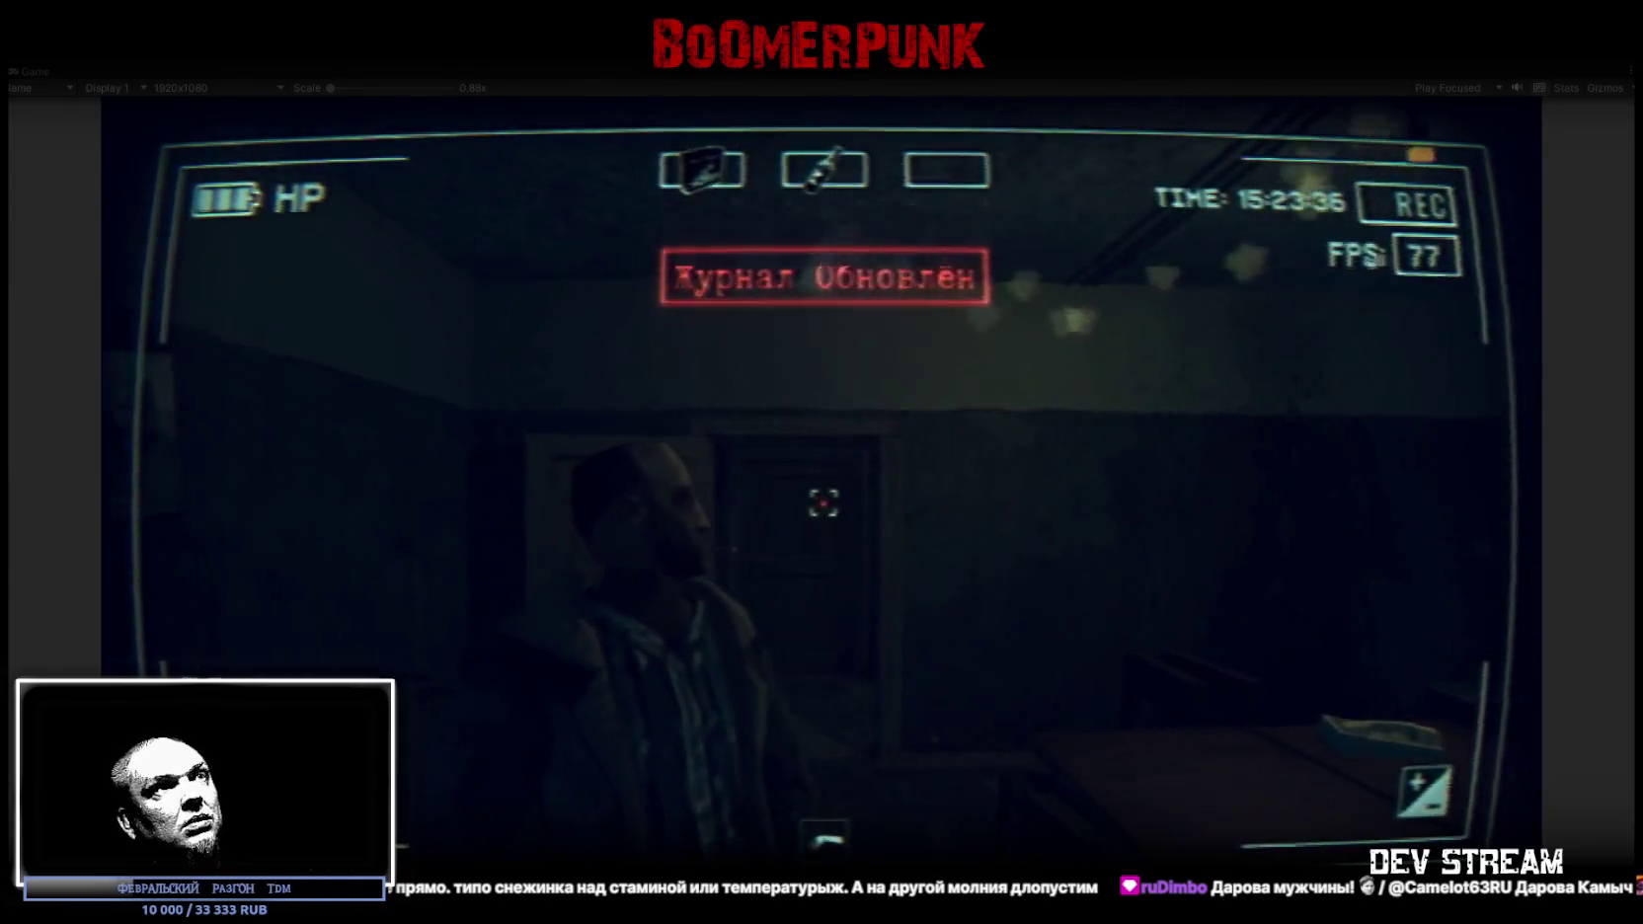
pyautogui.press('w')
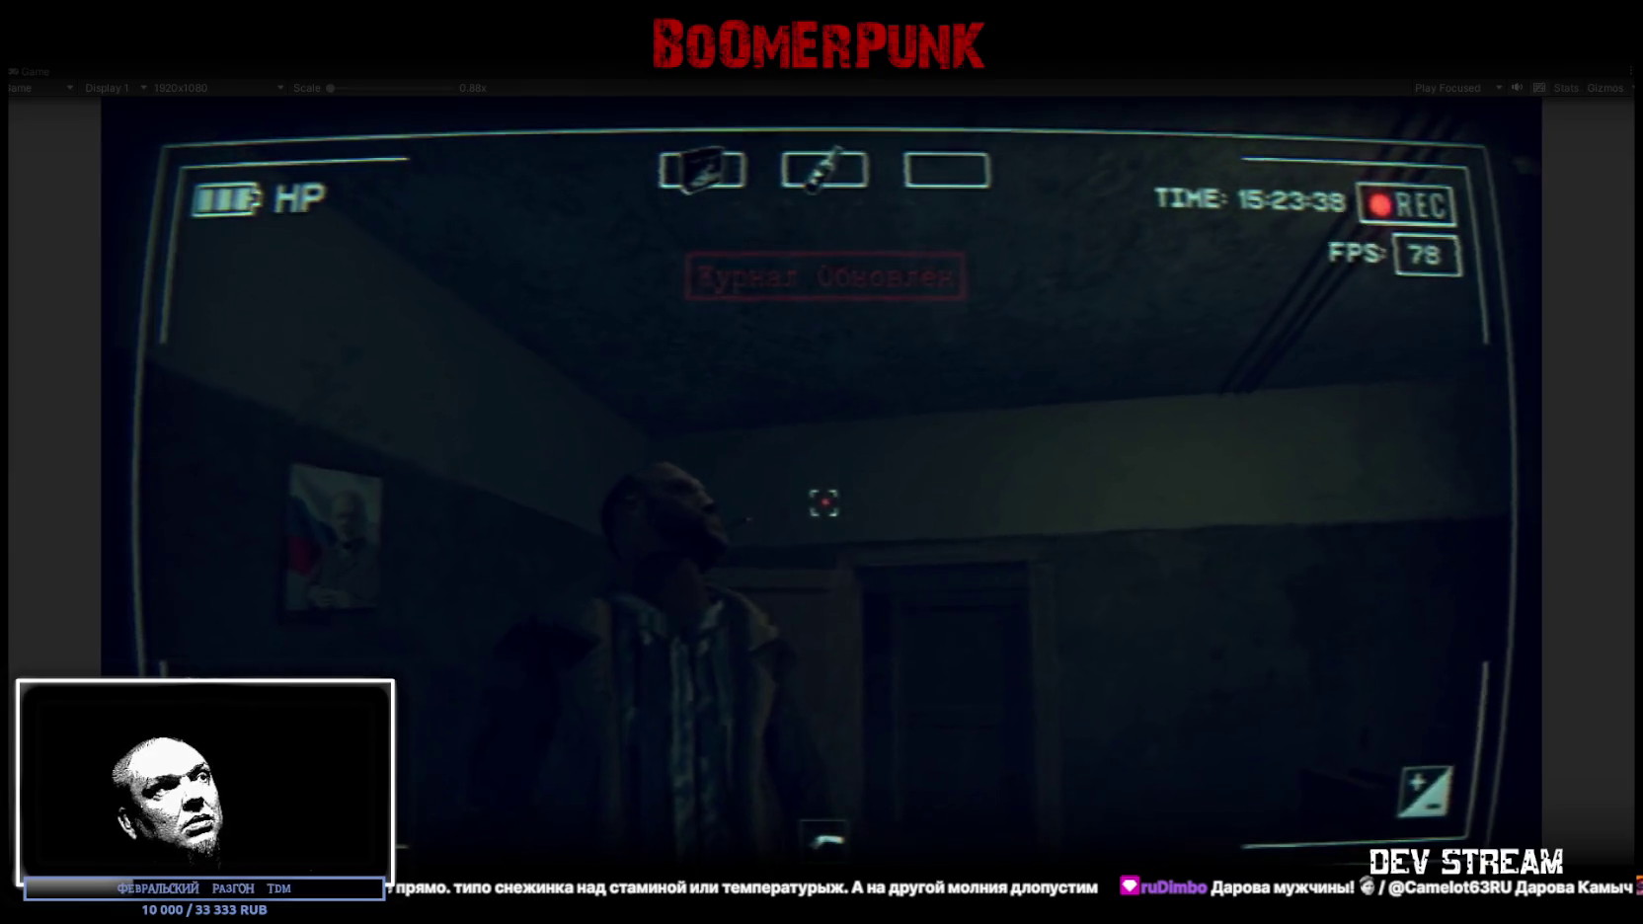
pyautogui.press('w')
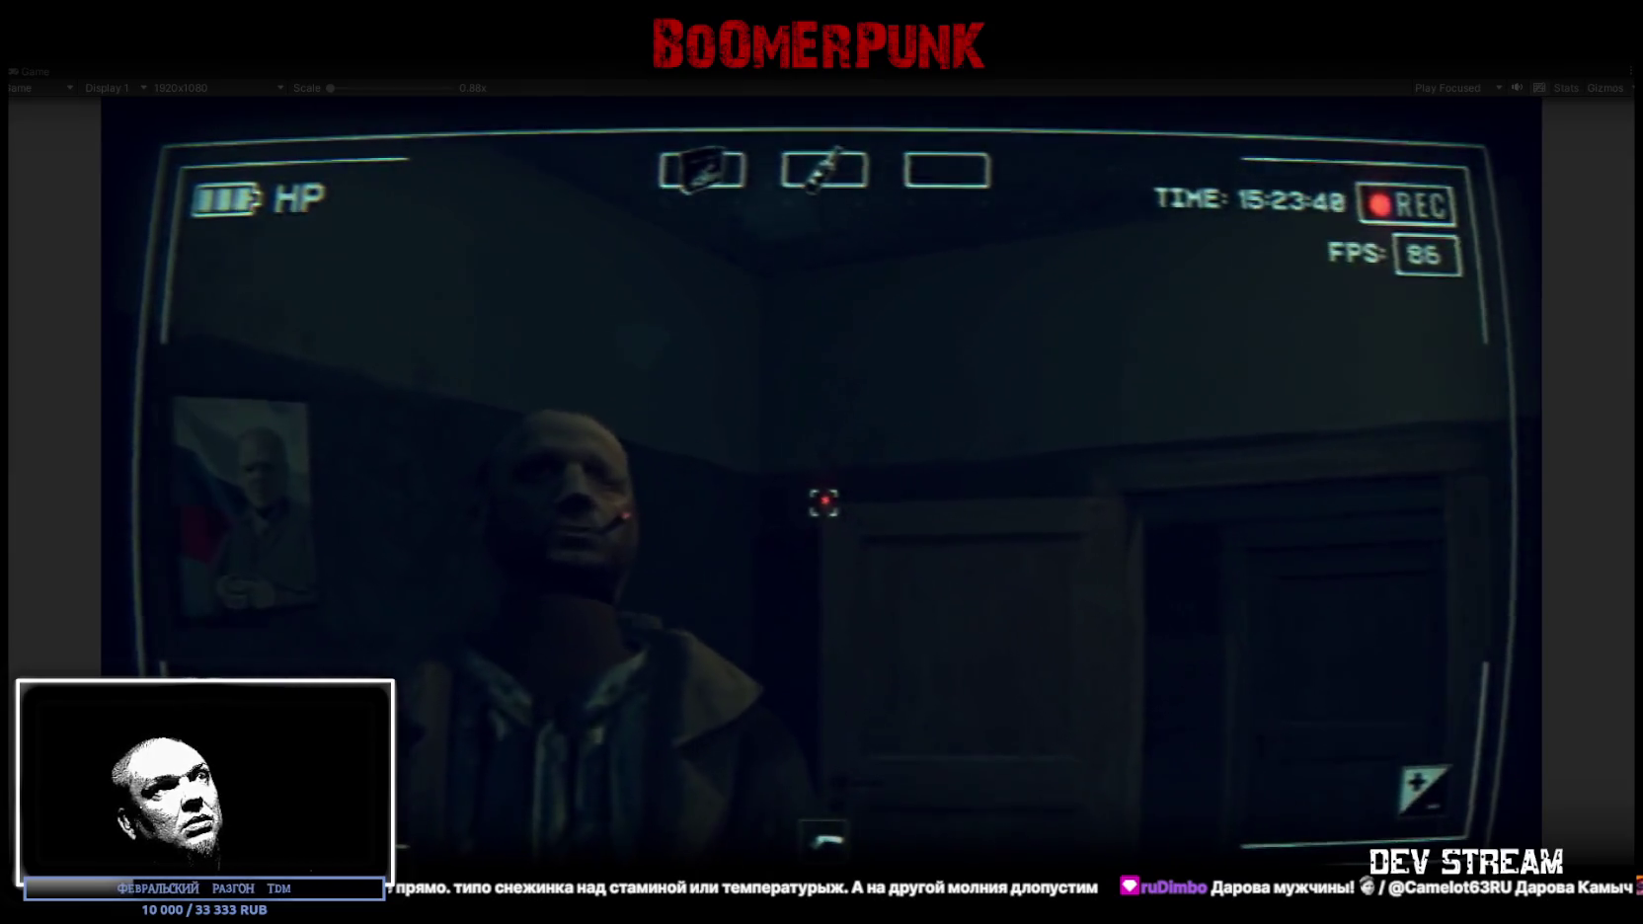
pyautogui.press('w')
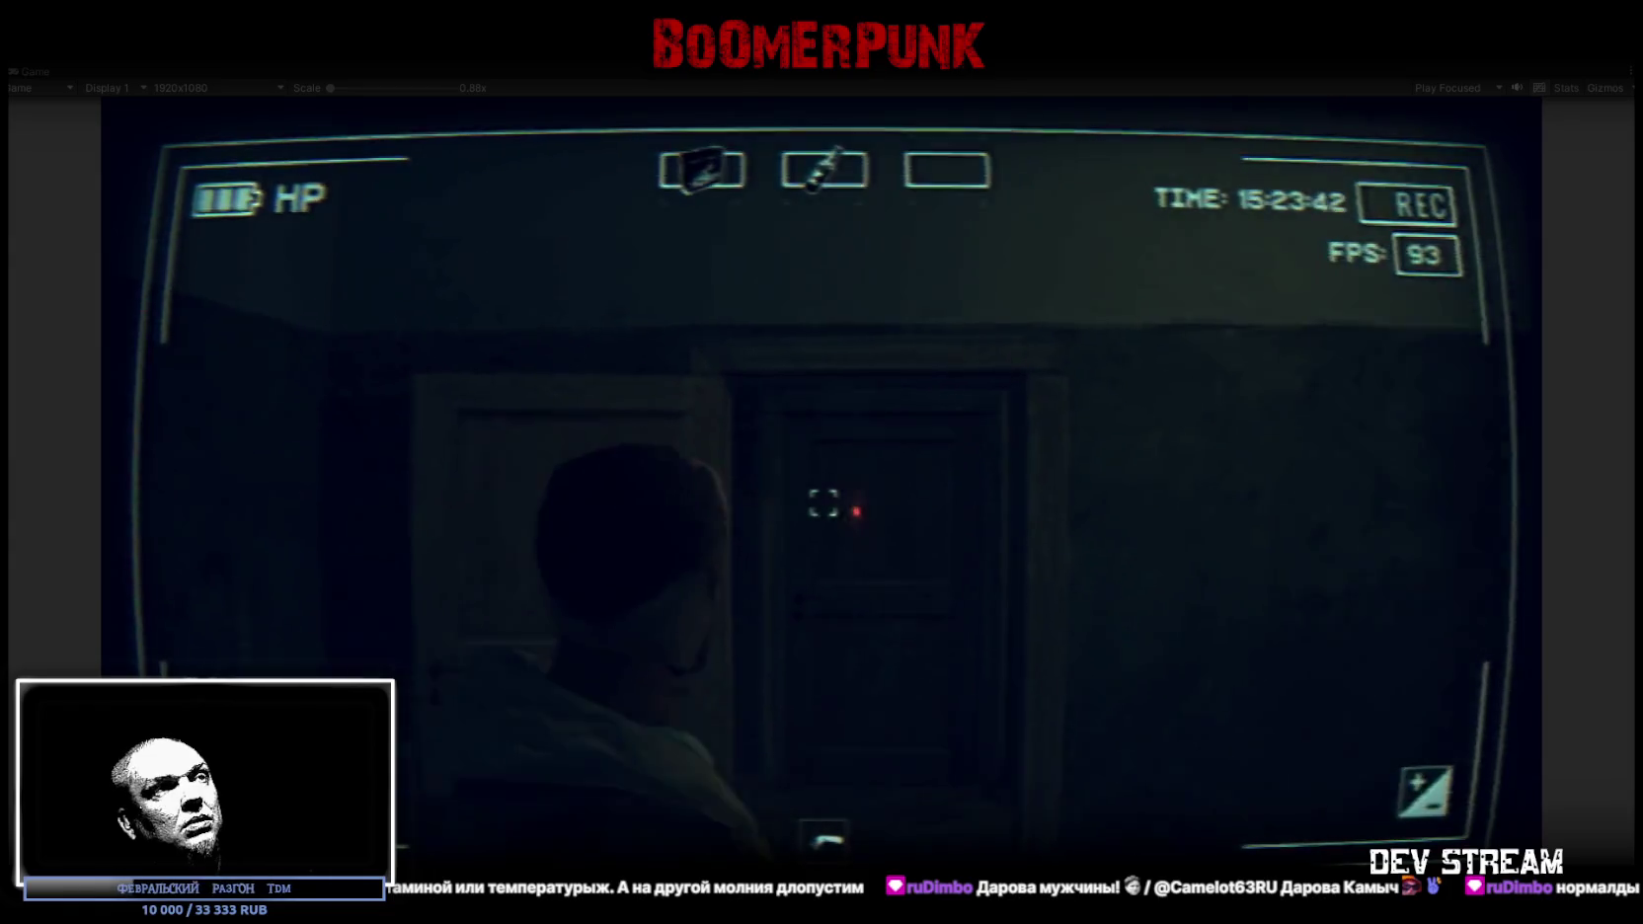
# Walk down the long corridor, into a barred cell and back out toward the barred window
pyautogui.press('w')
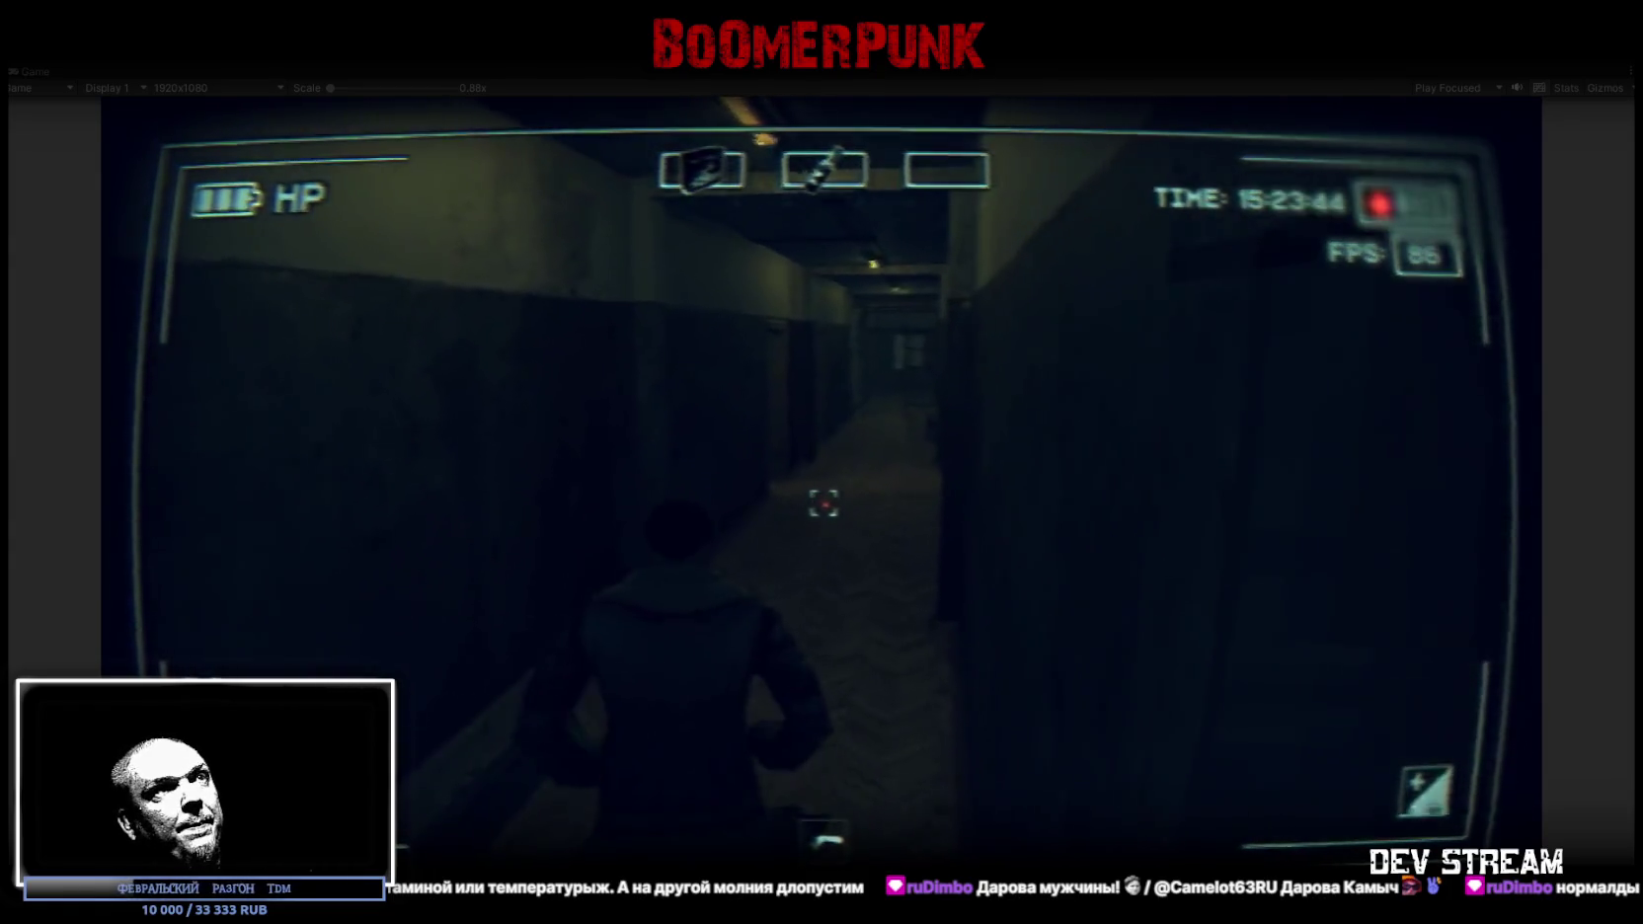
pyautogui.press('w')
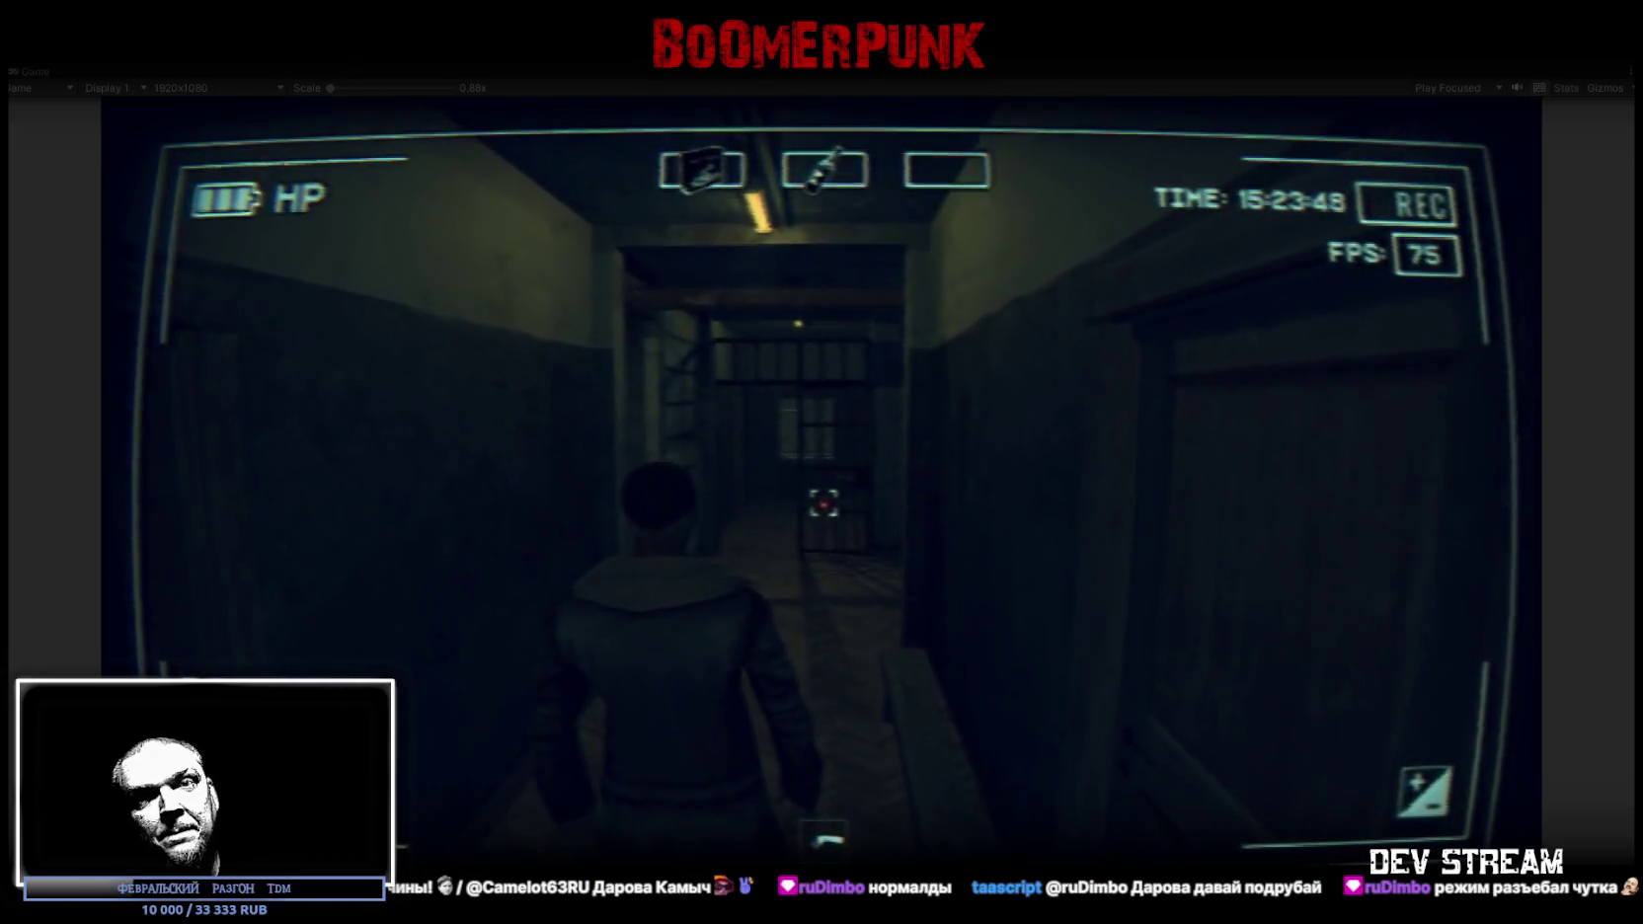
pyautogui.press('w')
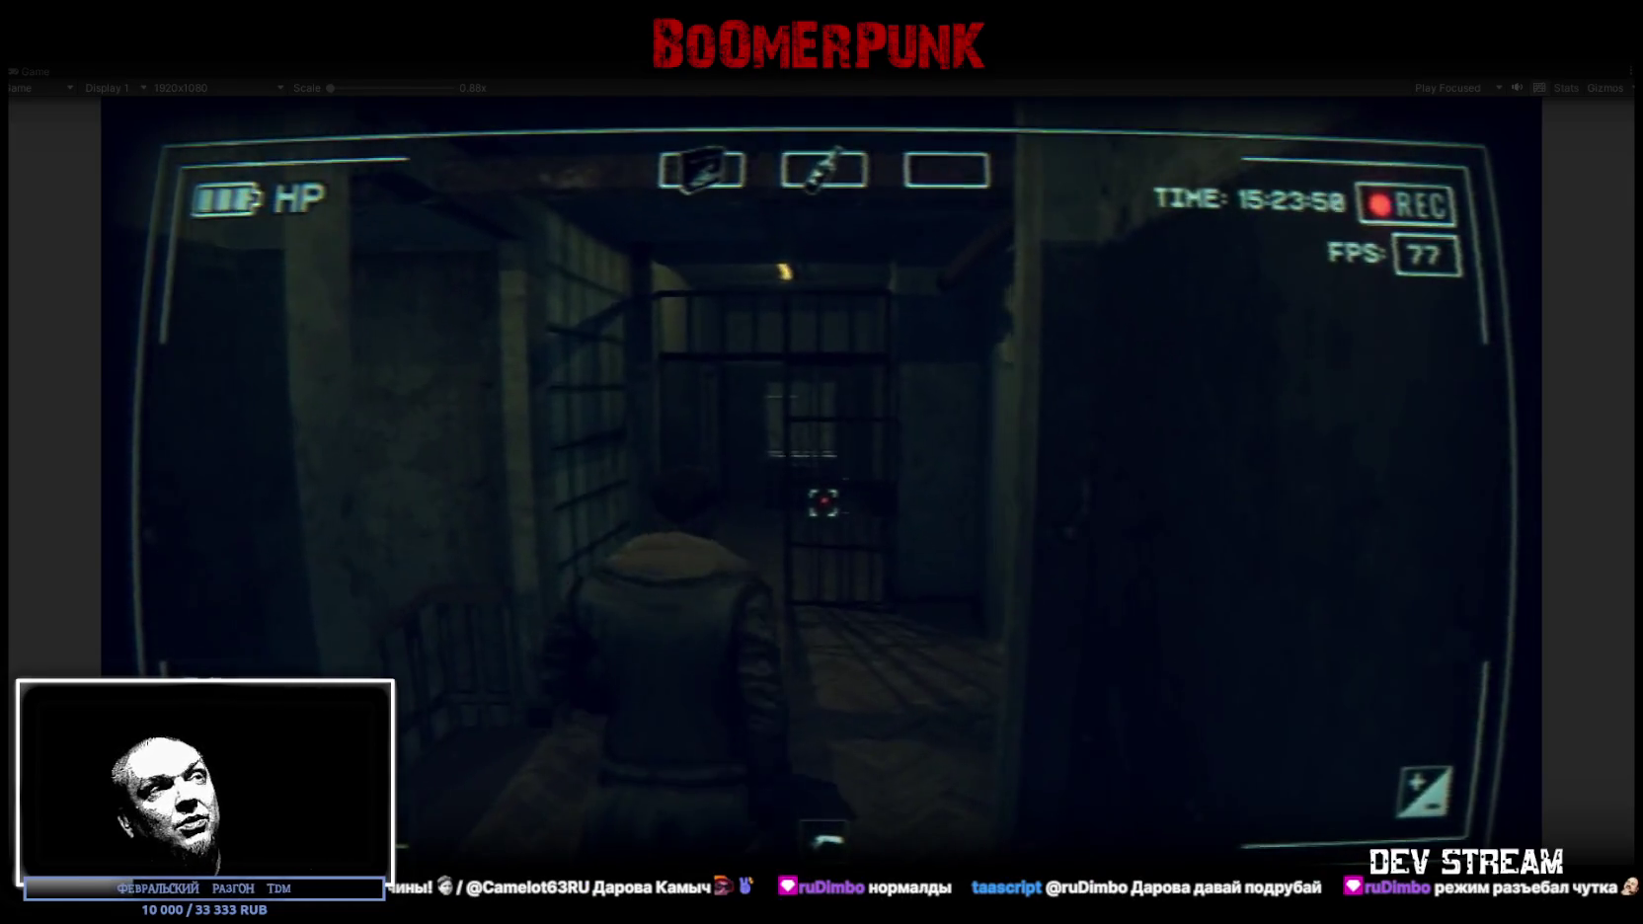
pyautogui.press('w')
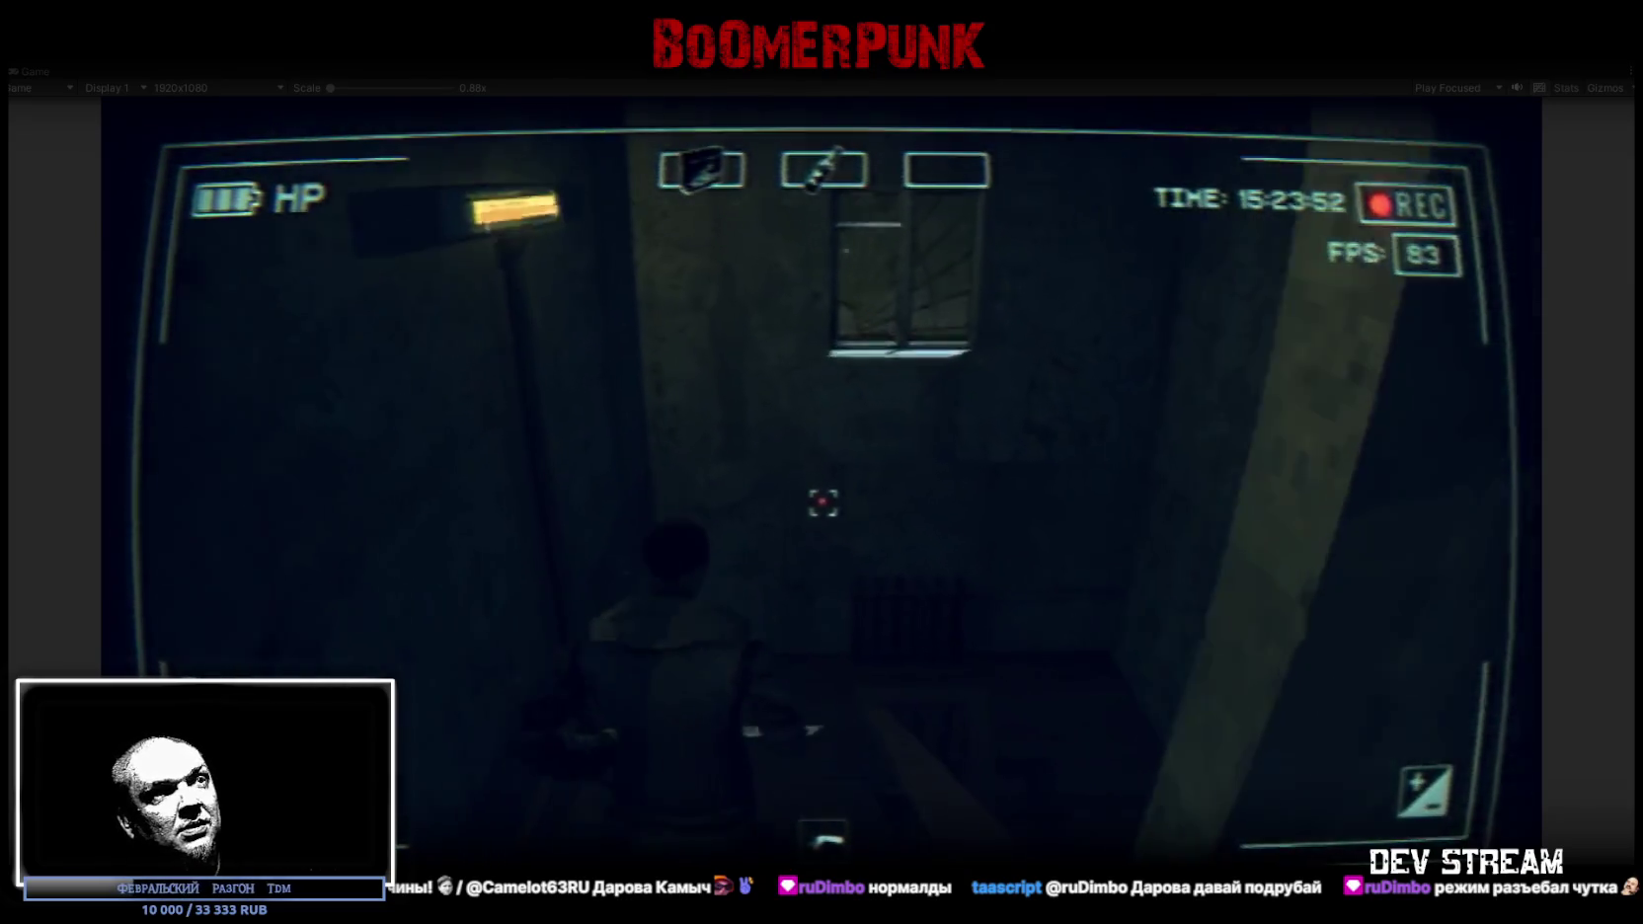
pyautogui.press('w')
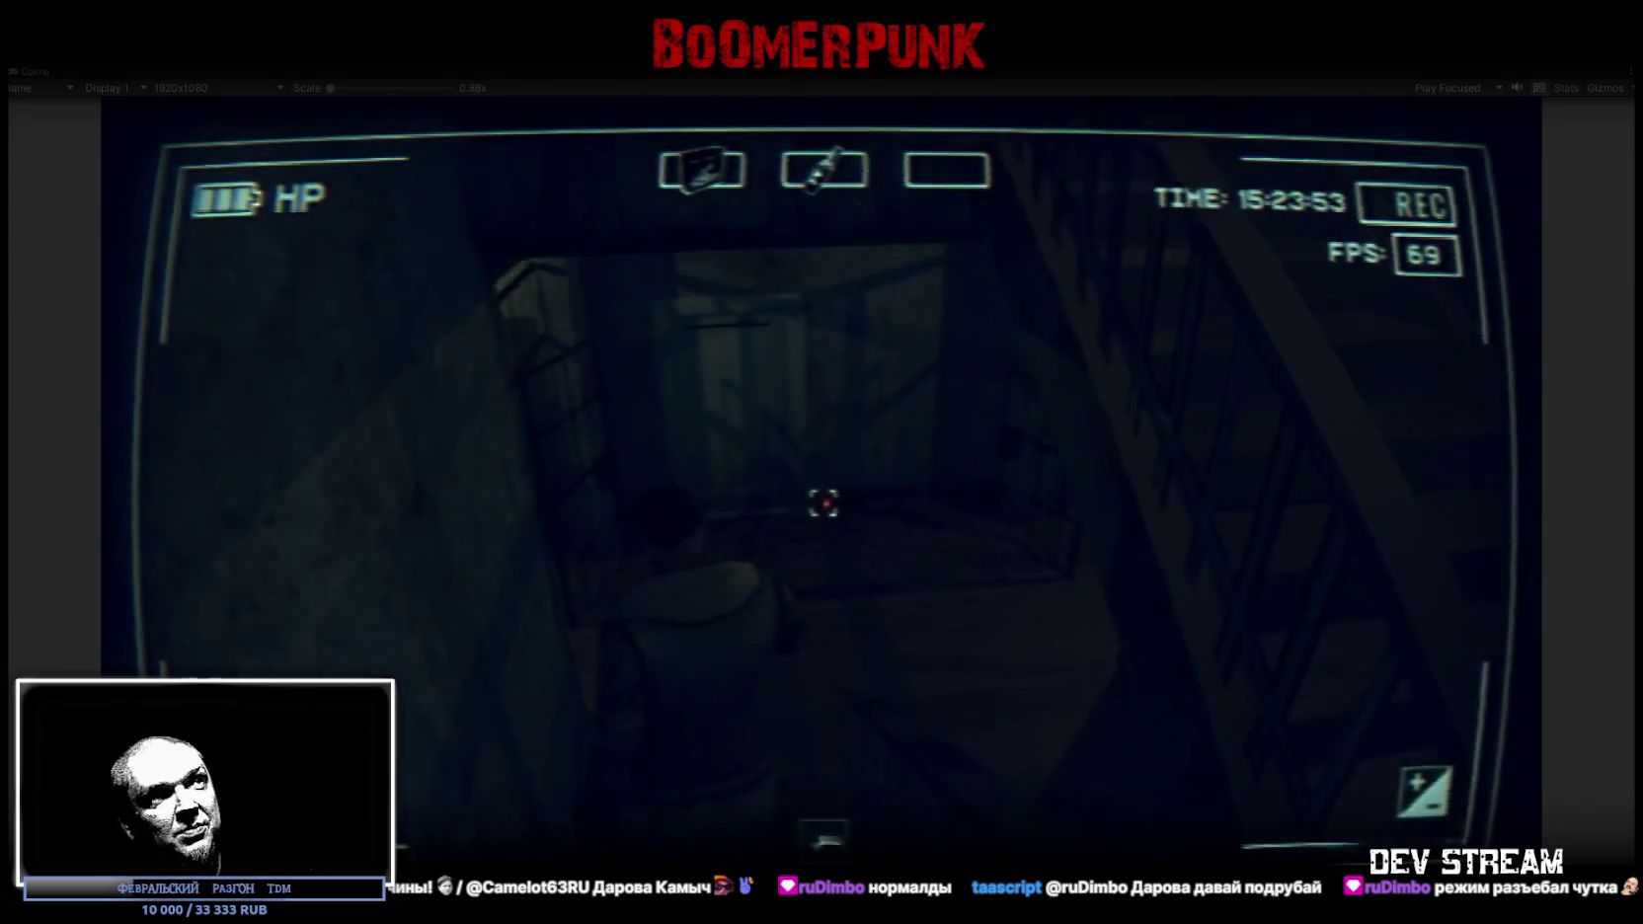
pyautogui.press('w')
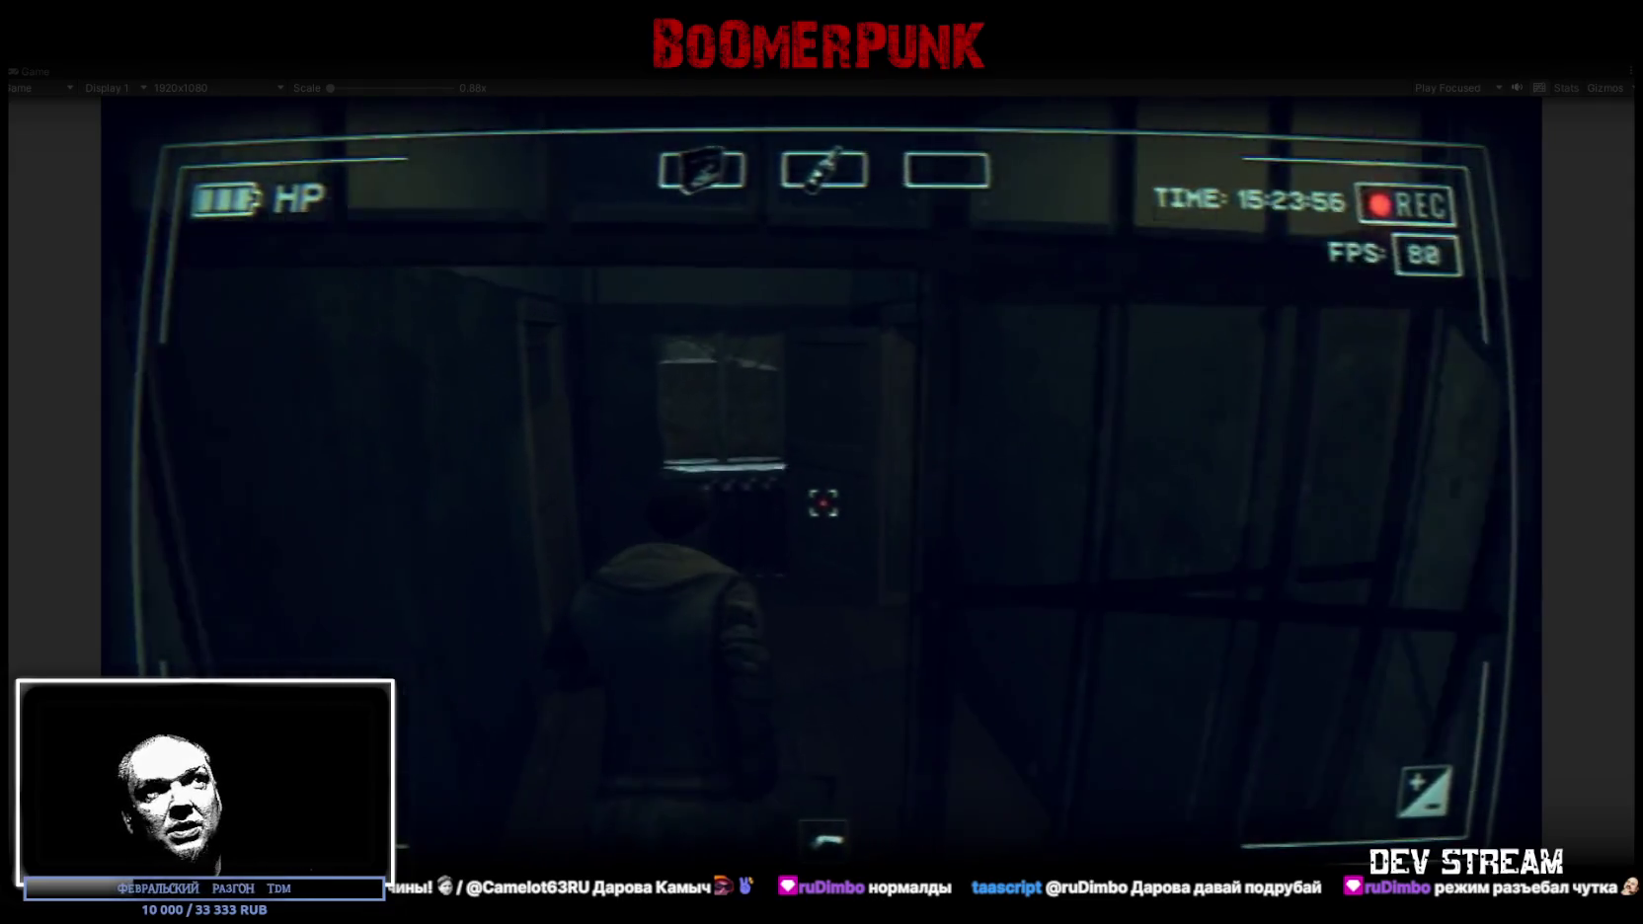
pyautogui.press('w')
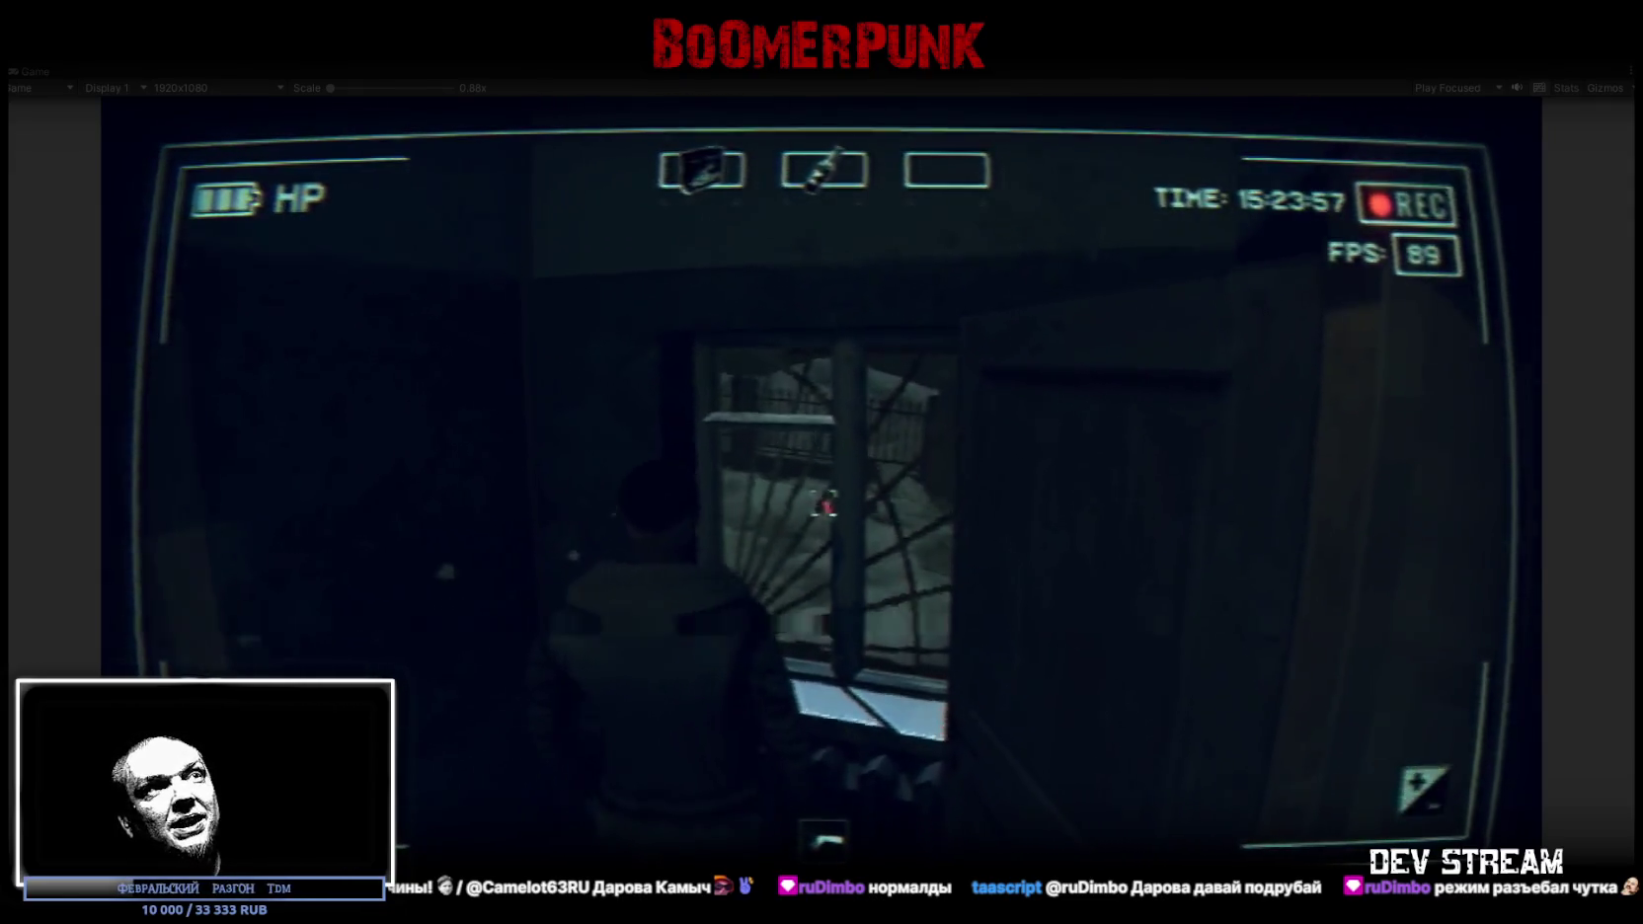
pyautogui.press('w')
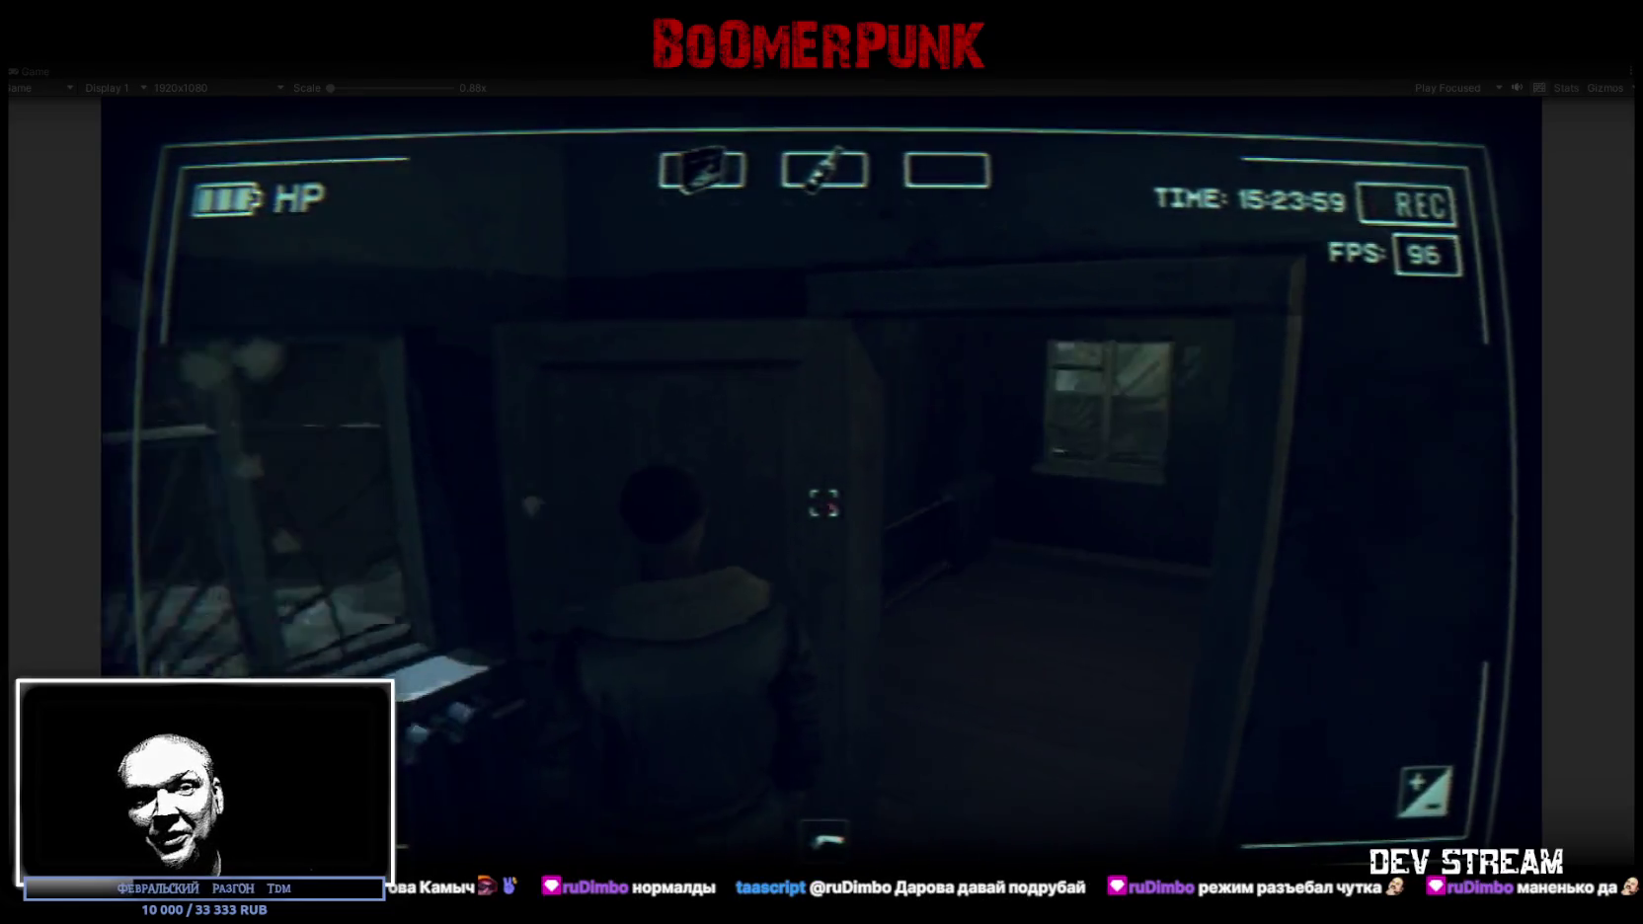
# Walk from the barred cell to the window, back through the cell room, and into the corridor
pyautogui.press('w')
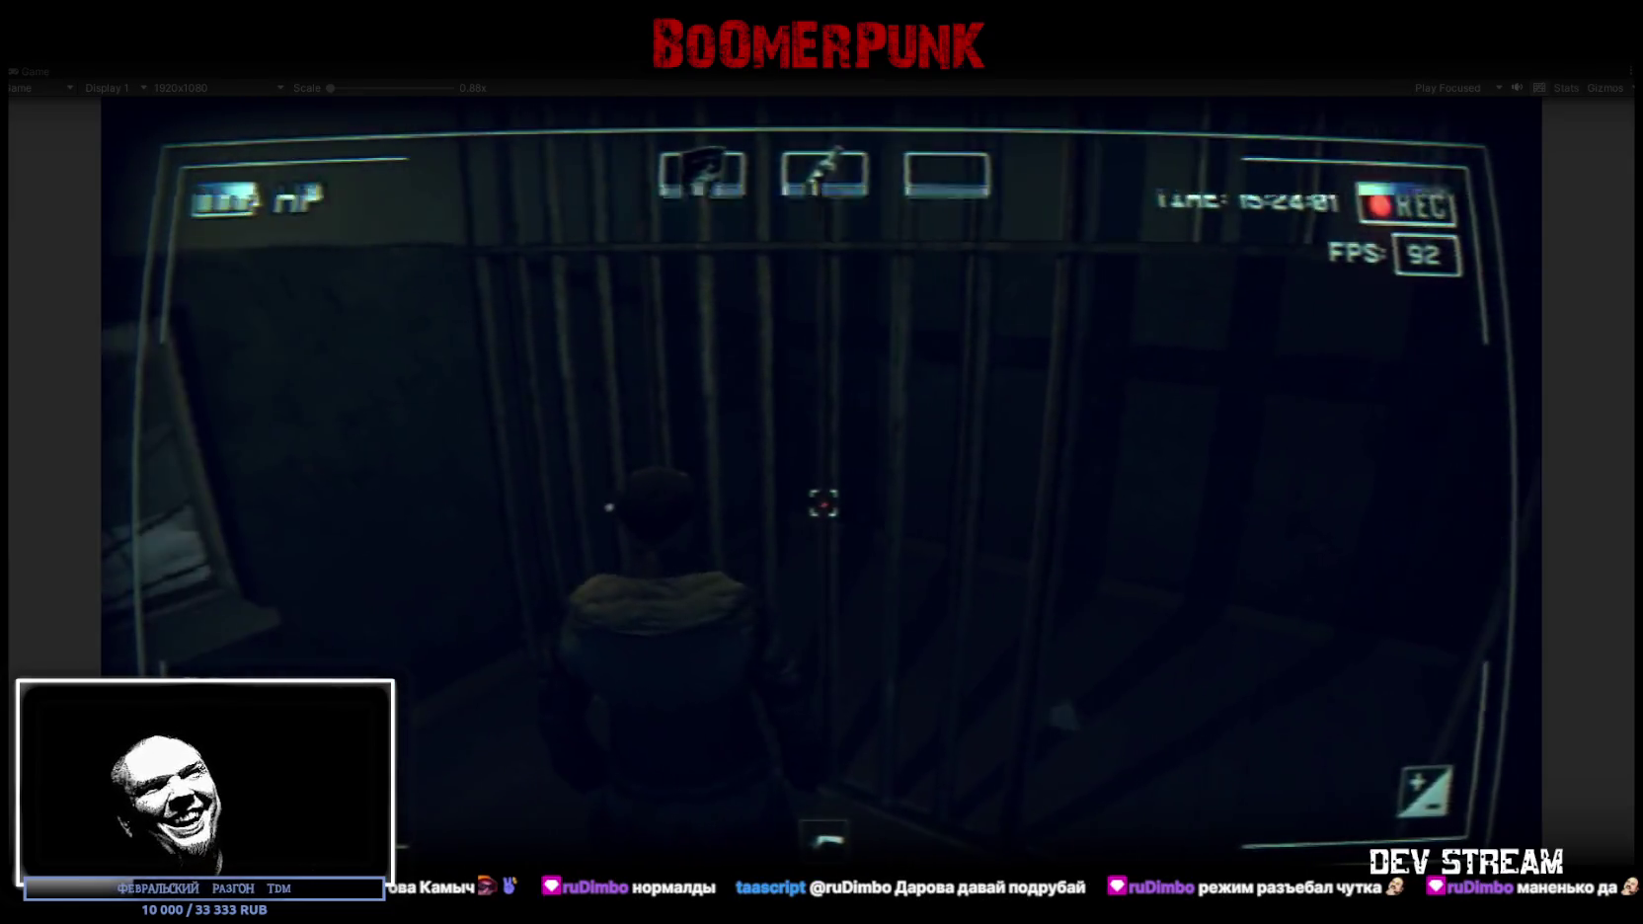
pyautogui.press('w')
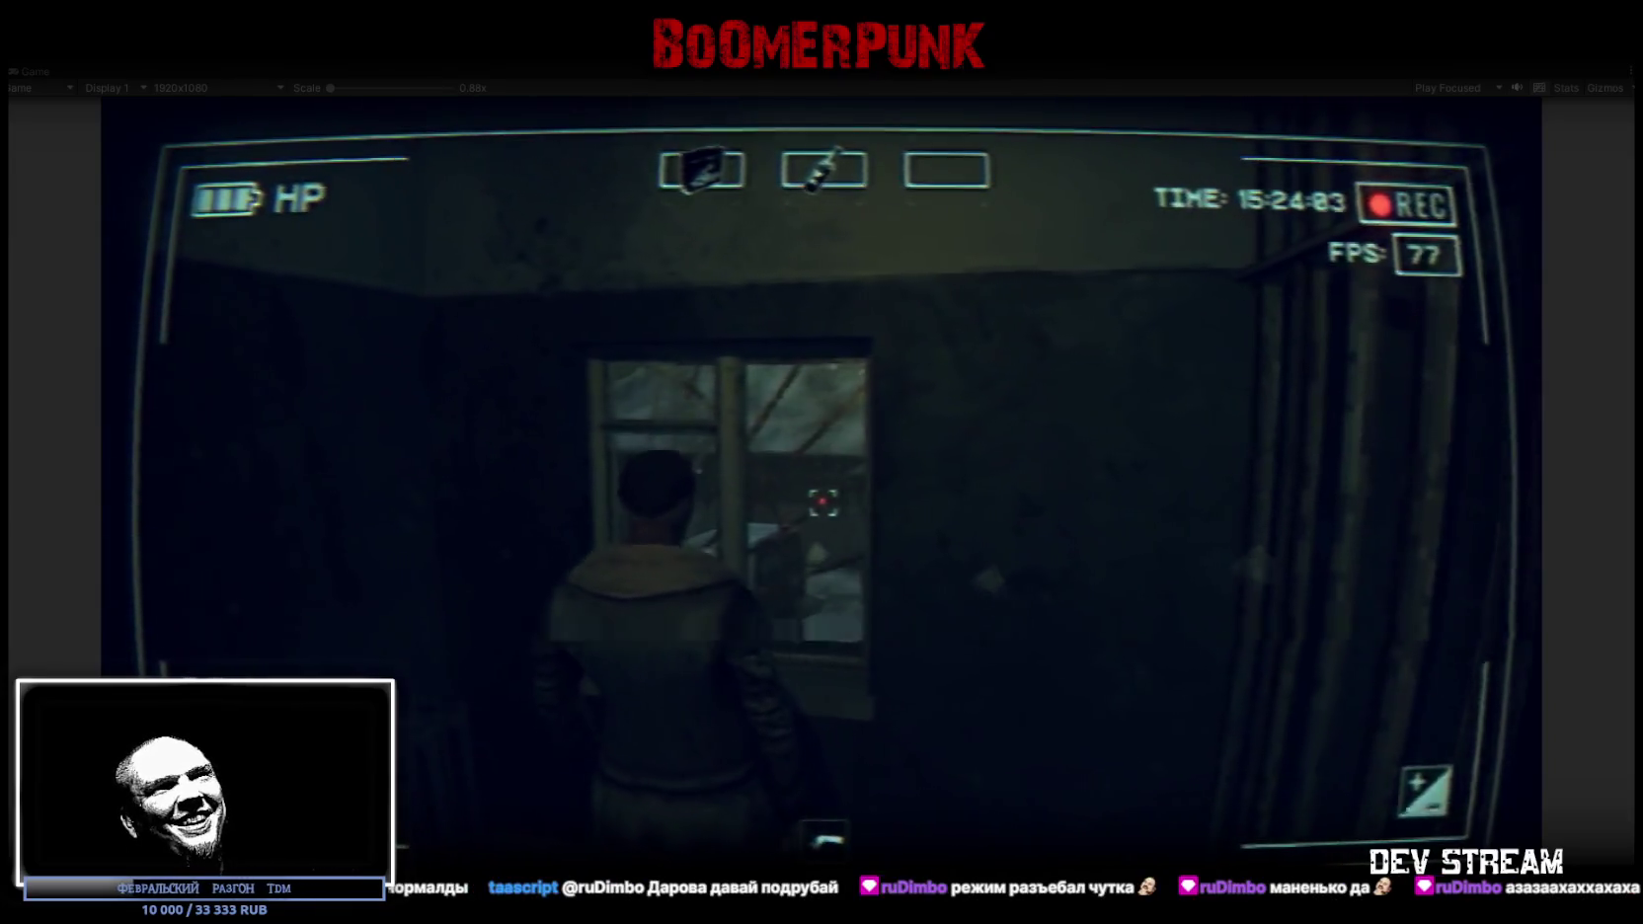
pyautogui.press('w')
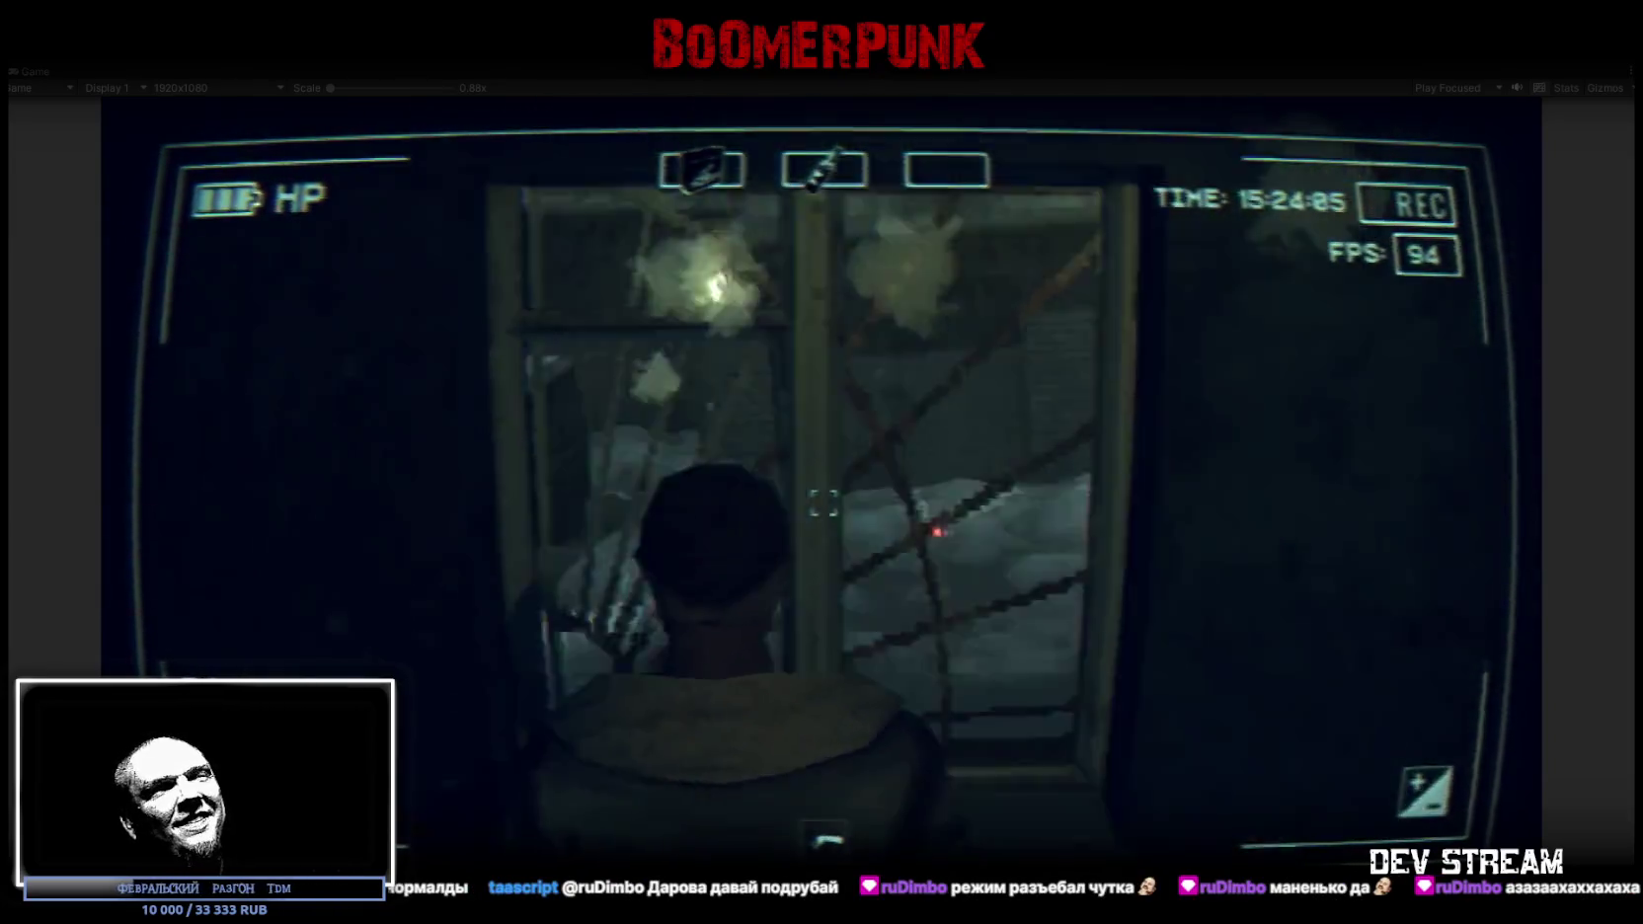
pyautogui.press('d')
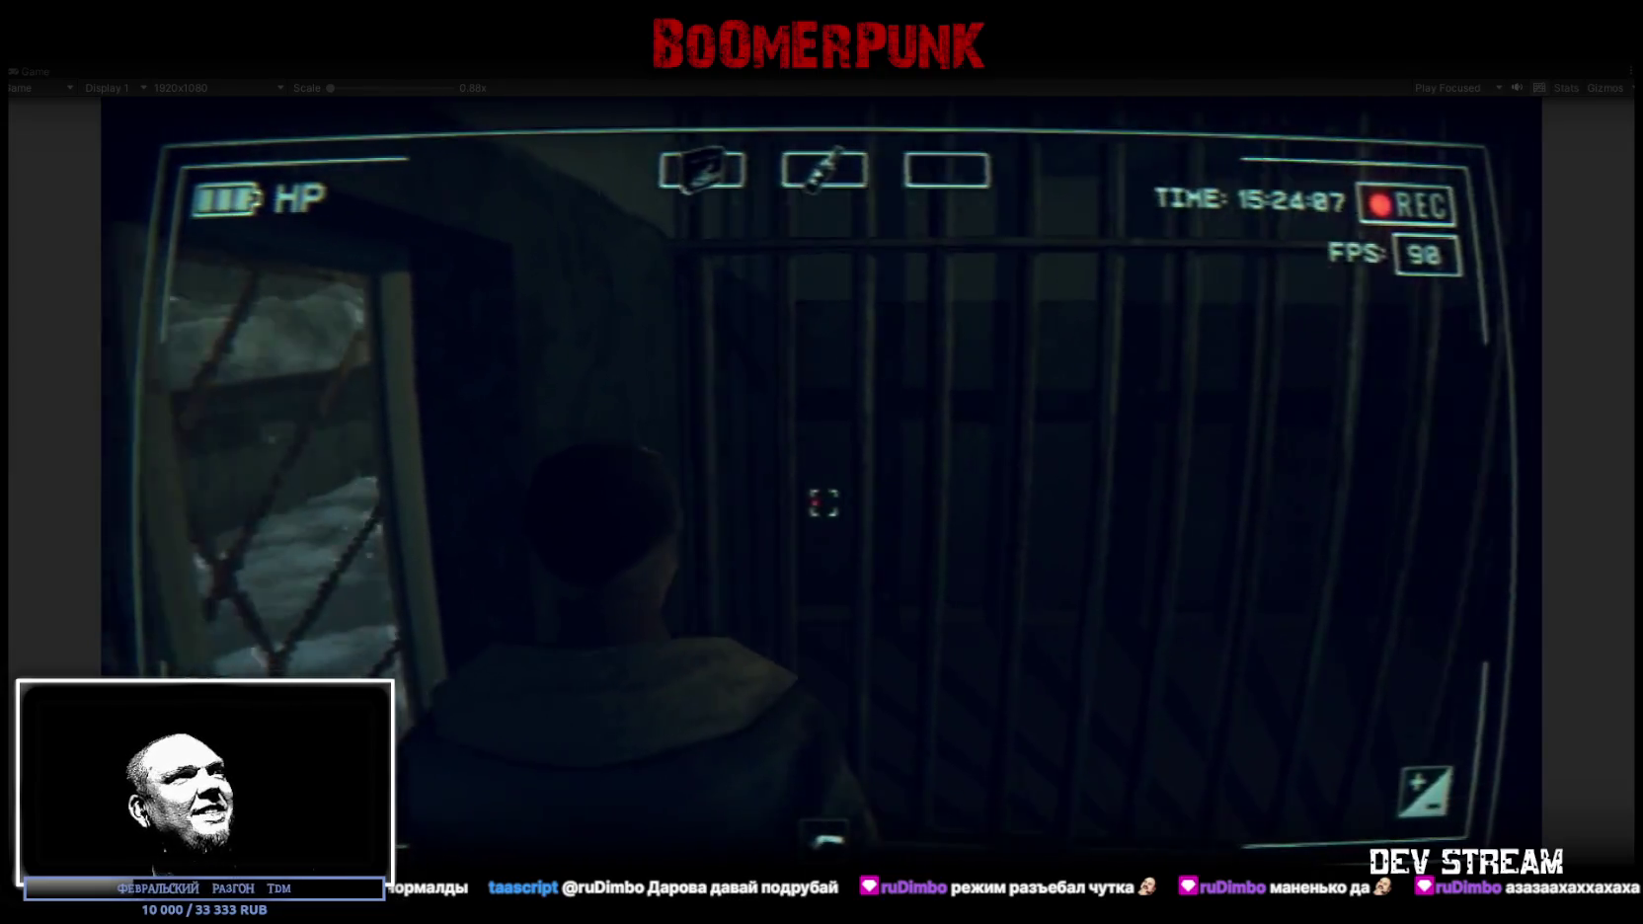
pyautogui.press('d')
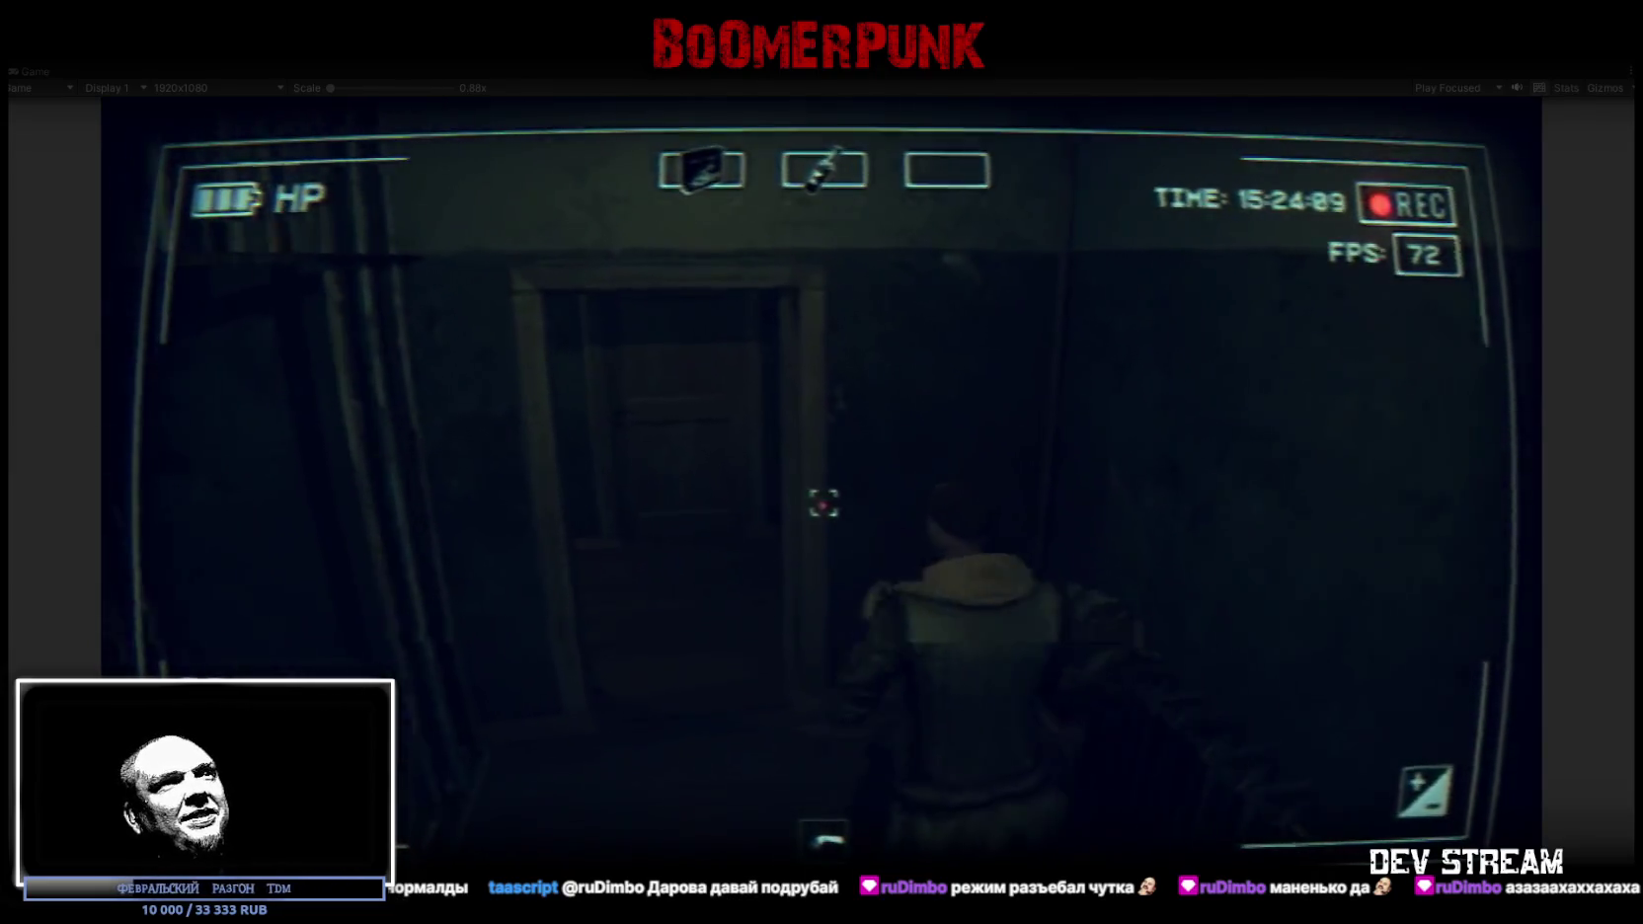
pyautogui.press('w')
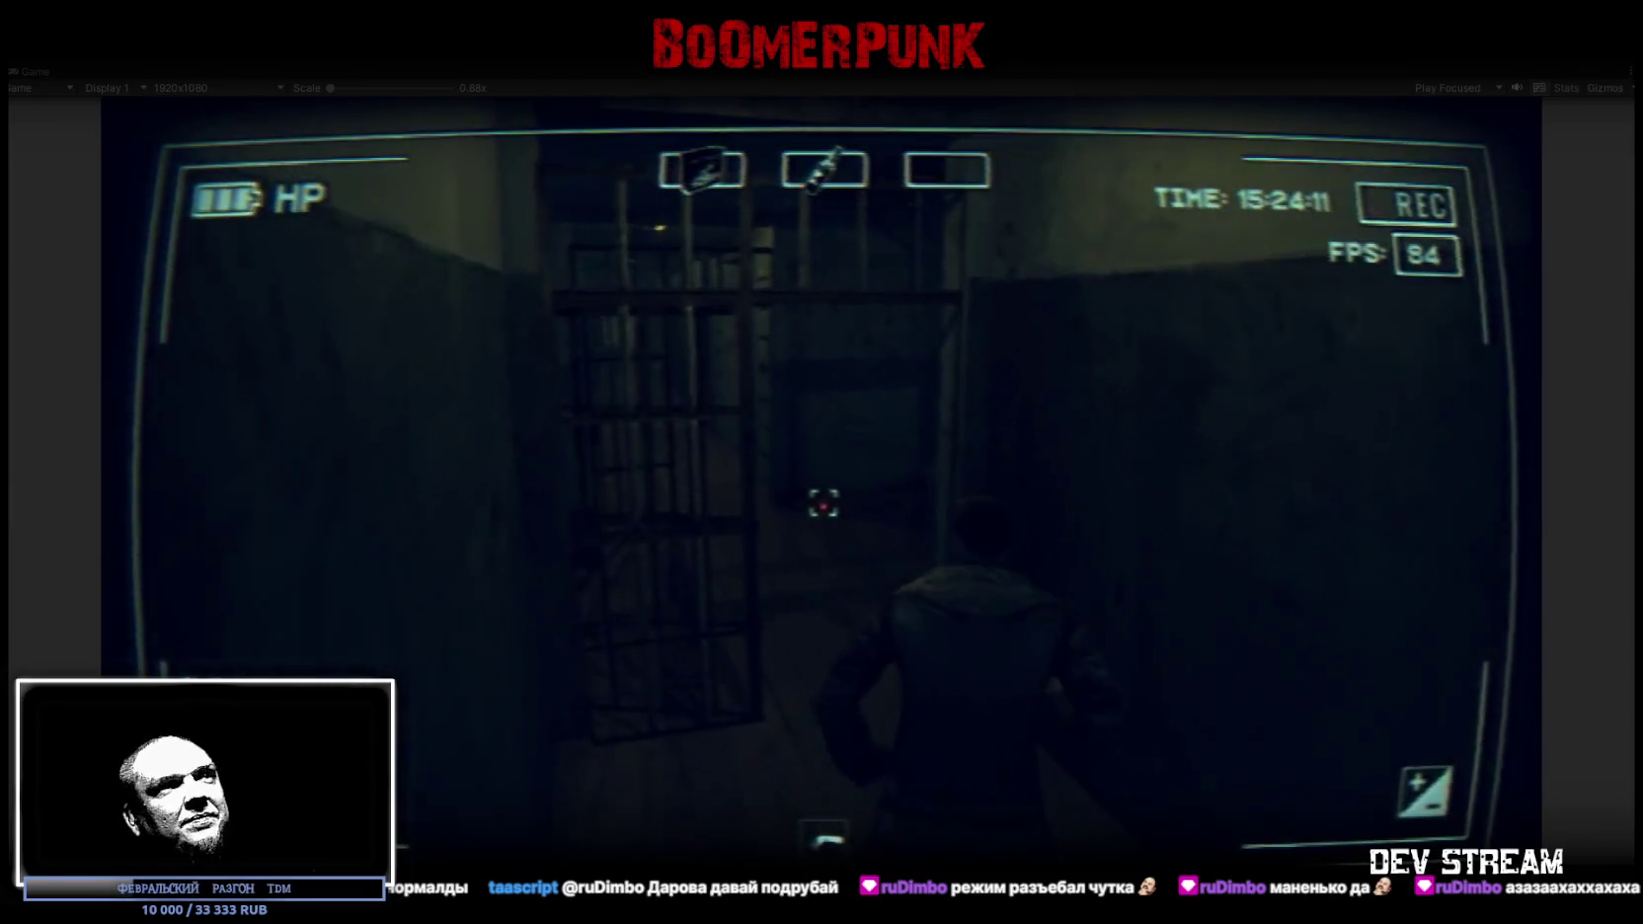
pyautogui.press('w')
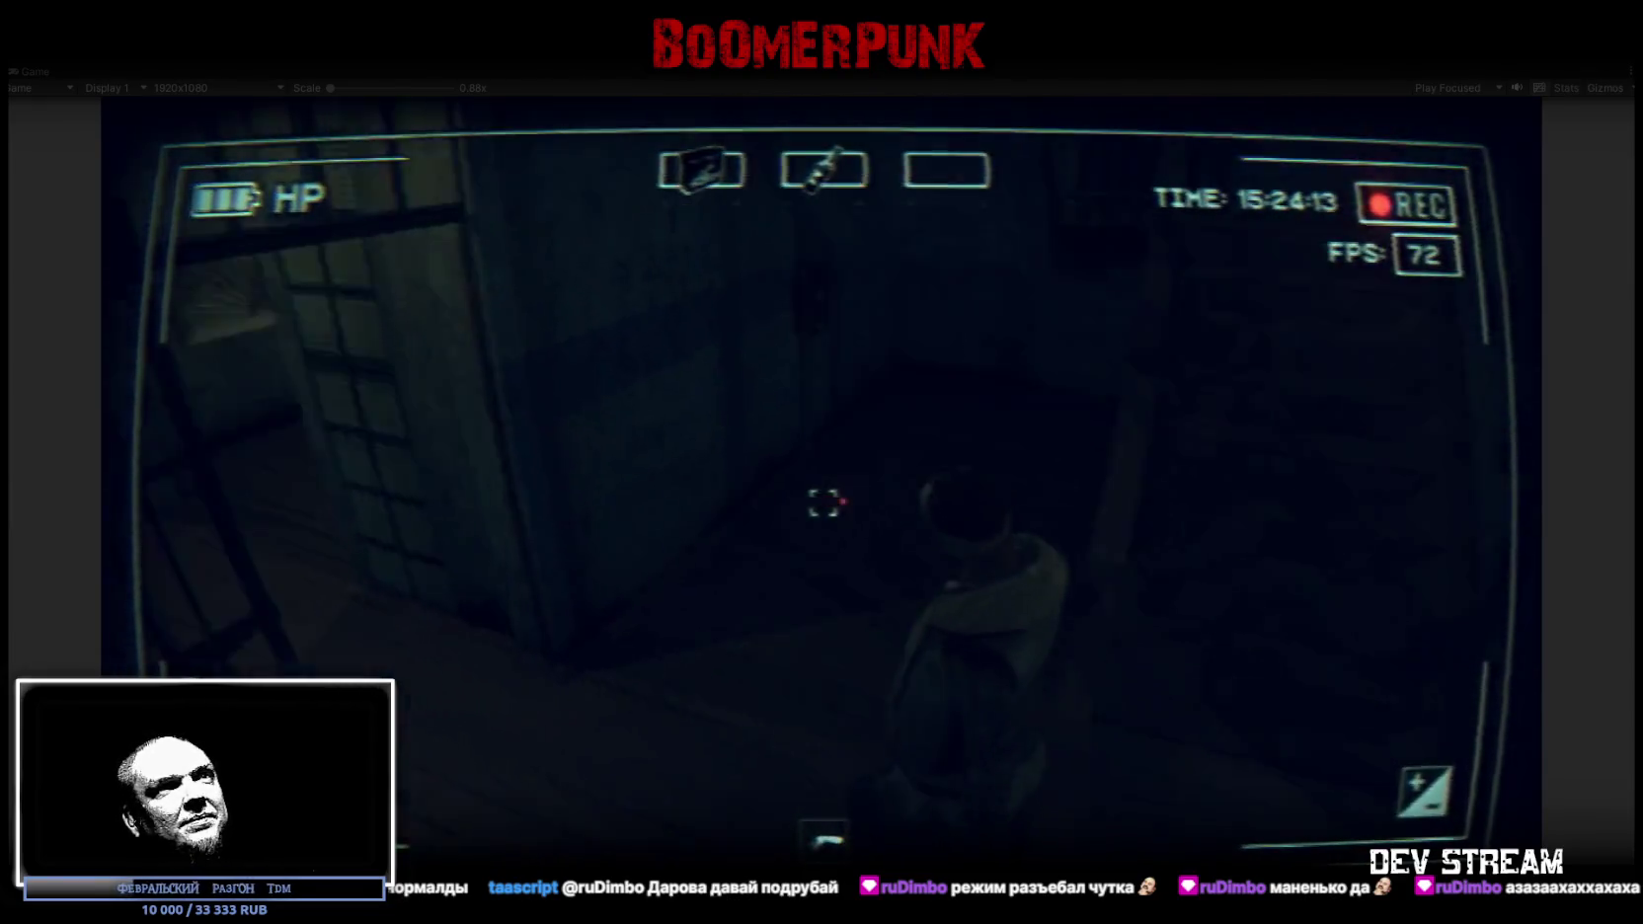
pyautogui.press('w')
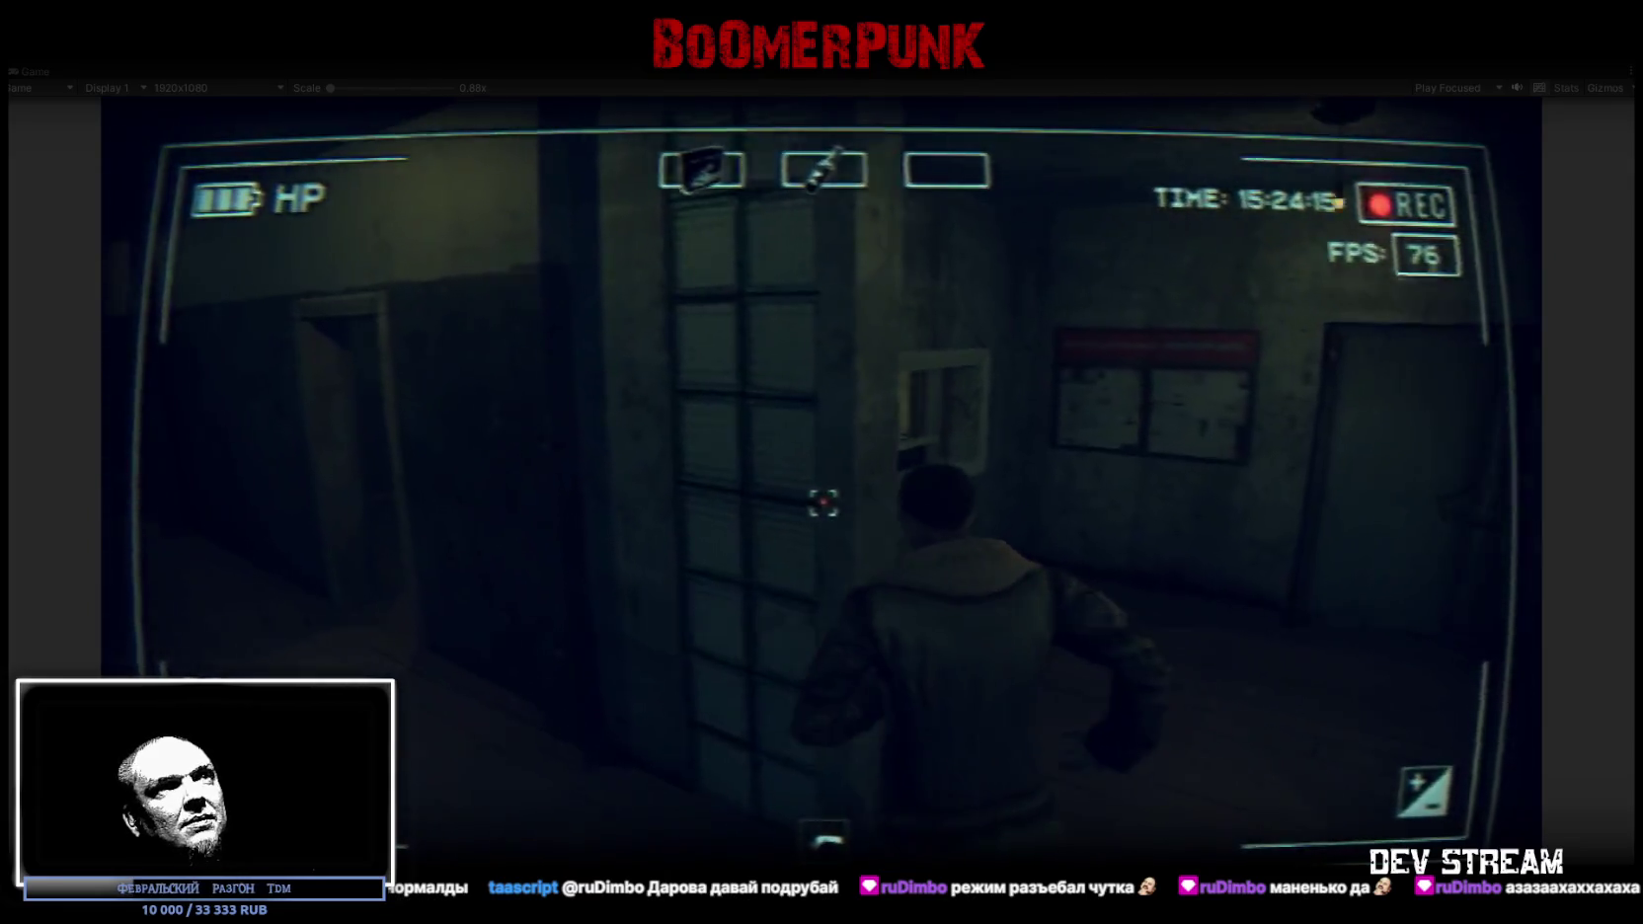
pyautogui.press('w')
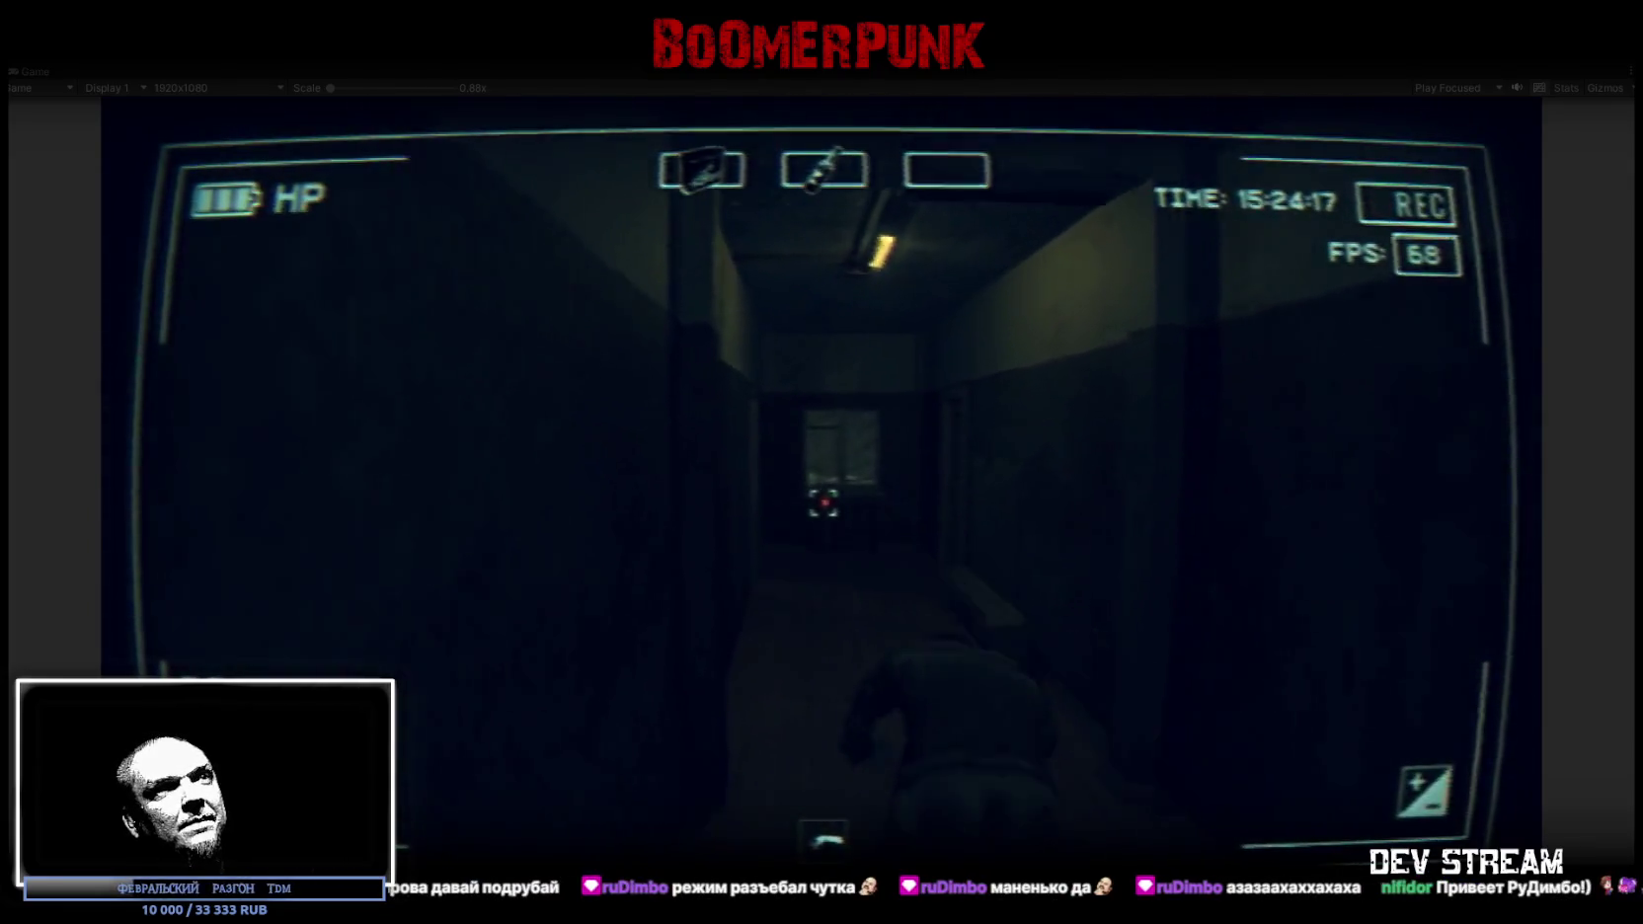
# Walk through the window room and stairwell to the wall switch panel by the doorway
pyautogui.press('w')
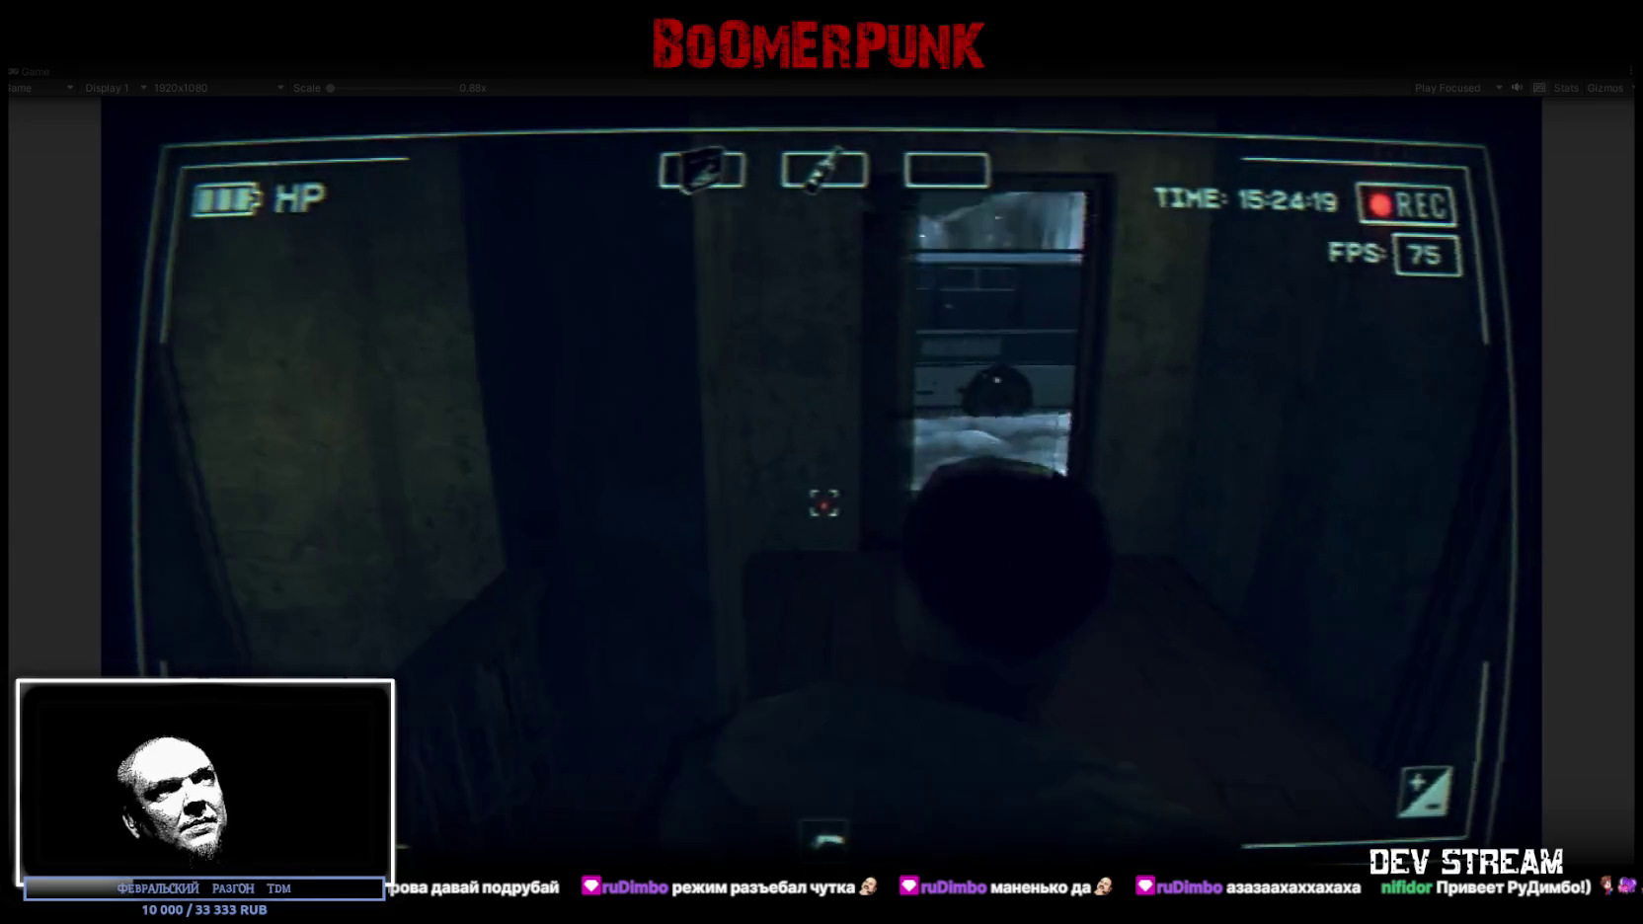
pyautogui.press('w')
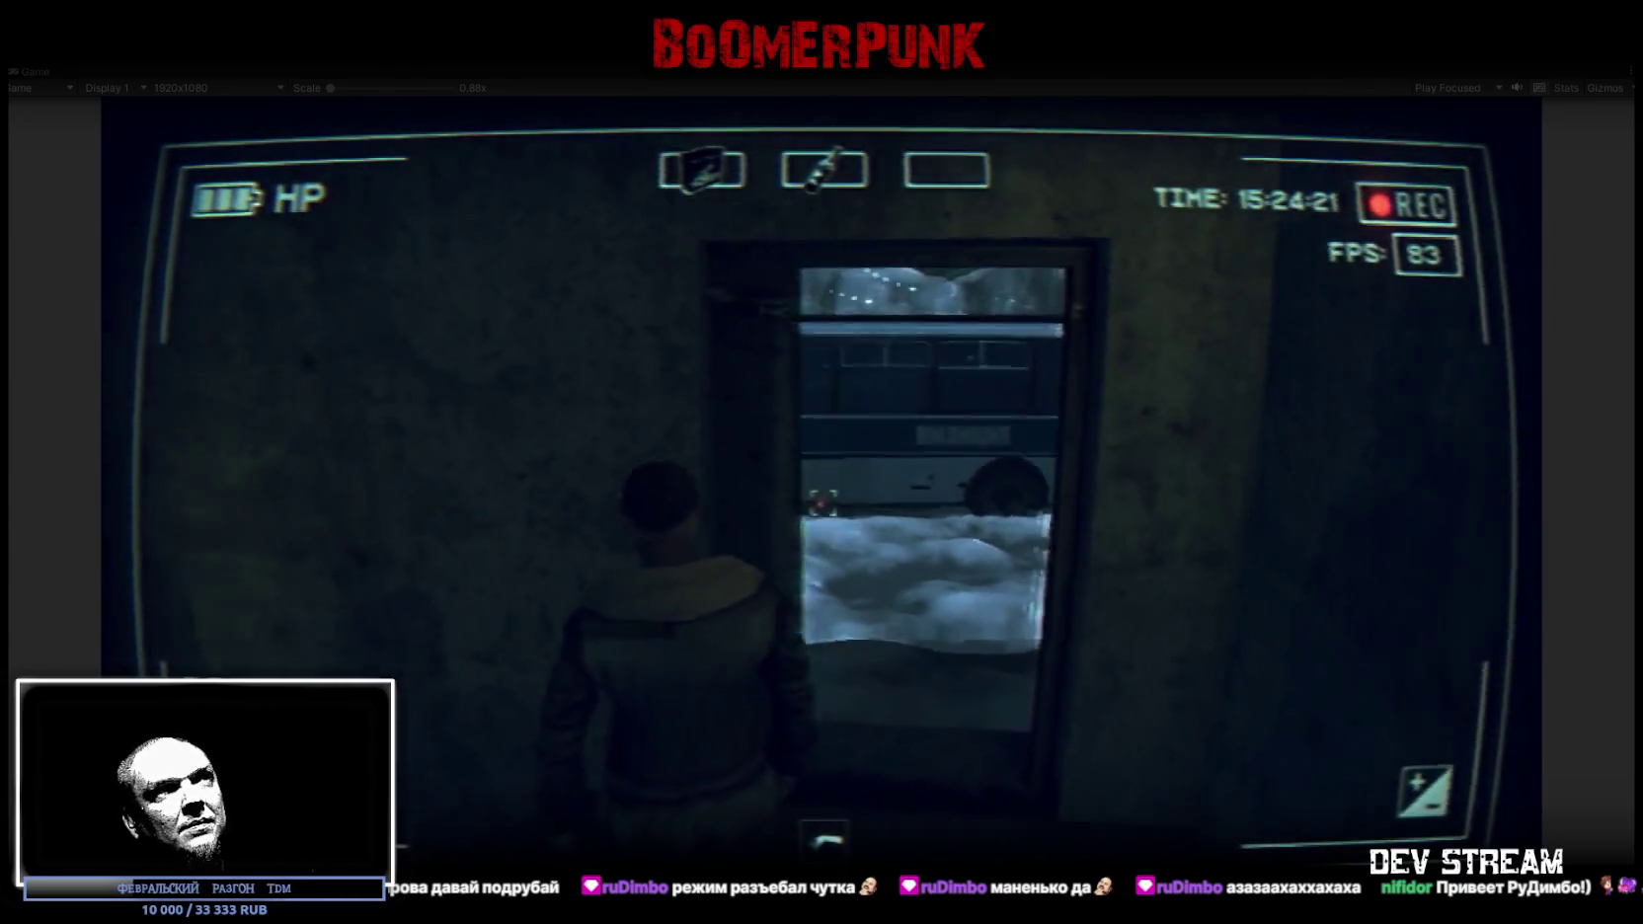
pyautogui.press('w')
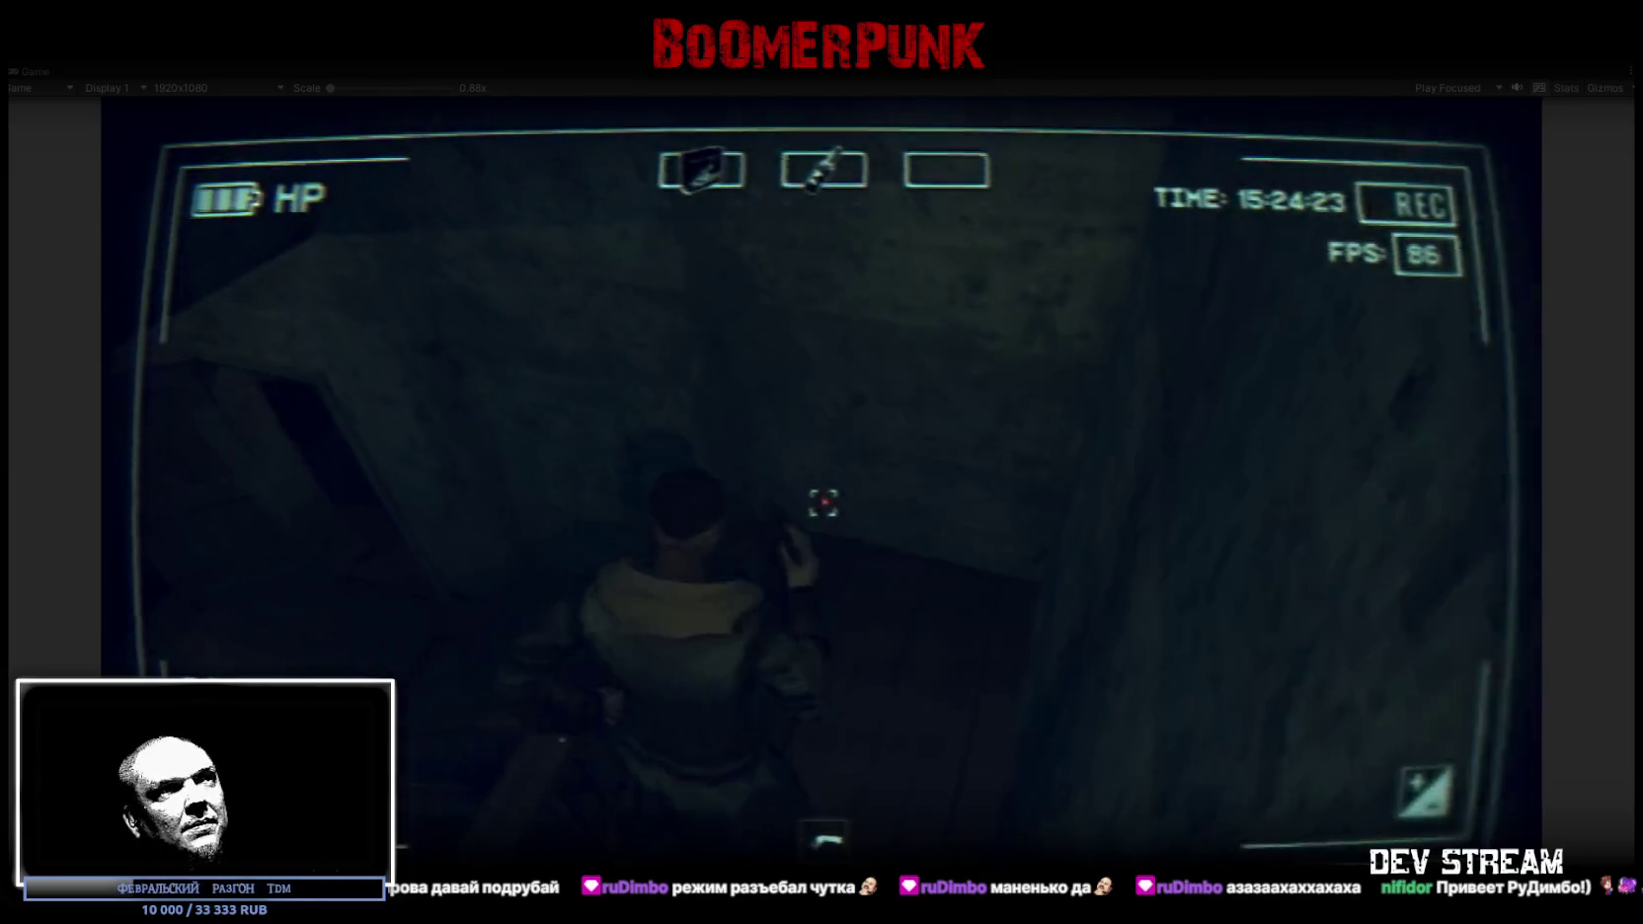
pyautogui.press('w')
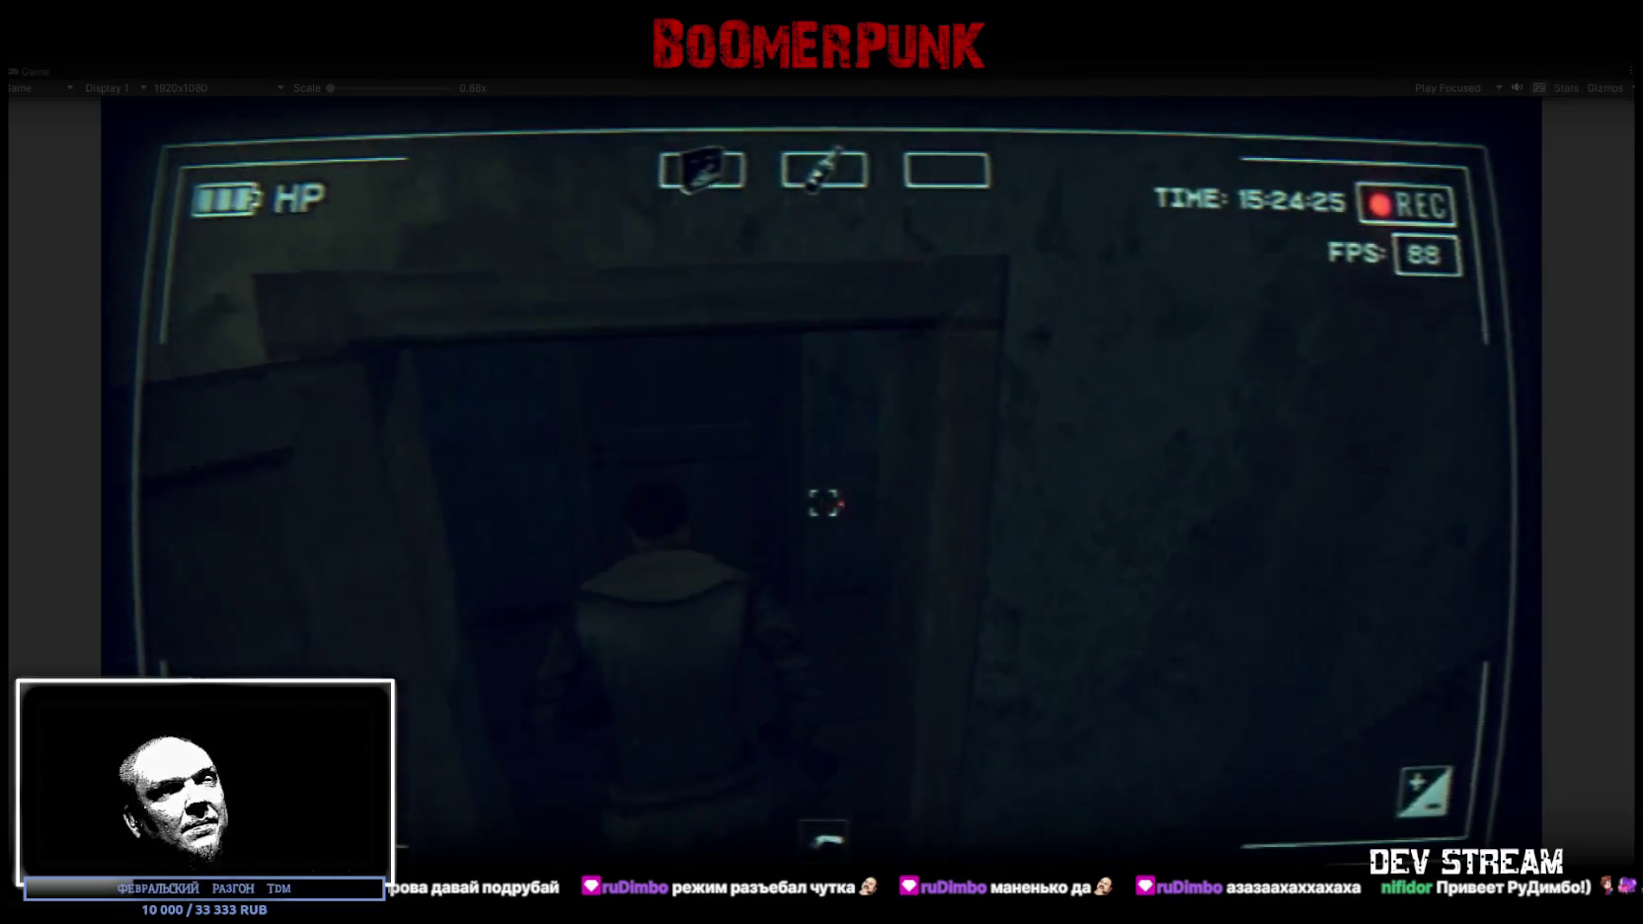
pyautogui.press('w')
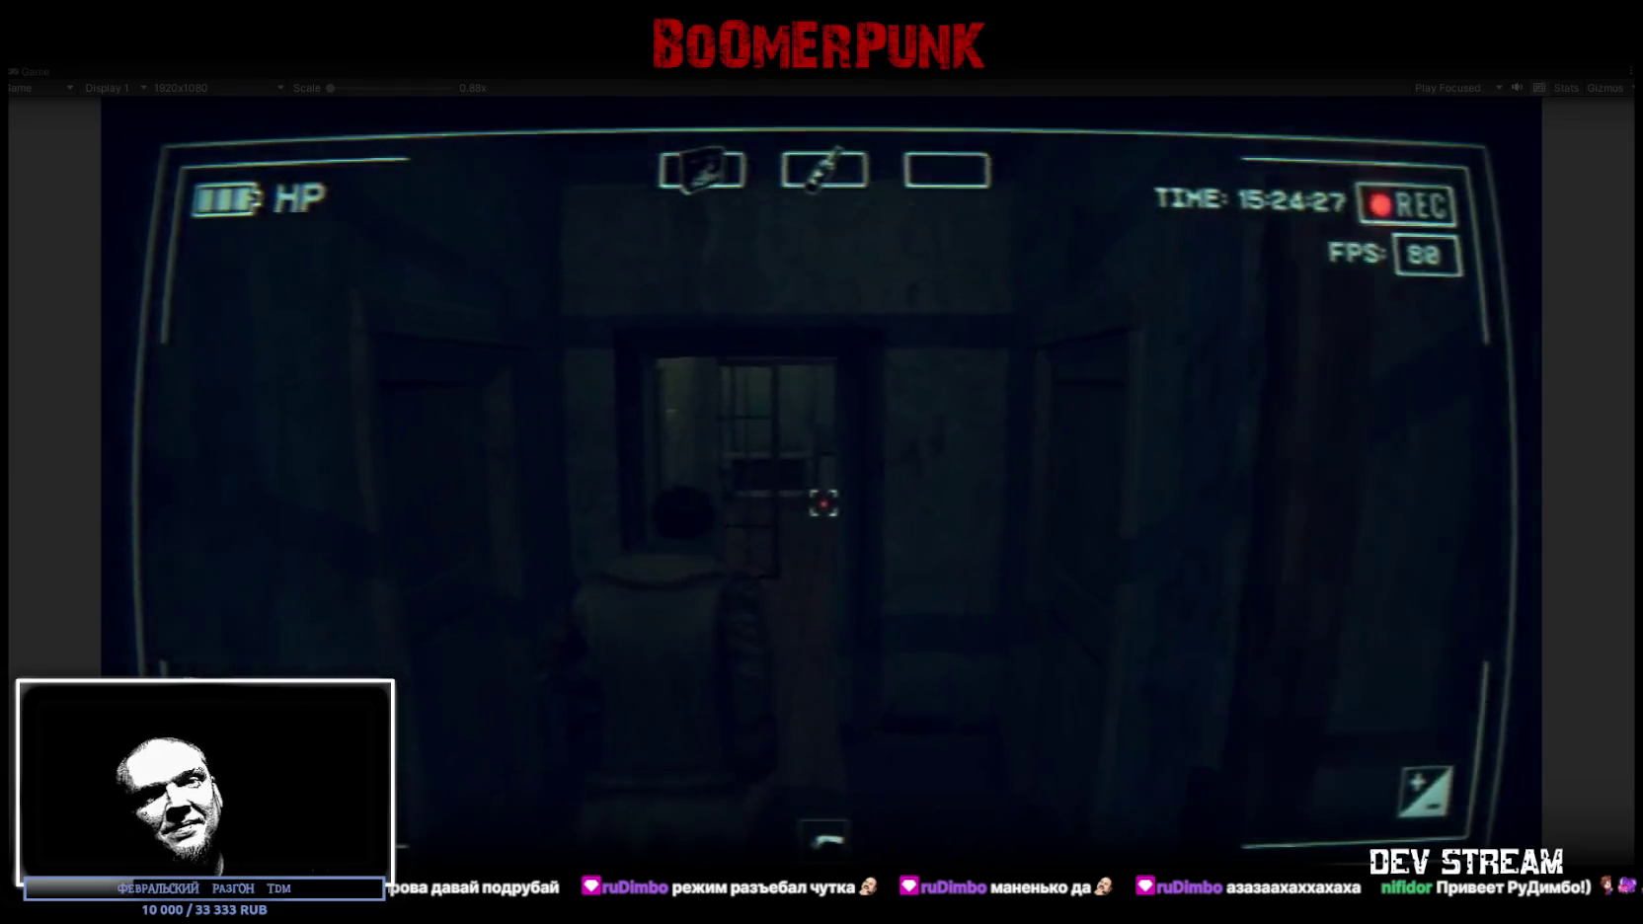
pyautogui.press('w')
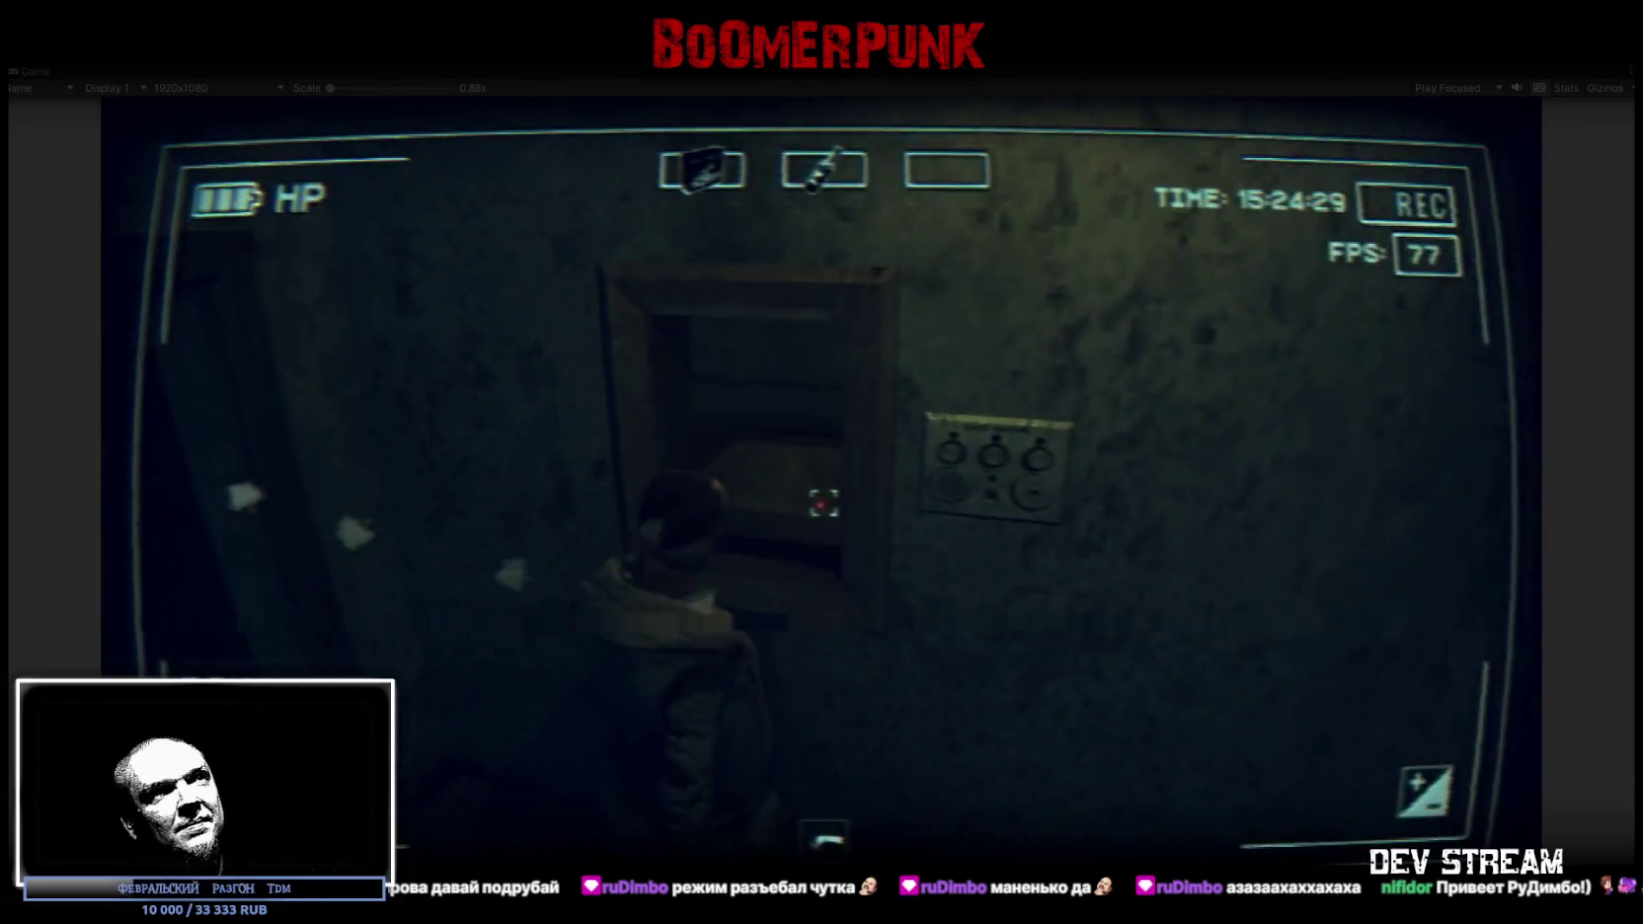
pyautogui.press('w')
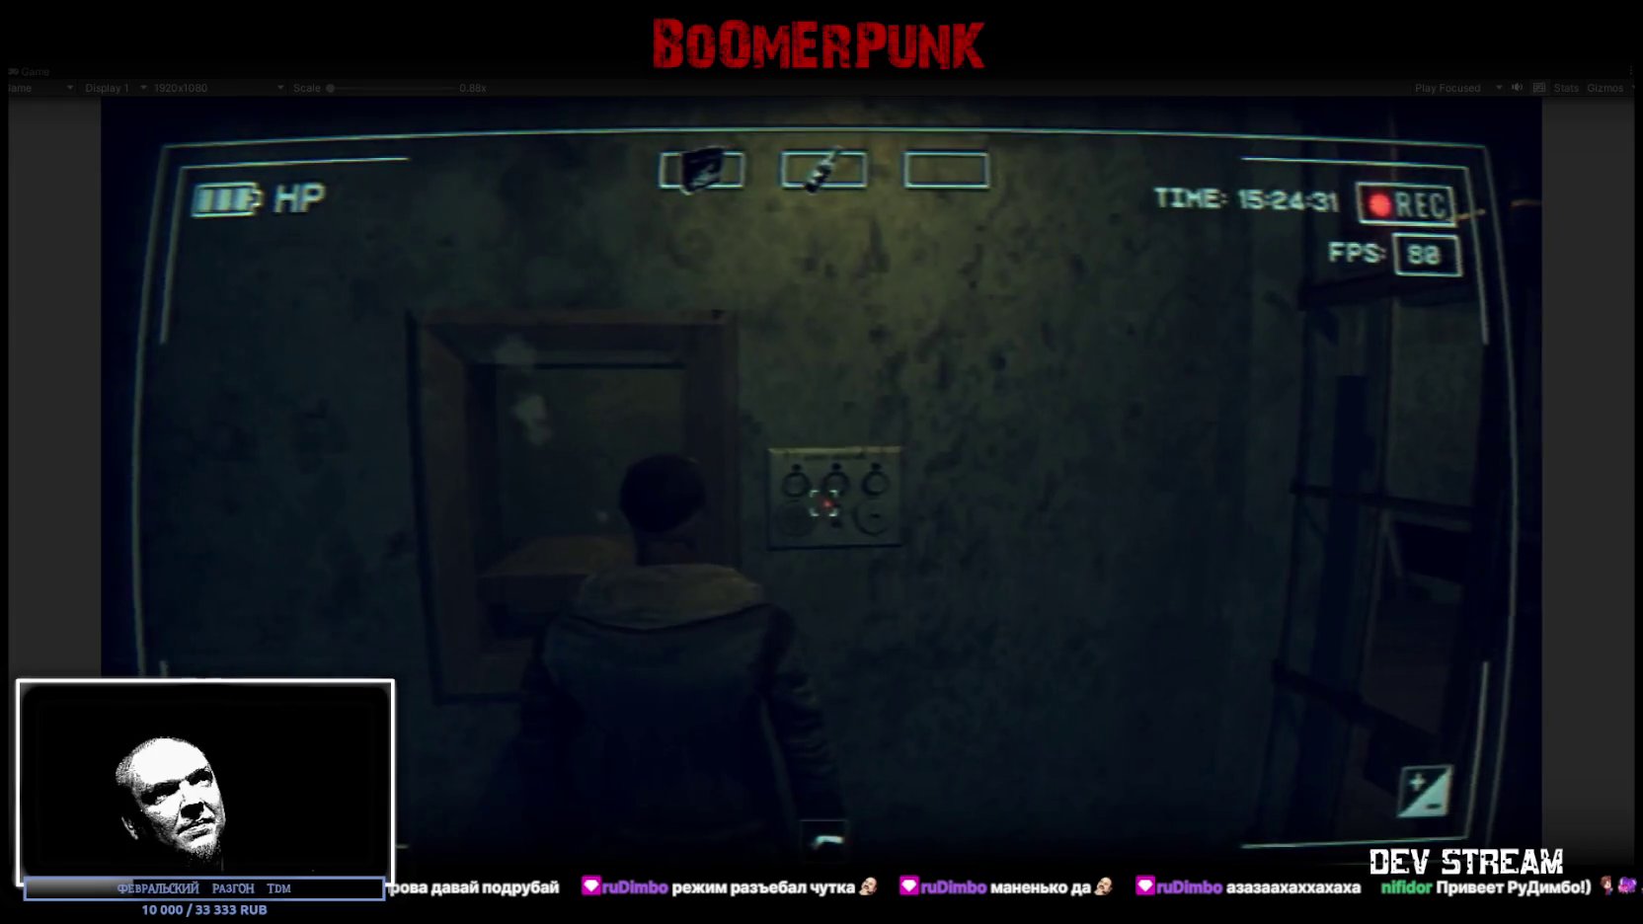
# Walk into the stall room and fire four pistol shots at the far wall
pyautogui.press('w')
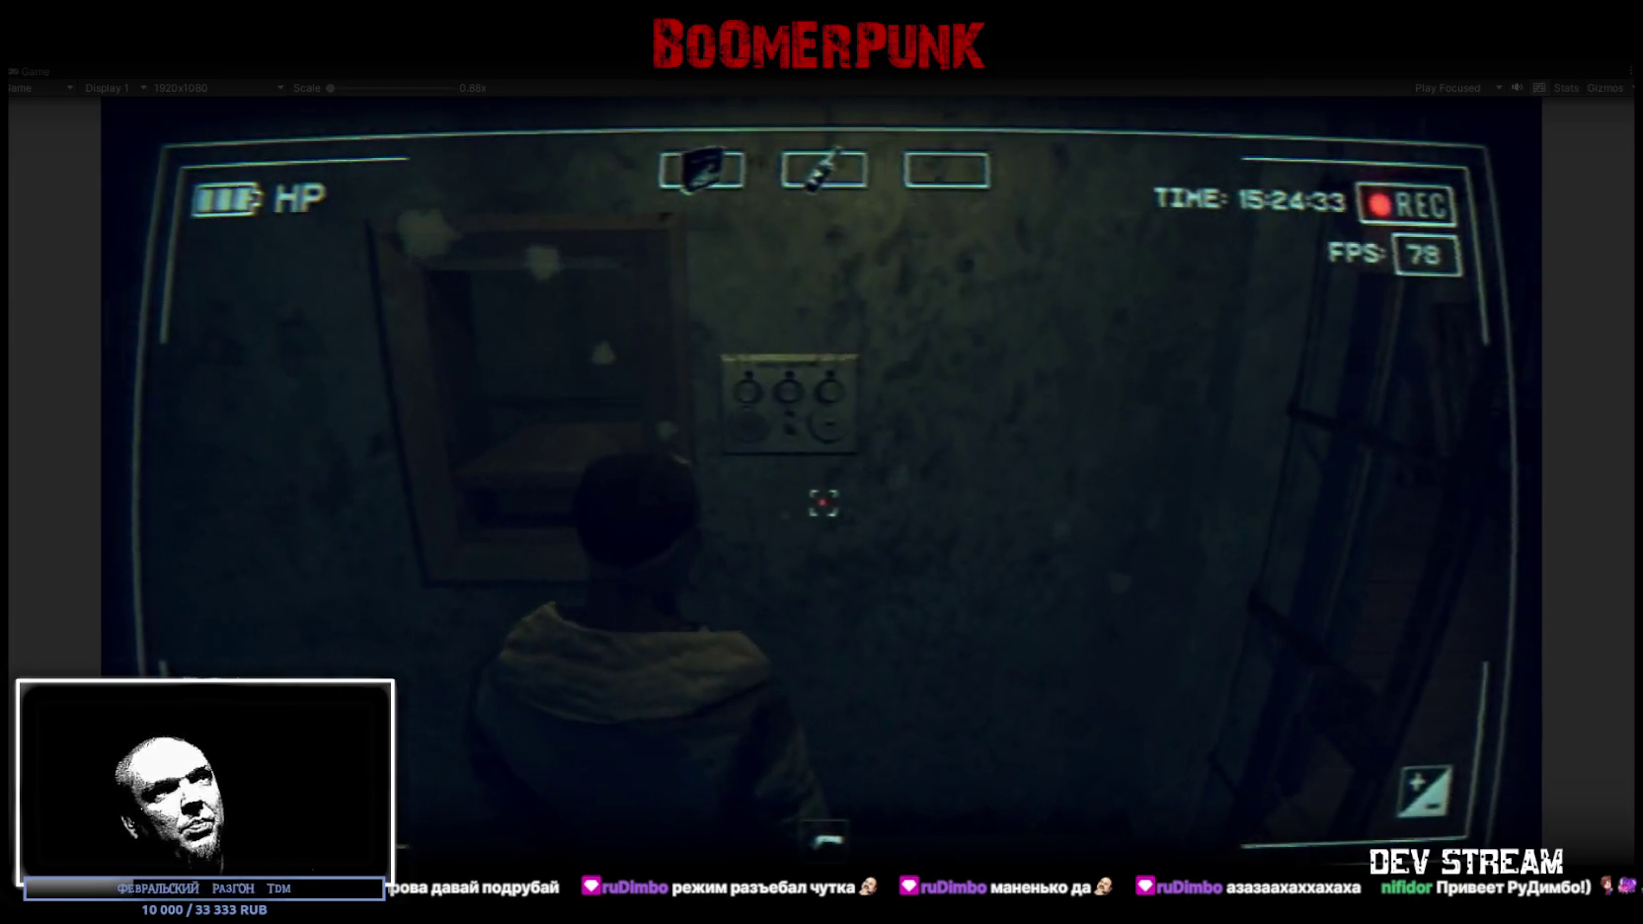
pyautogui.press('s')
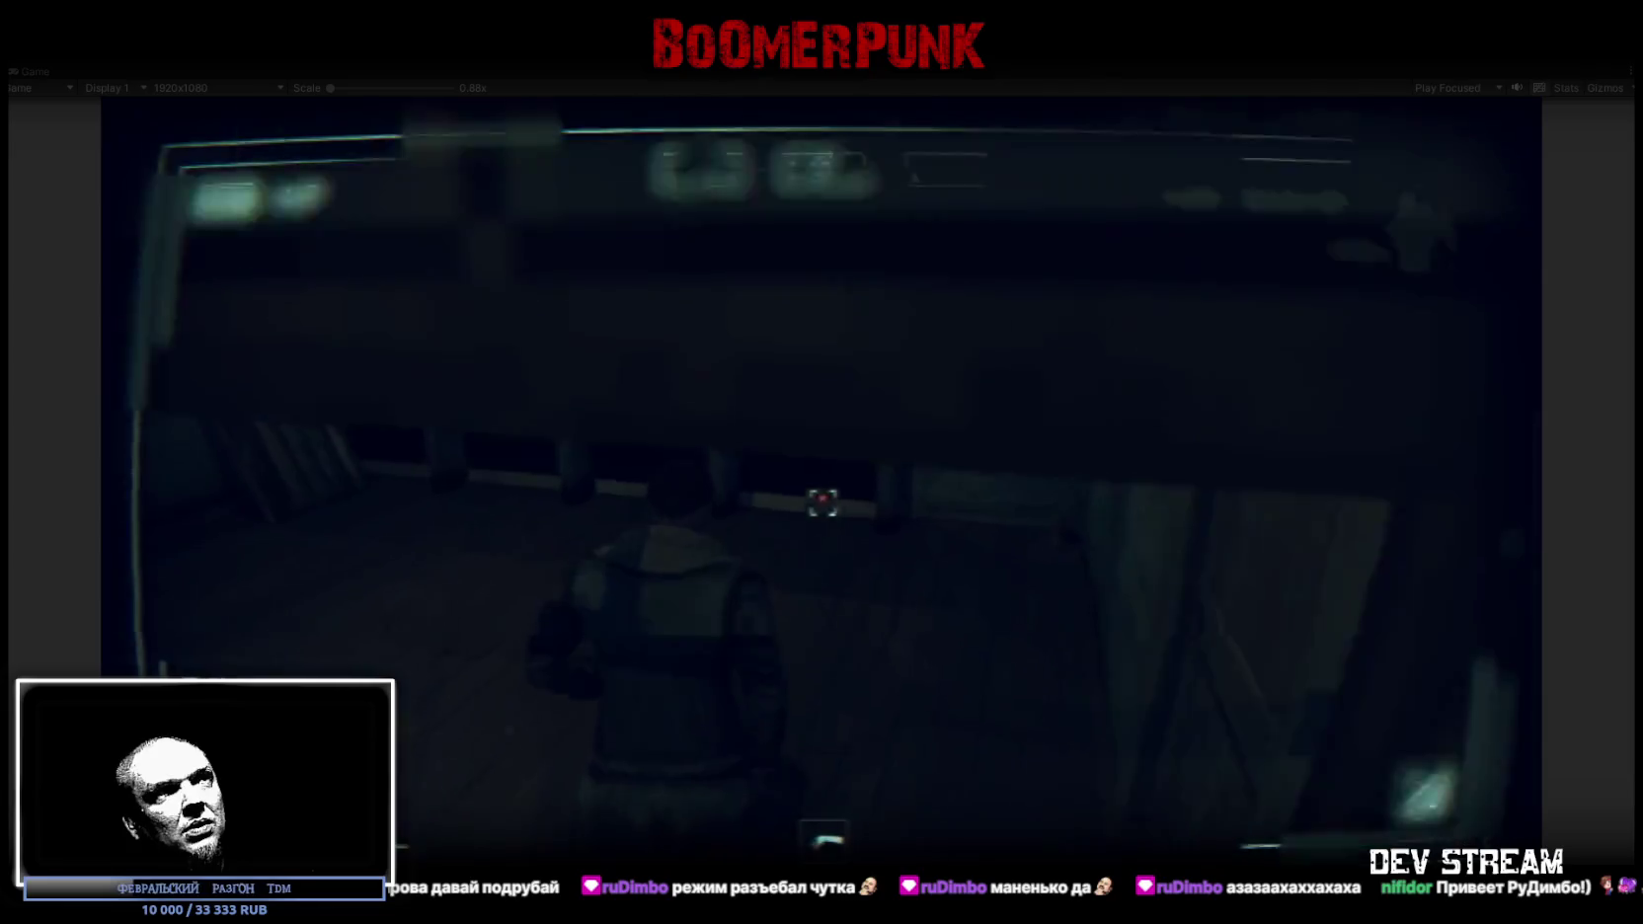
pyautogui.press('w')
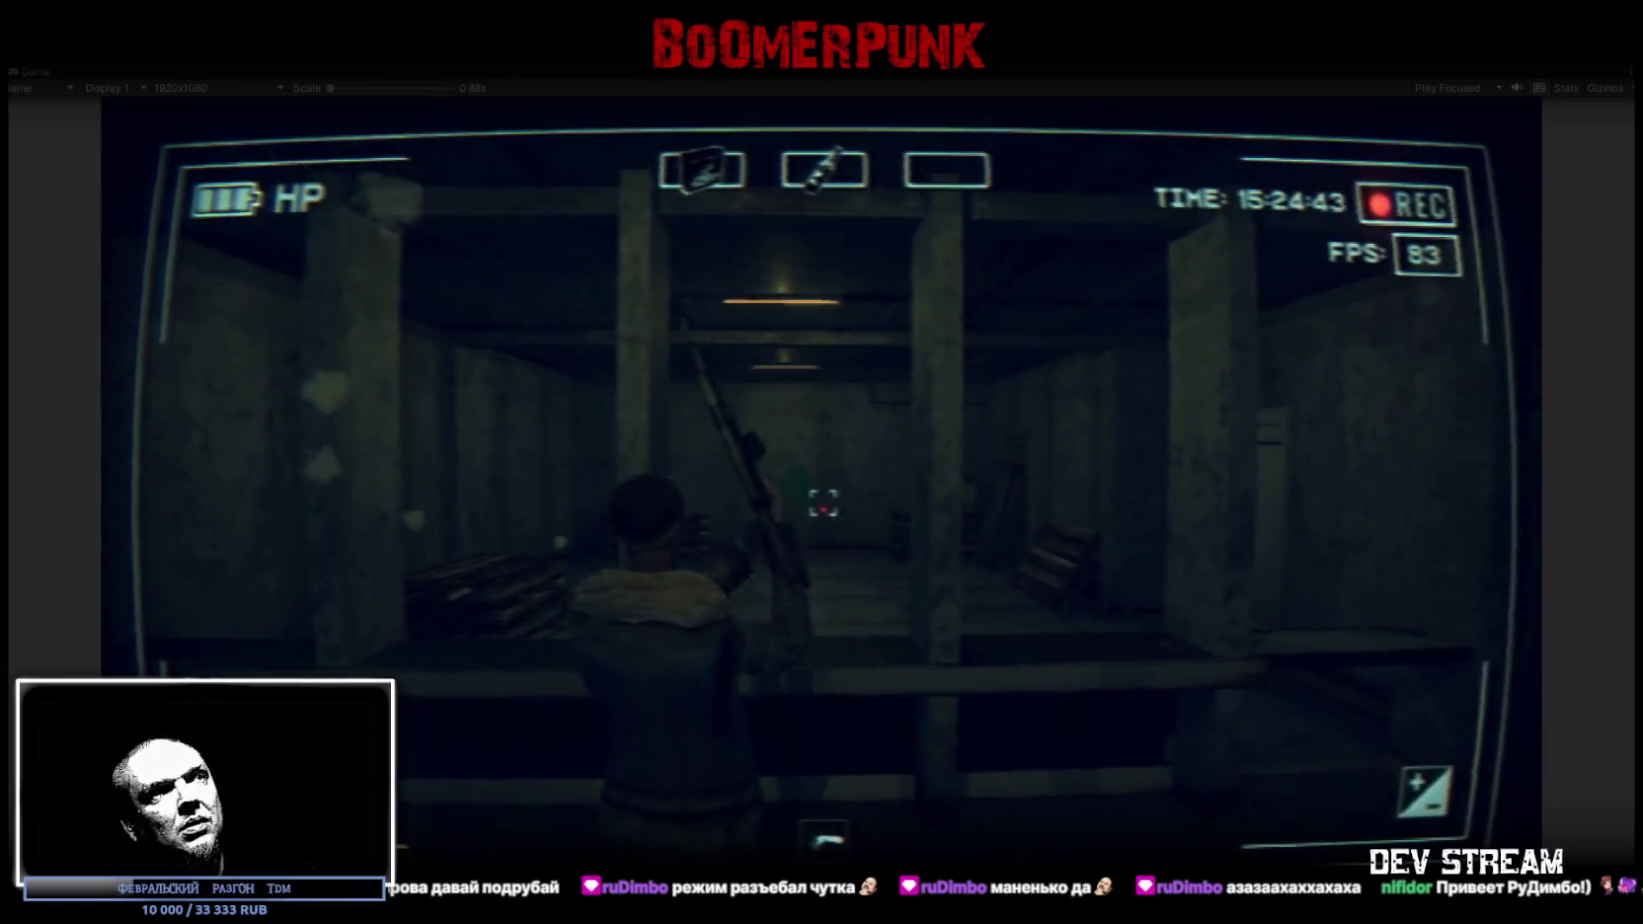
pyautogui.click(824, 504)
pyautogui.click(824, 504)
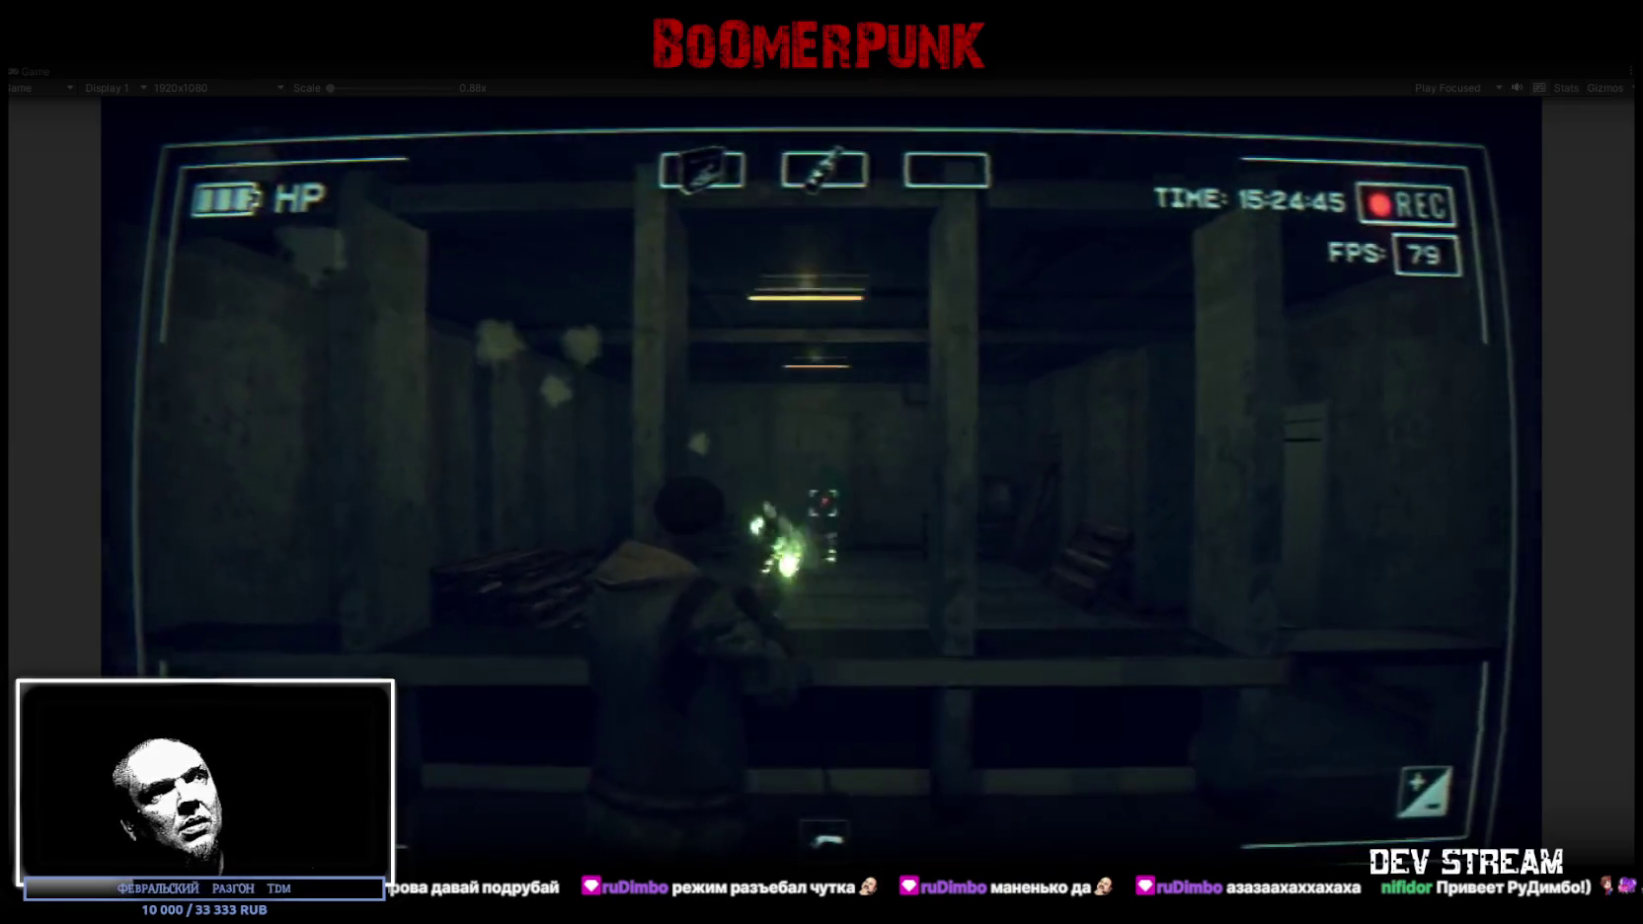
pyautogui.click(824, 503)
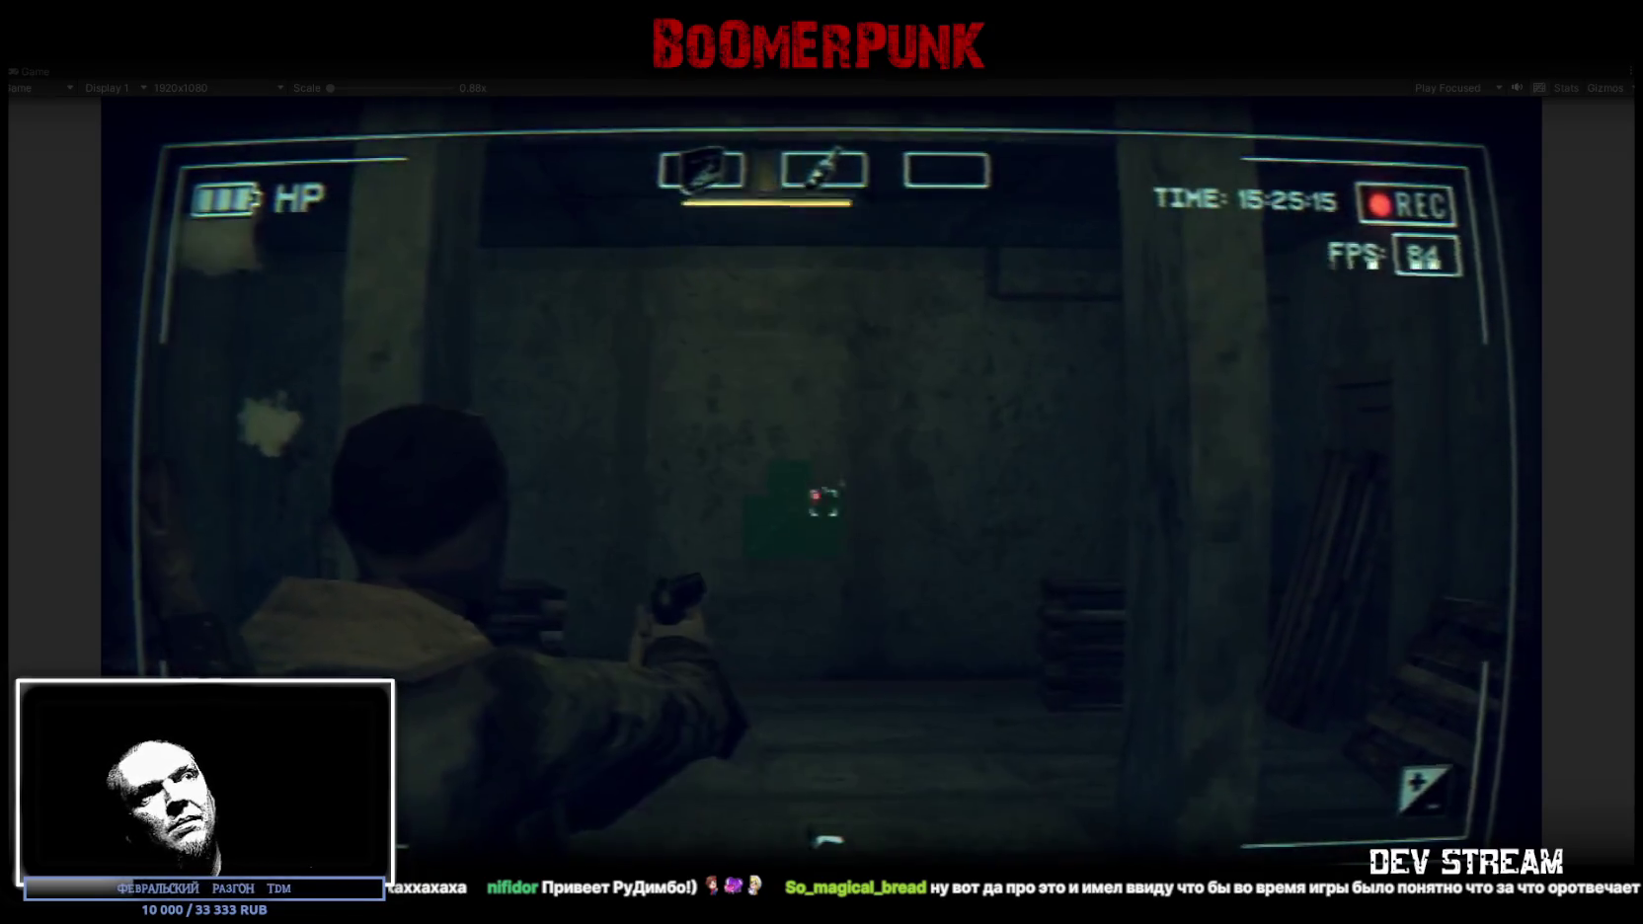
pyautogui.click(823, 502)
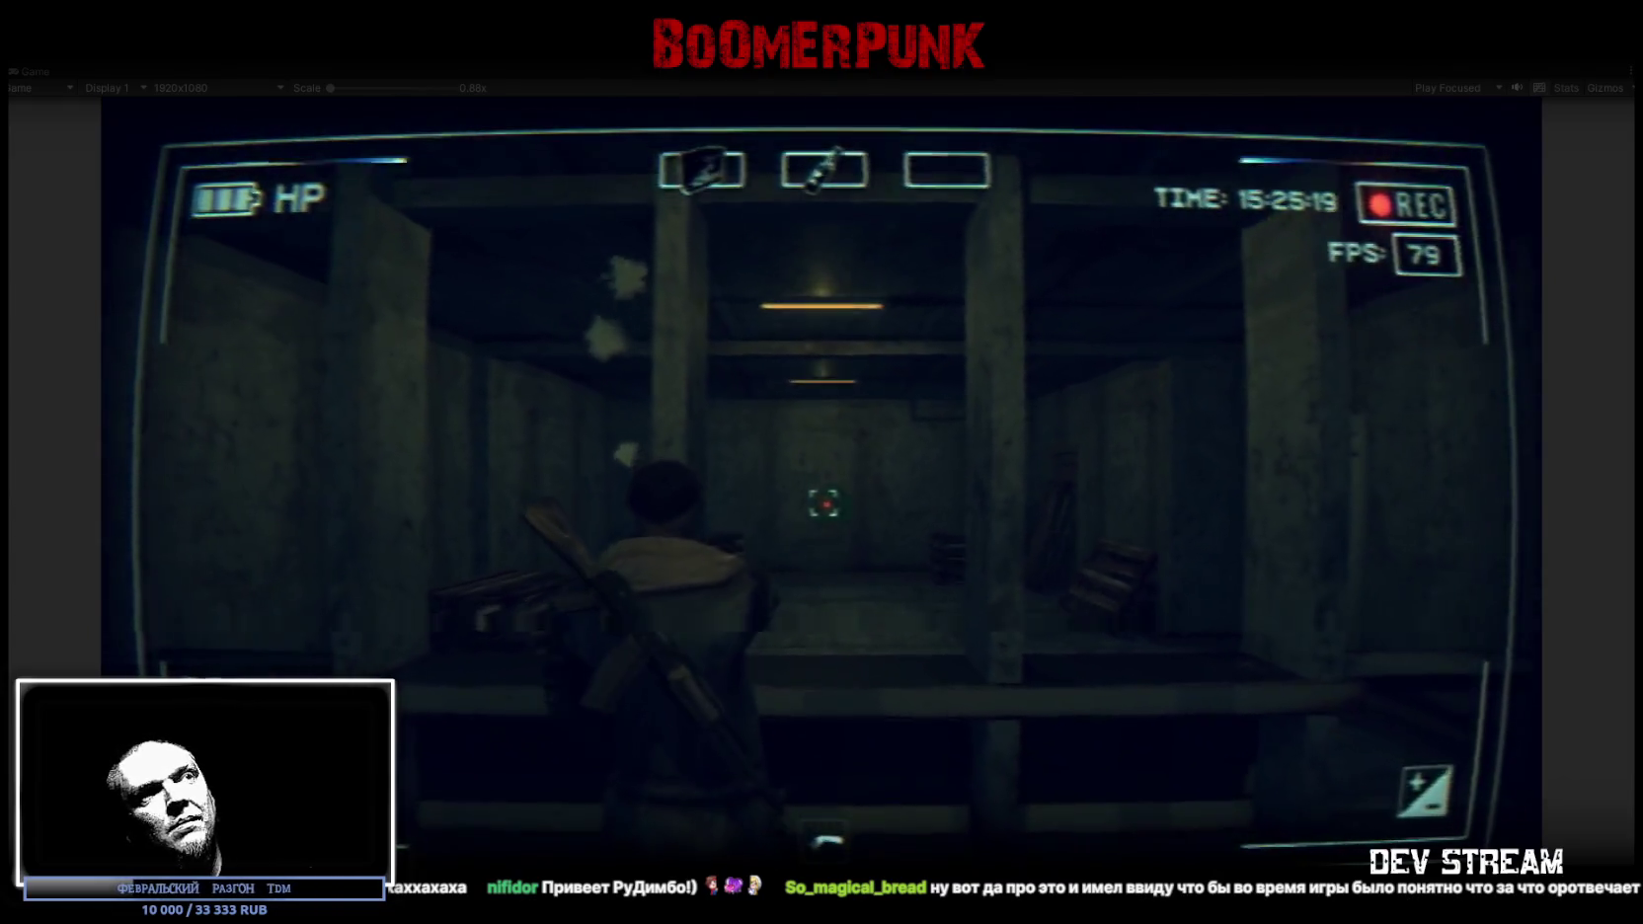
# Aim the pistol and fire three aimed shots, then walk down the pillared corridor
pyautogui.rightClick(824, 501)
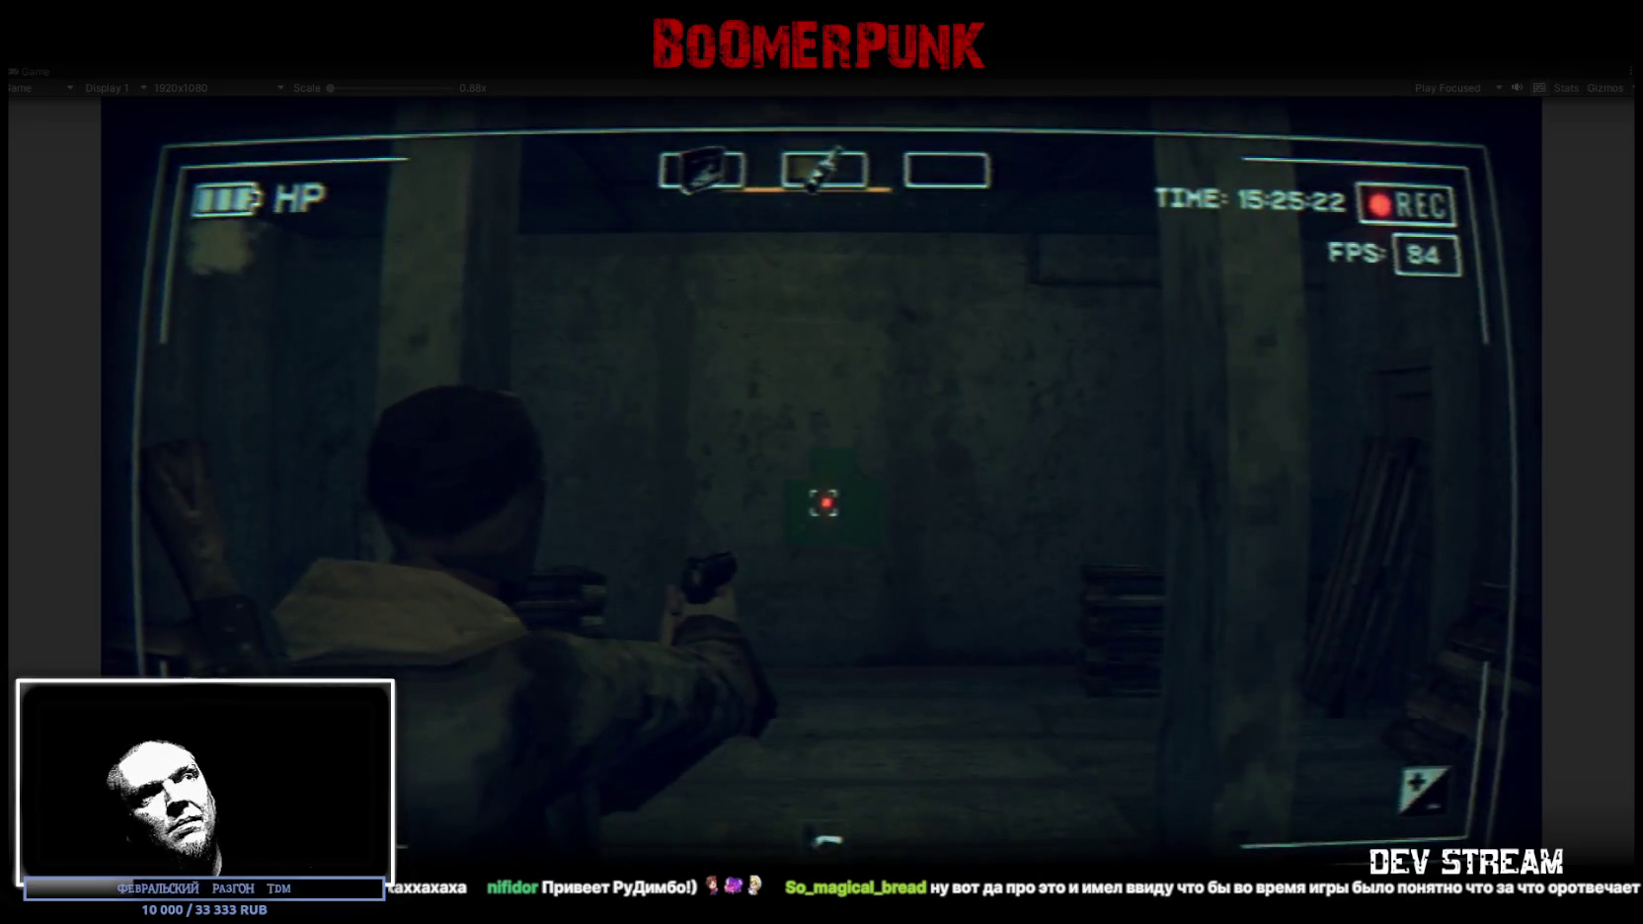
pyautogui.click(823, 502)
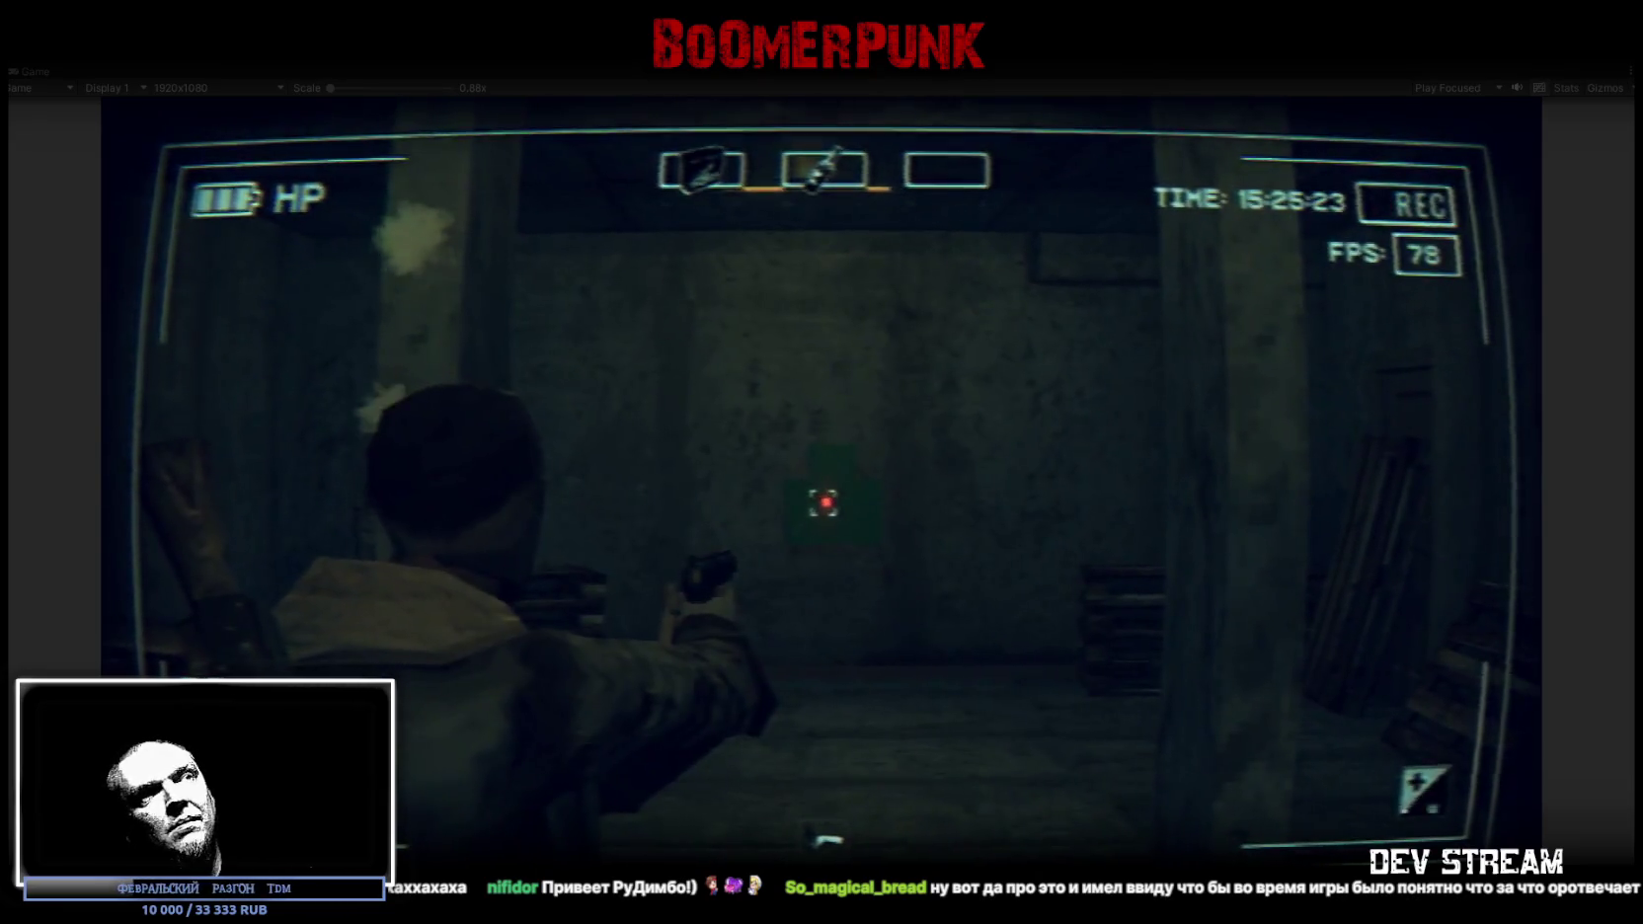
pyautogui.click(823, 502)
pyautogui.click(823, 502)
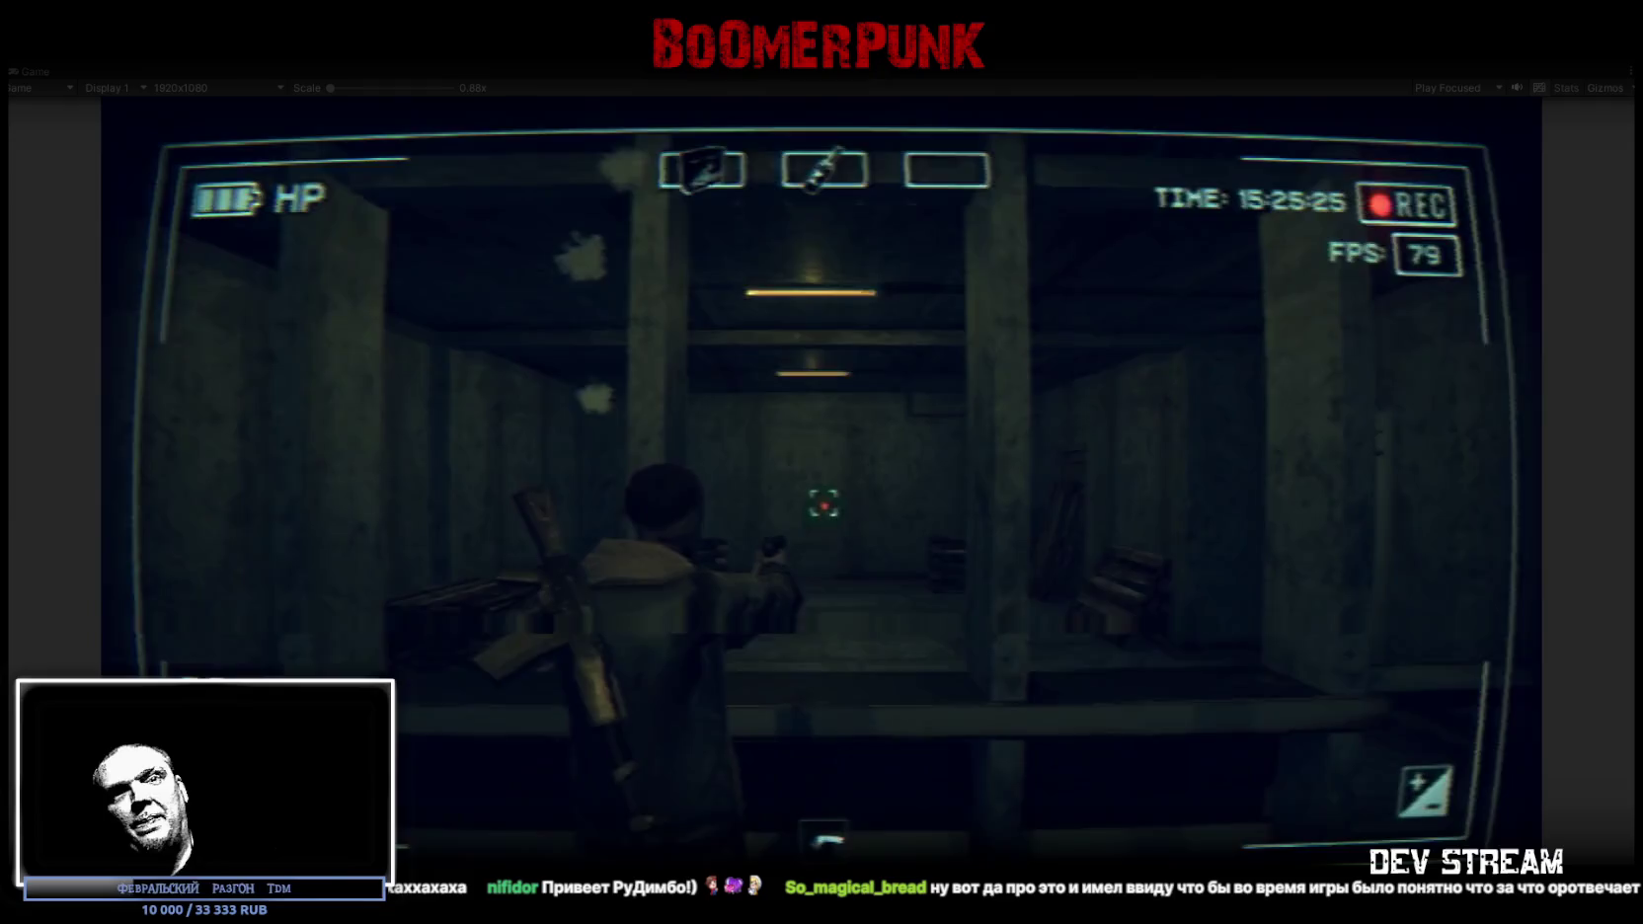
pyautogui.press('w')
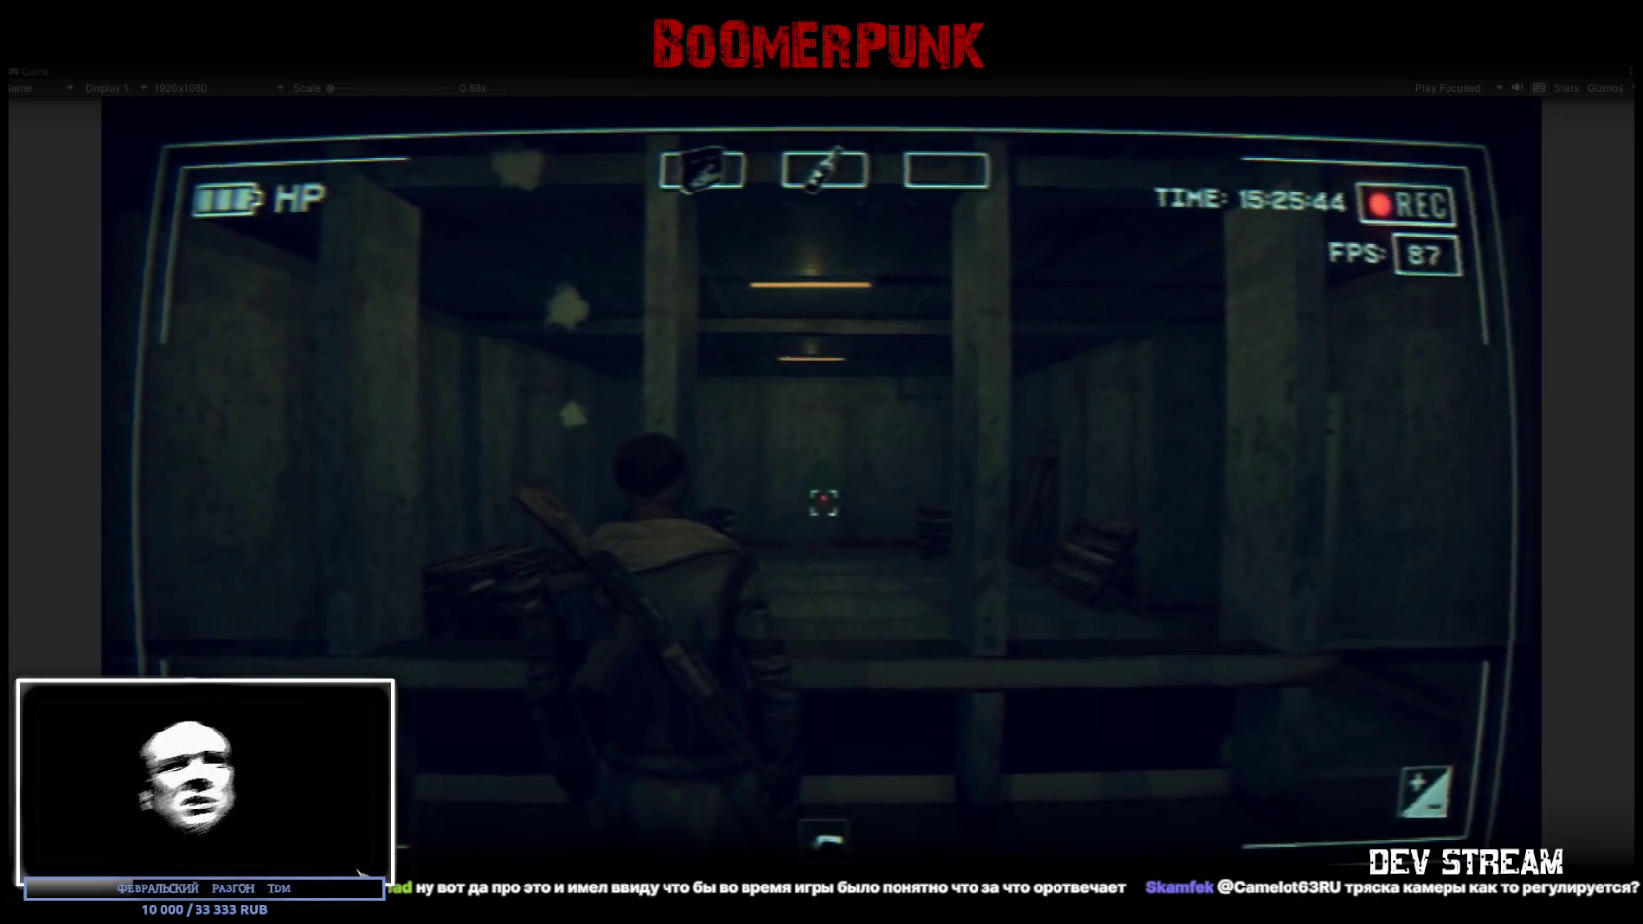
pyautogui.press('w')
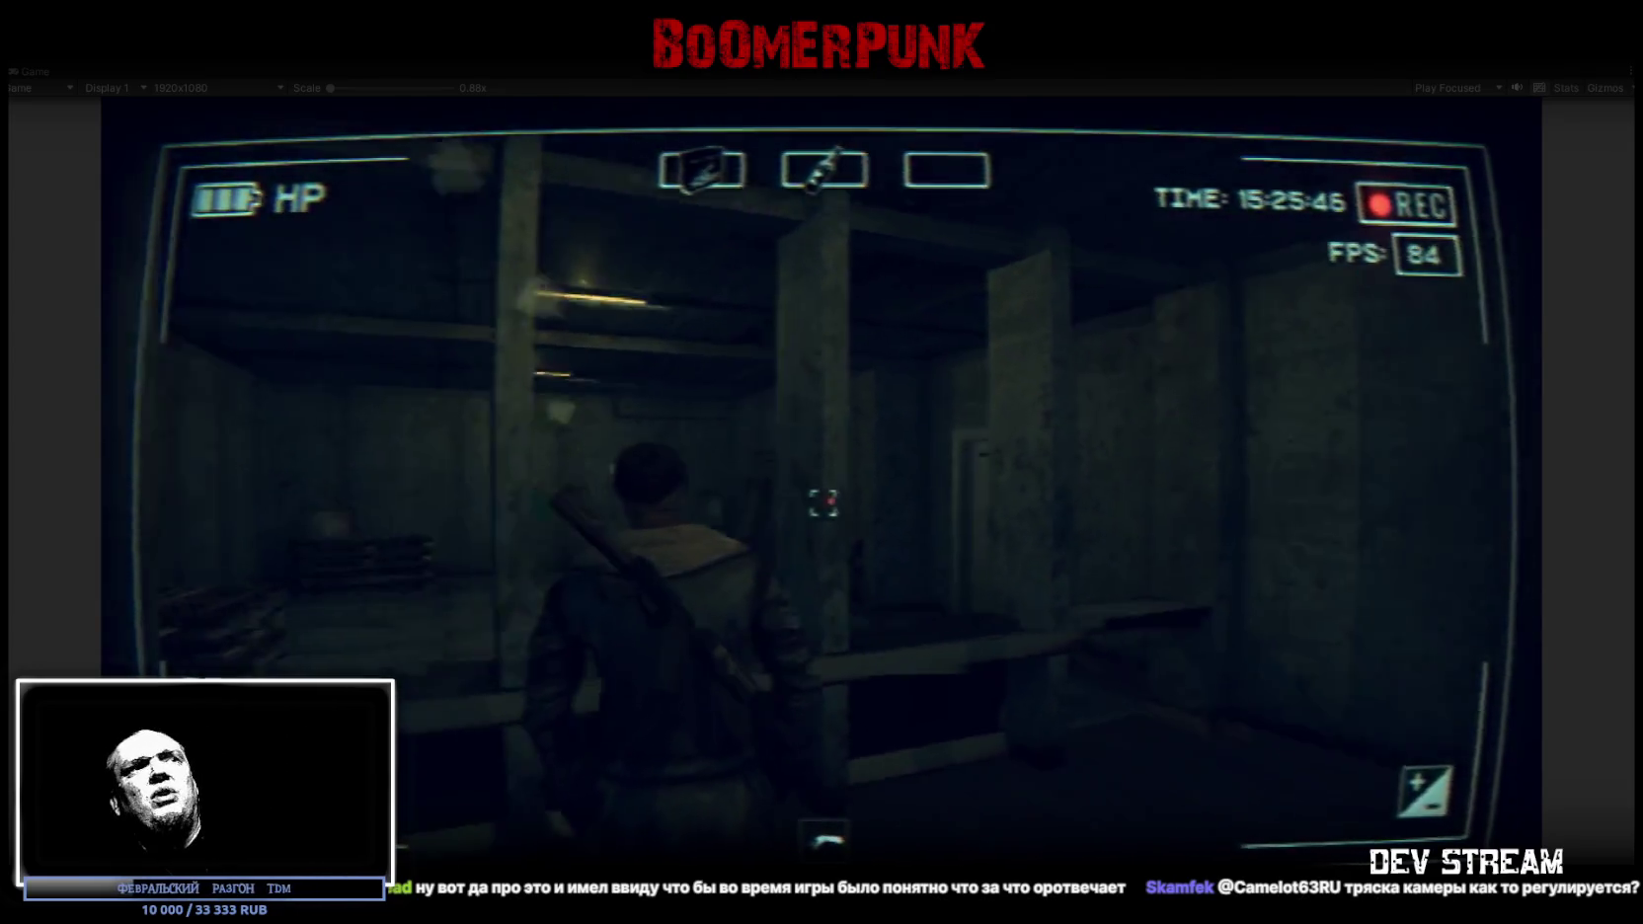
# Walk past the barred cells and stairwell into the long lit corridor
pyautogui.press('w')
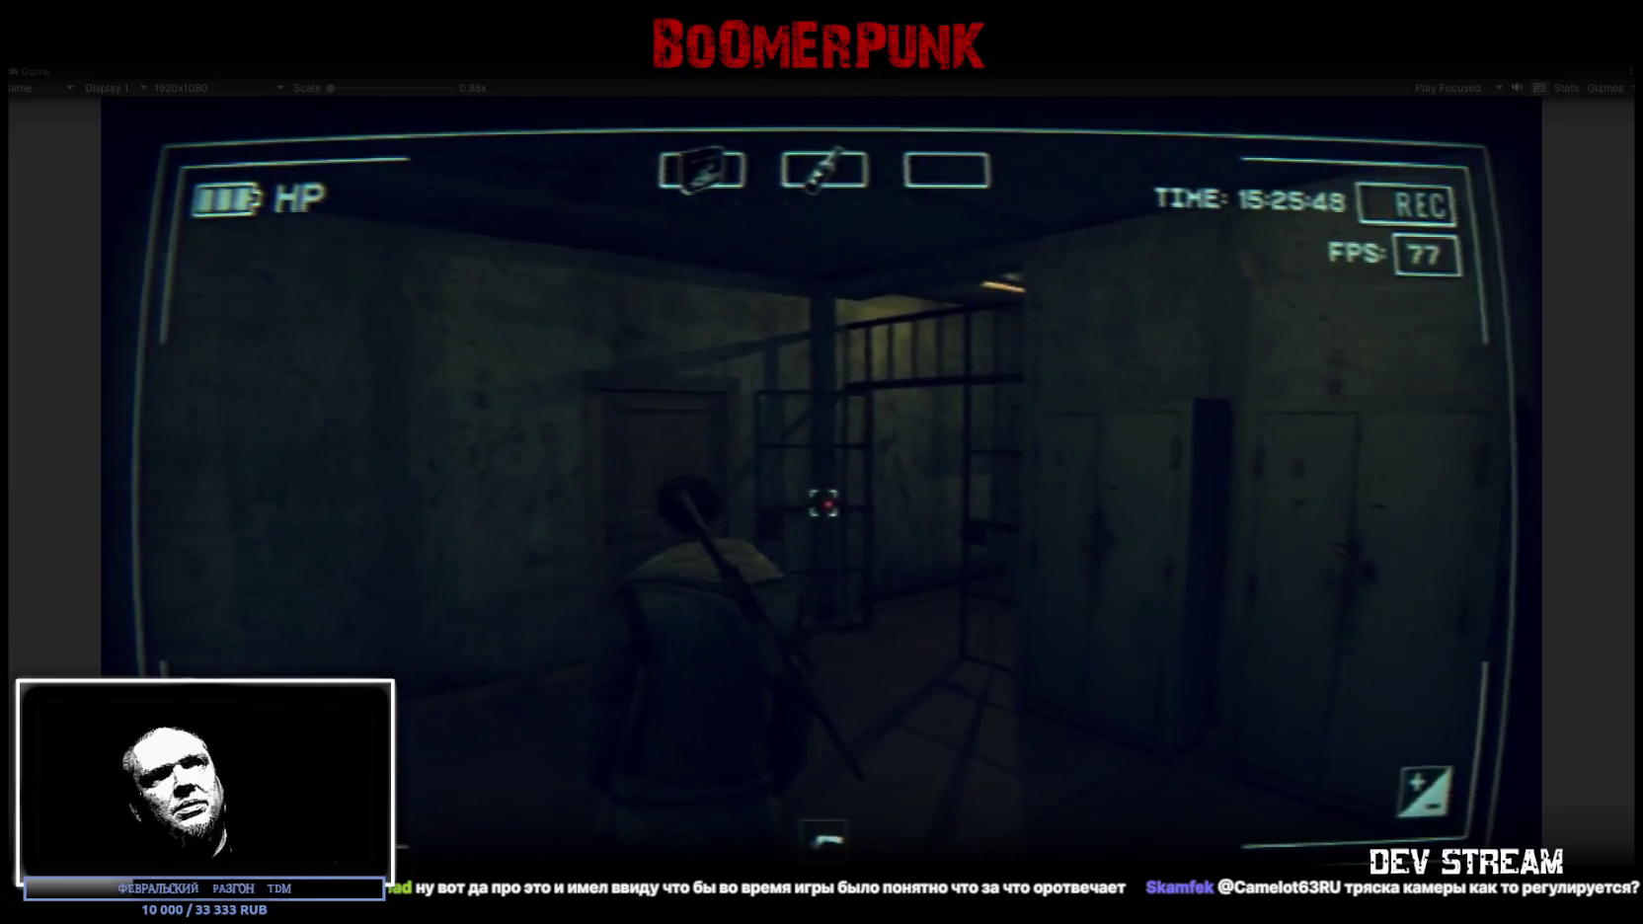
pyautogui.press('w')
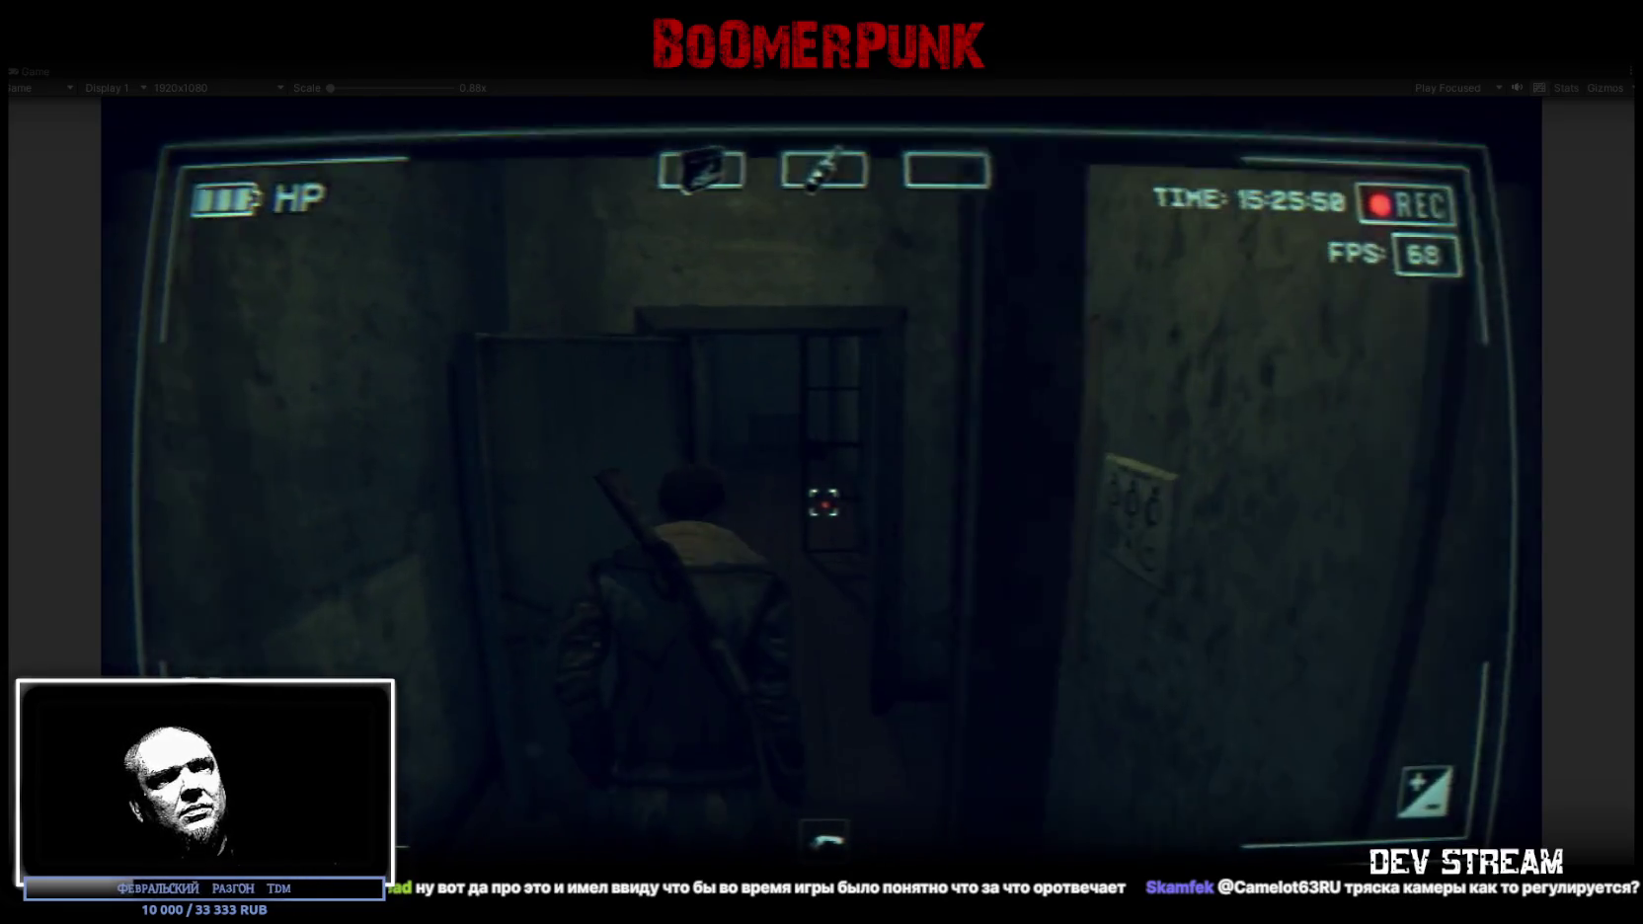
pyautogui.press('w')
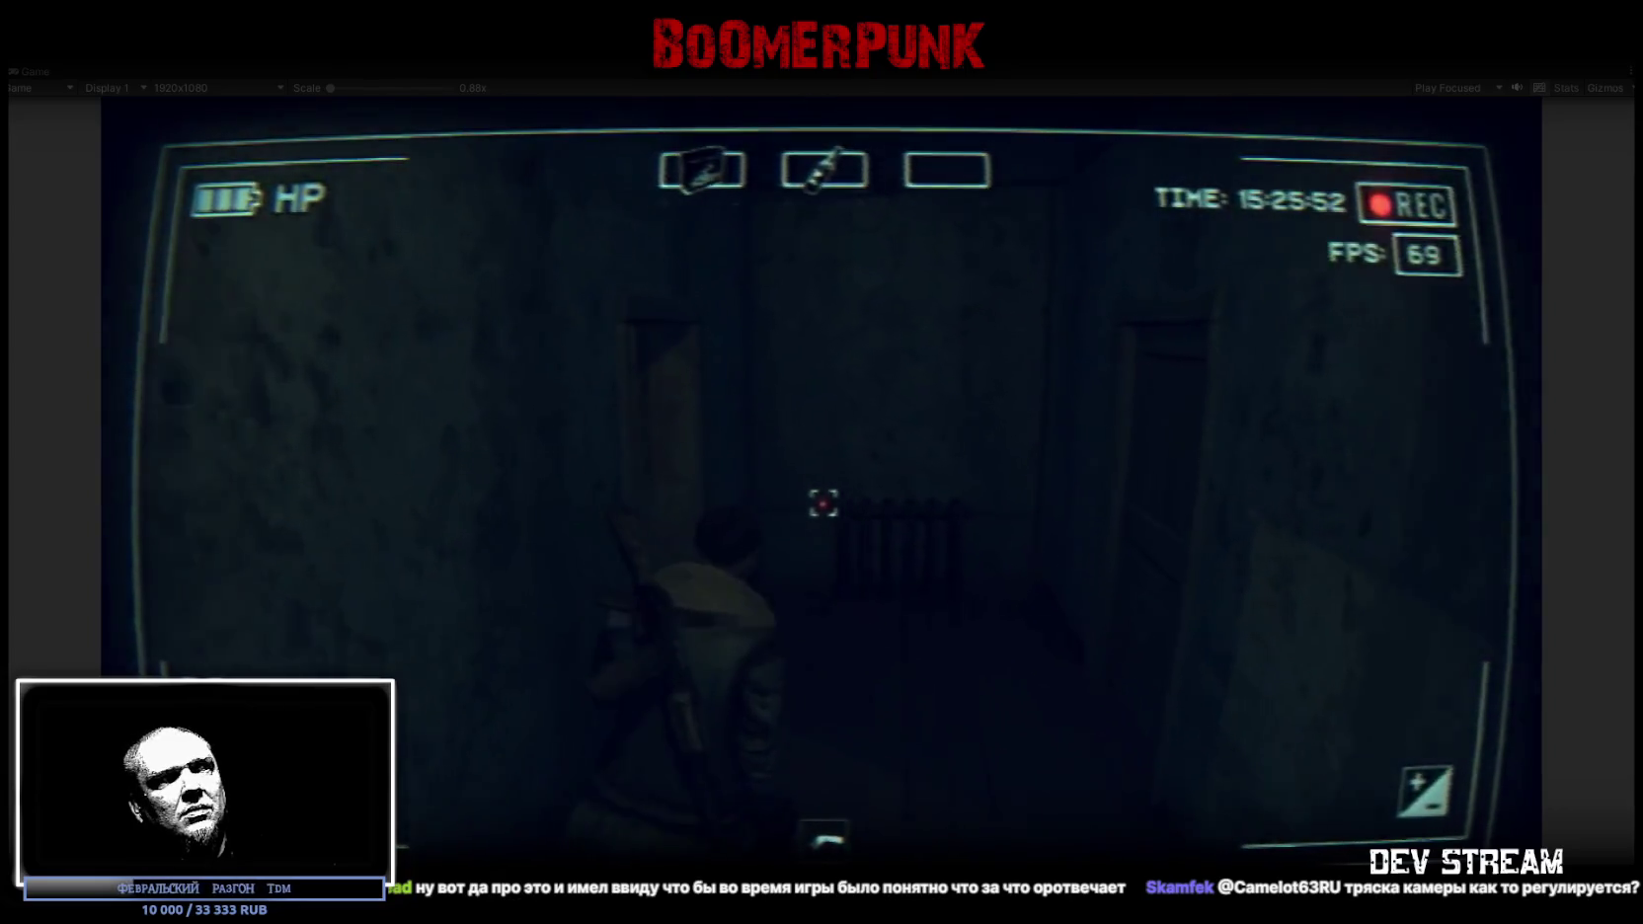
pyautogui.press('w')
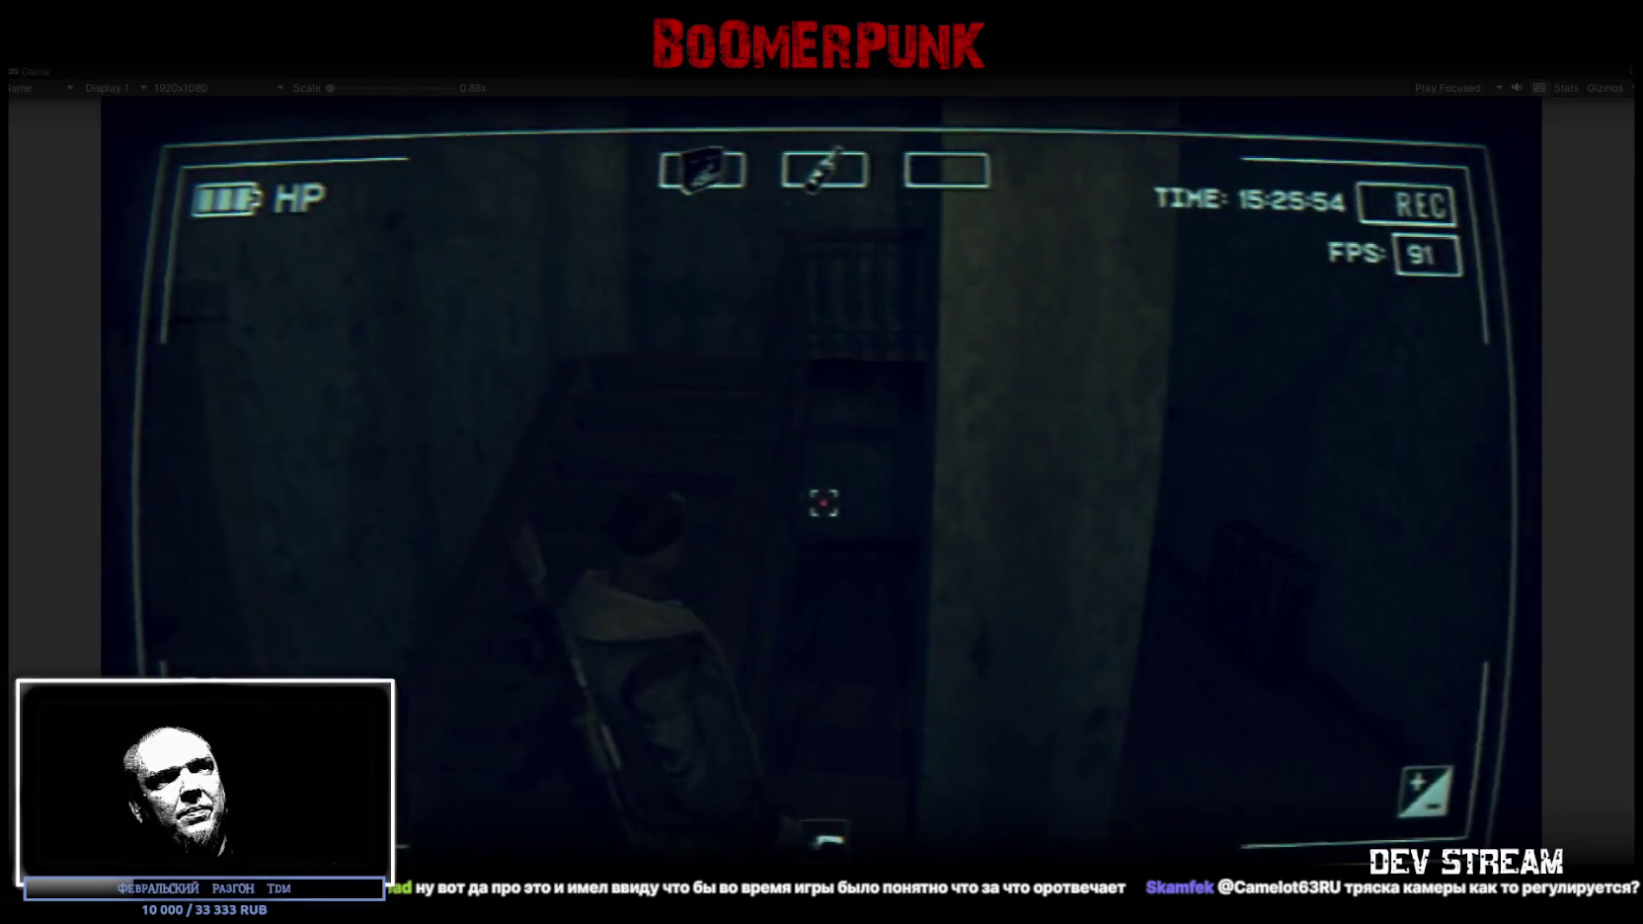
pyautogui.press('w')
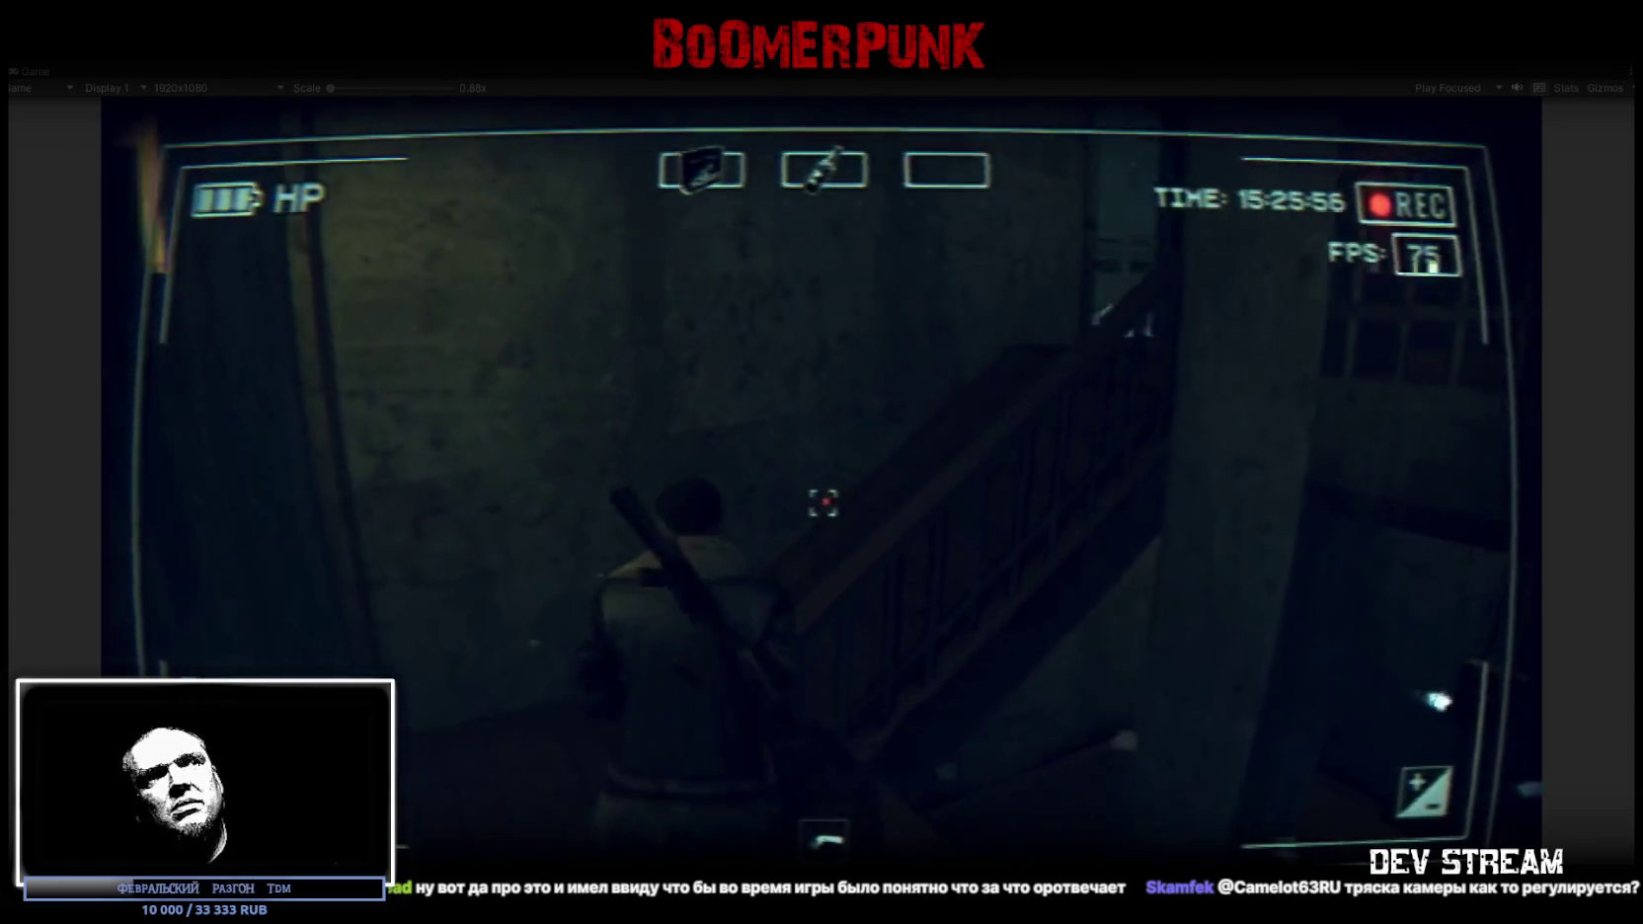
pyautogui.press('w')
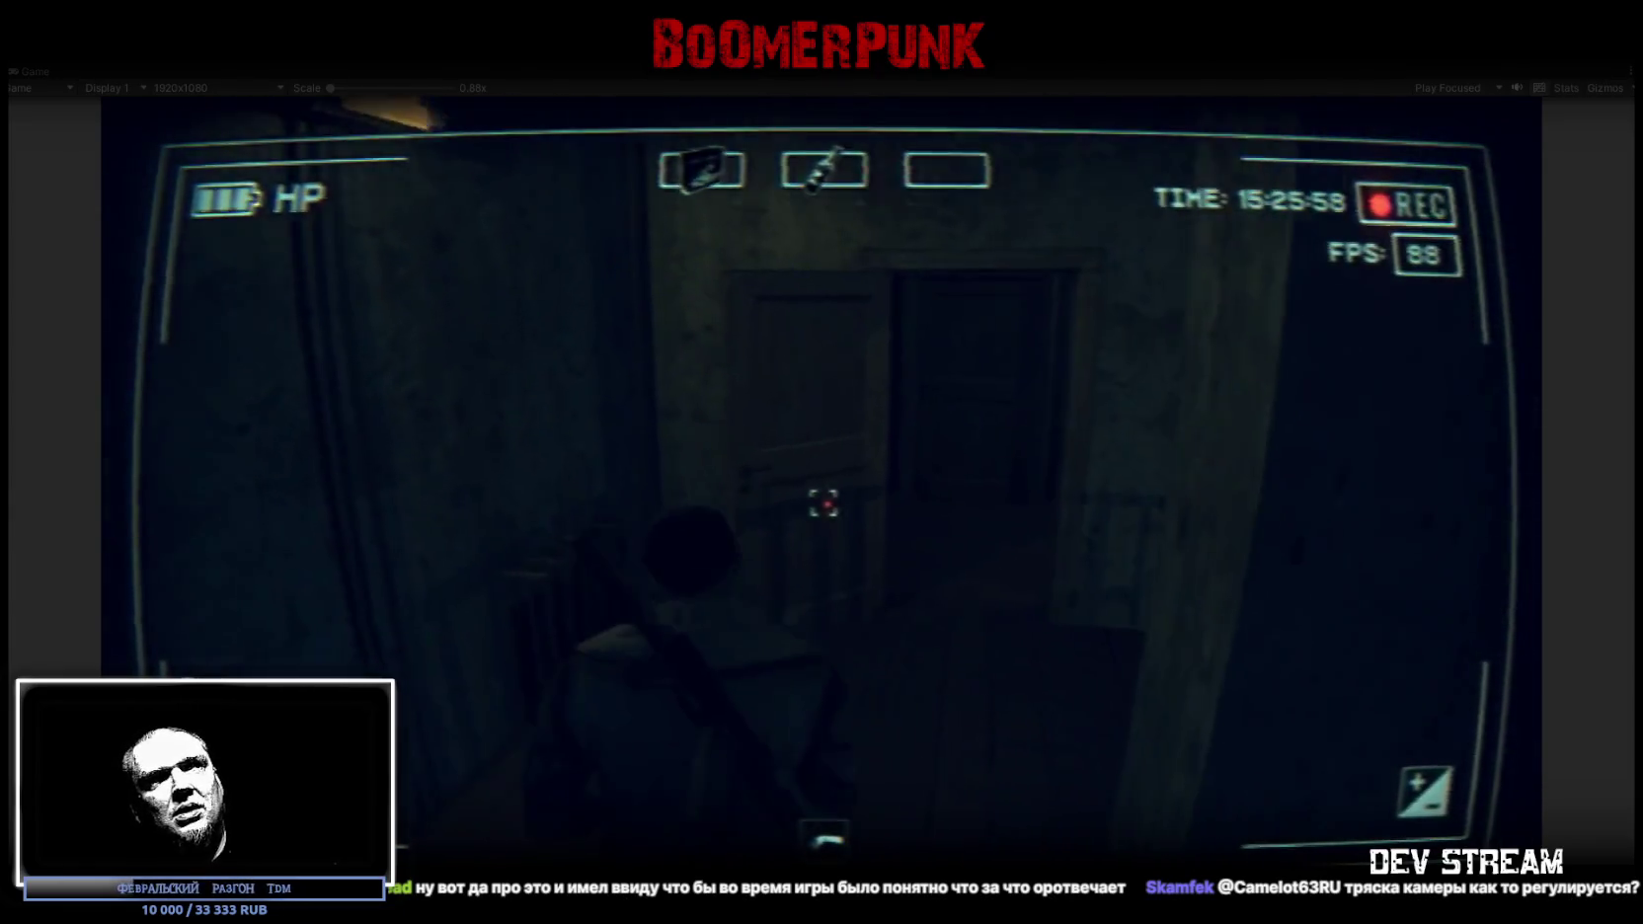
pyautogui.press('w')
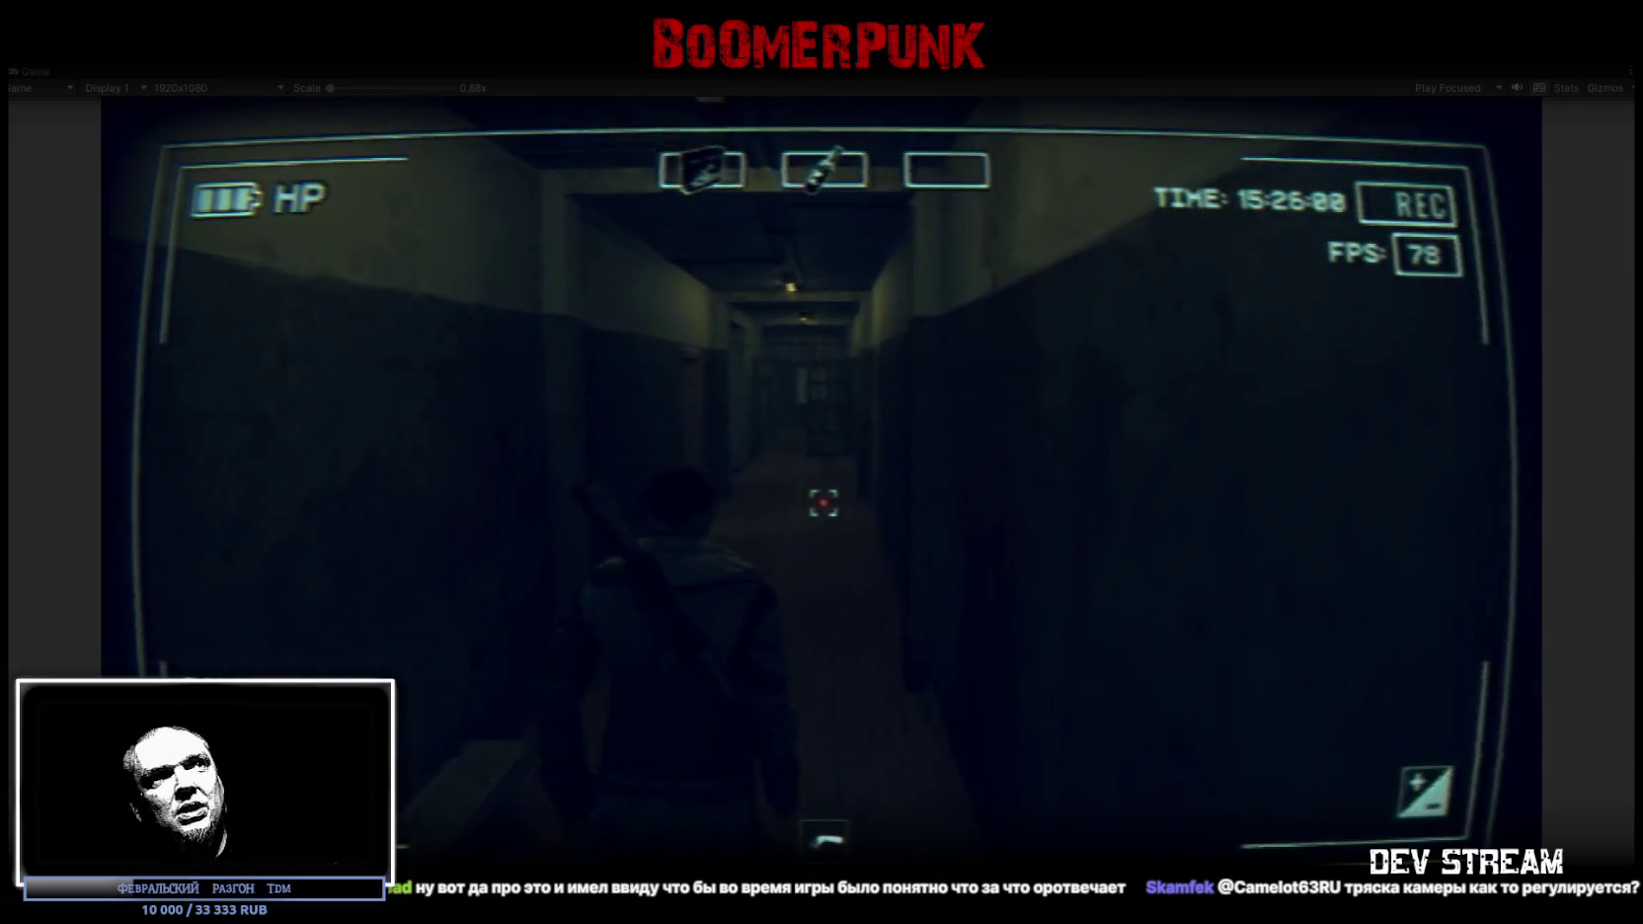
pyautogui.press('w')
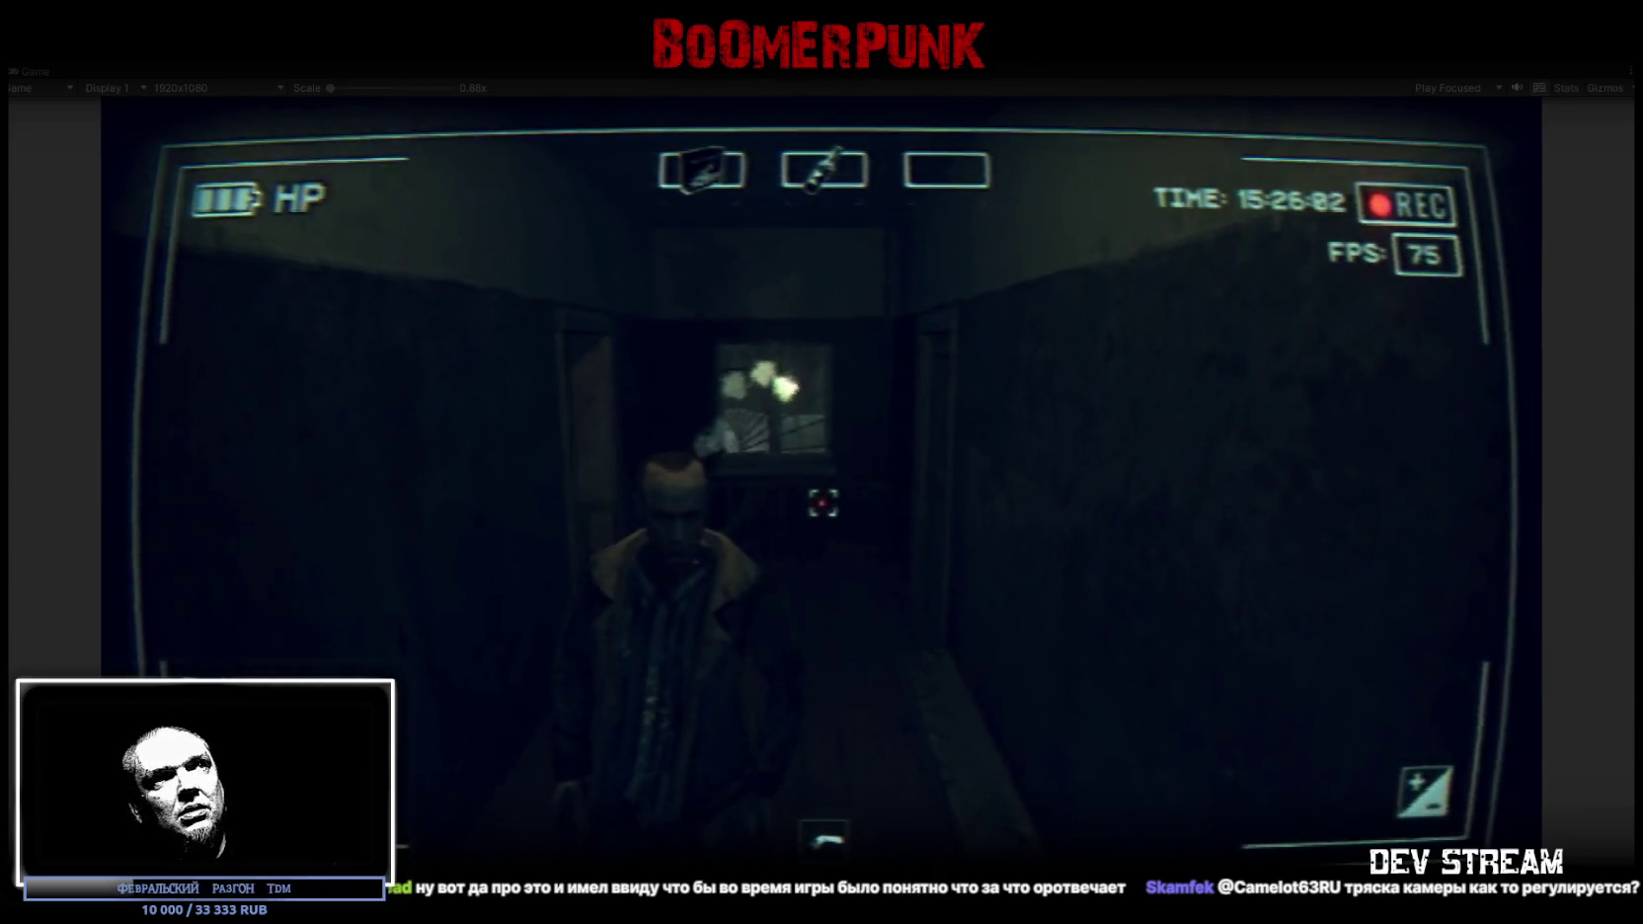
pyautogui.press('w')
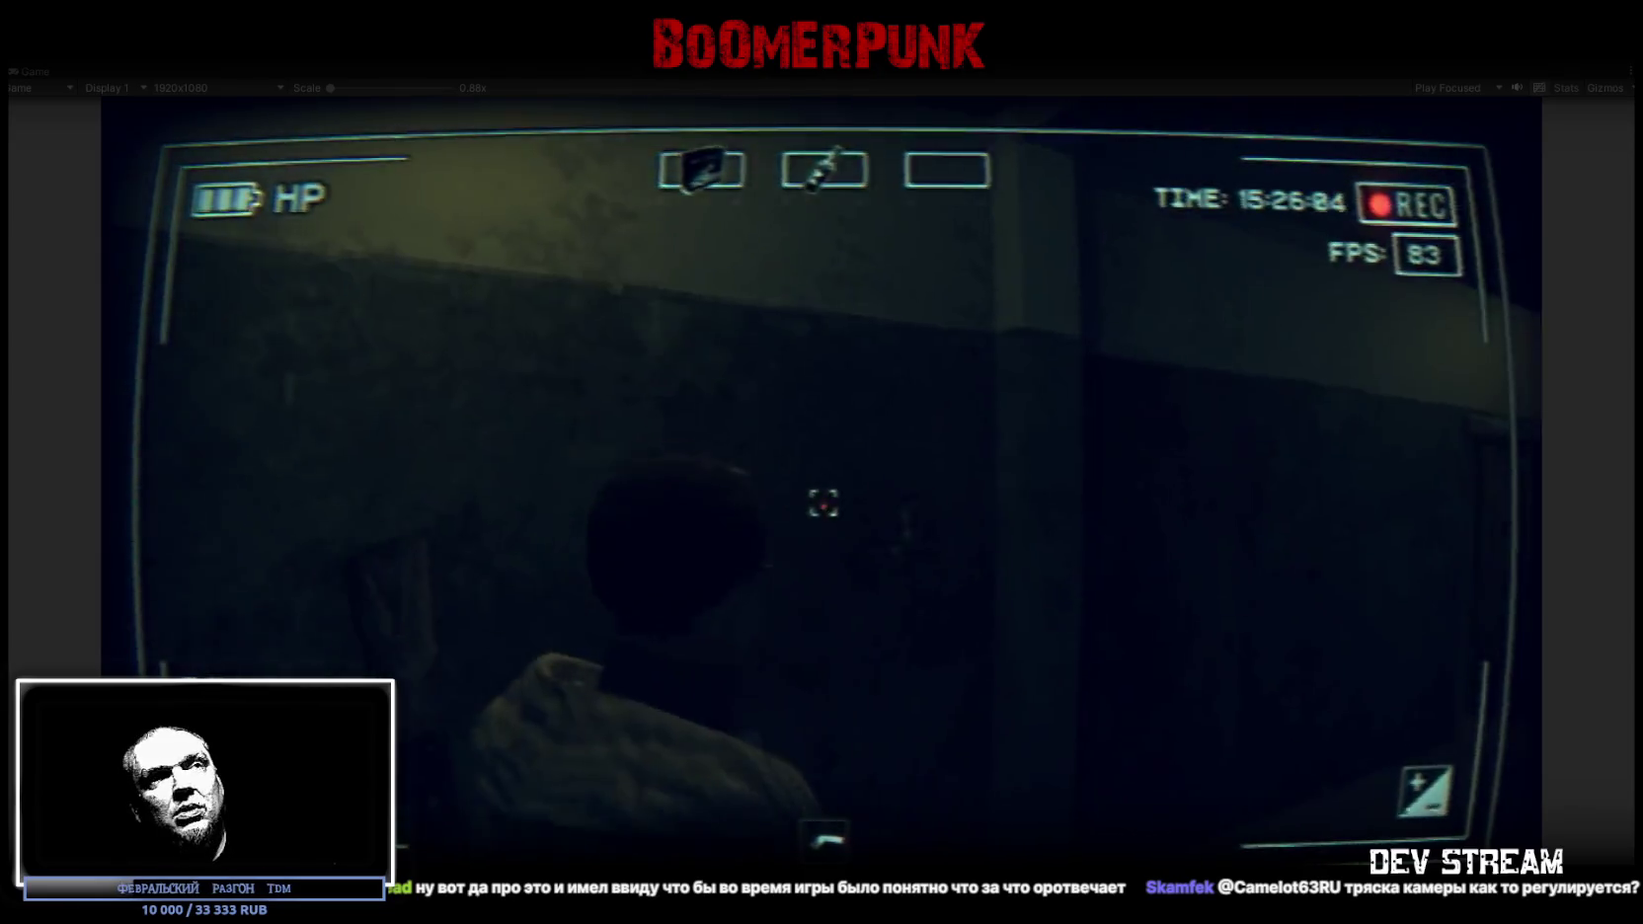
# Fire the pistol down the corridor and at the ceiling while walking toward the cell bars
pyautogui.click(822, 502)
pyautogui.press('w')
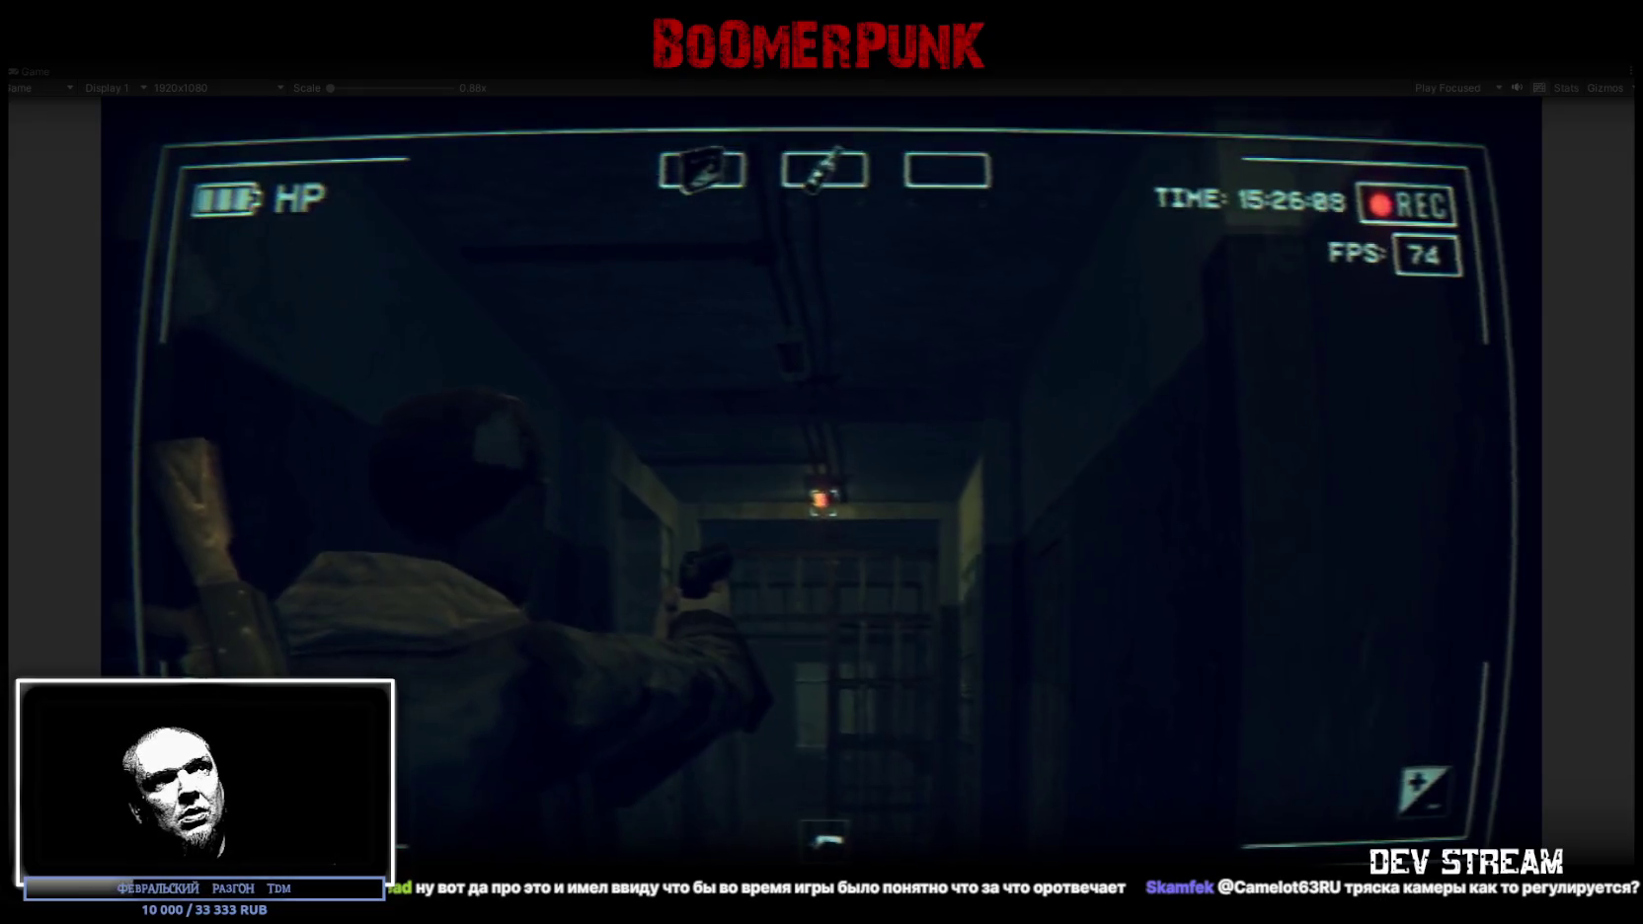
pyautogui.click(823, 502)
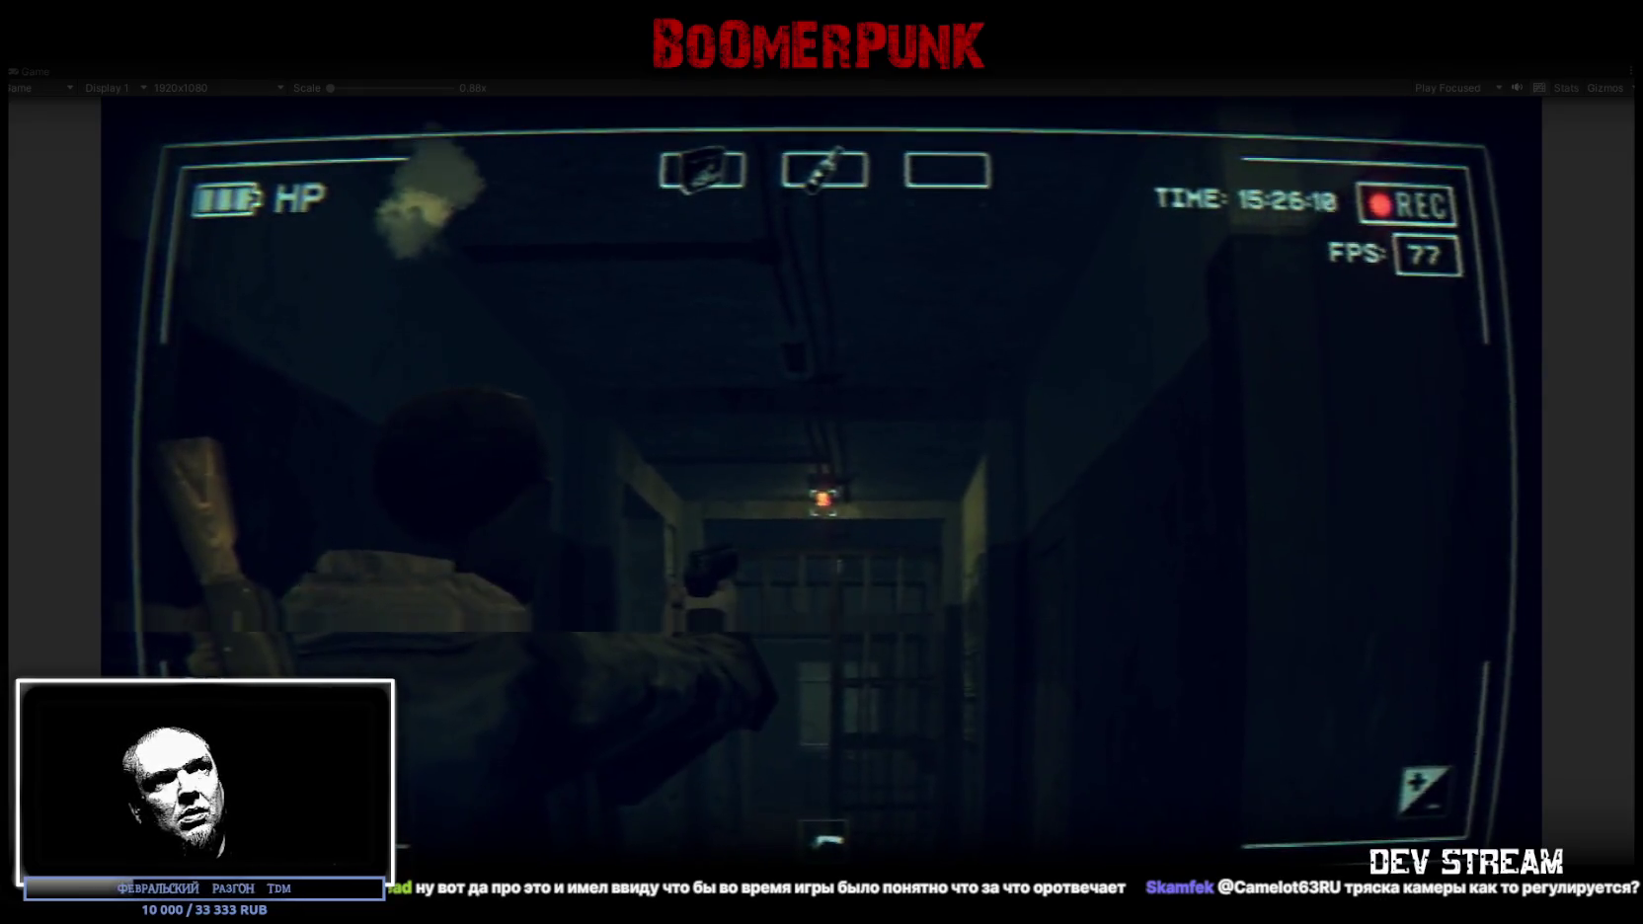
pyautogui.press('w')
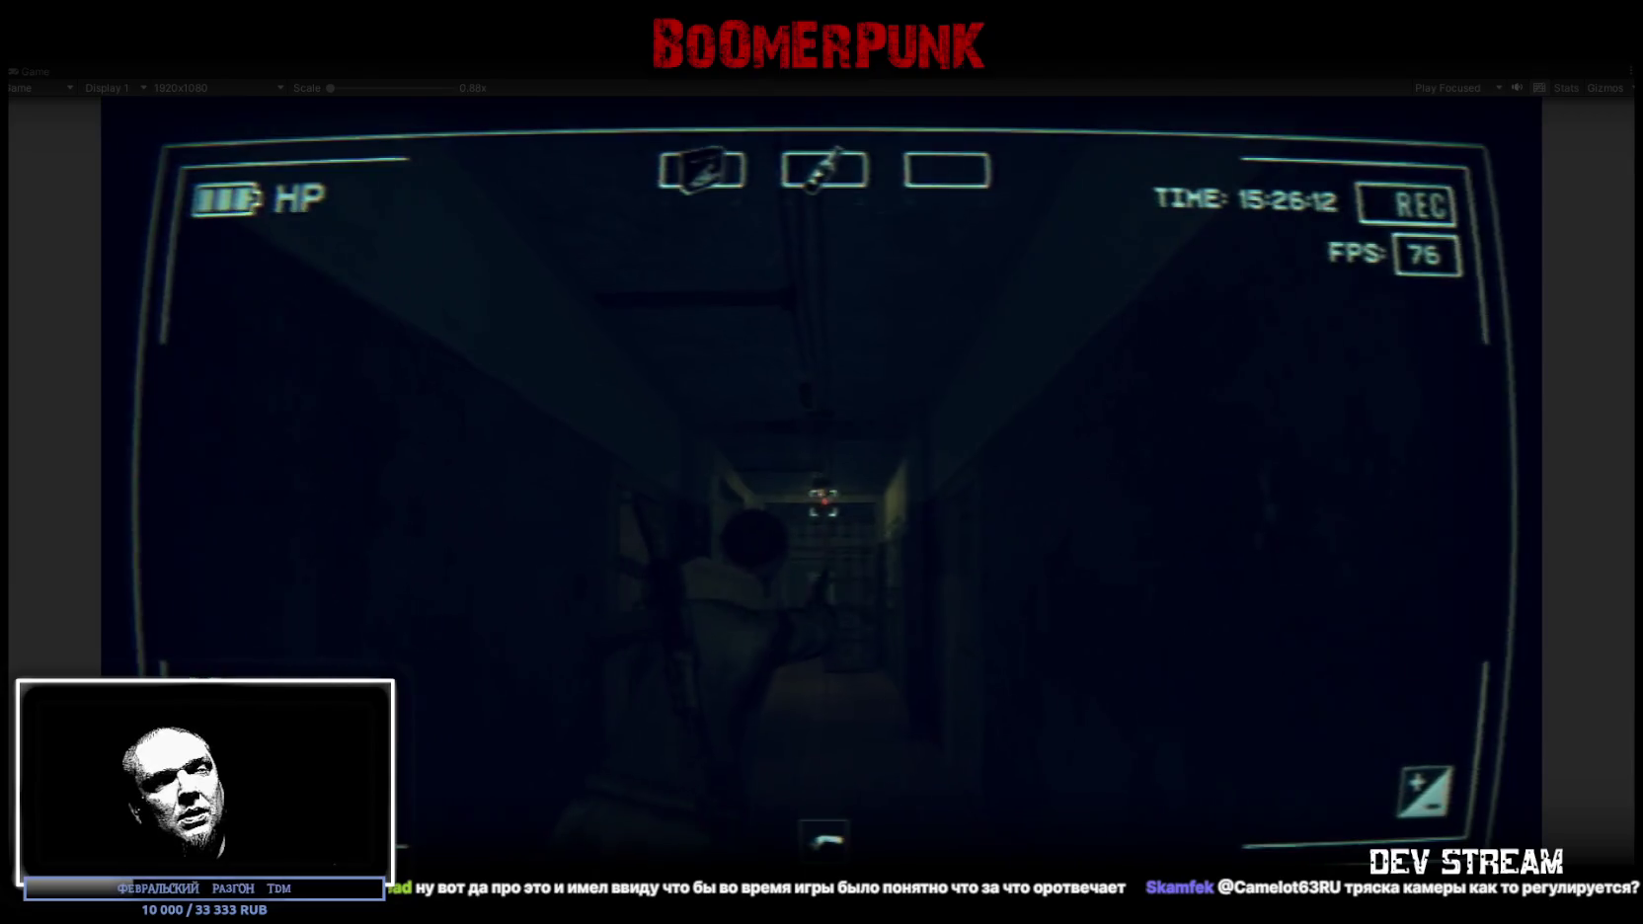
pyautogui.press('w')
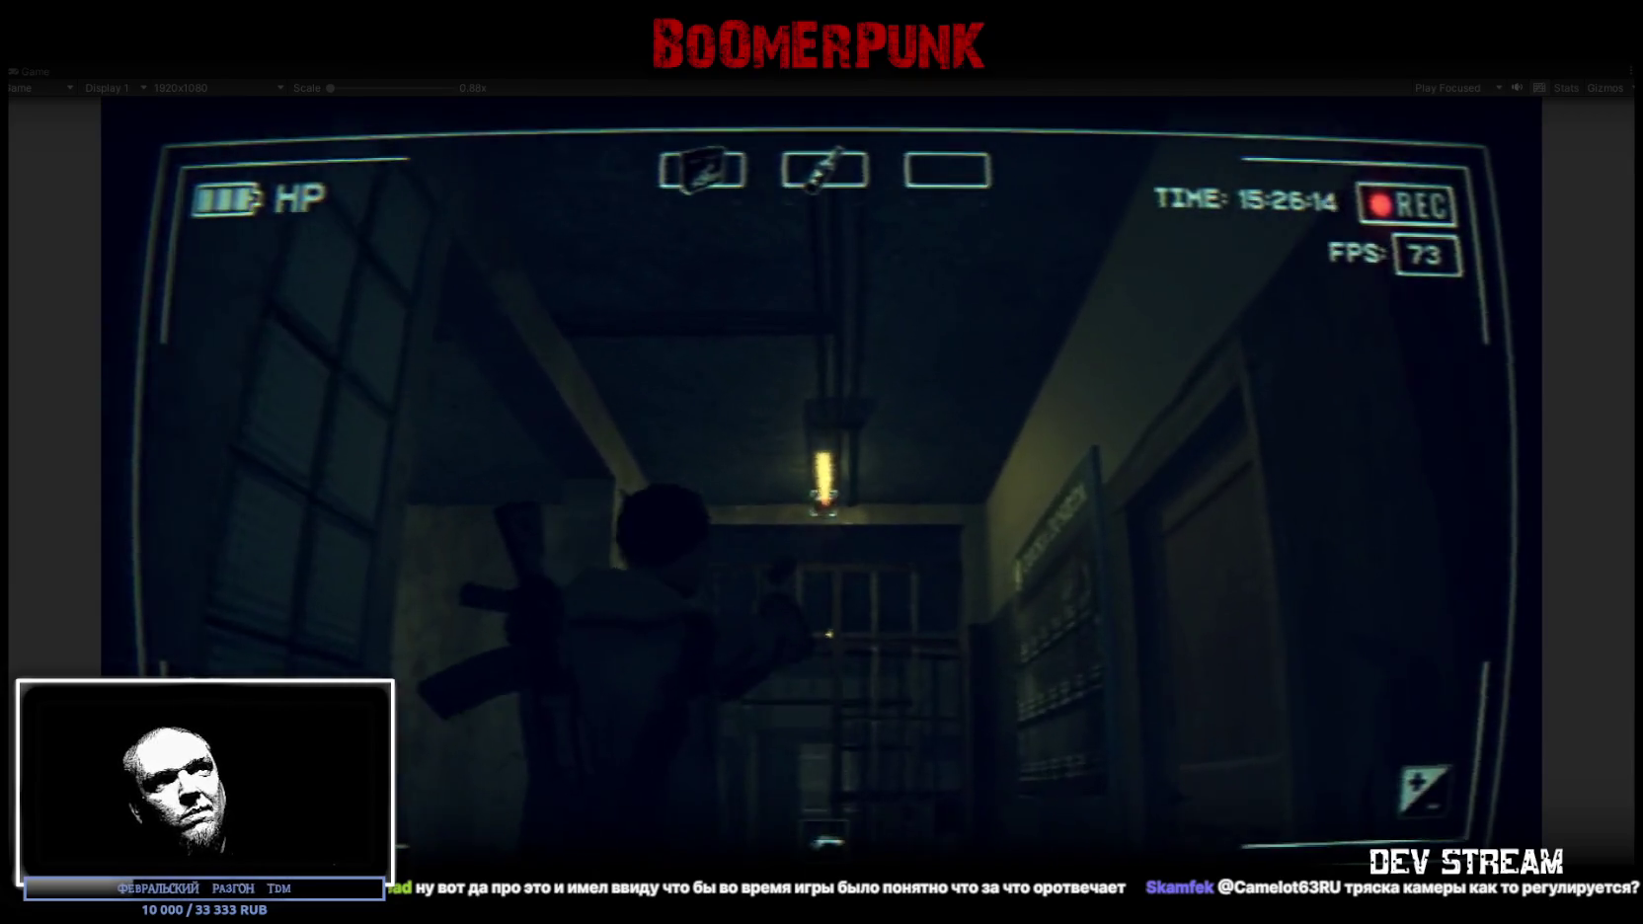
# Cross the notice-board room past the water machine to the dark wall, then open the bag
pyautogui.press('w')
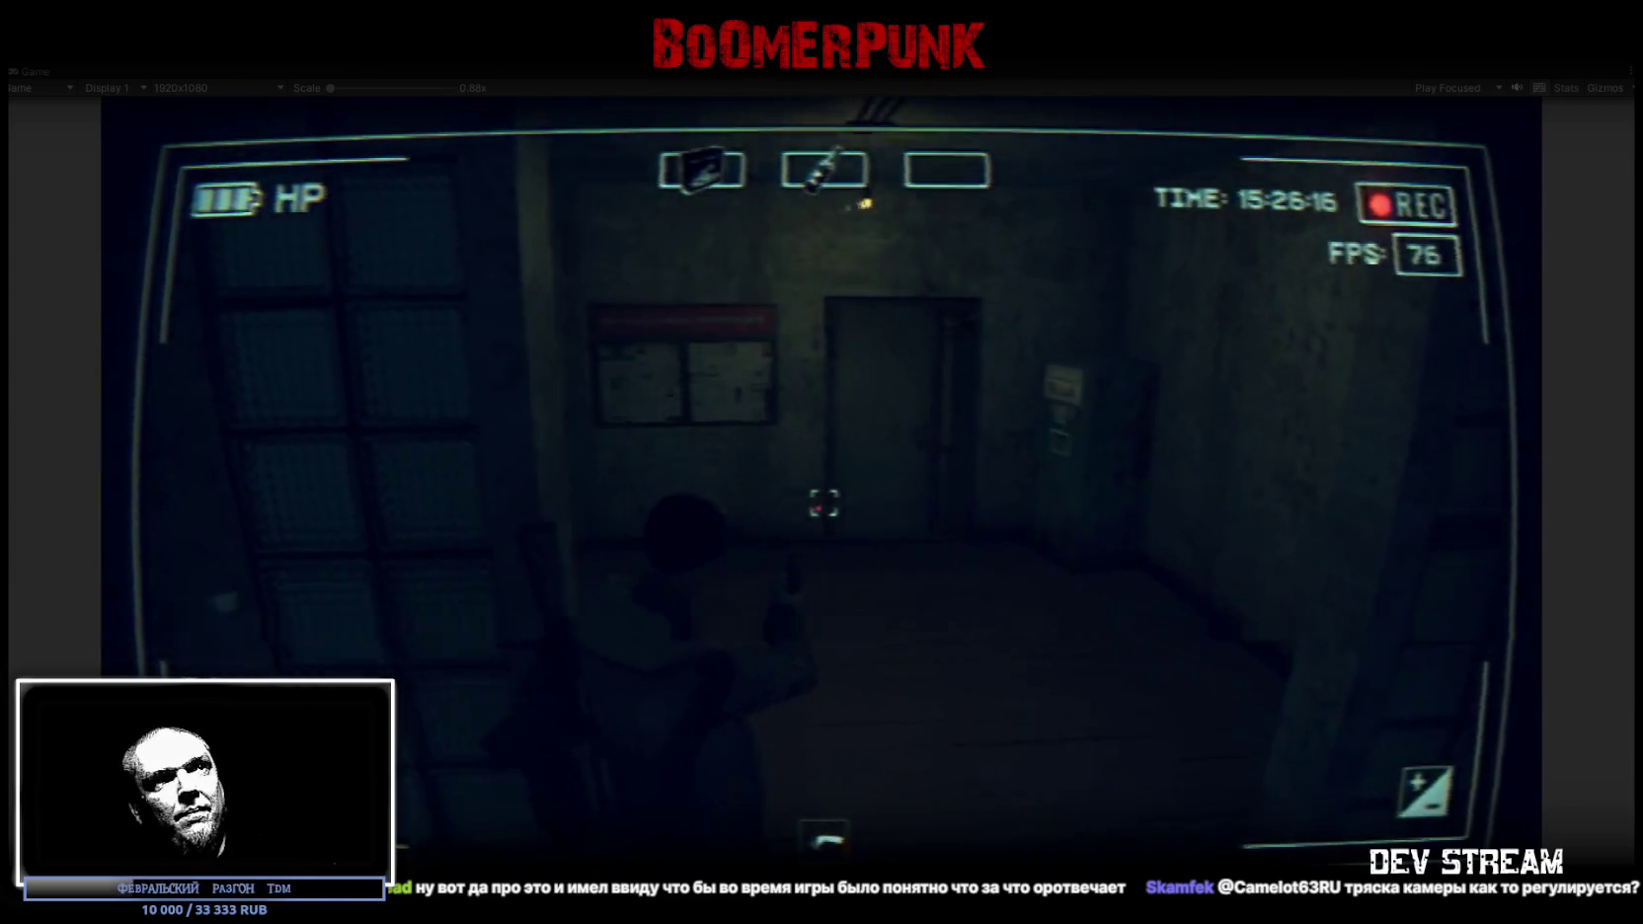
pyautogui.press('w')
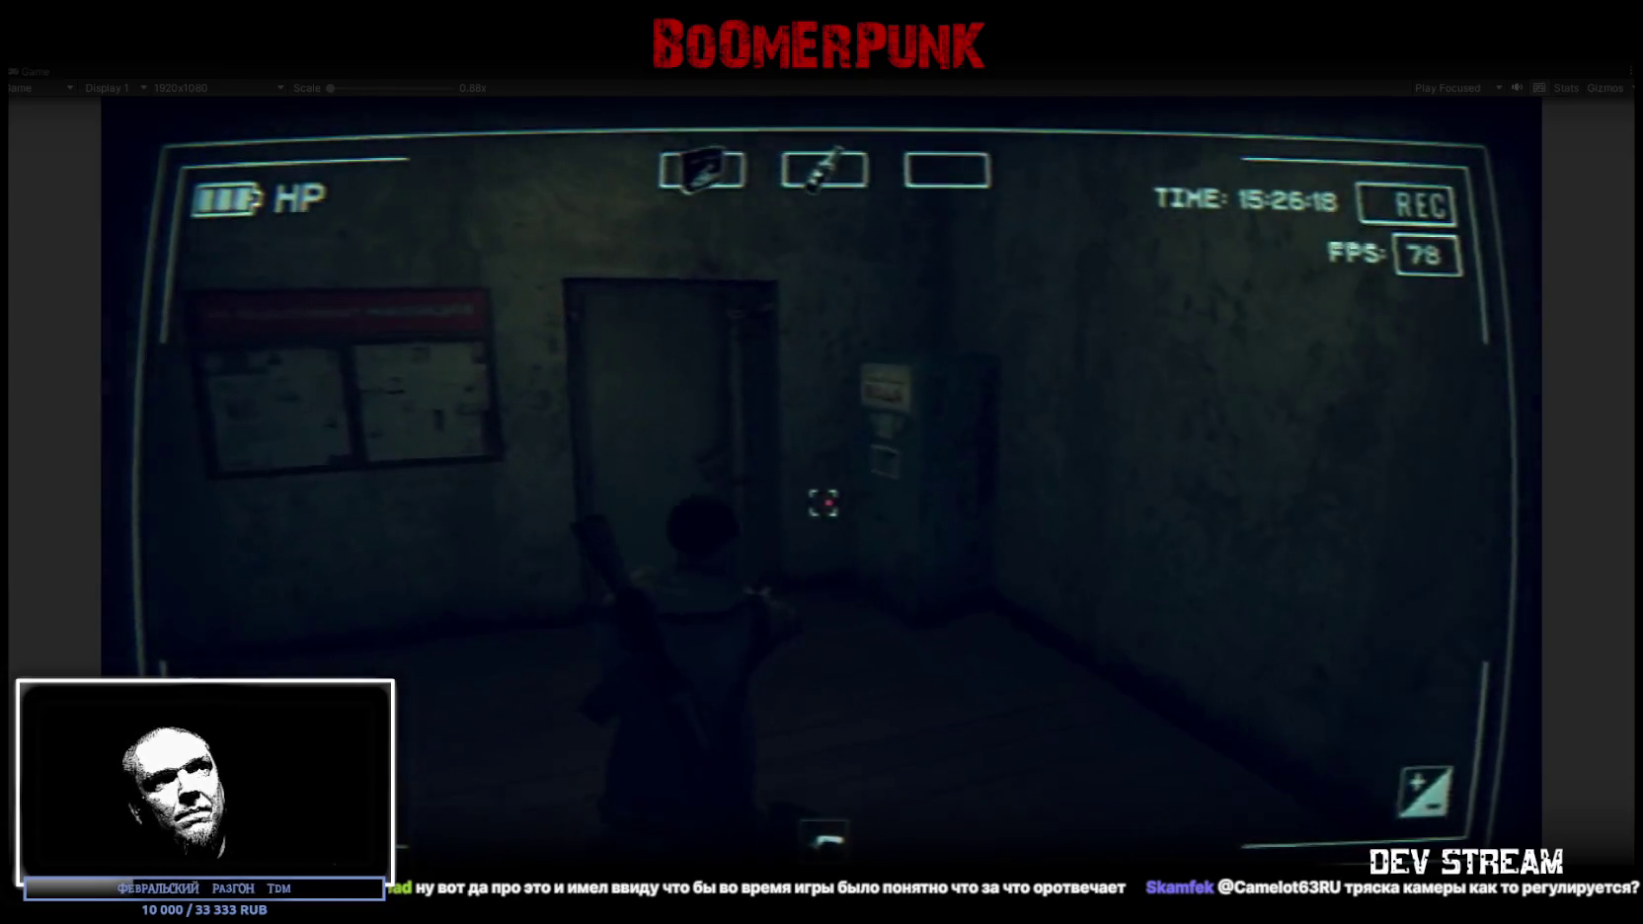
pyautogui.press('w')
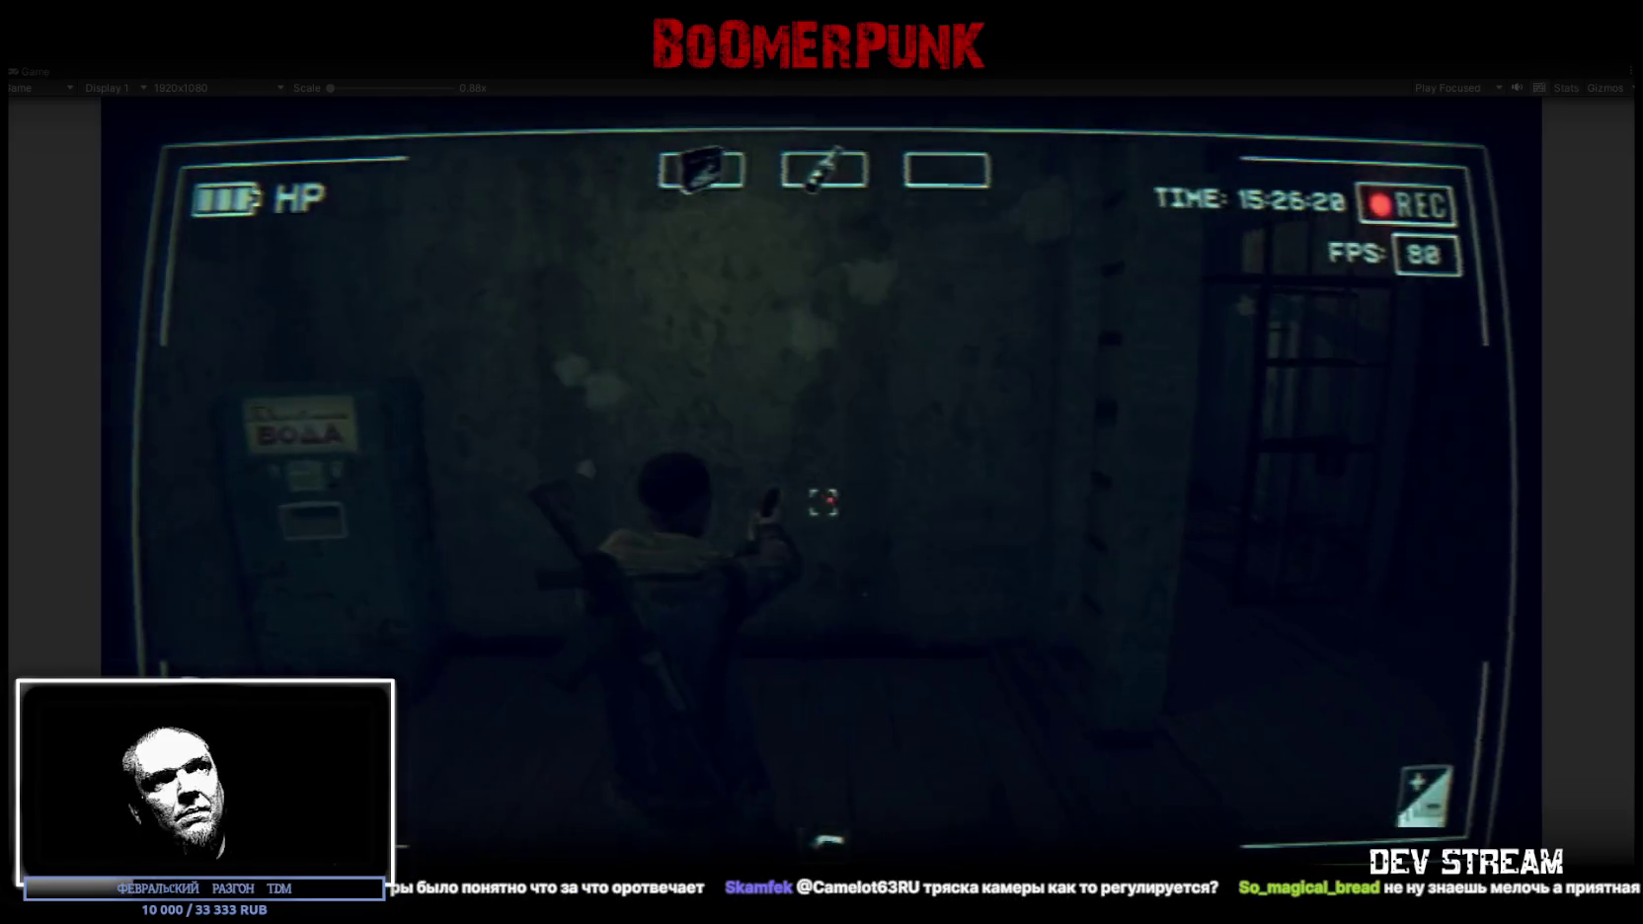
pyautogui.press('w')
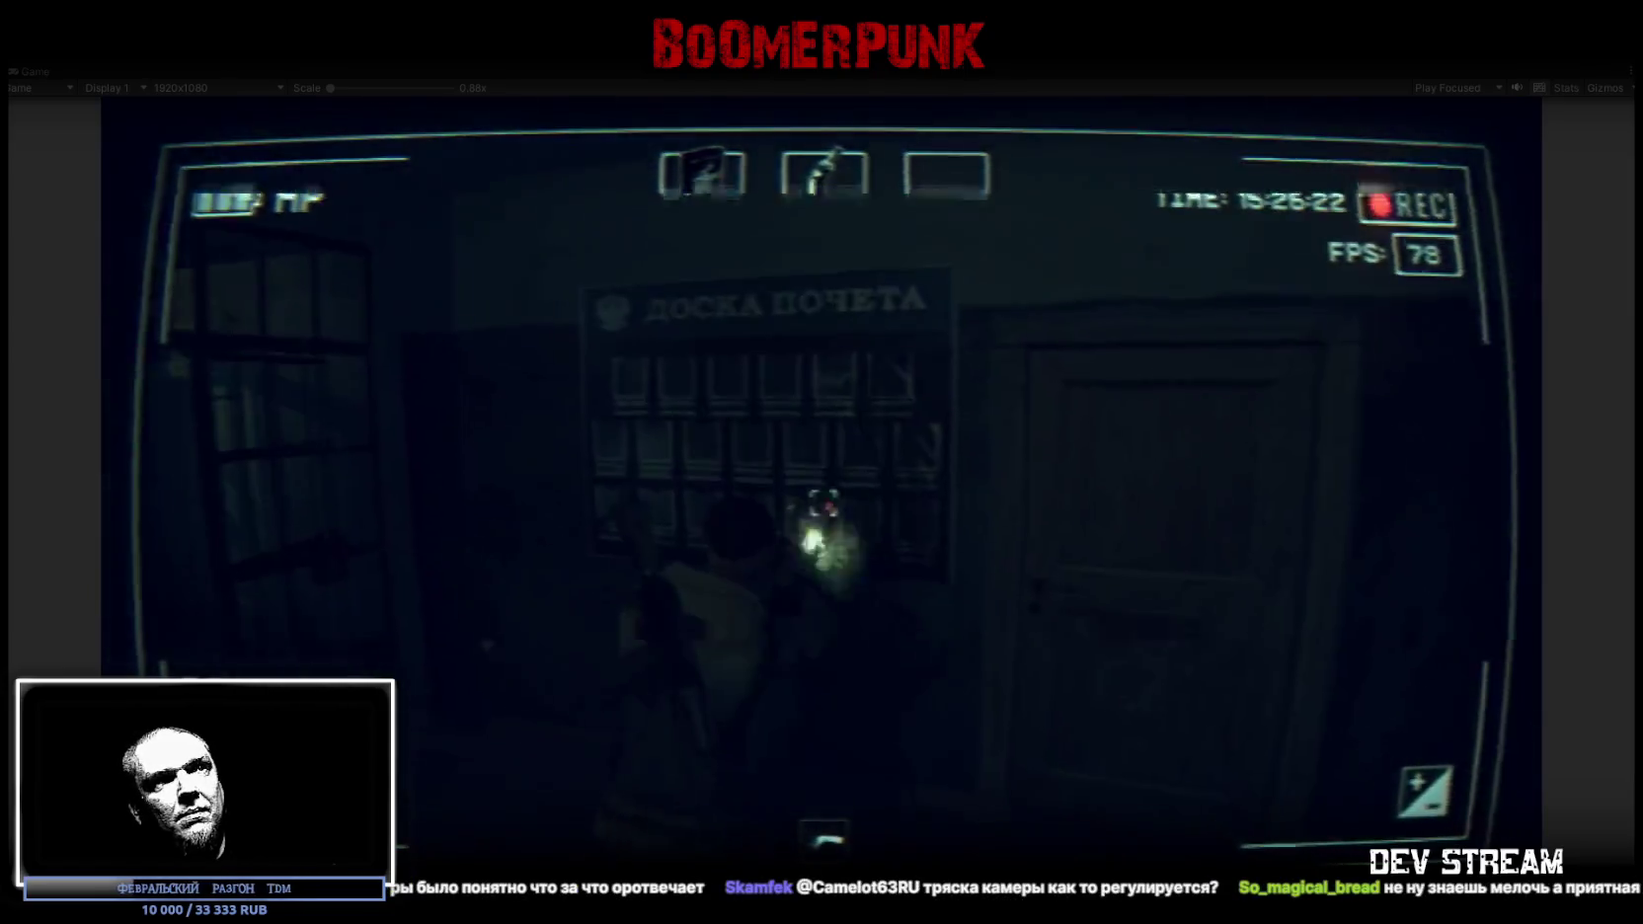
pyautogui.press('w')
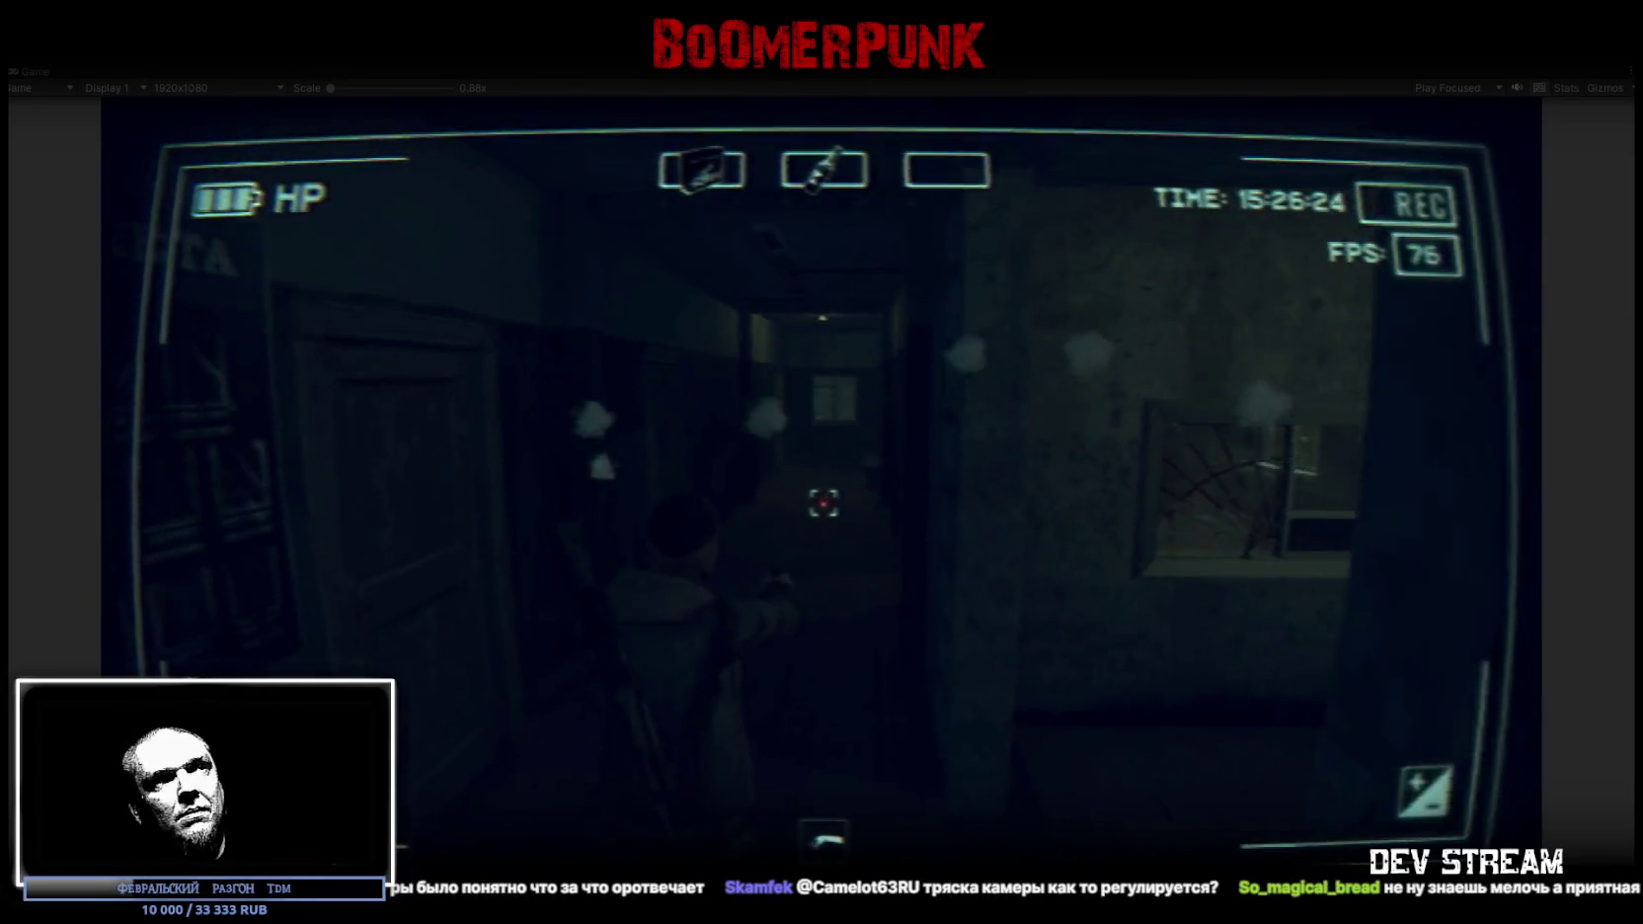
pyautogui.press('w')
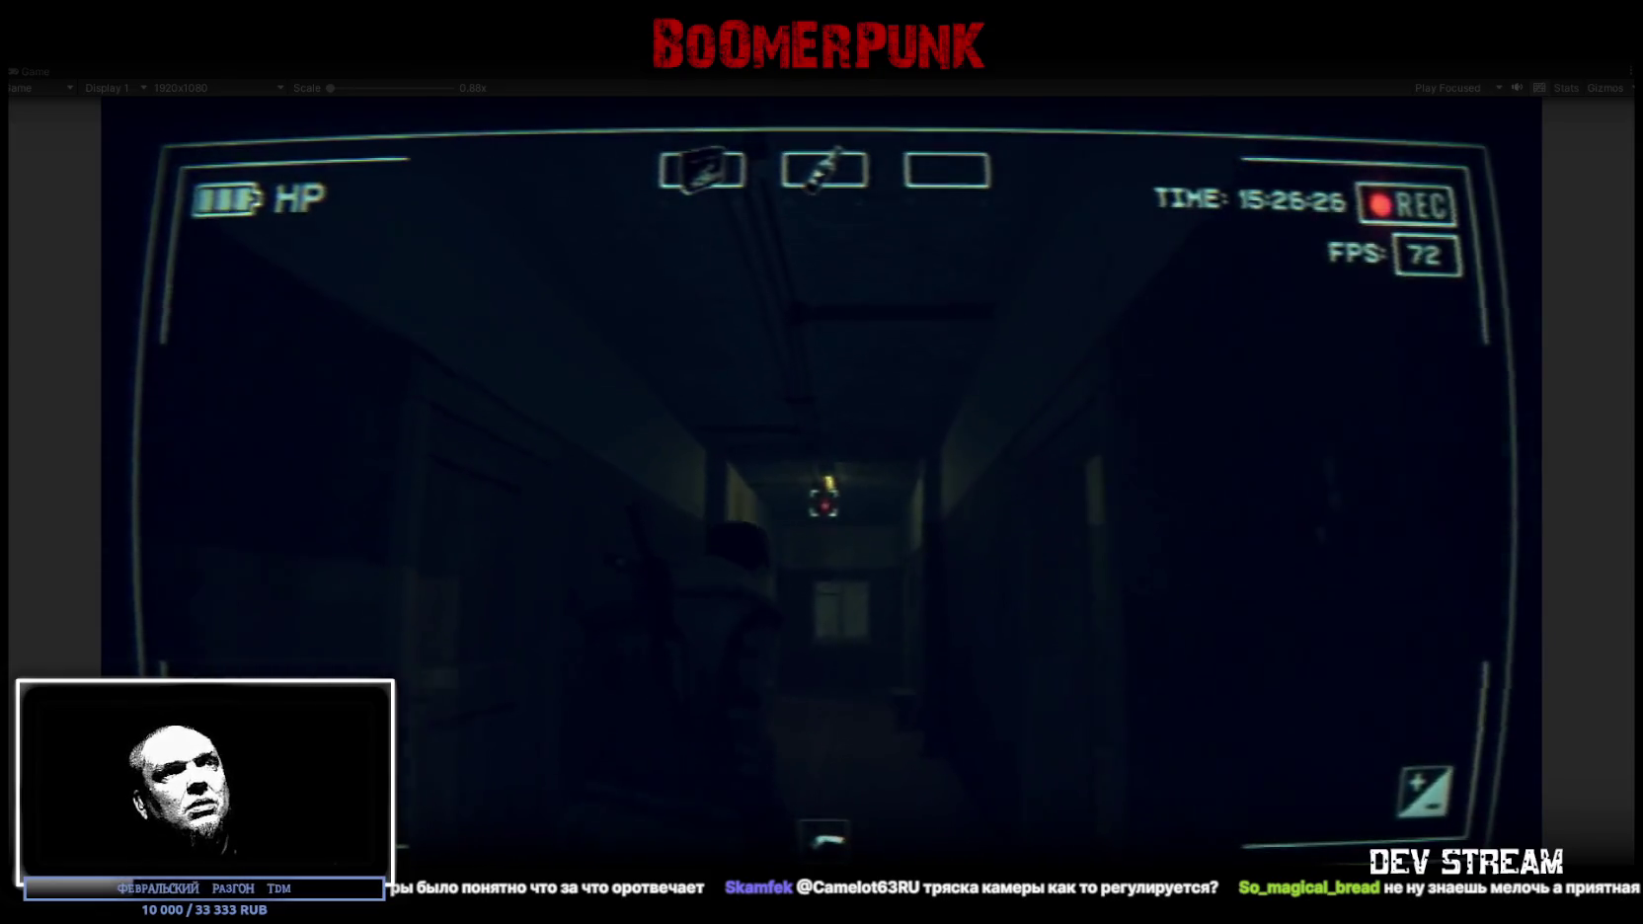
pyautogui.press('w')
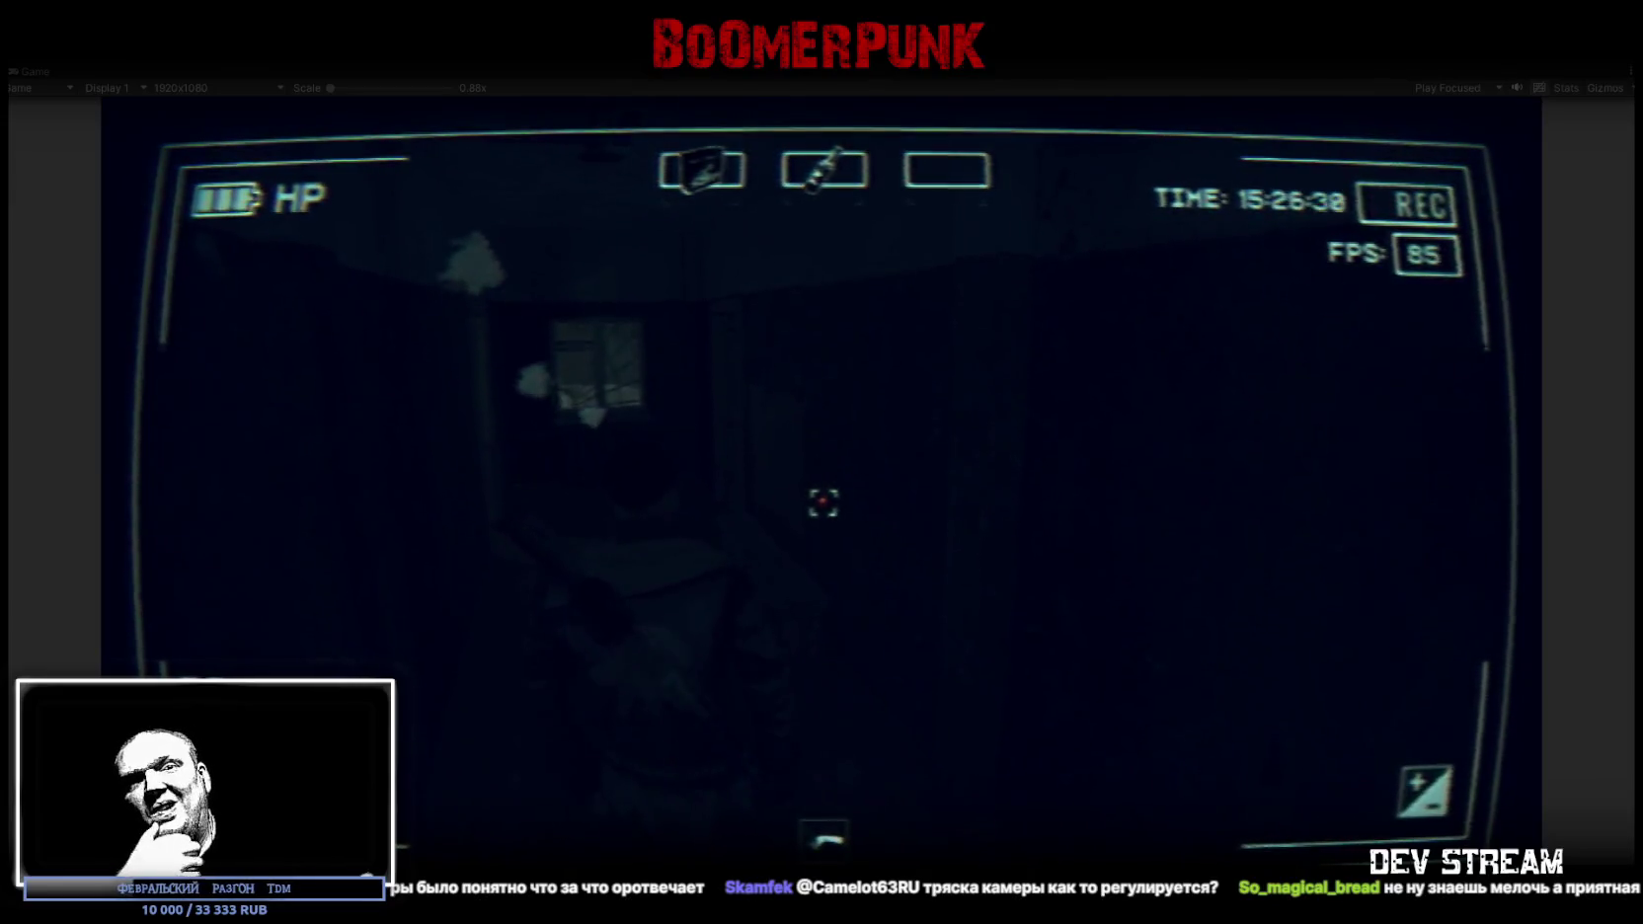
pyautogui.press('Tab')
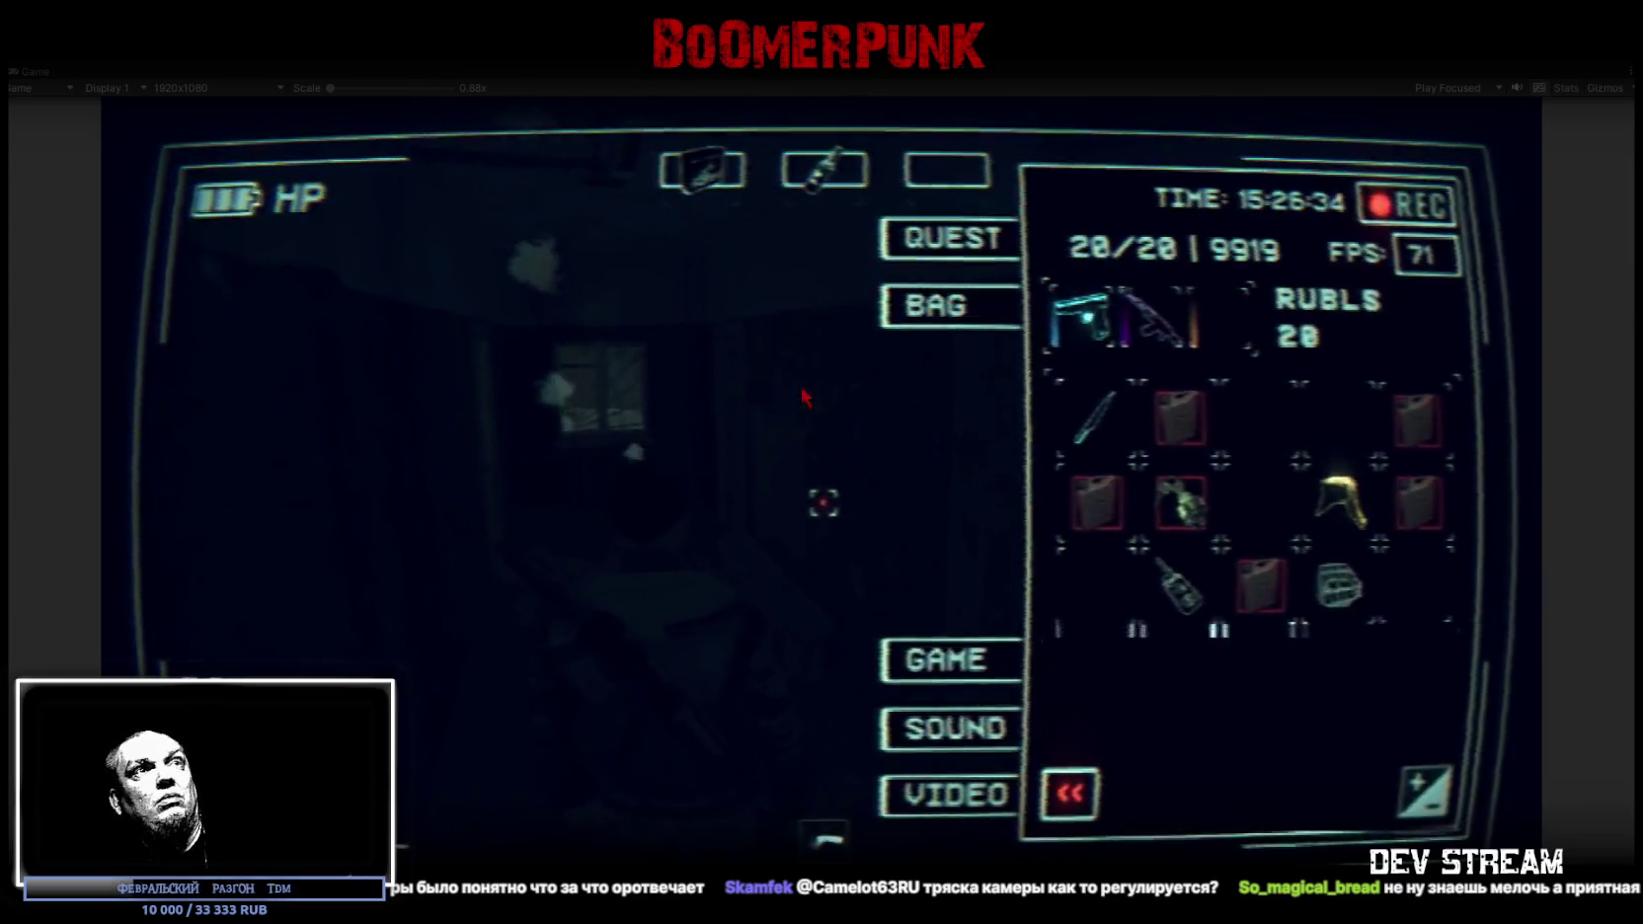
# Close the bag and walk through the barred gate toward the window
pyautogui.press('Tab')
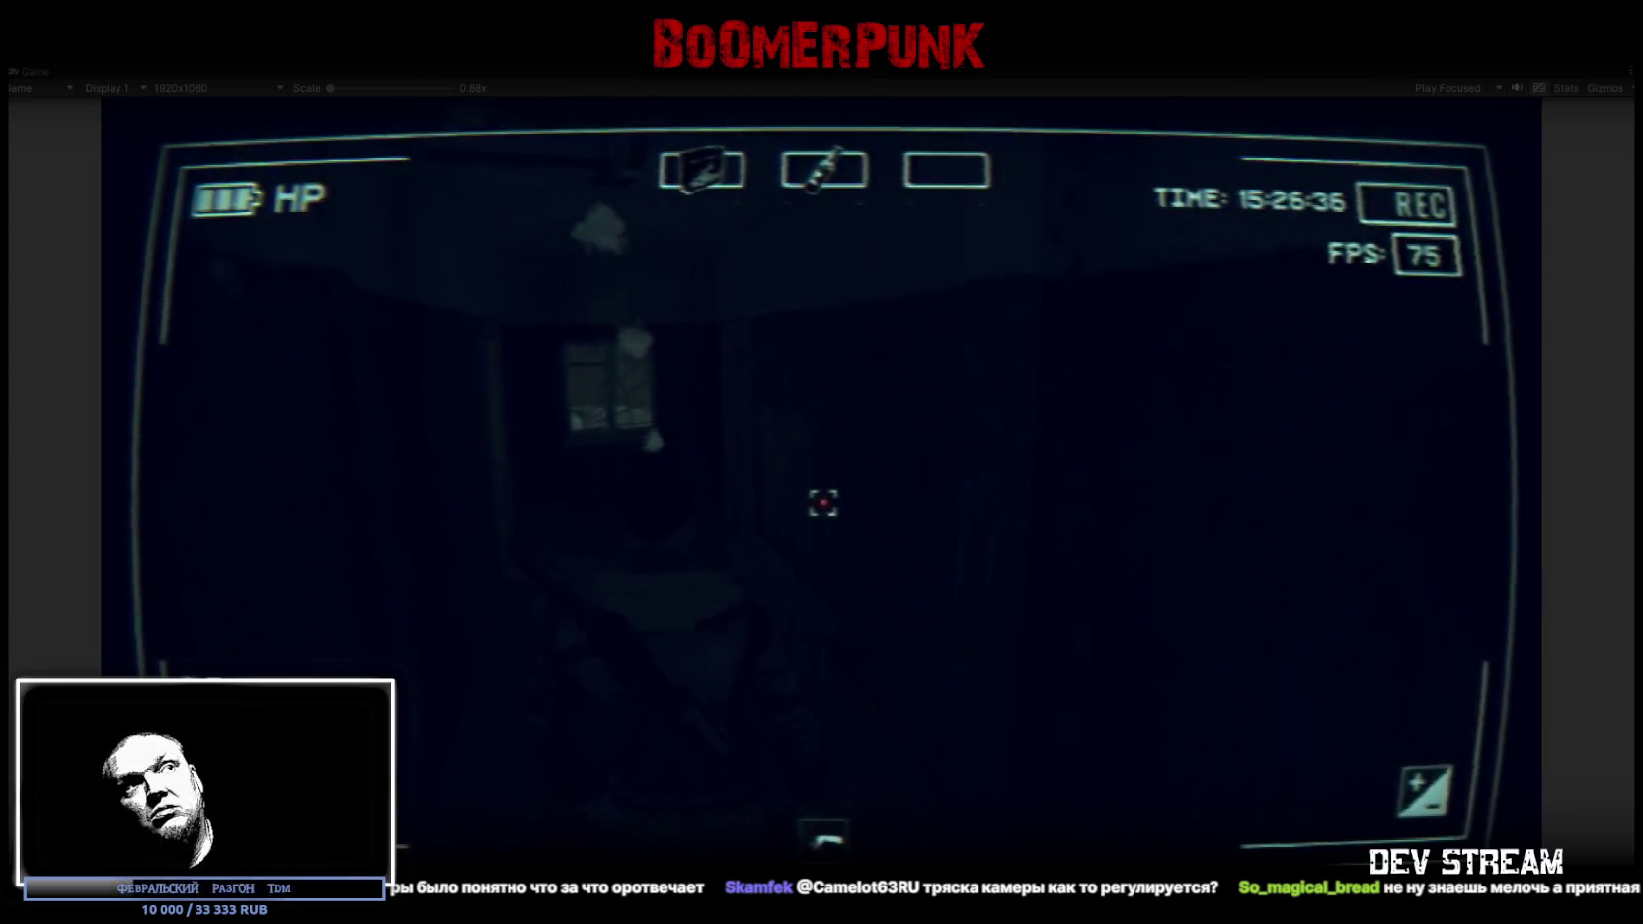
pyautogui.press('w')
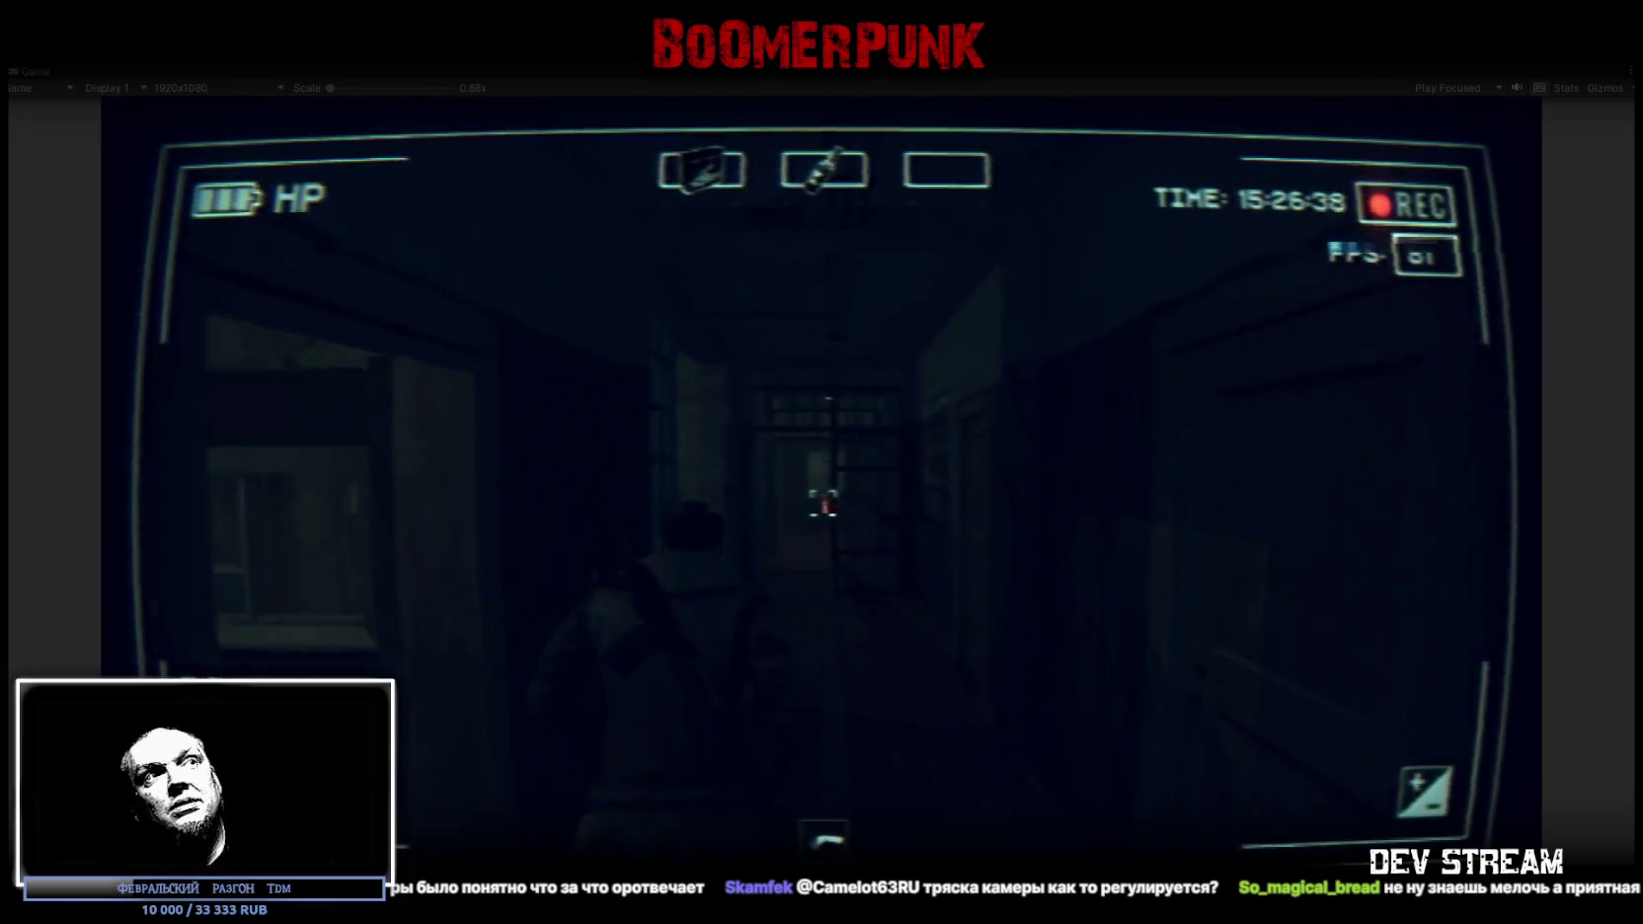
pyautogui.press('w')
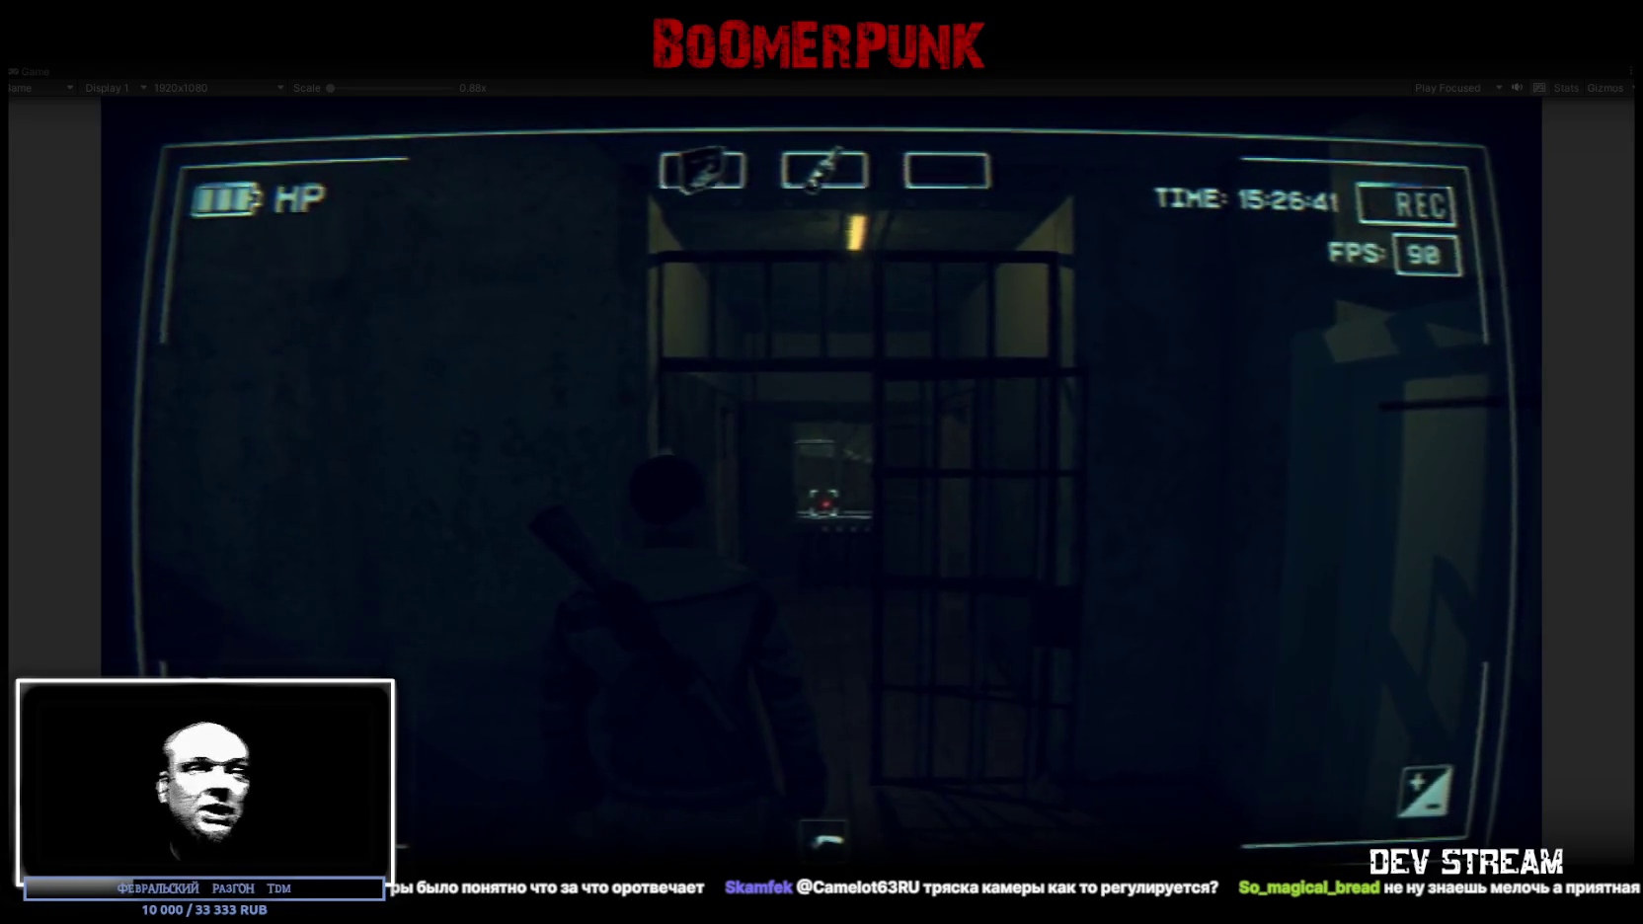
pyautogui.press('w')
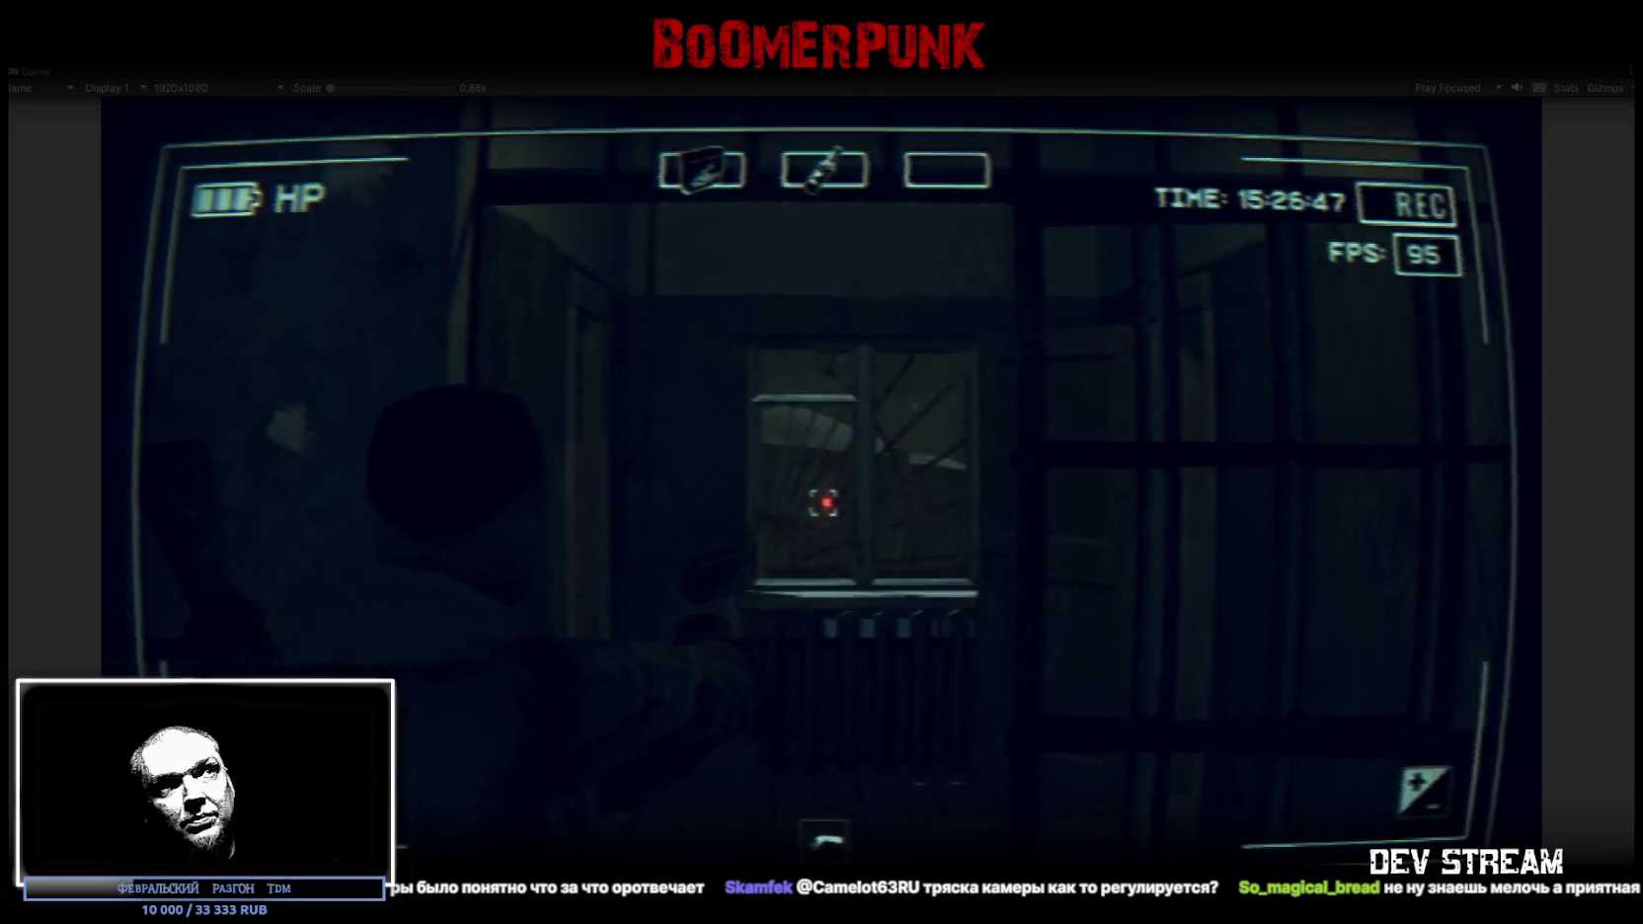
# Fire four shots at the window
pyautogui.click(821, 502)
pyautogui.click(822, 502)
pyautogui.click(821, 501)
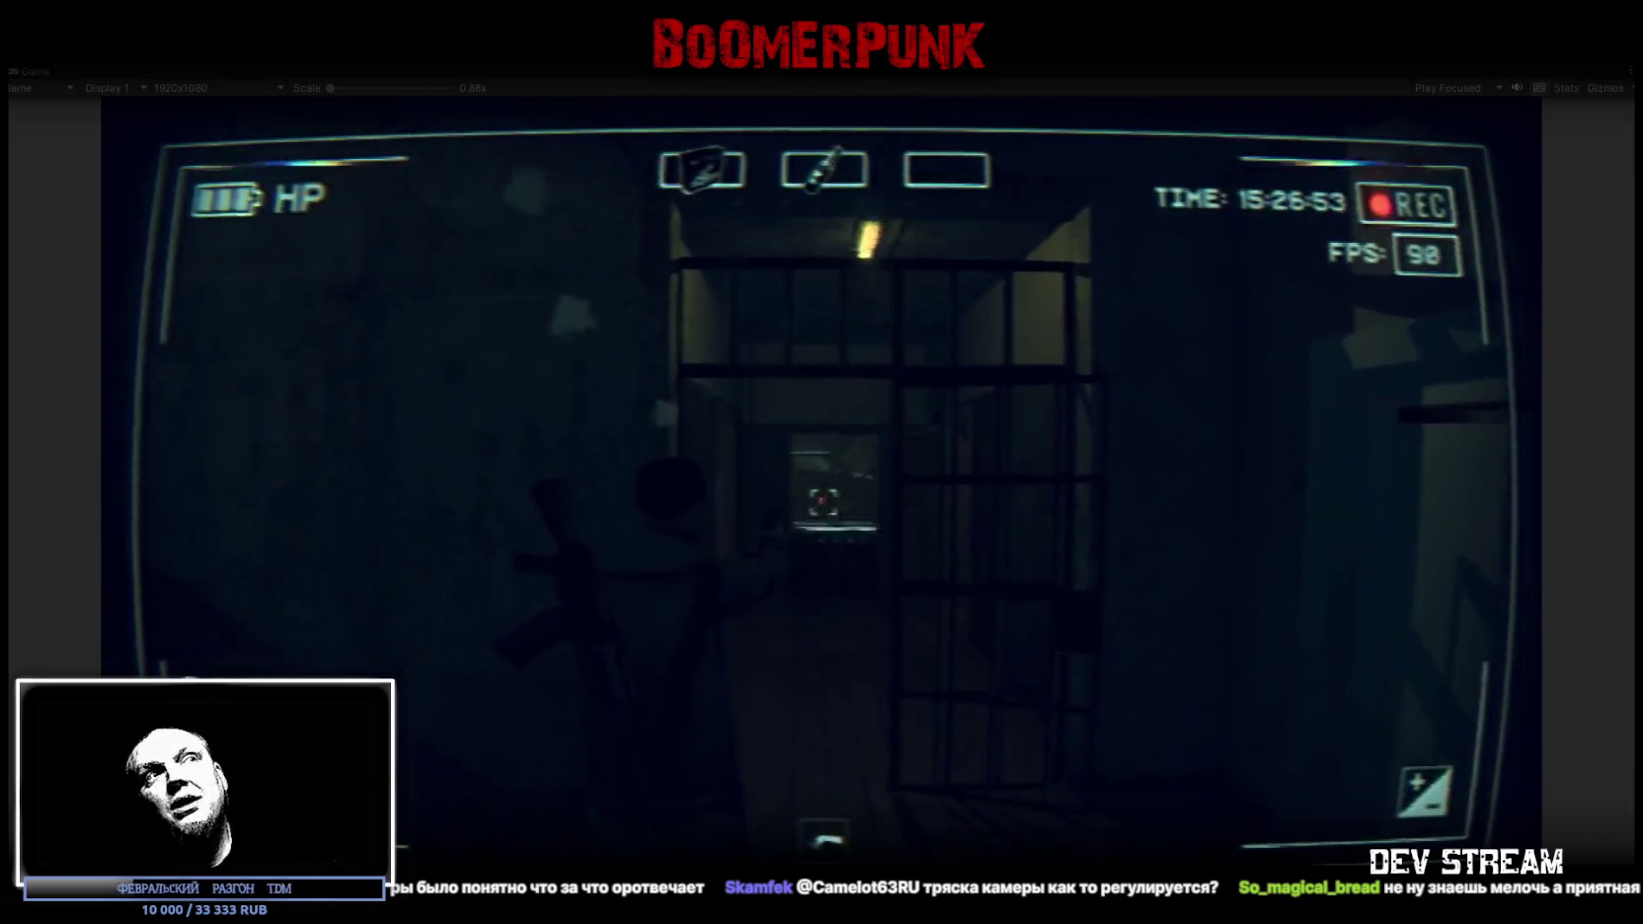
pyautogui.click(822, 502)
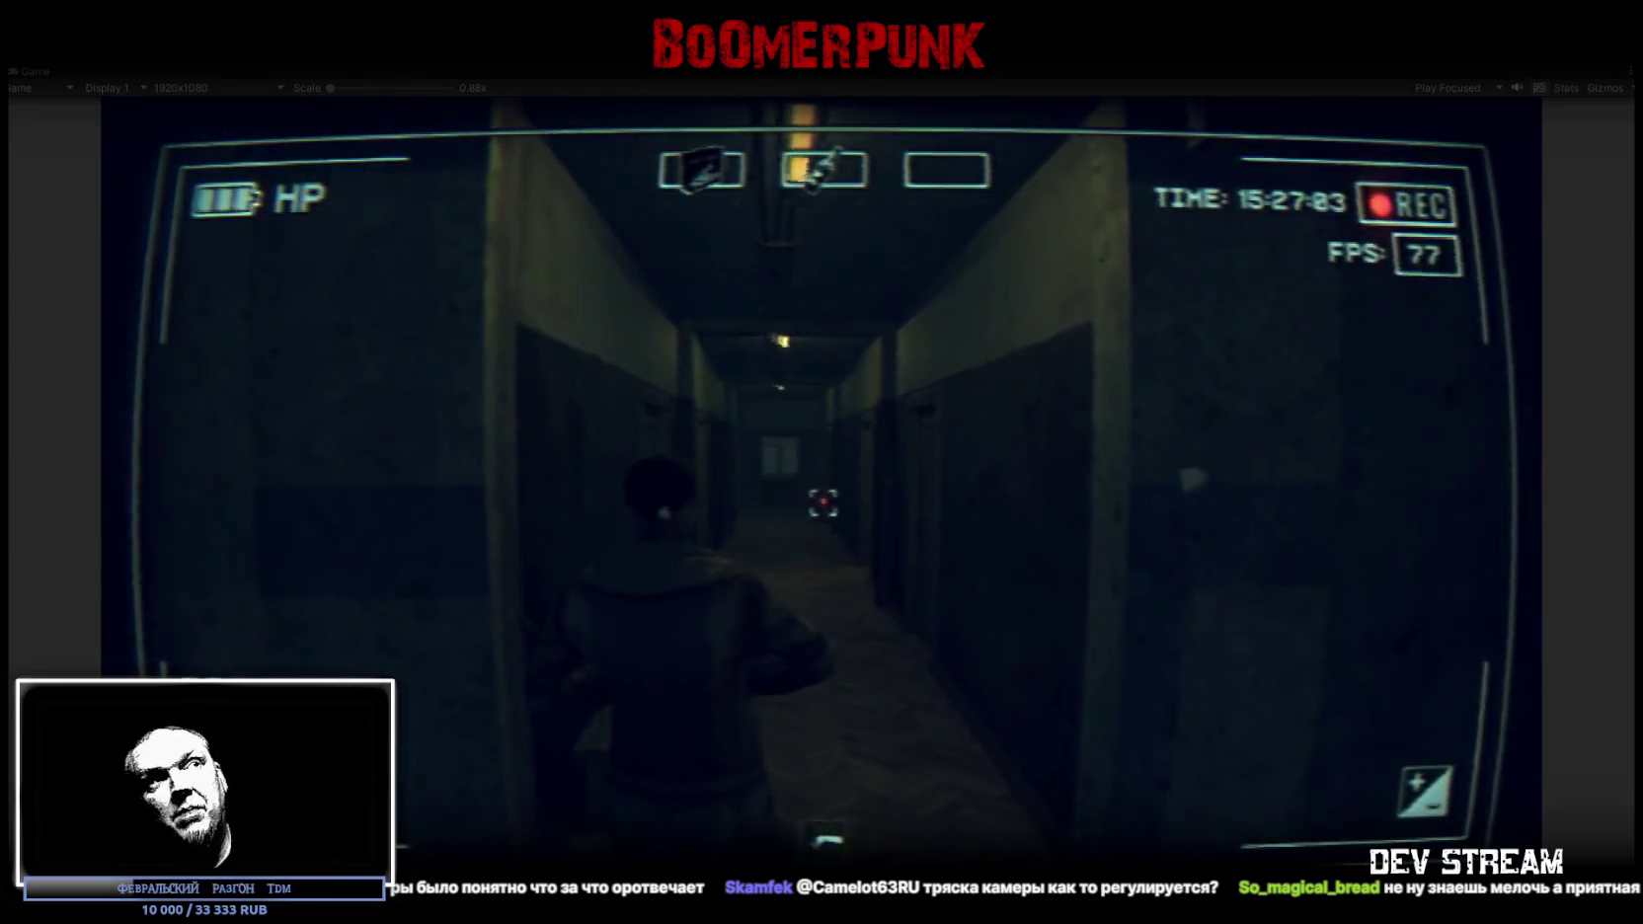
# Advance down the long corridor to the stairwell, firing three shots along the way
pyautogui.click(822, 504)
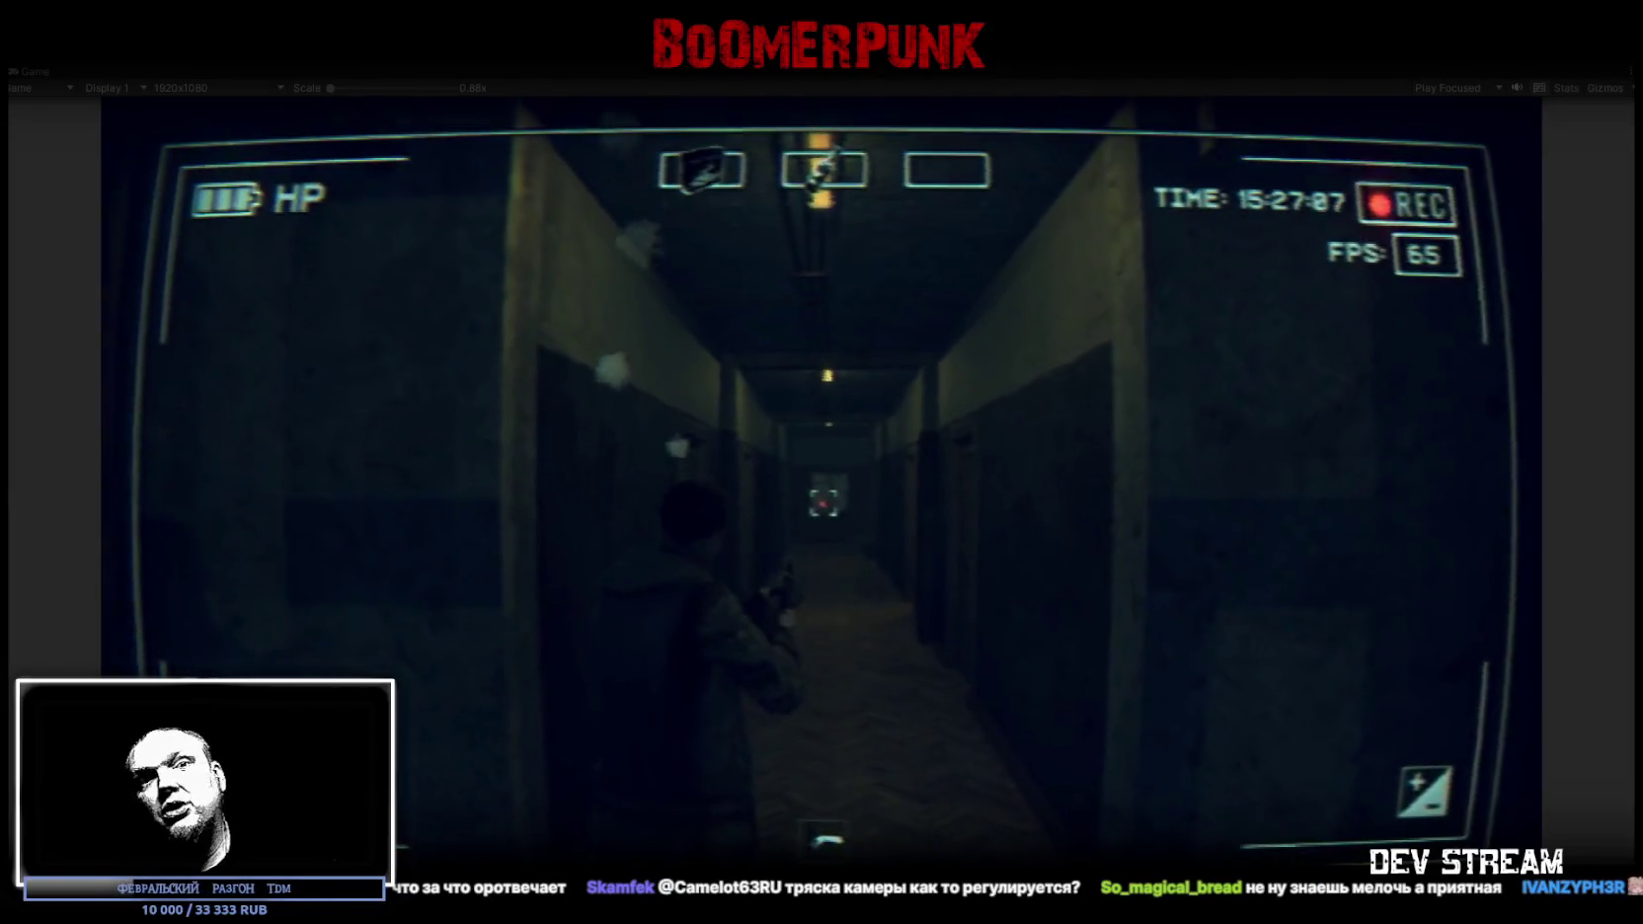
pyautogui.press('w')
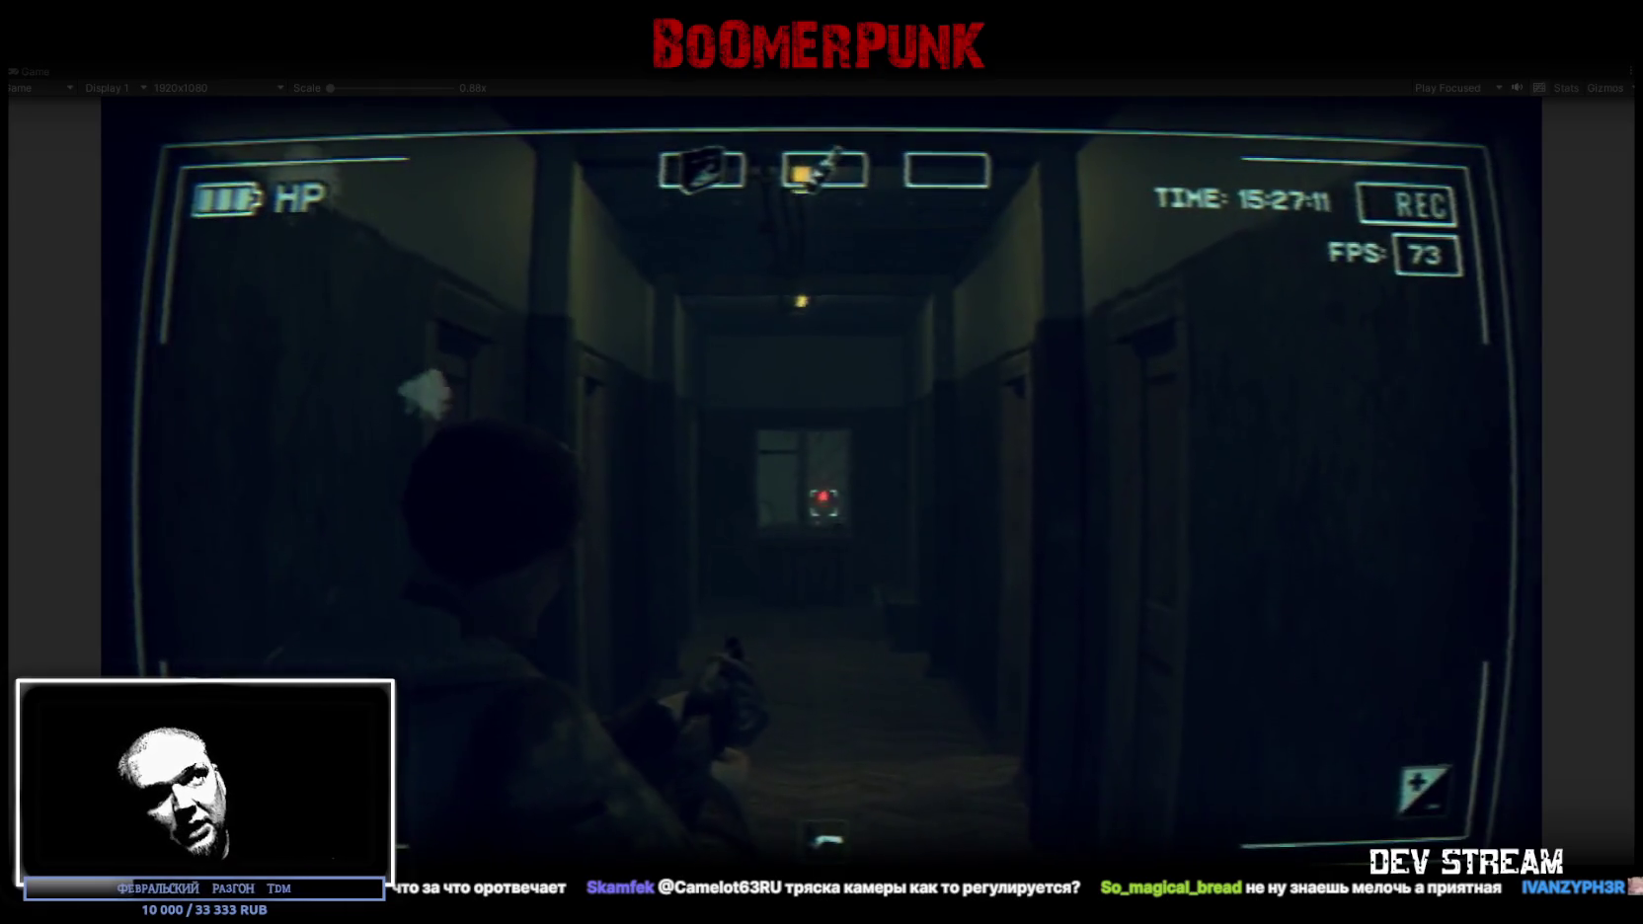
pyautogui.click(823, 502)
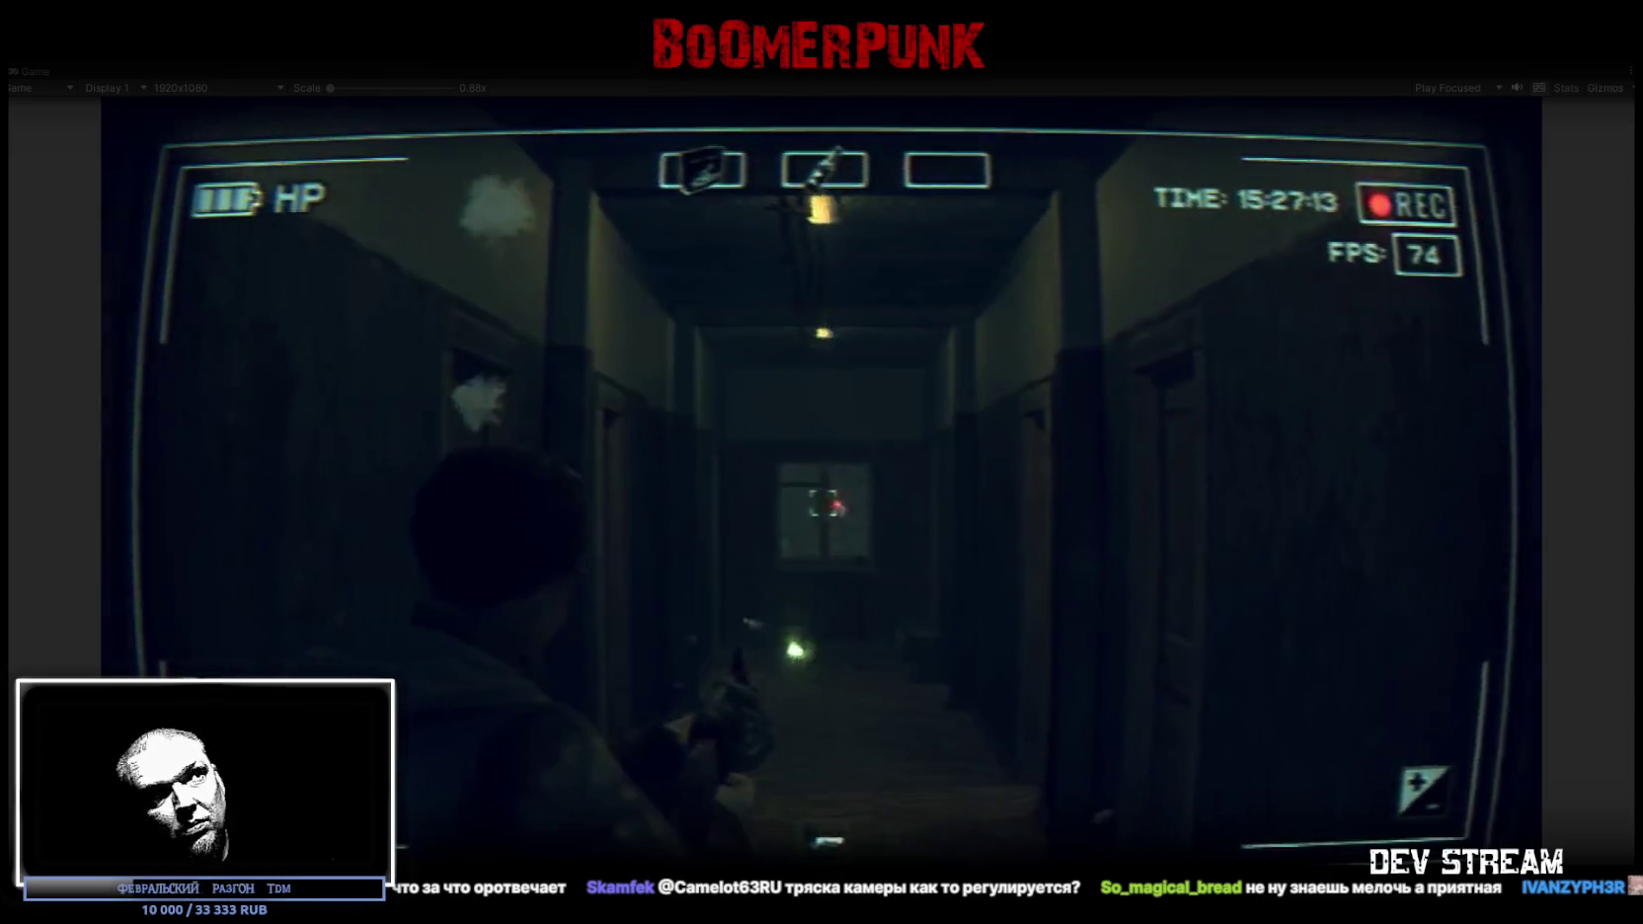
pyautogui.click(820, 503)
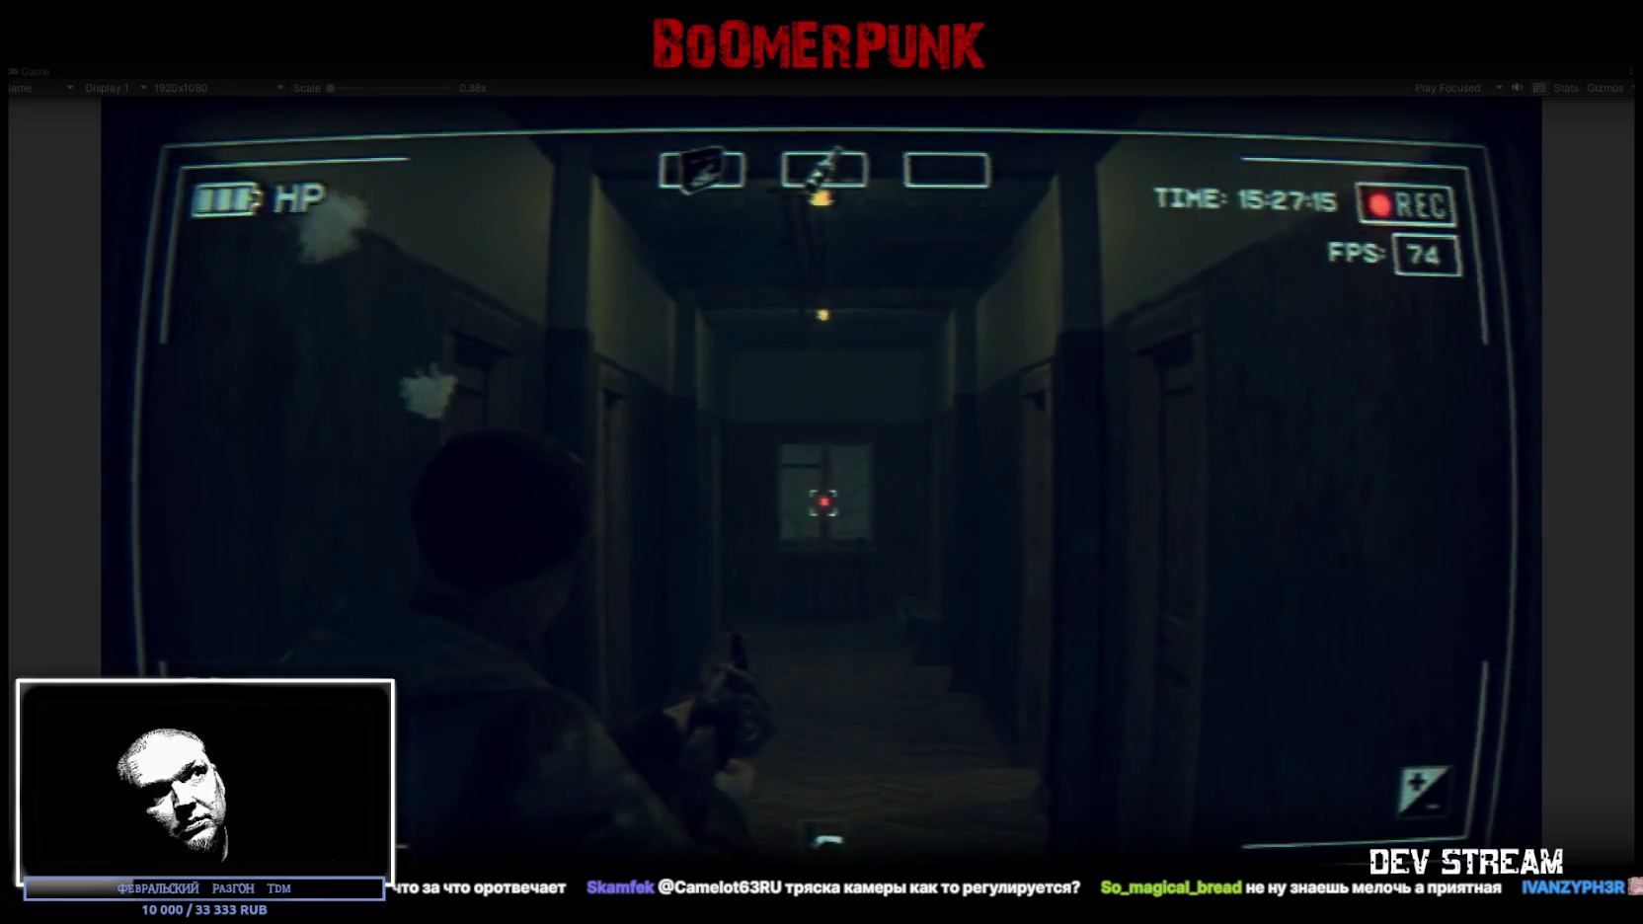
pyautogui.press('w')
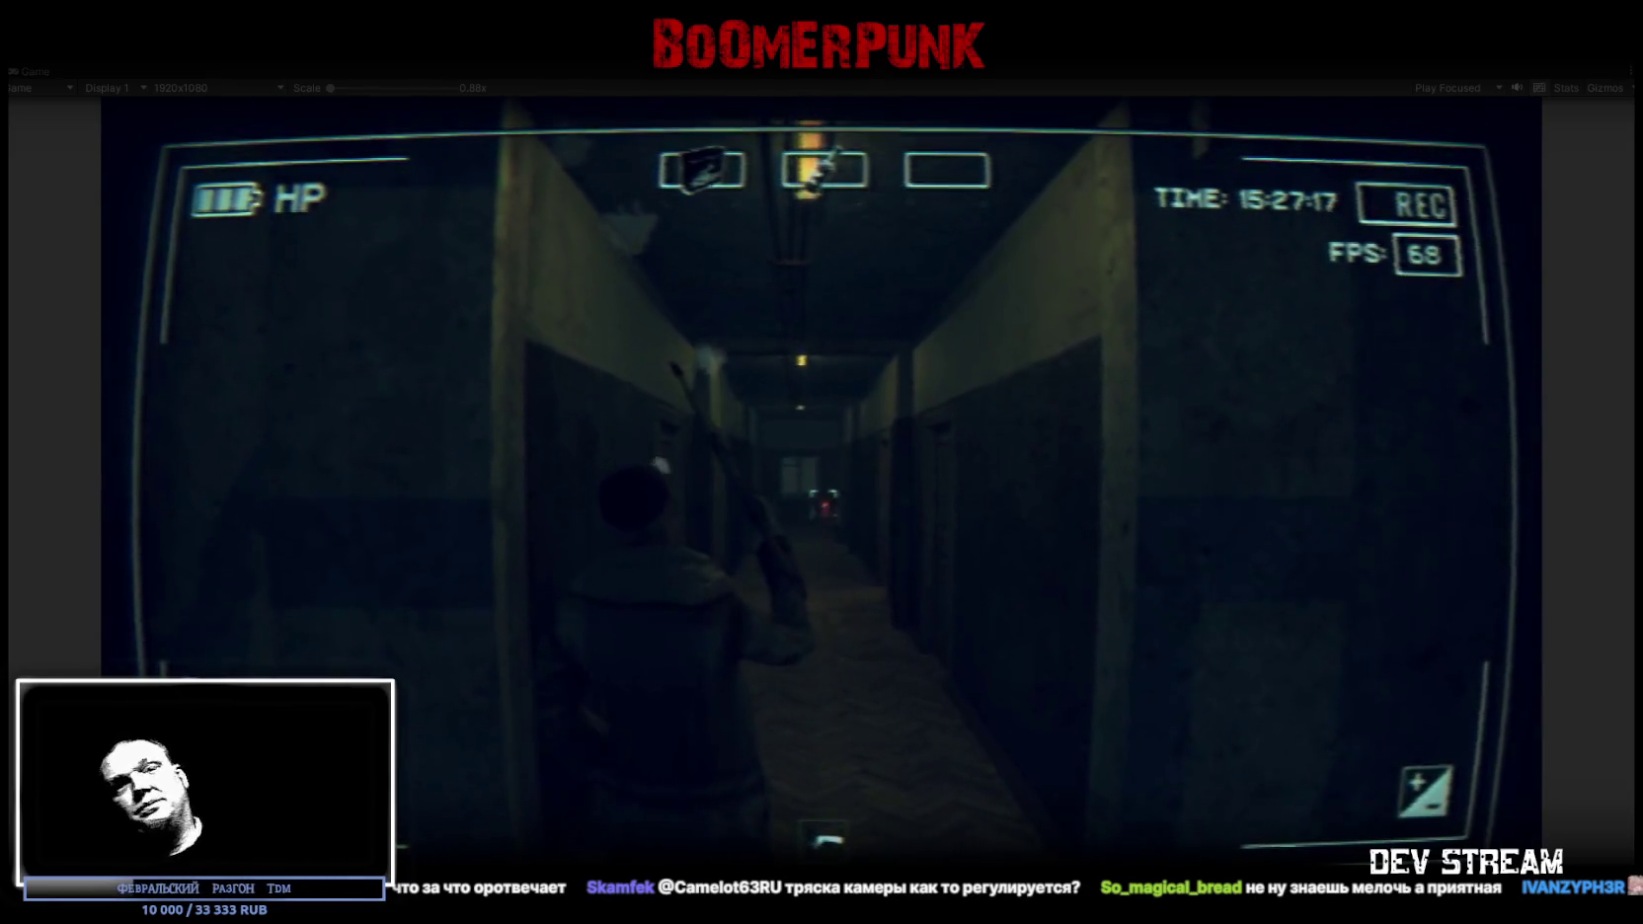
pyautogui.press('w')
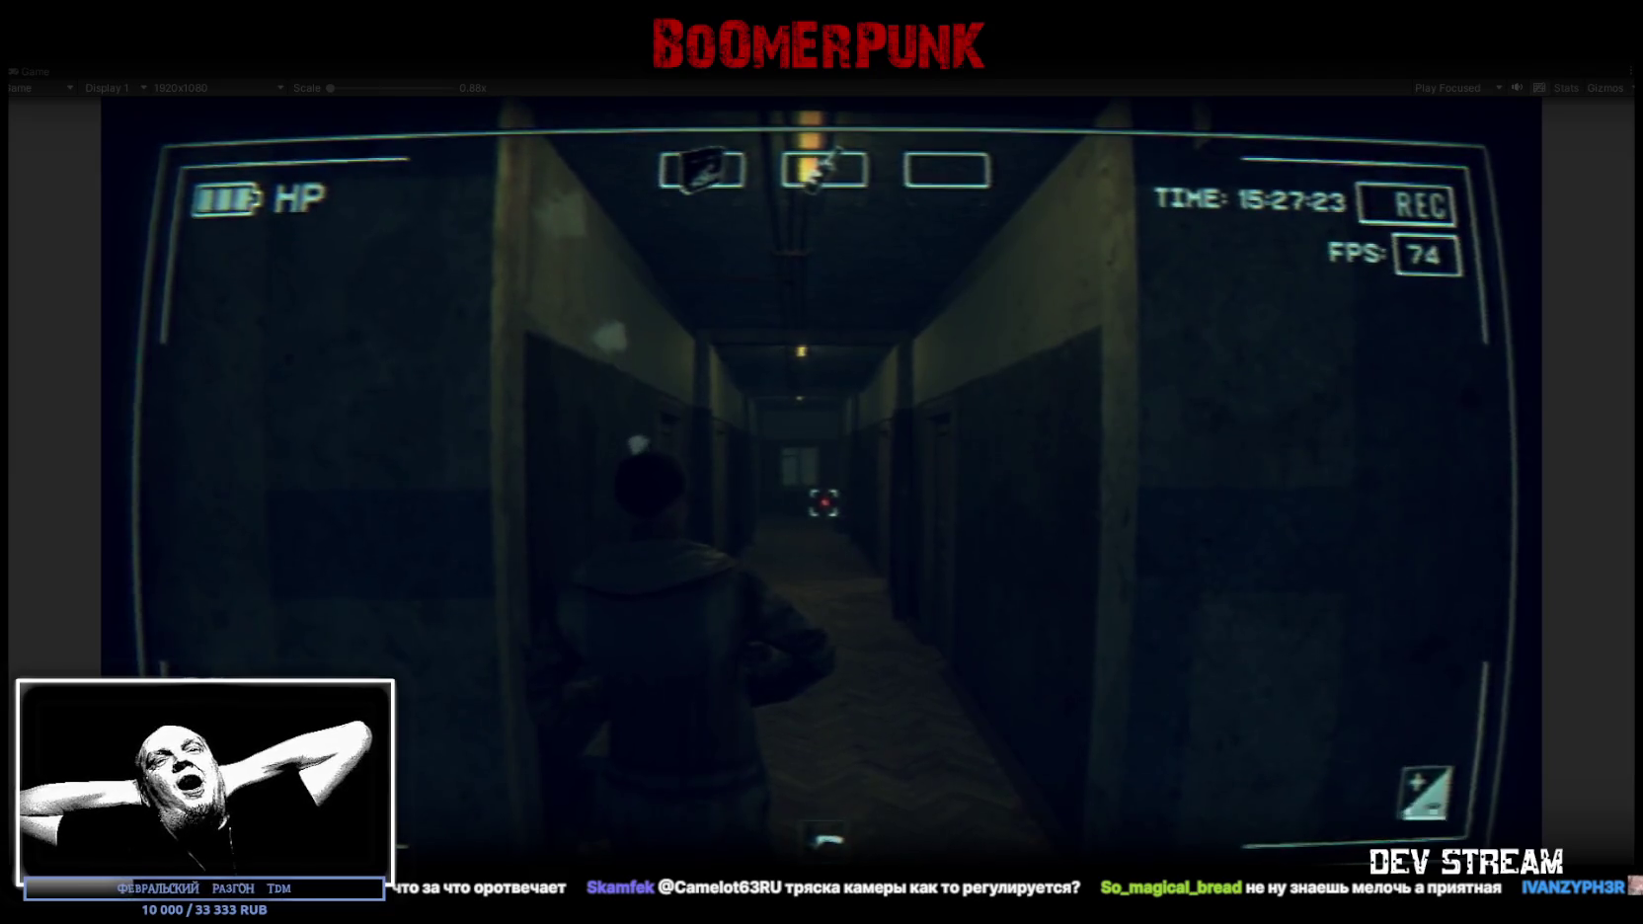
pyautogui.press('w')
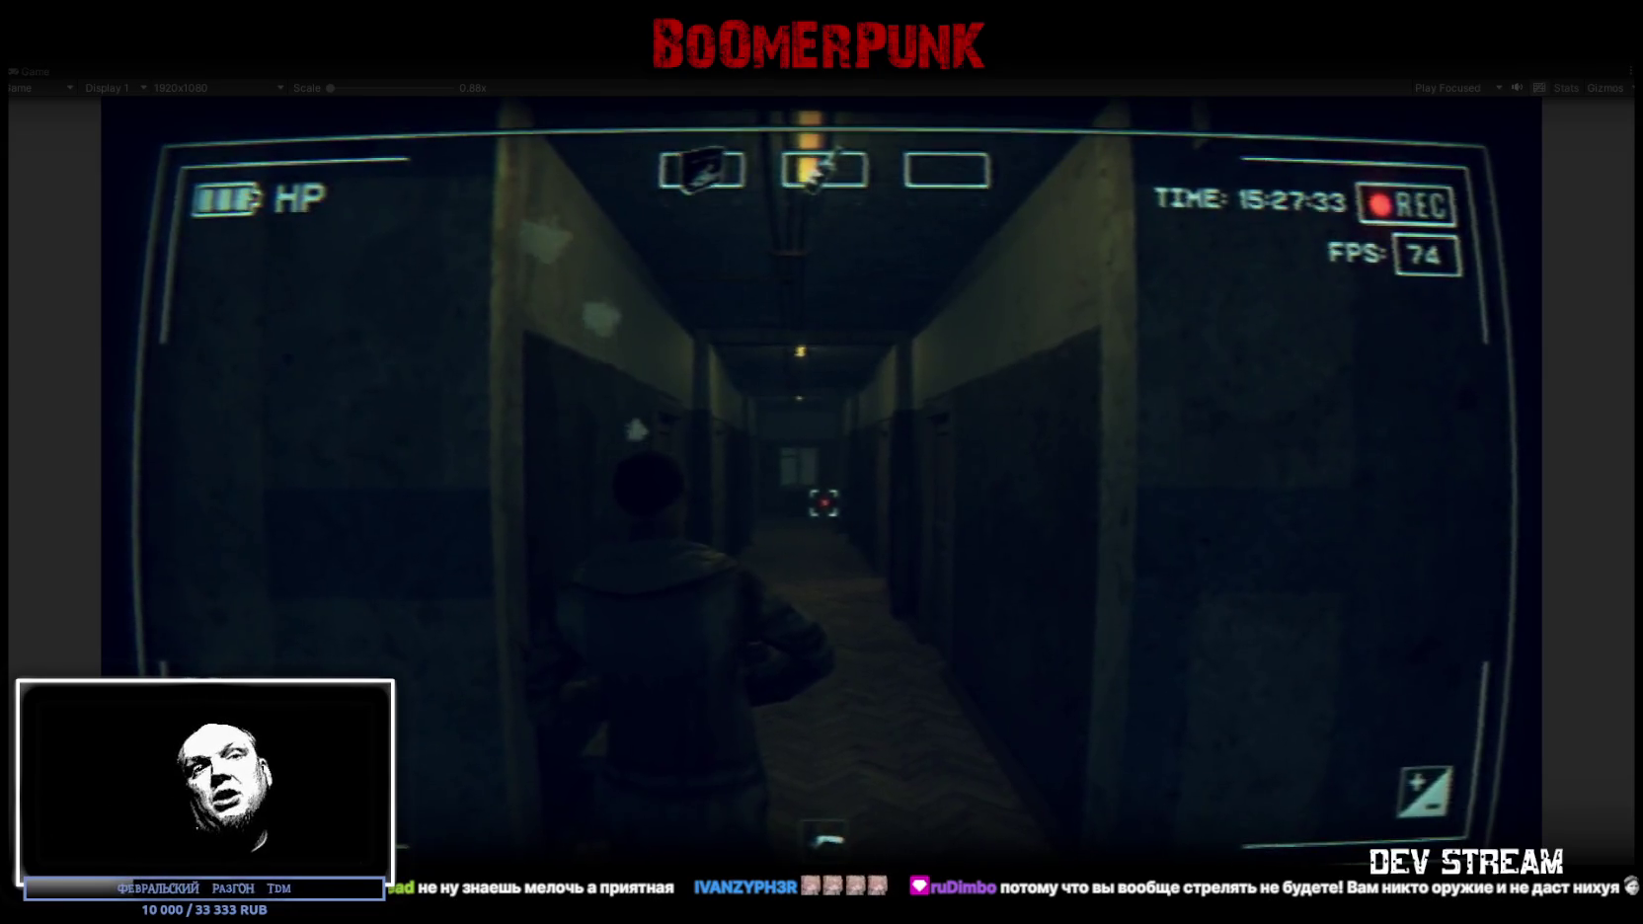
pyautogui.press('w')
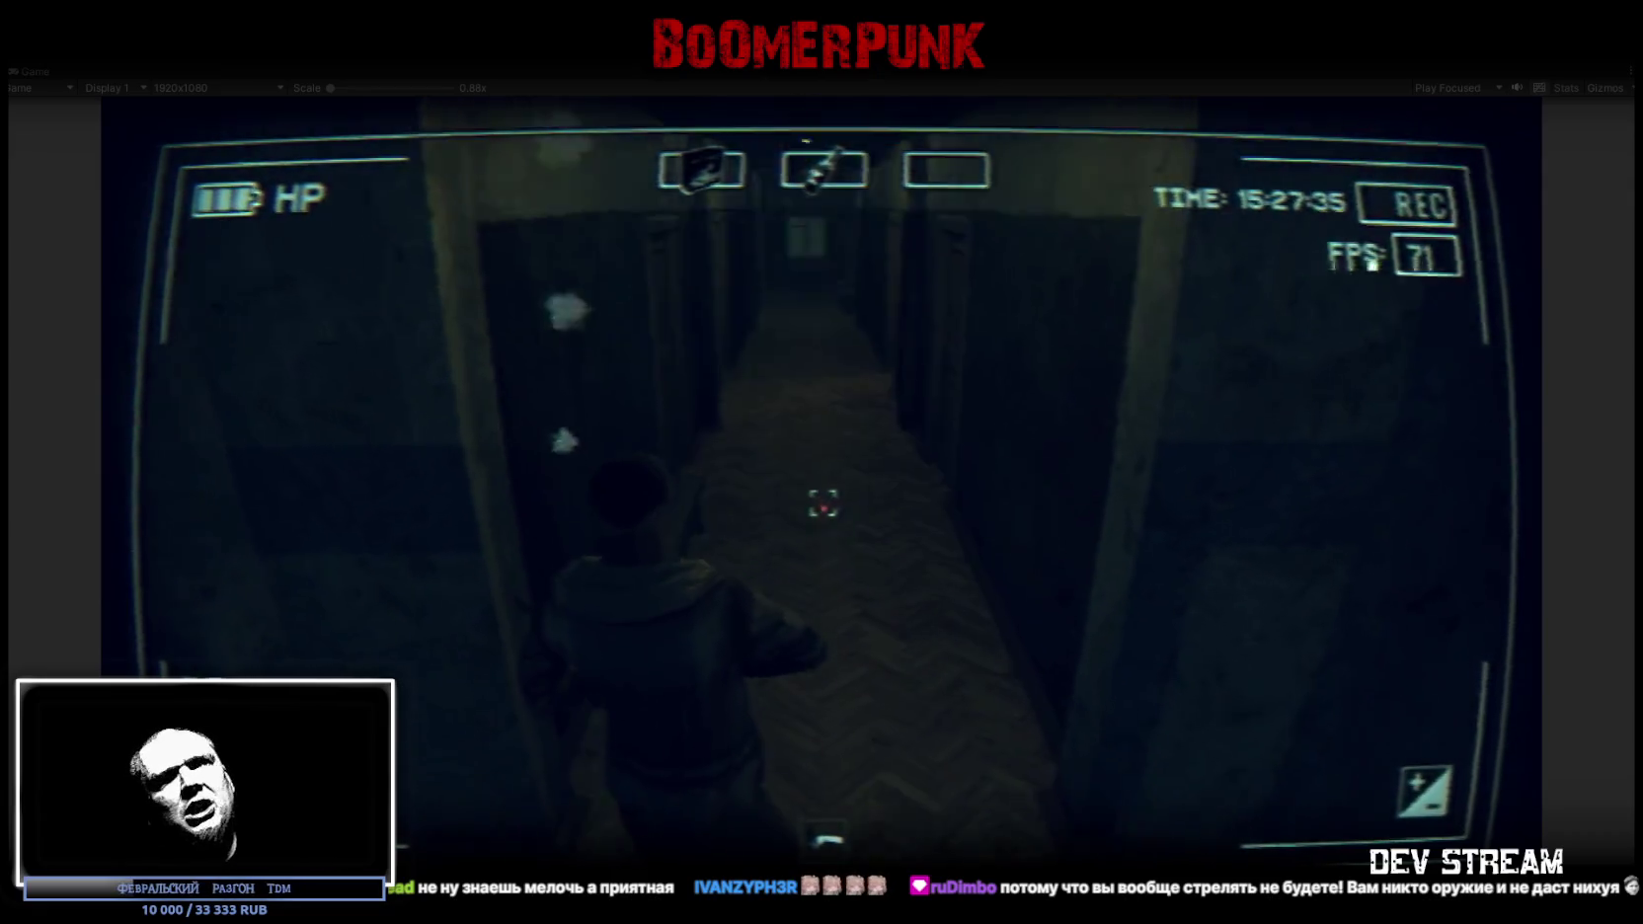
# Climb the stairwell and walk through the window corridor into the adjoining room
pyautogui.press('w')
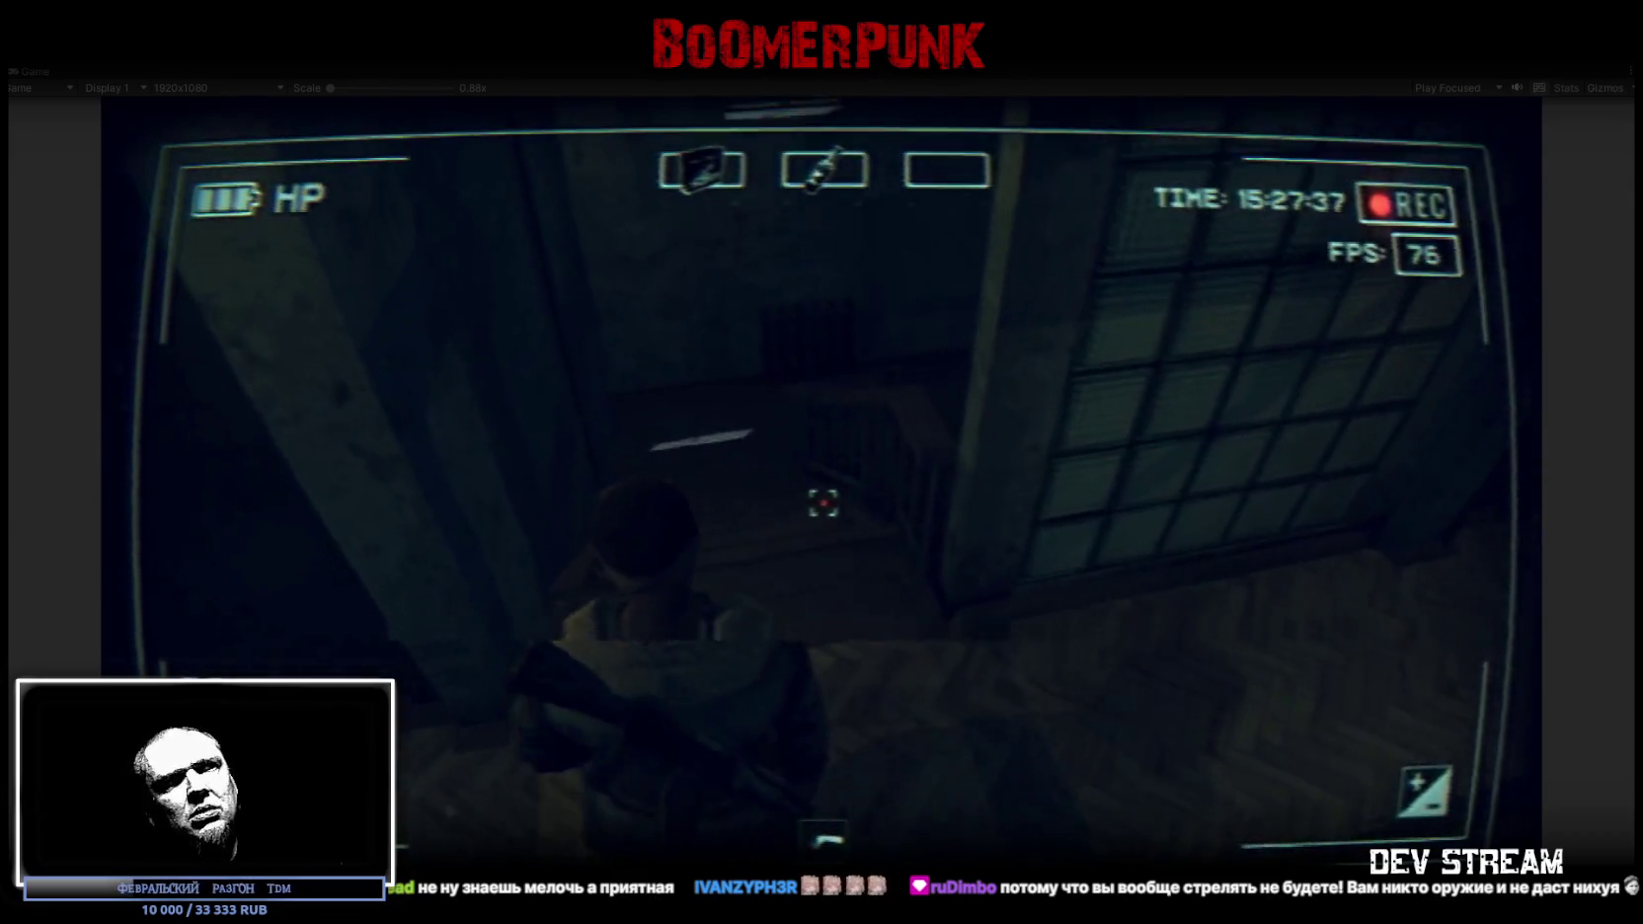
pyautogui.press('w')
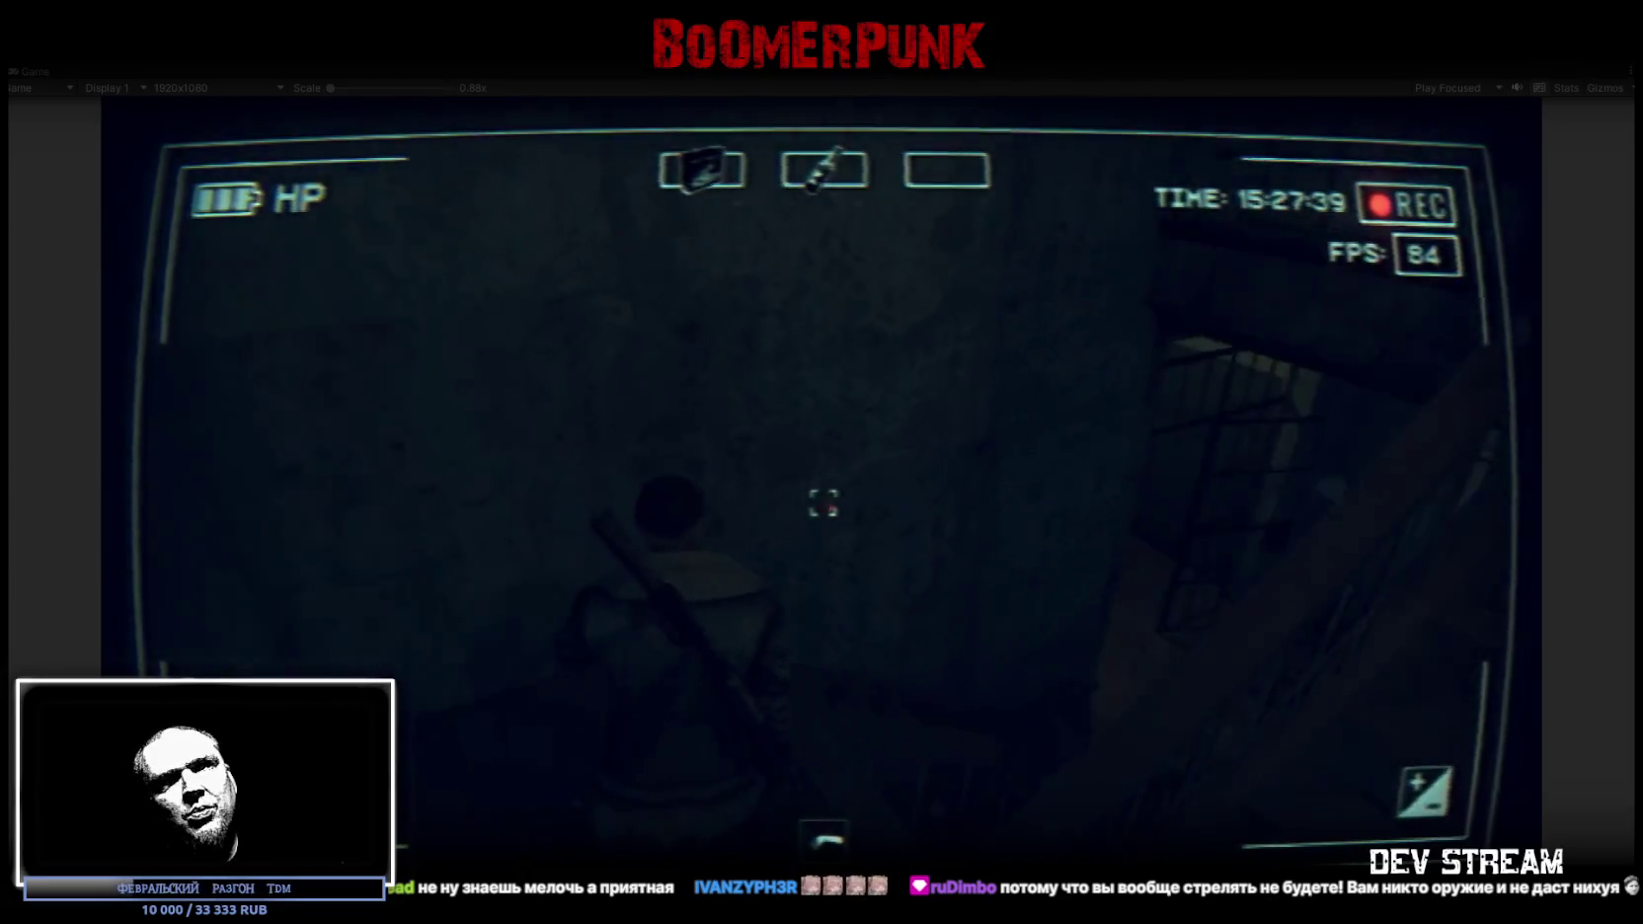
pyautogui.press('w')
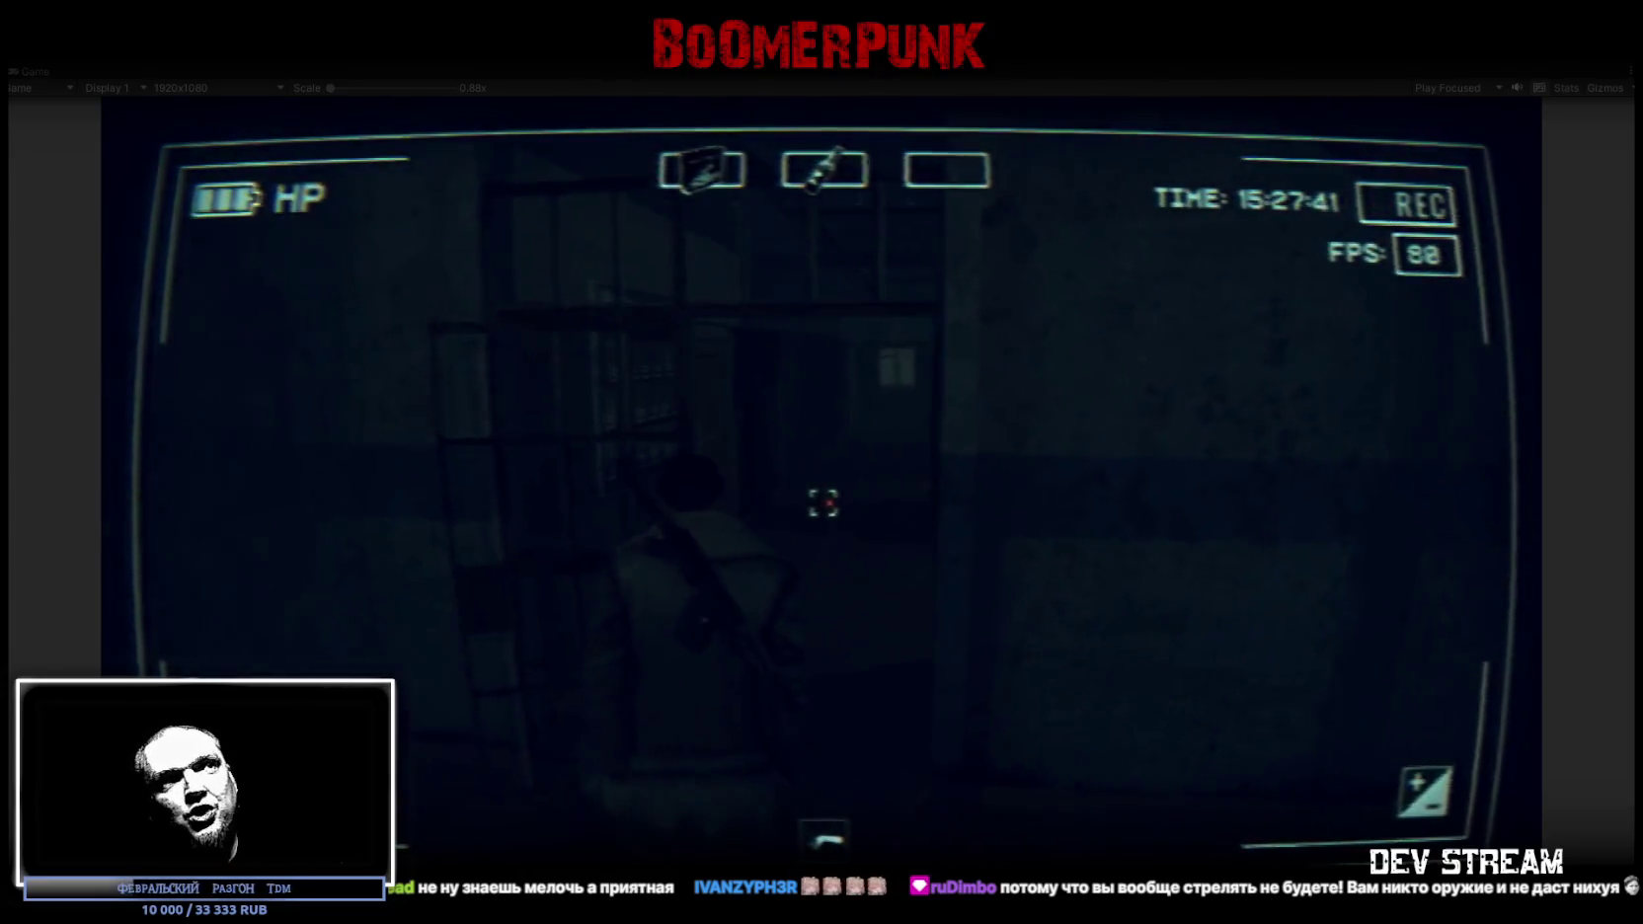
pyautogui.press('w')
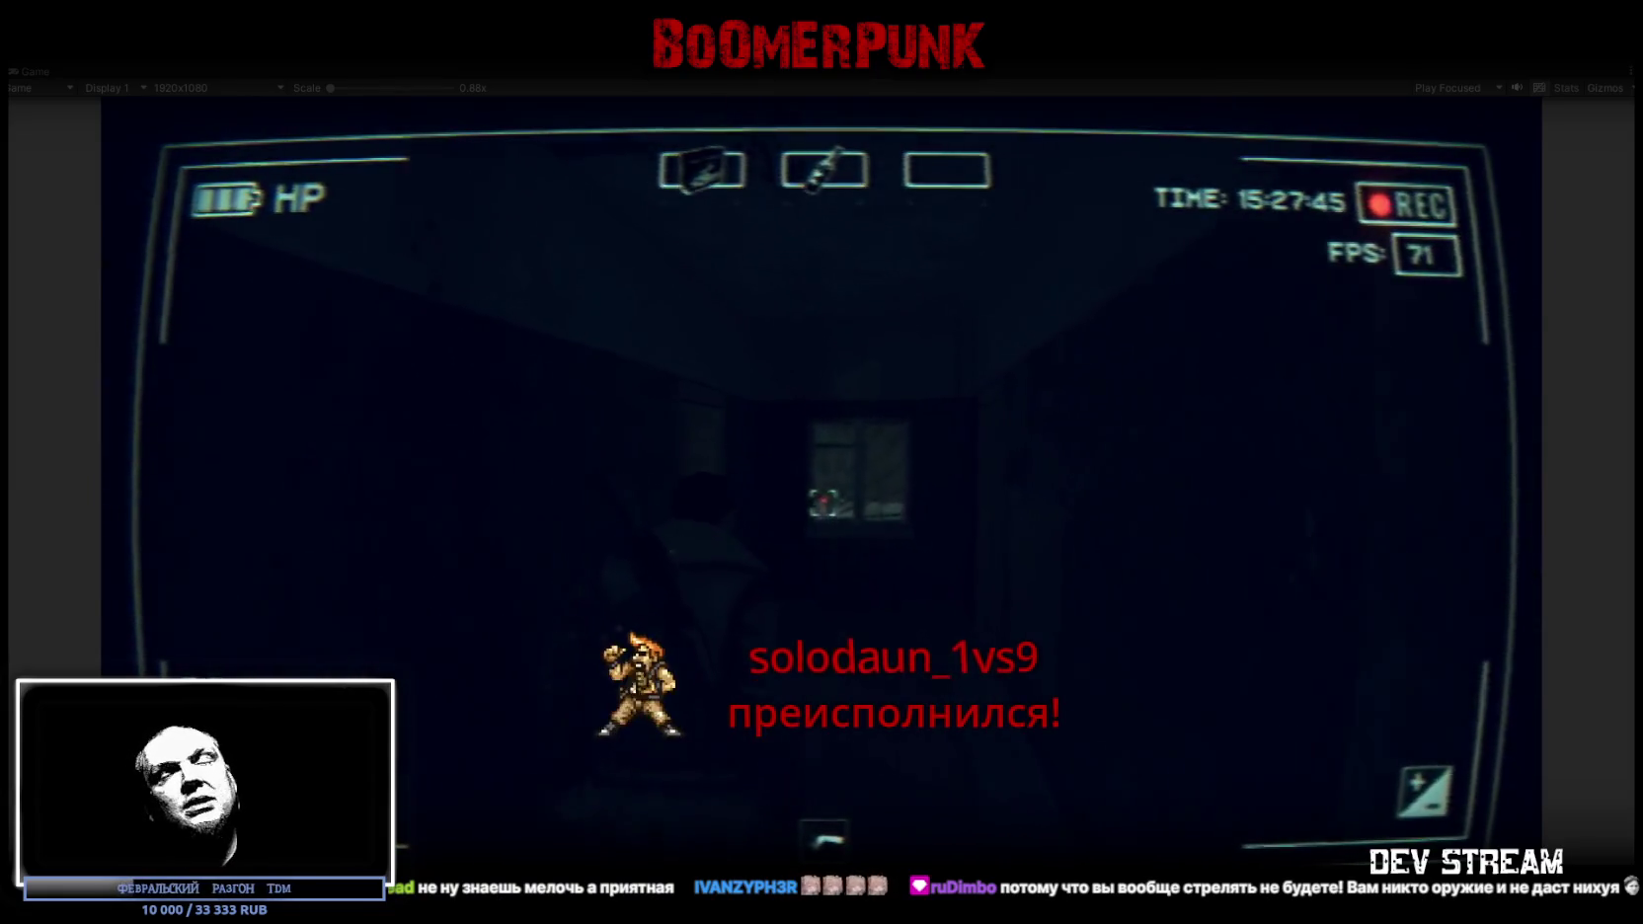
pyautogui.press('w')
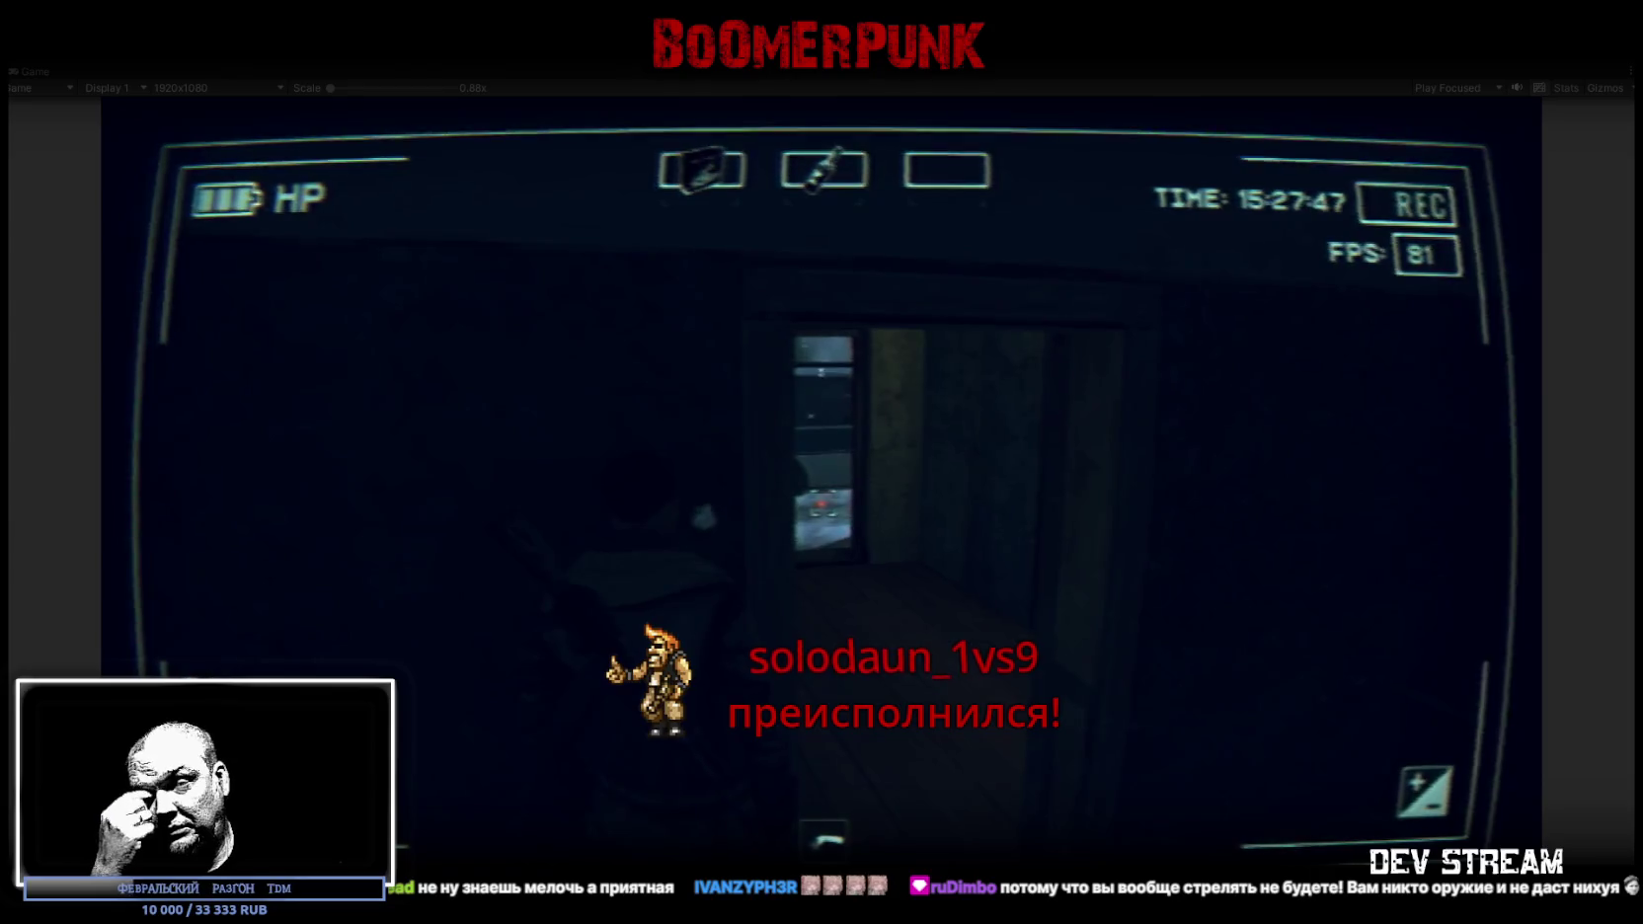
pyautogui.press('w')
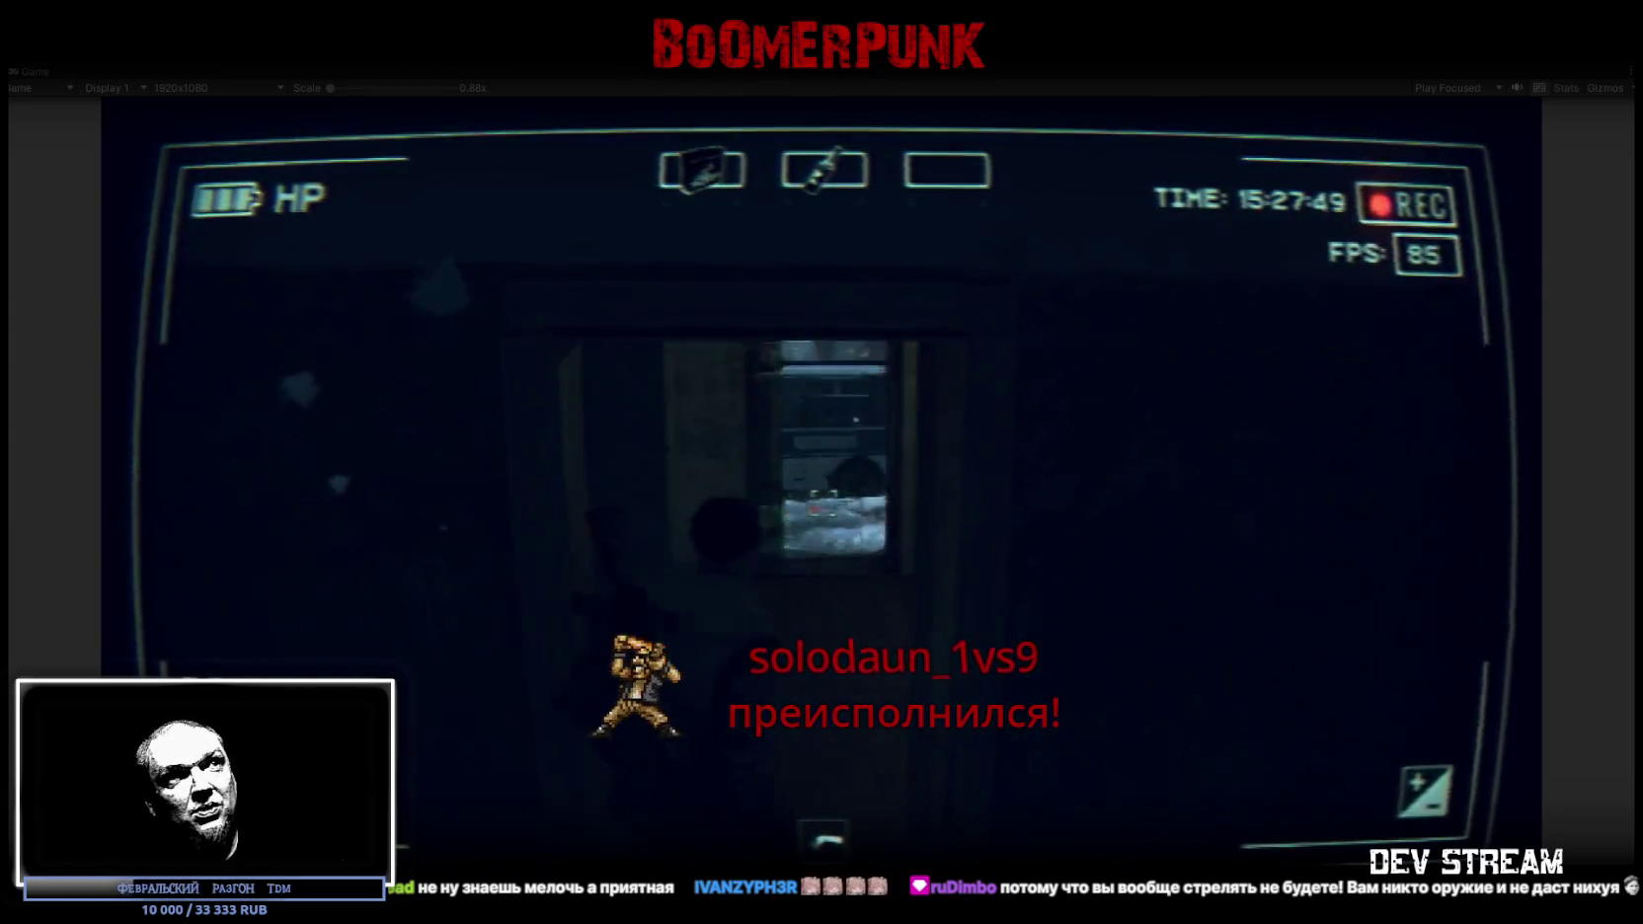
pyautogui.press('w')
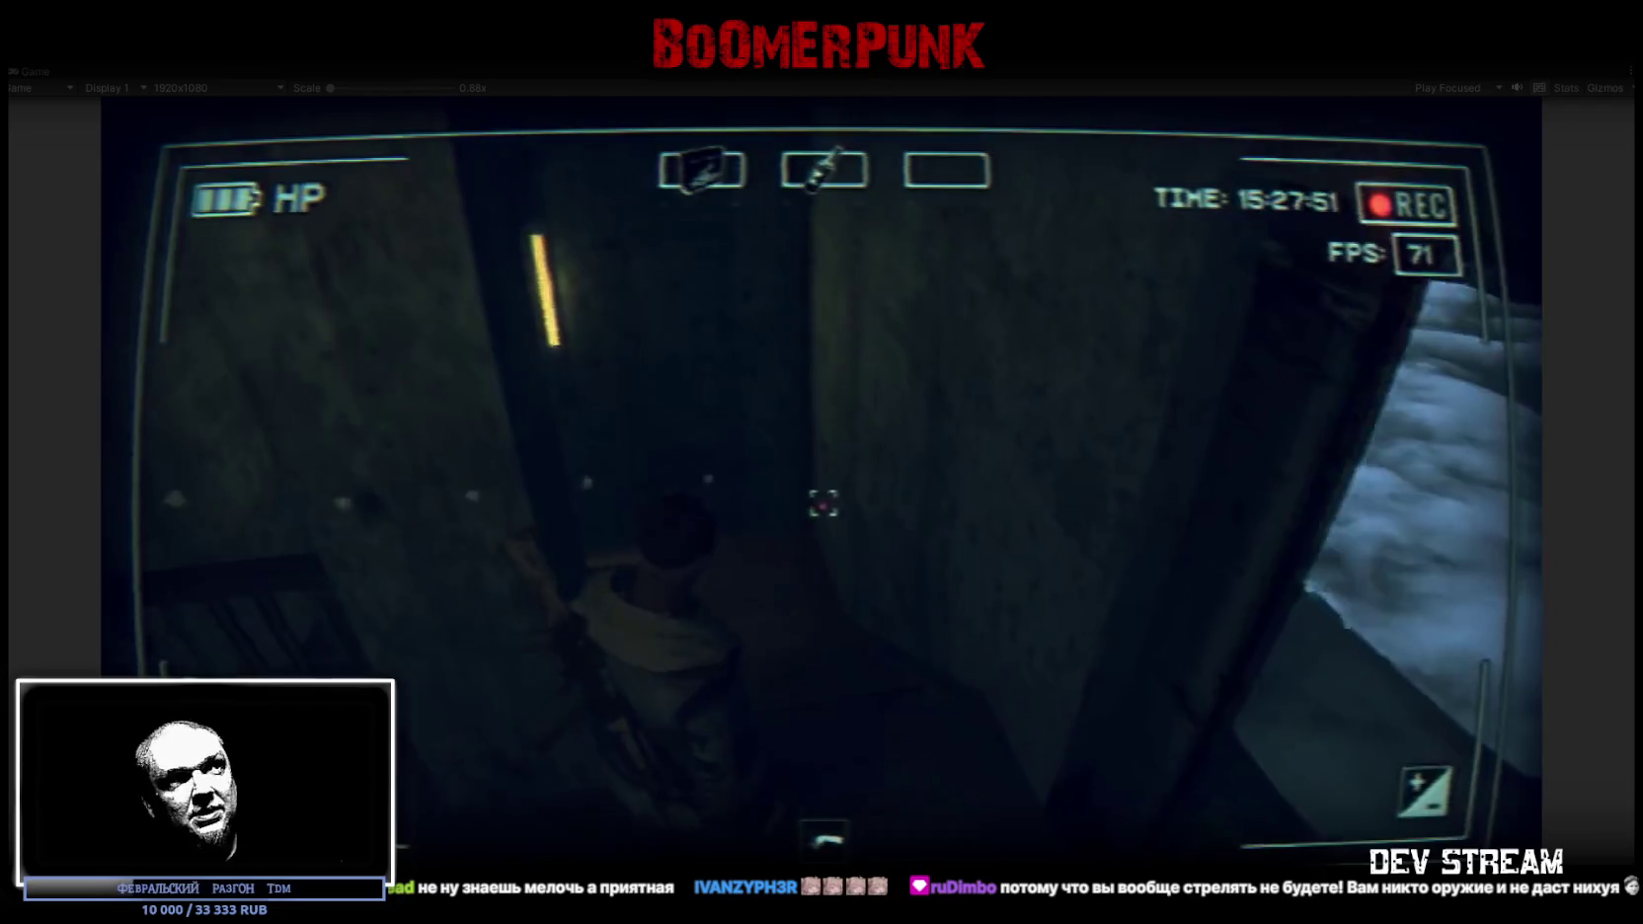
pyautogui.press('w')
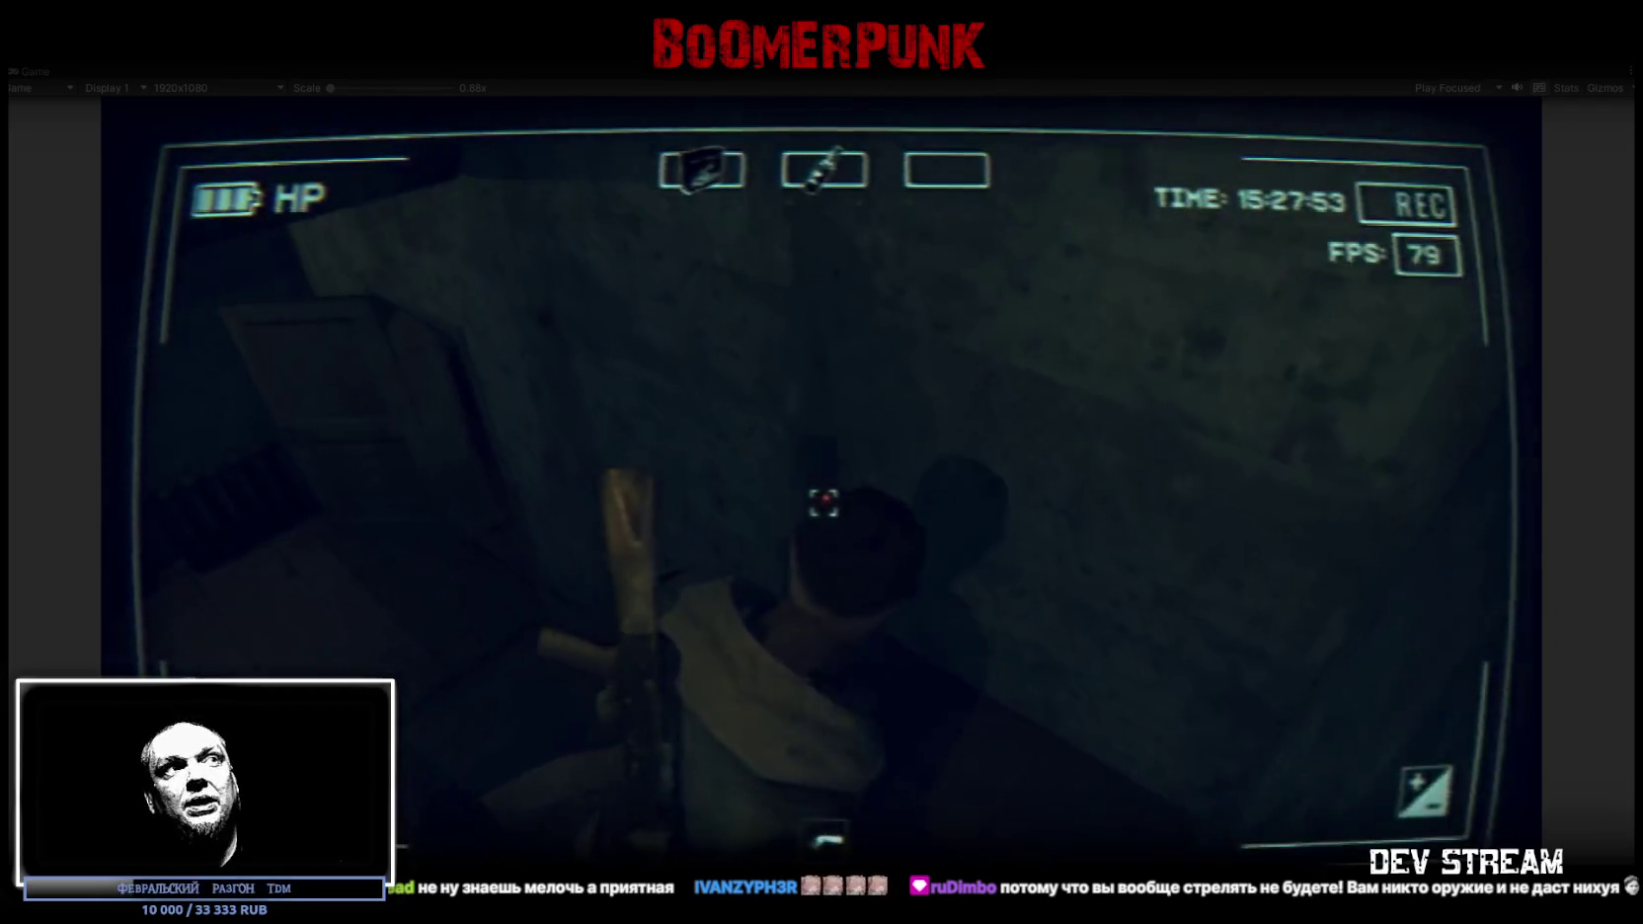
# Walk through the barred doorway into the pillared storage room, open the bag, and inspect the AKA-T2 rifle
pyautogui.press('w')
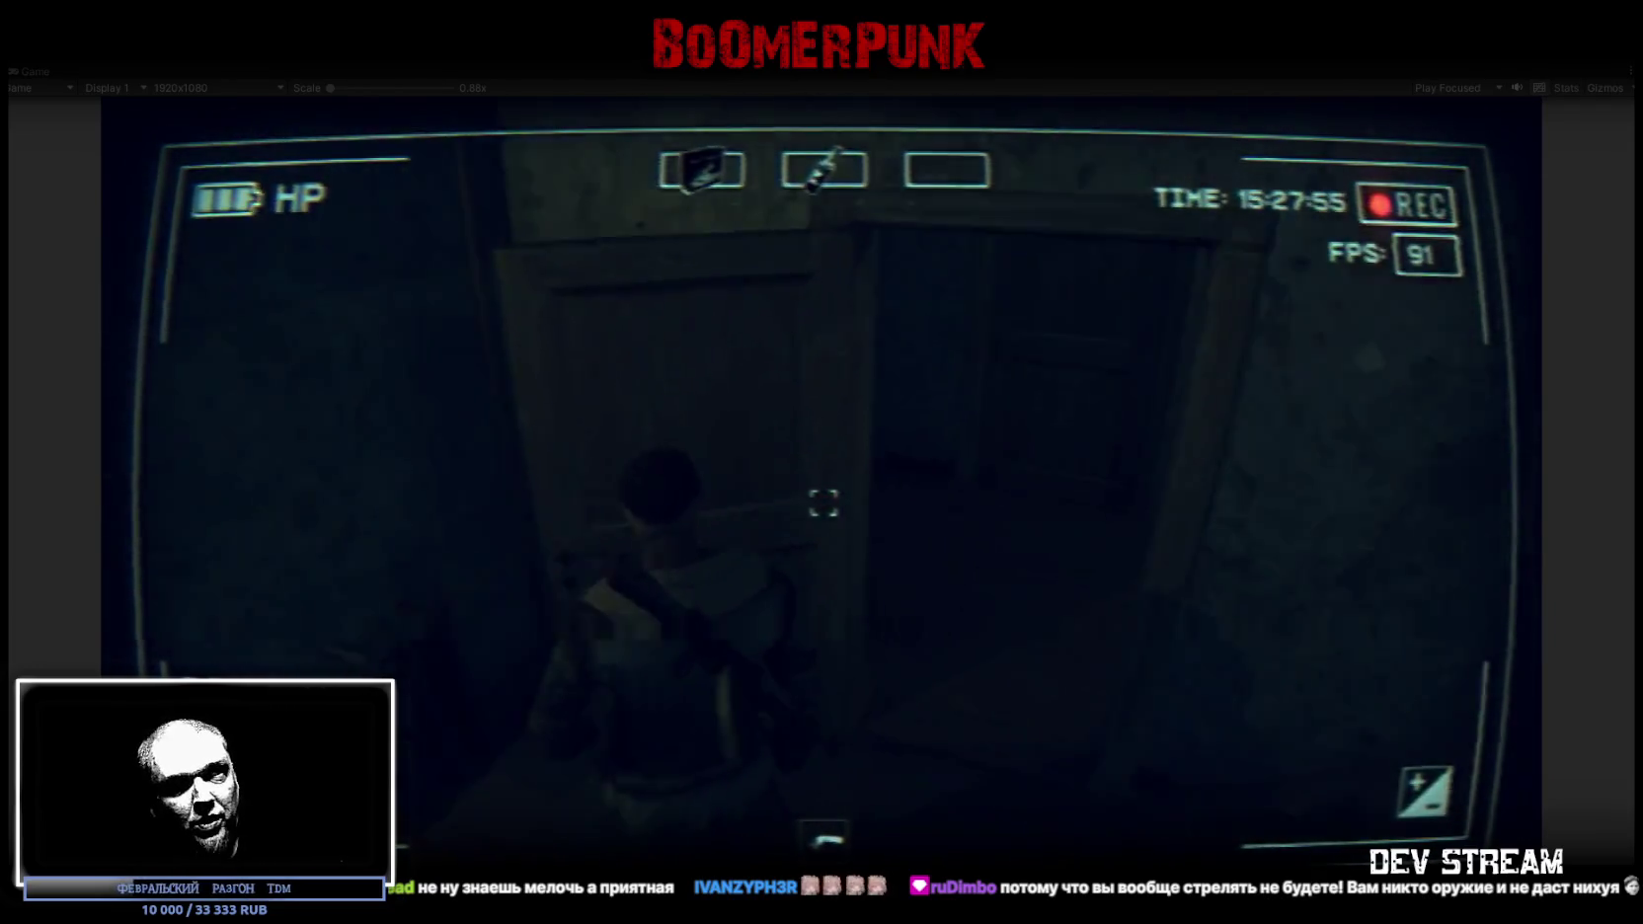
pyautogui.press('w')
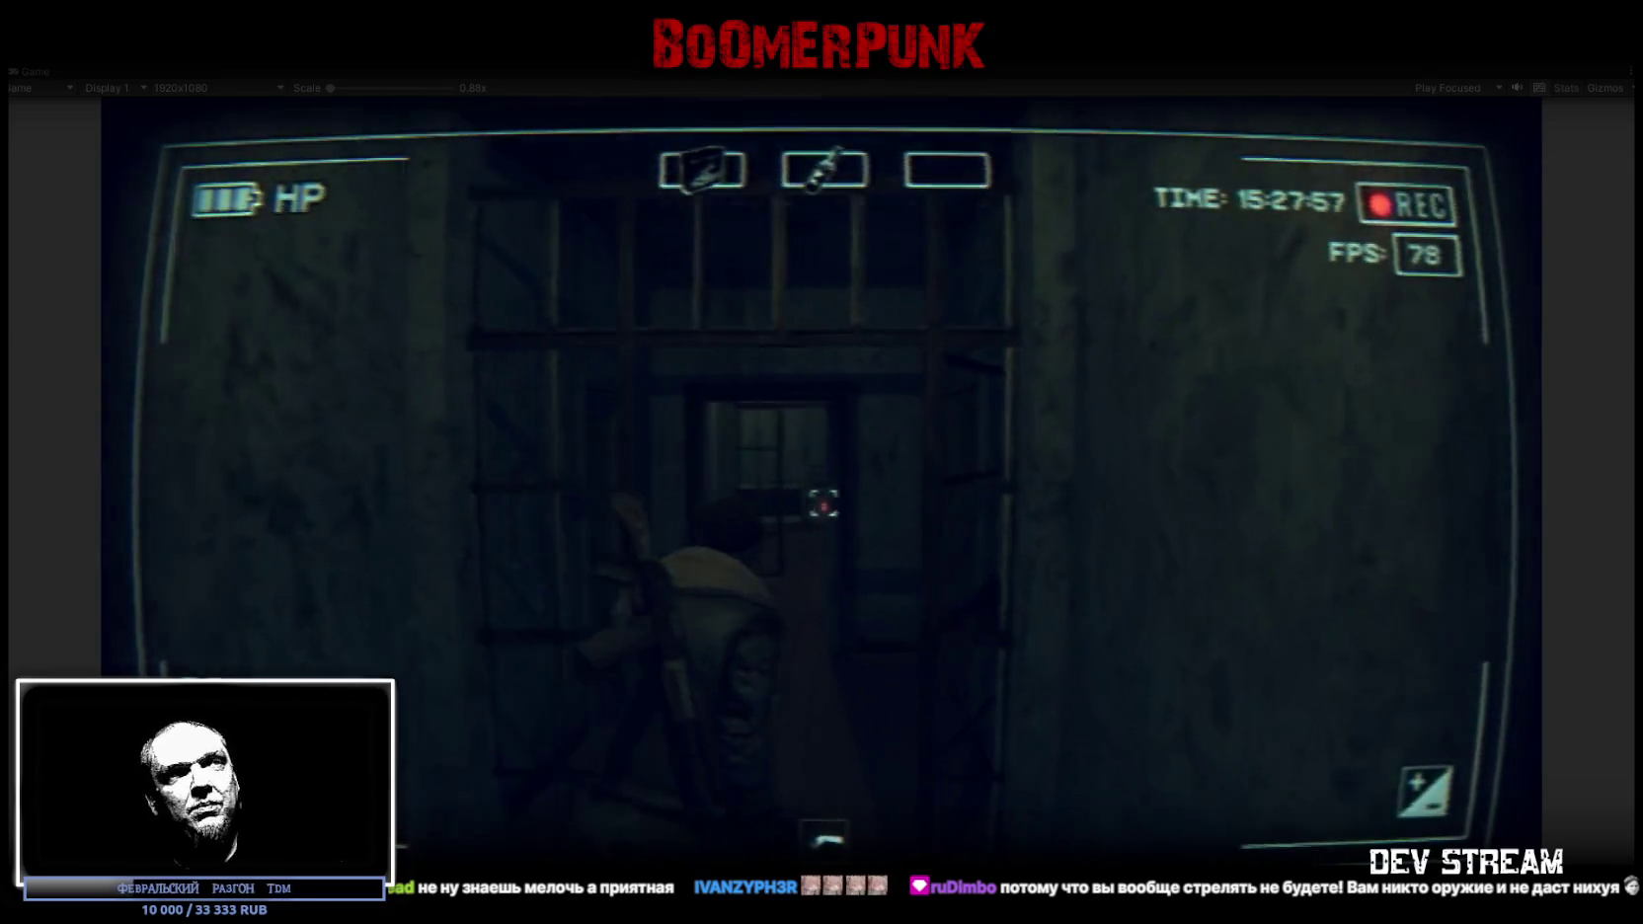
pyautogui.press('w')
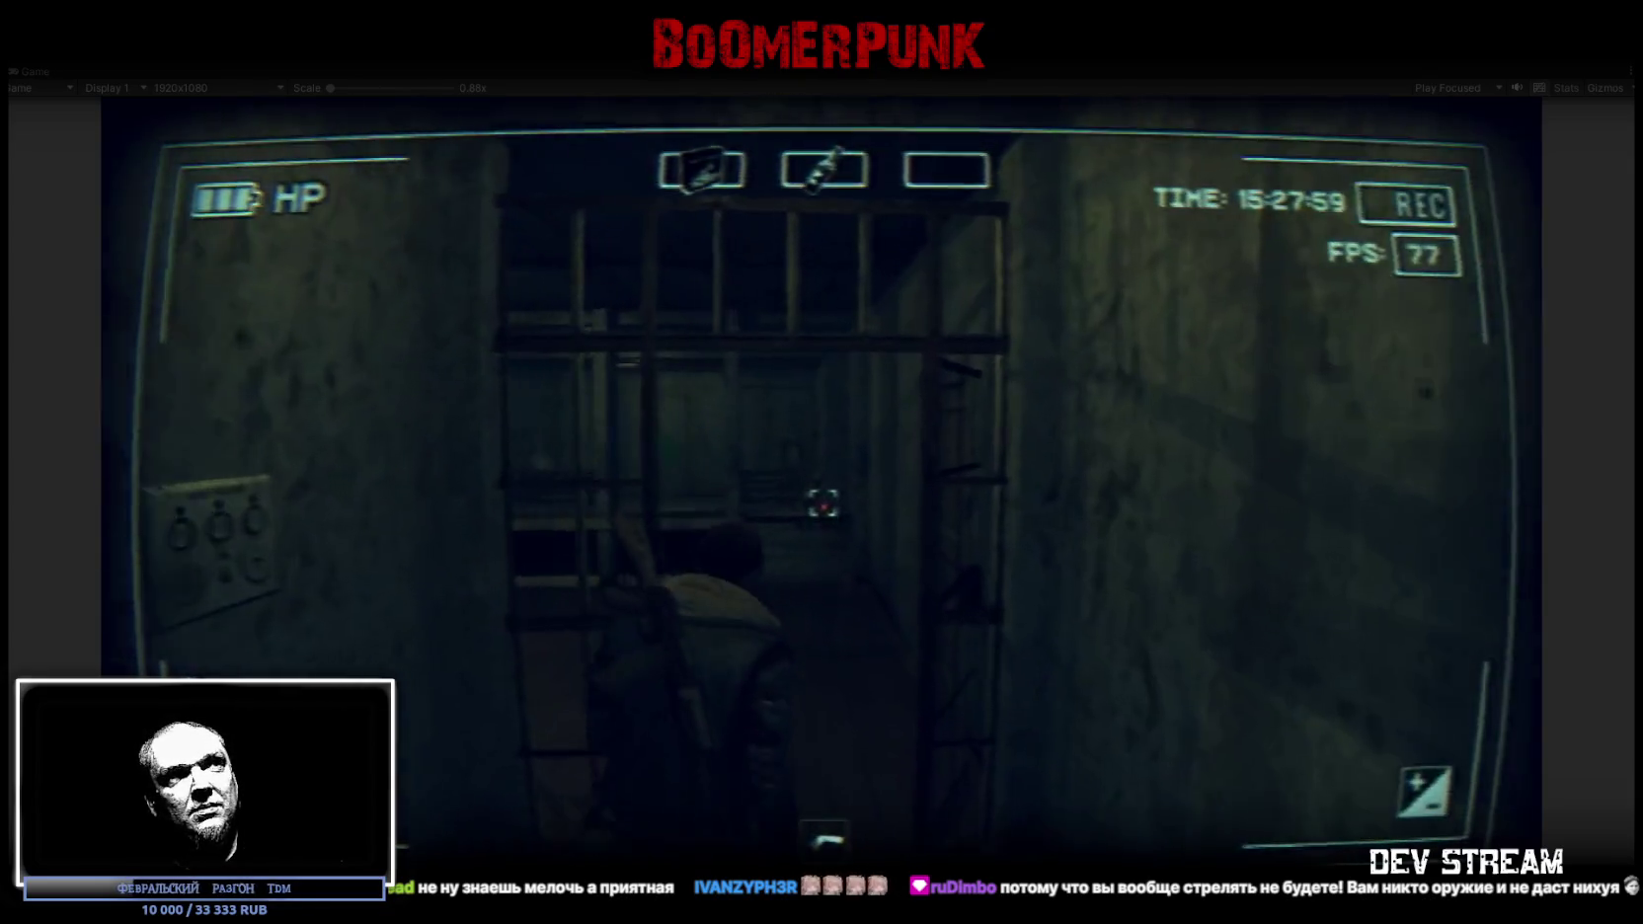
pyautogui.press('w')
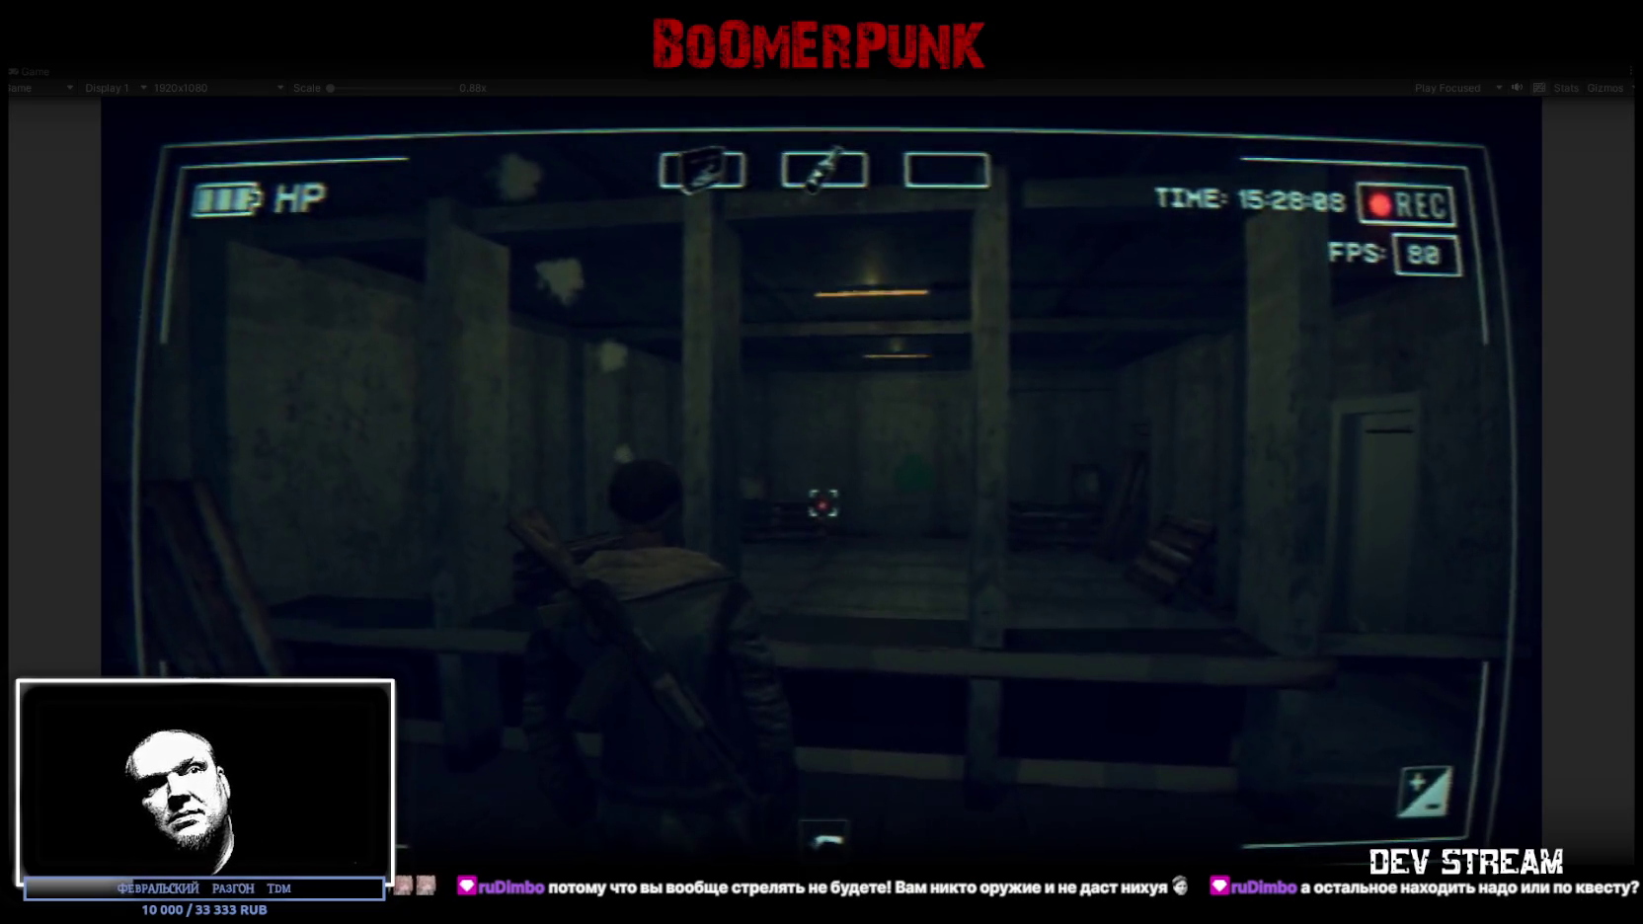
pyautogui.moveTo(822, 504)
pyautogui.press('w')
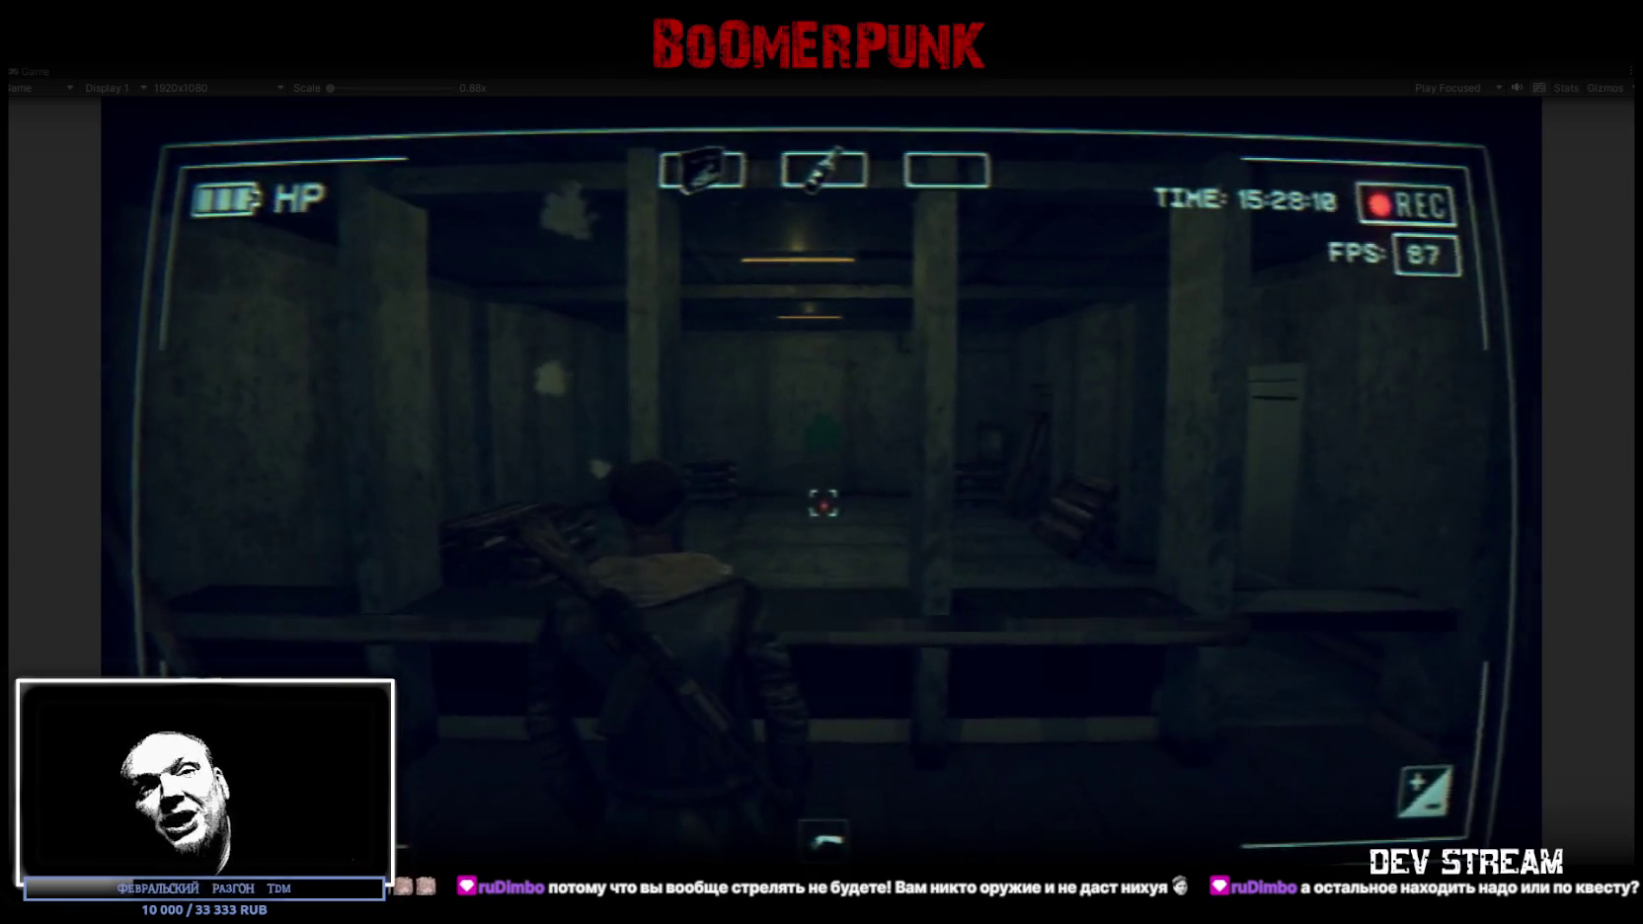
pyautogui.press('w')
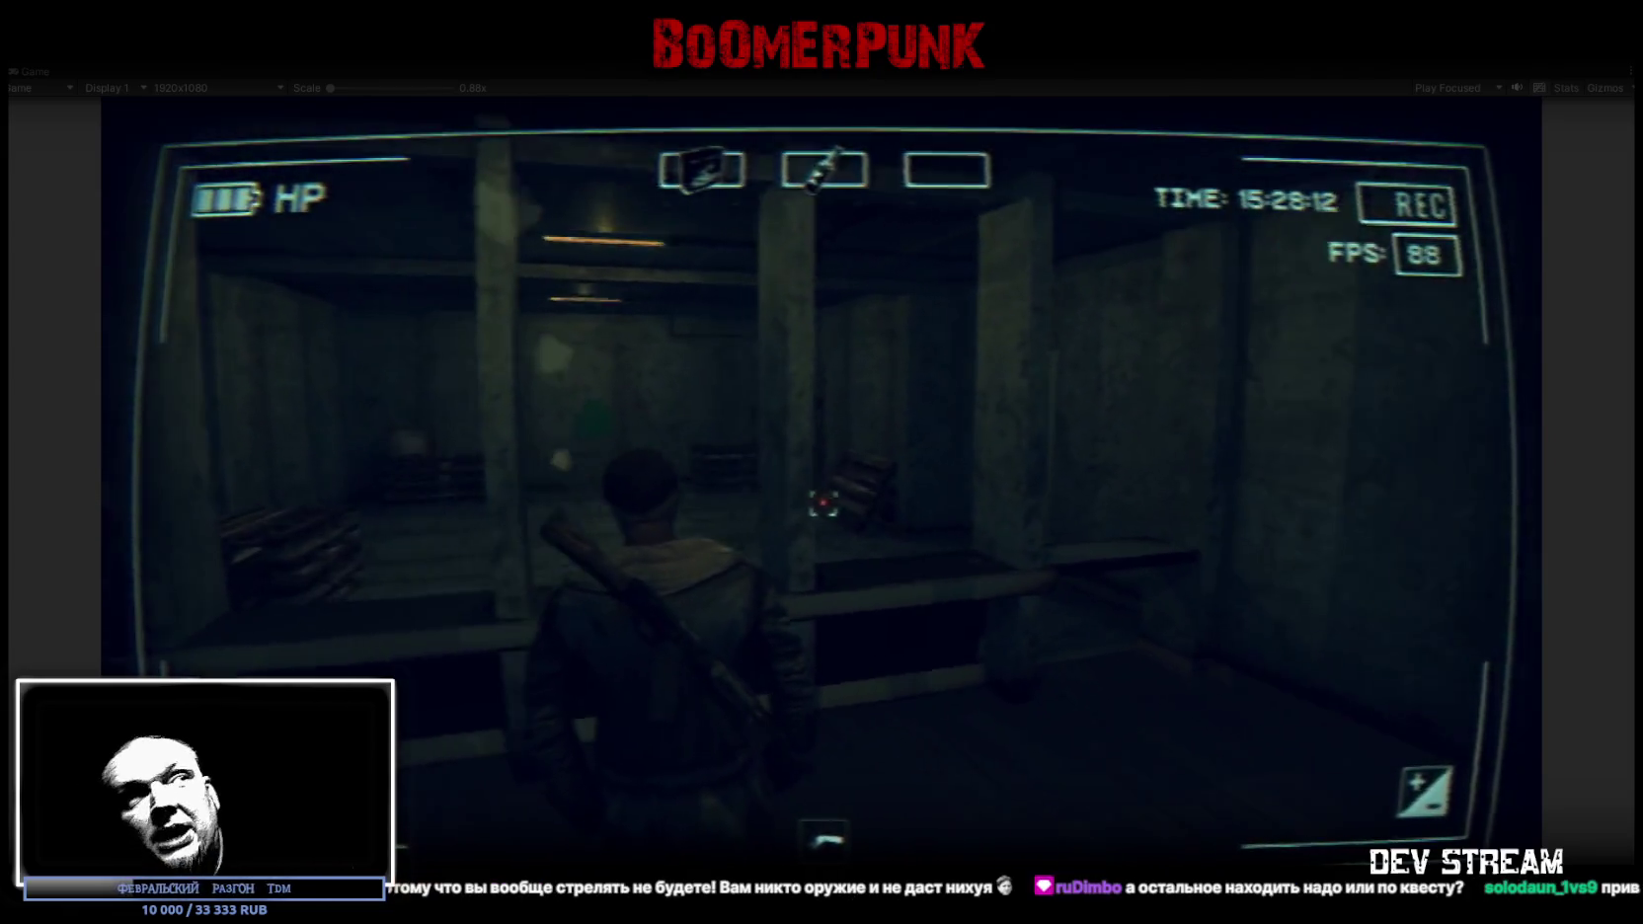
pyautogui.press('Tab')
pyautogui.click(1100, 334)
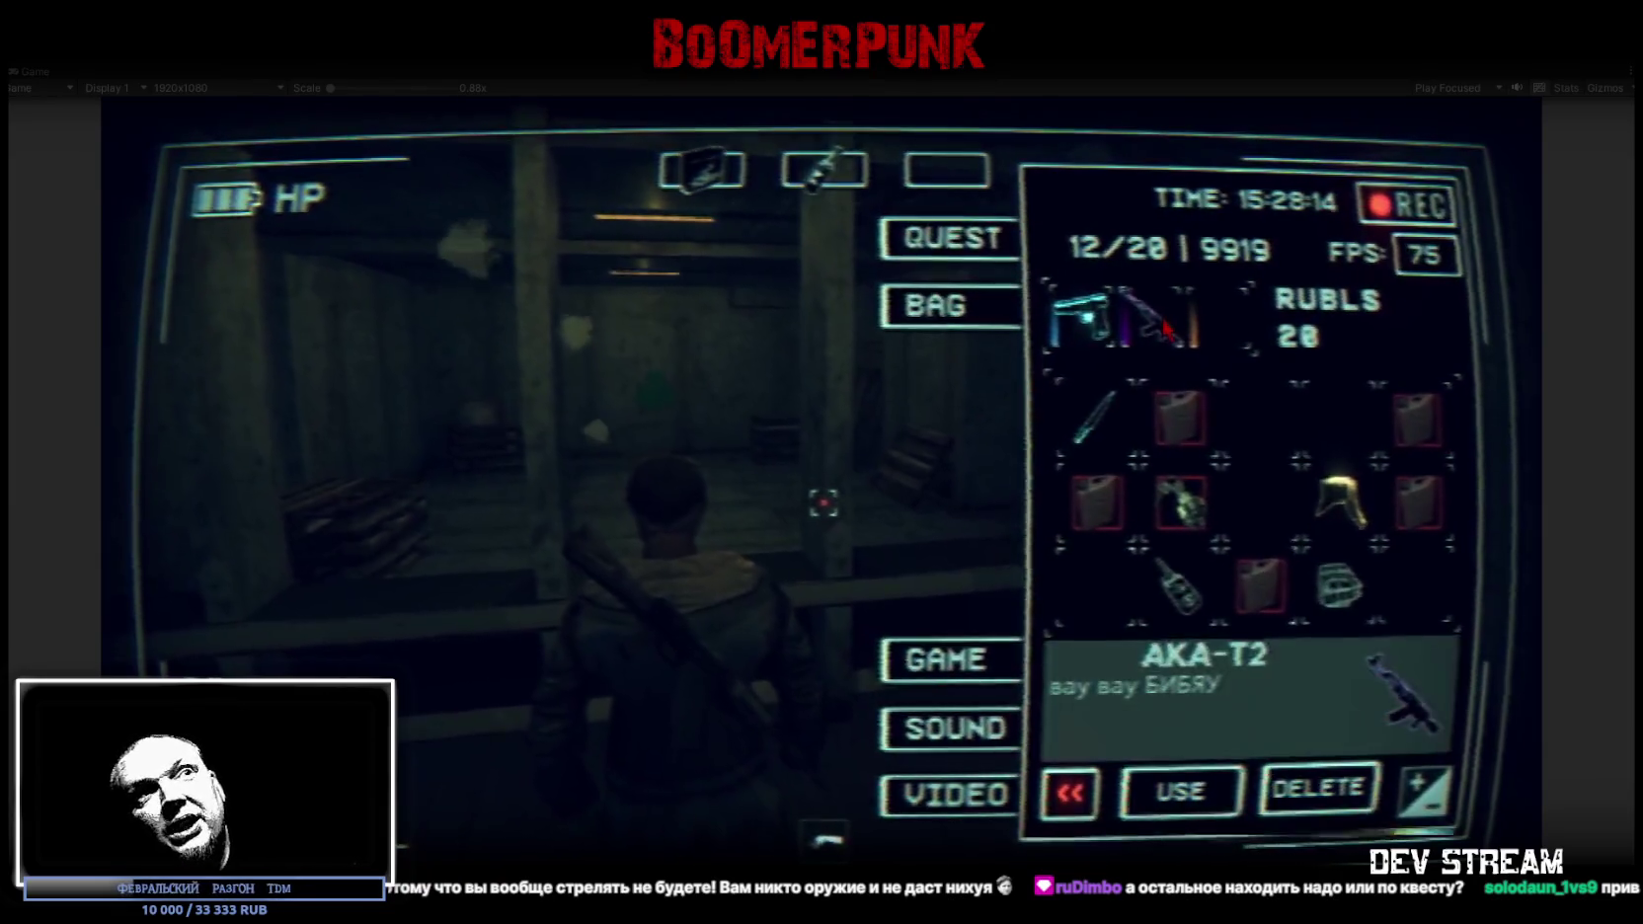
# Equip the Hat Ushanka in the character's equipment slot and resume playing
pyautogui.click(1345, 523)
pyautogui.moveTo(1345, 578); pyautogui.dragTo(1247, 326)
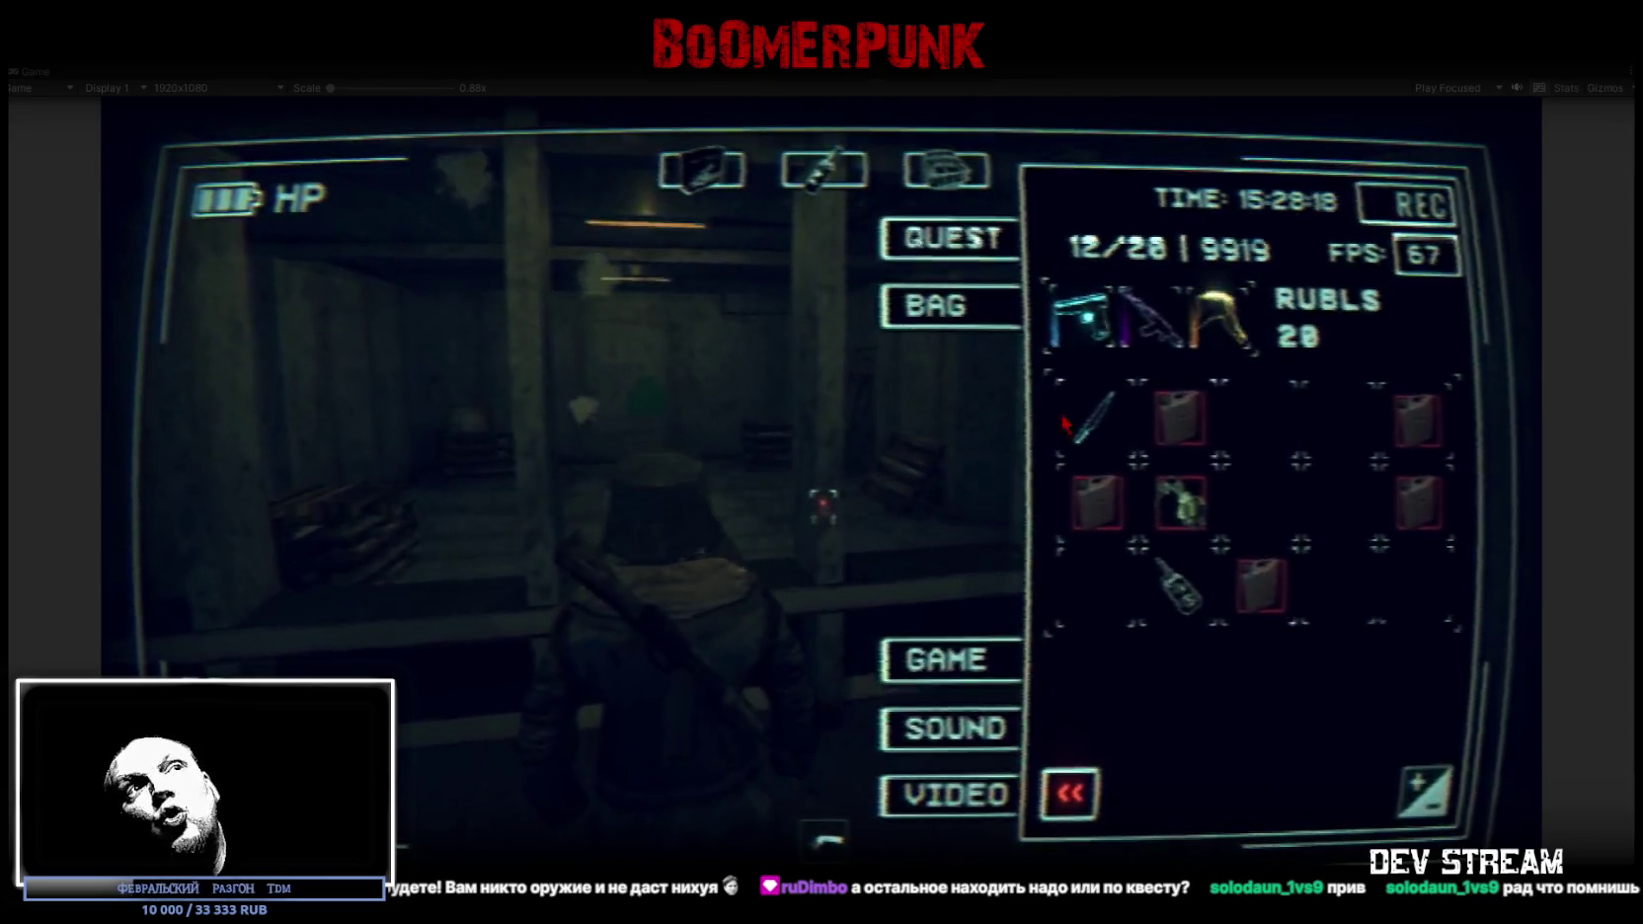
pyautogui.press('Tab')
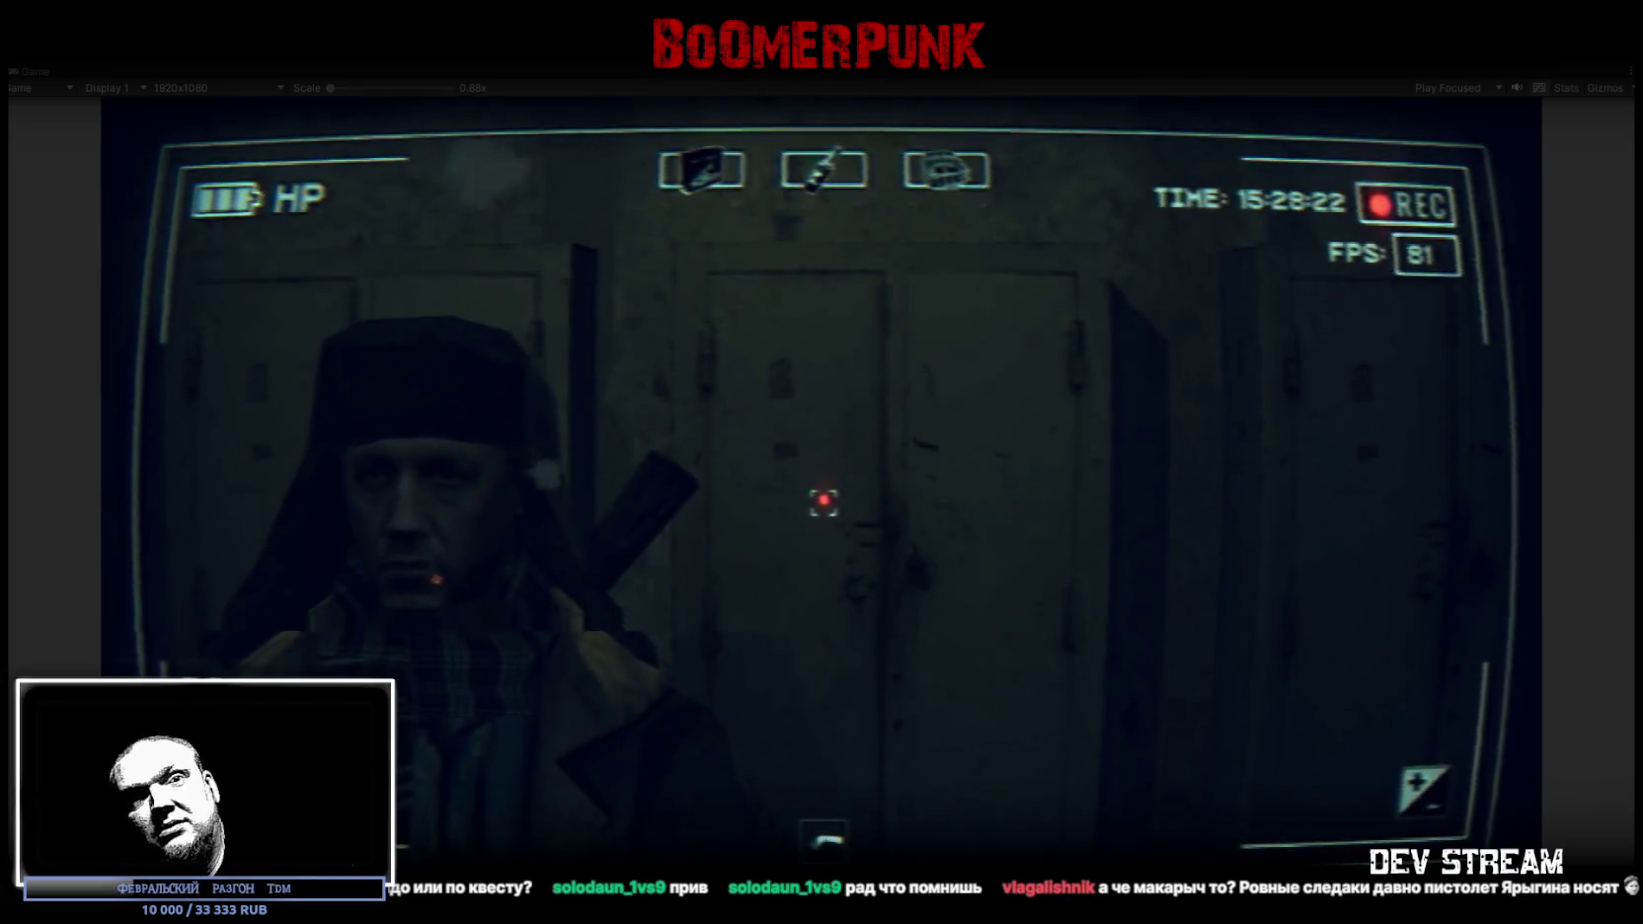
# Walk the character back from the lockers, reopen the inventory menu, then switch to the Steam library
pyautogui.press('s')
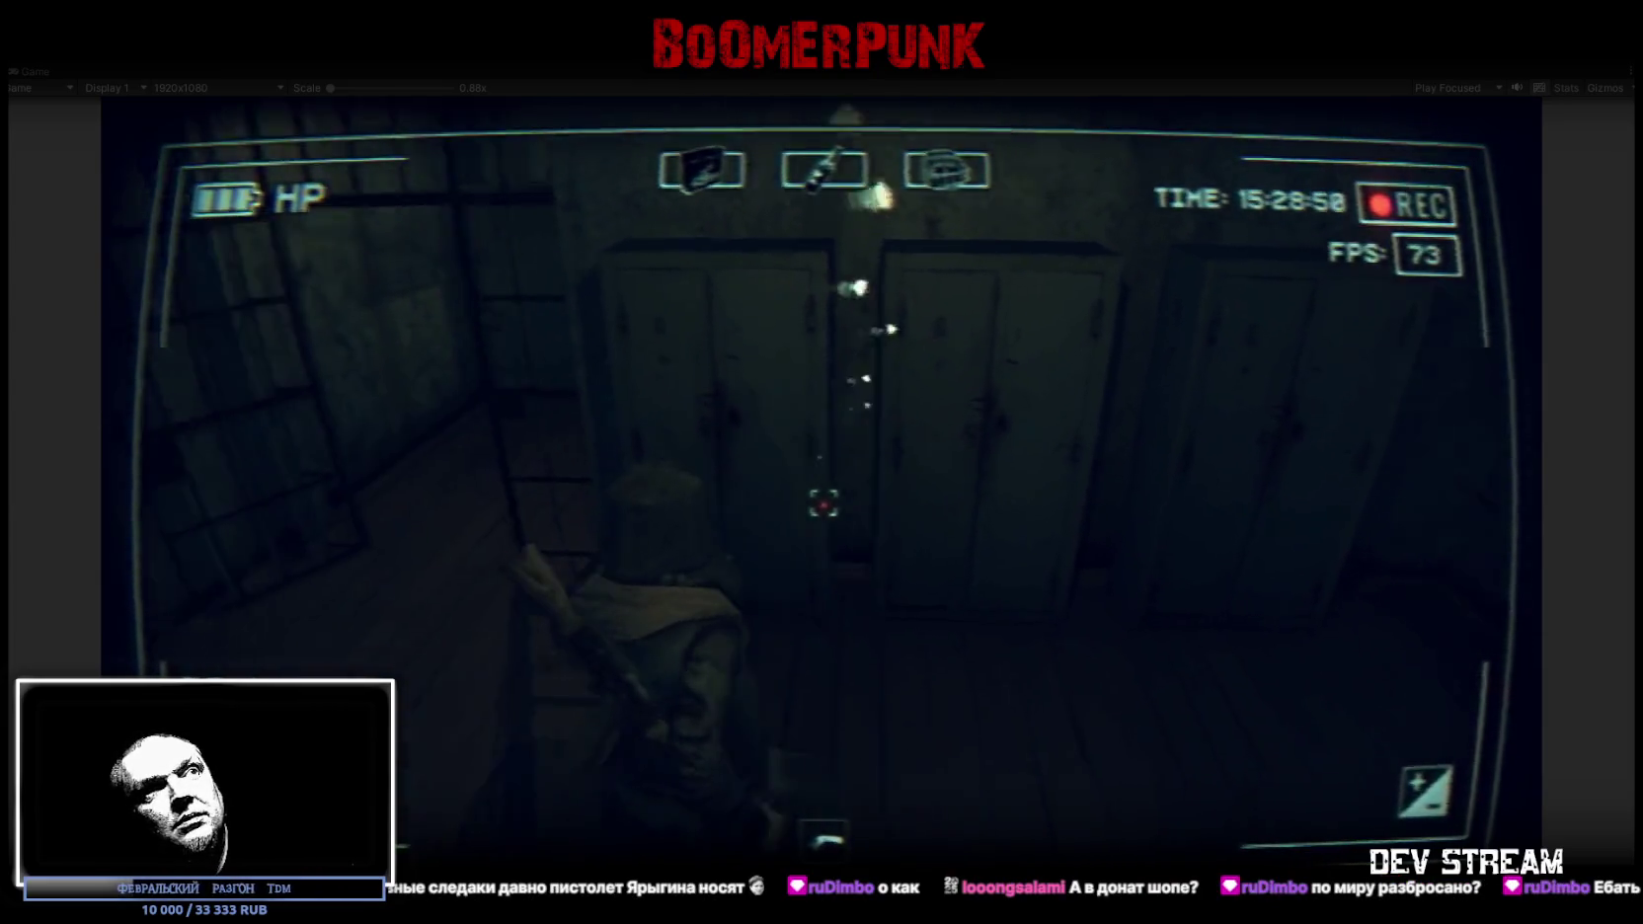
pyautogui.press('Escape')
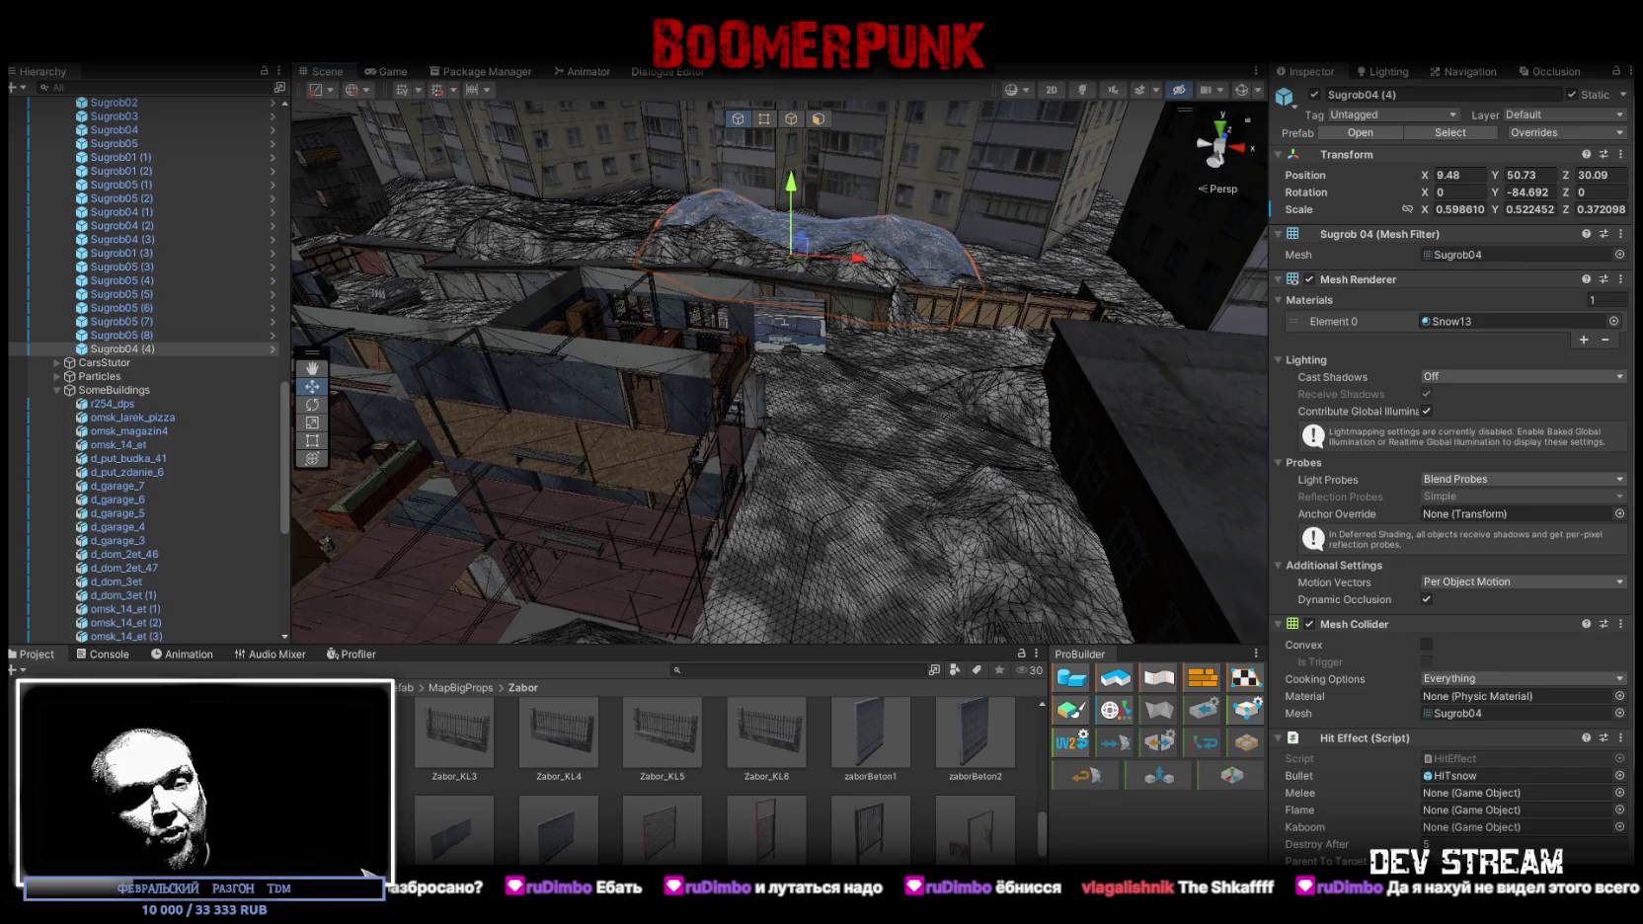
pyautogui.hotkey('alt', 'Tab')
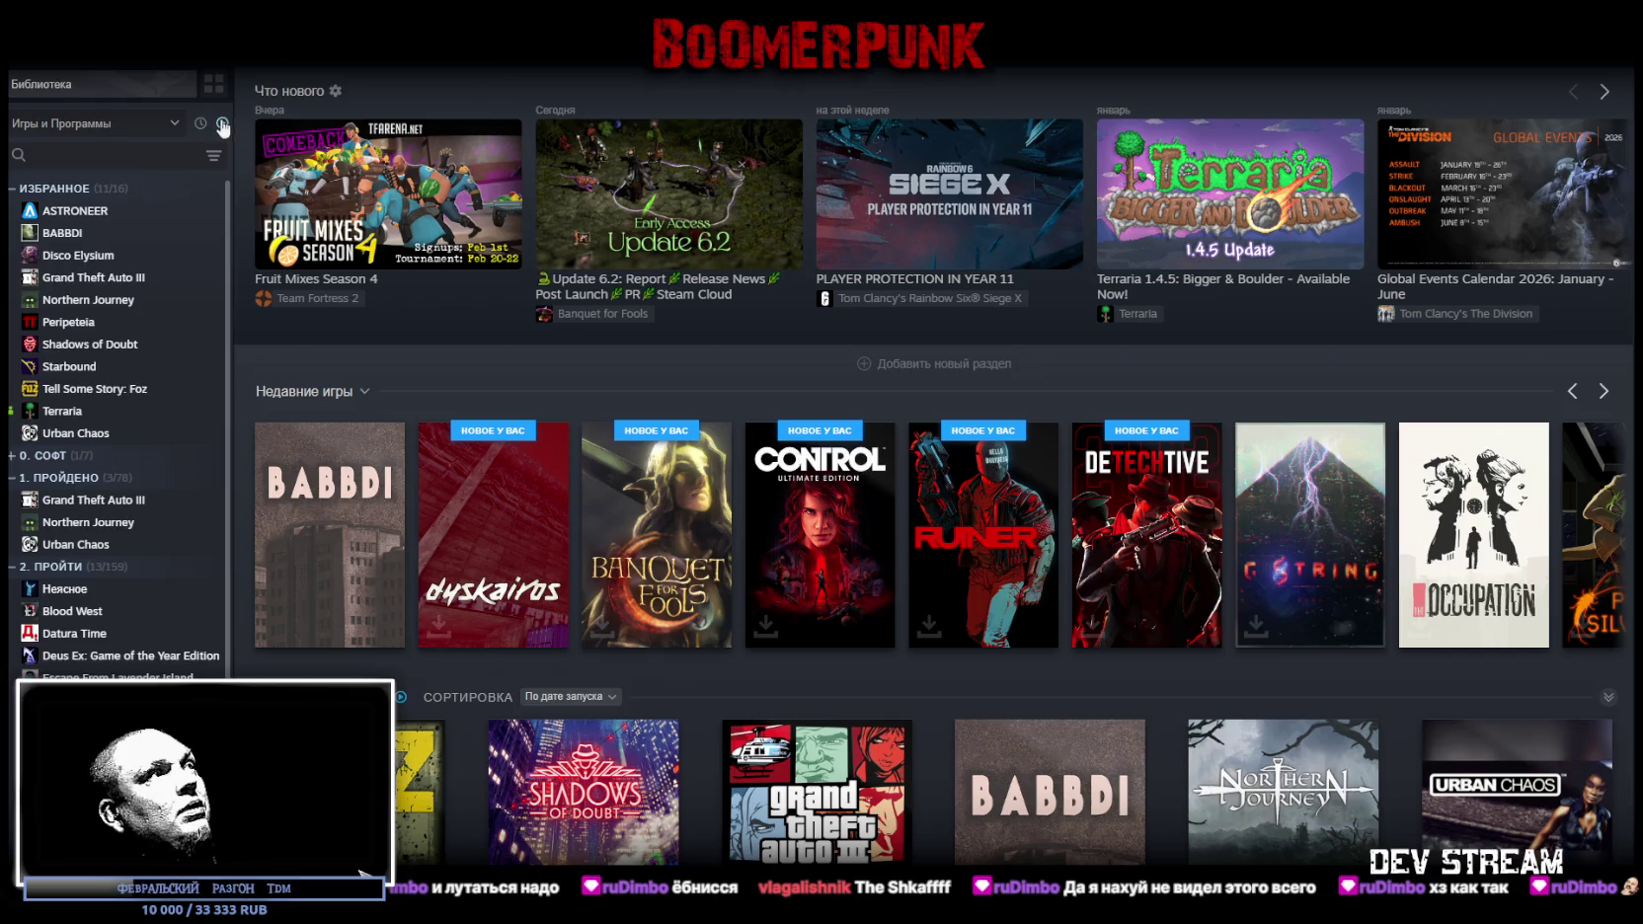
# Open BoomerPunk's Steam store page from the library and scroll through it
pyautogui.click(46, 259)
pyautogui.click(338, 434)
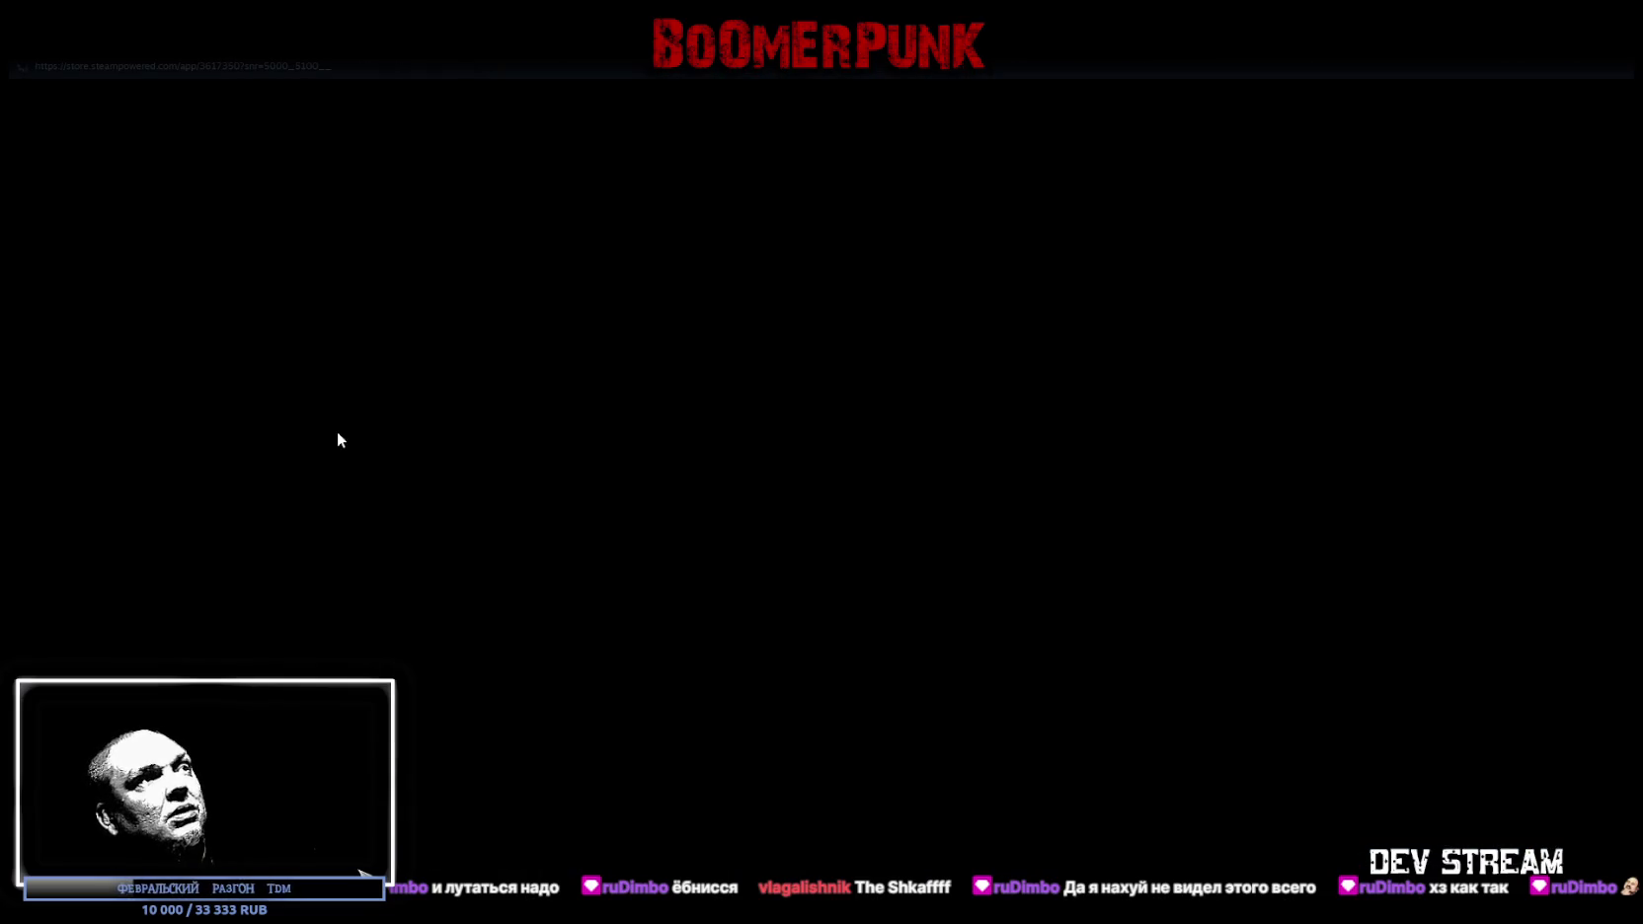
pyautogui.scroll(-5, 488, 561)
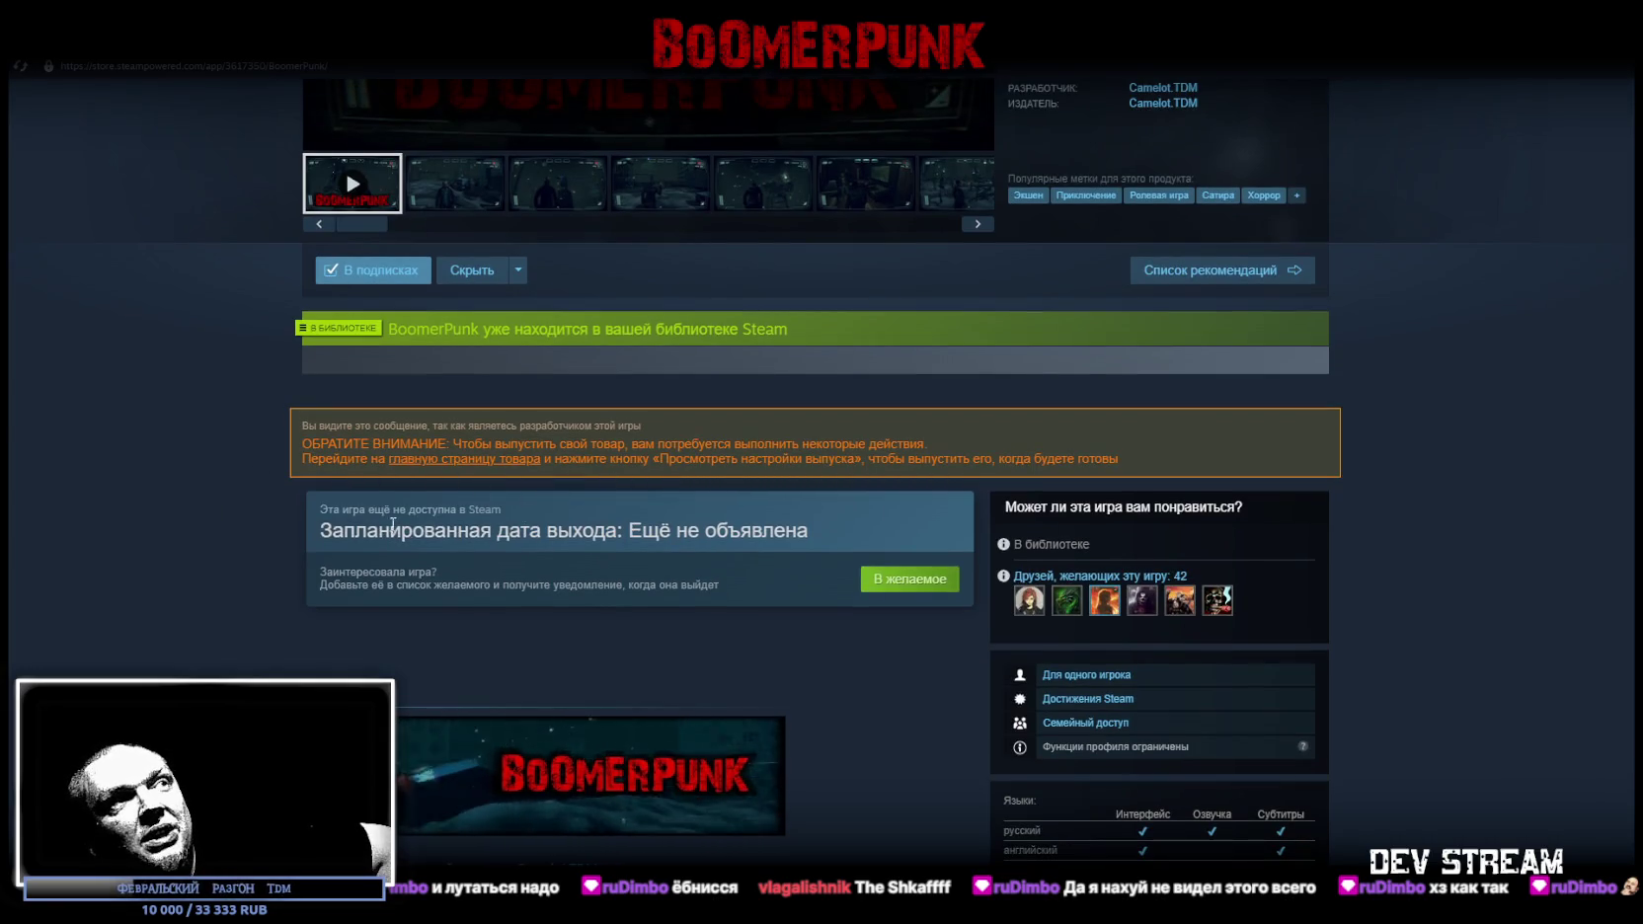
pyautogui.scroll(-2, 482, 517)
pyautogui.scroll(5, 494, 476)
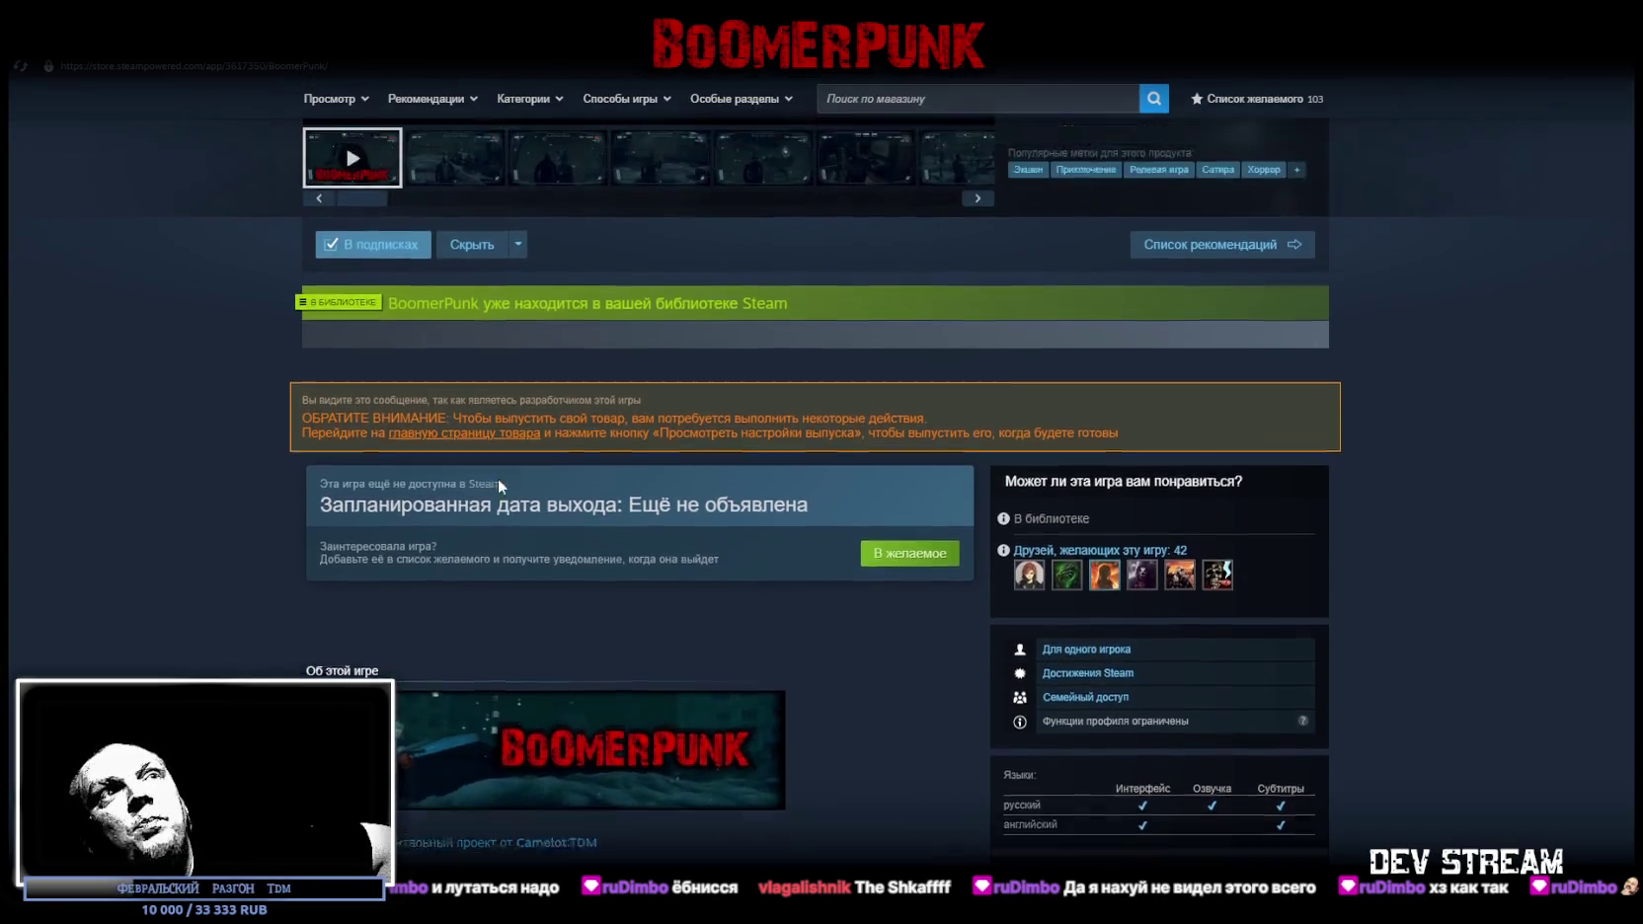
pyautogui.scroll(-2, 713, 688)
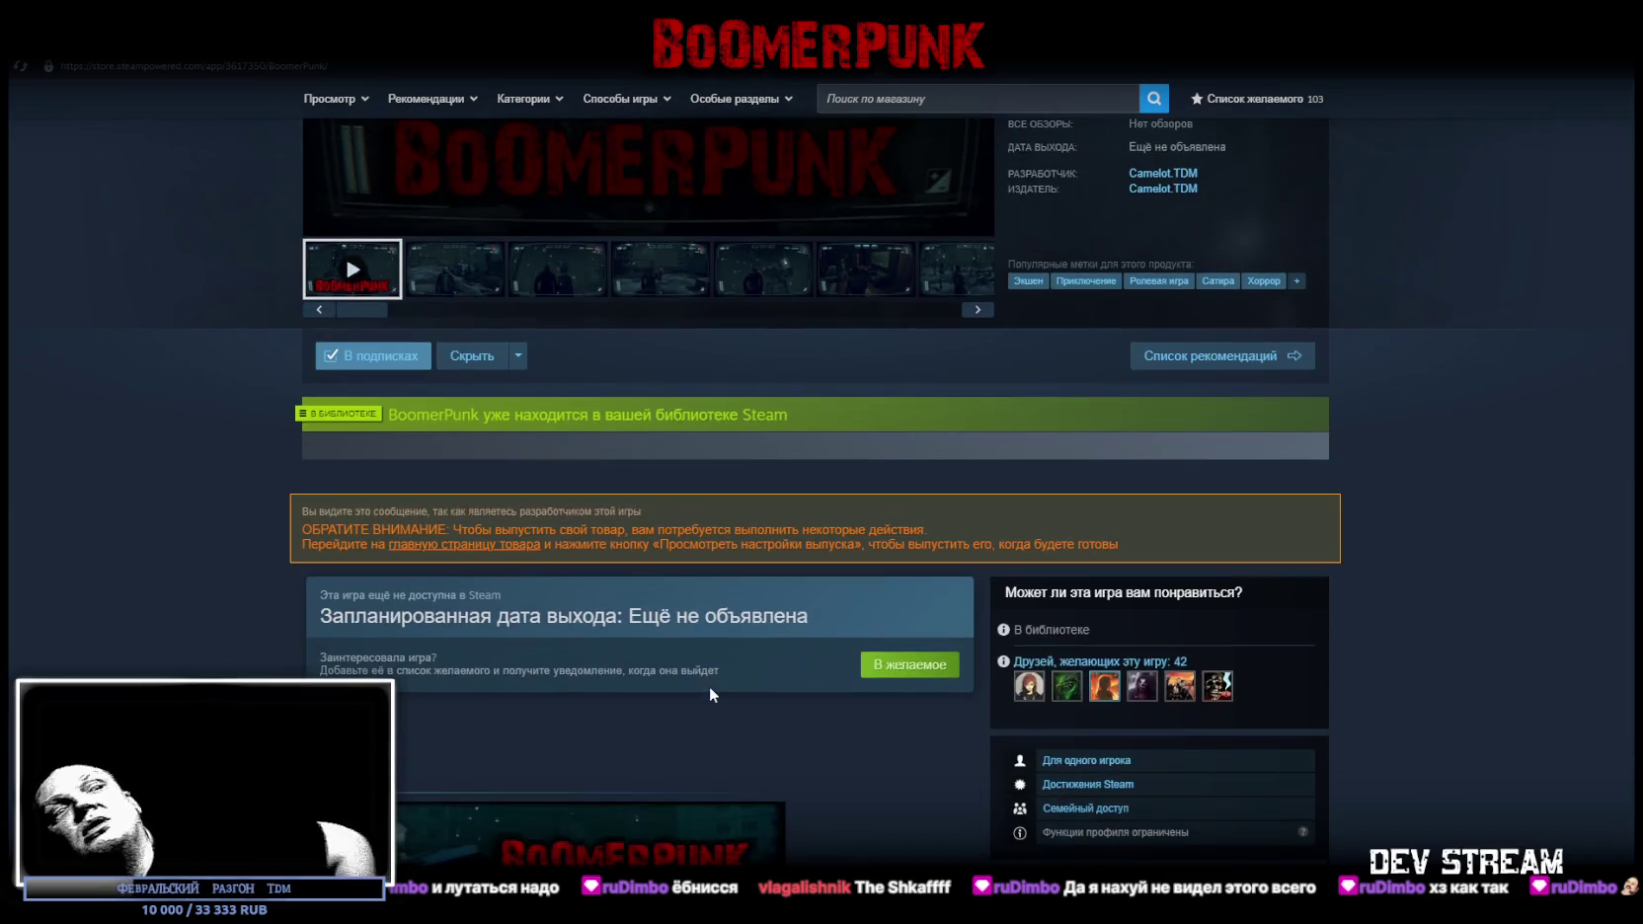
pyautogui.scroll(3, 724, 671)
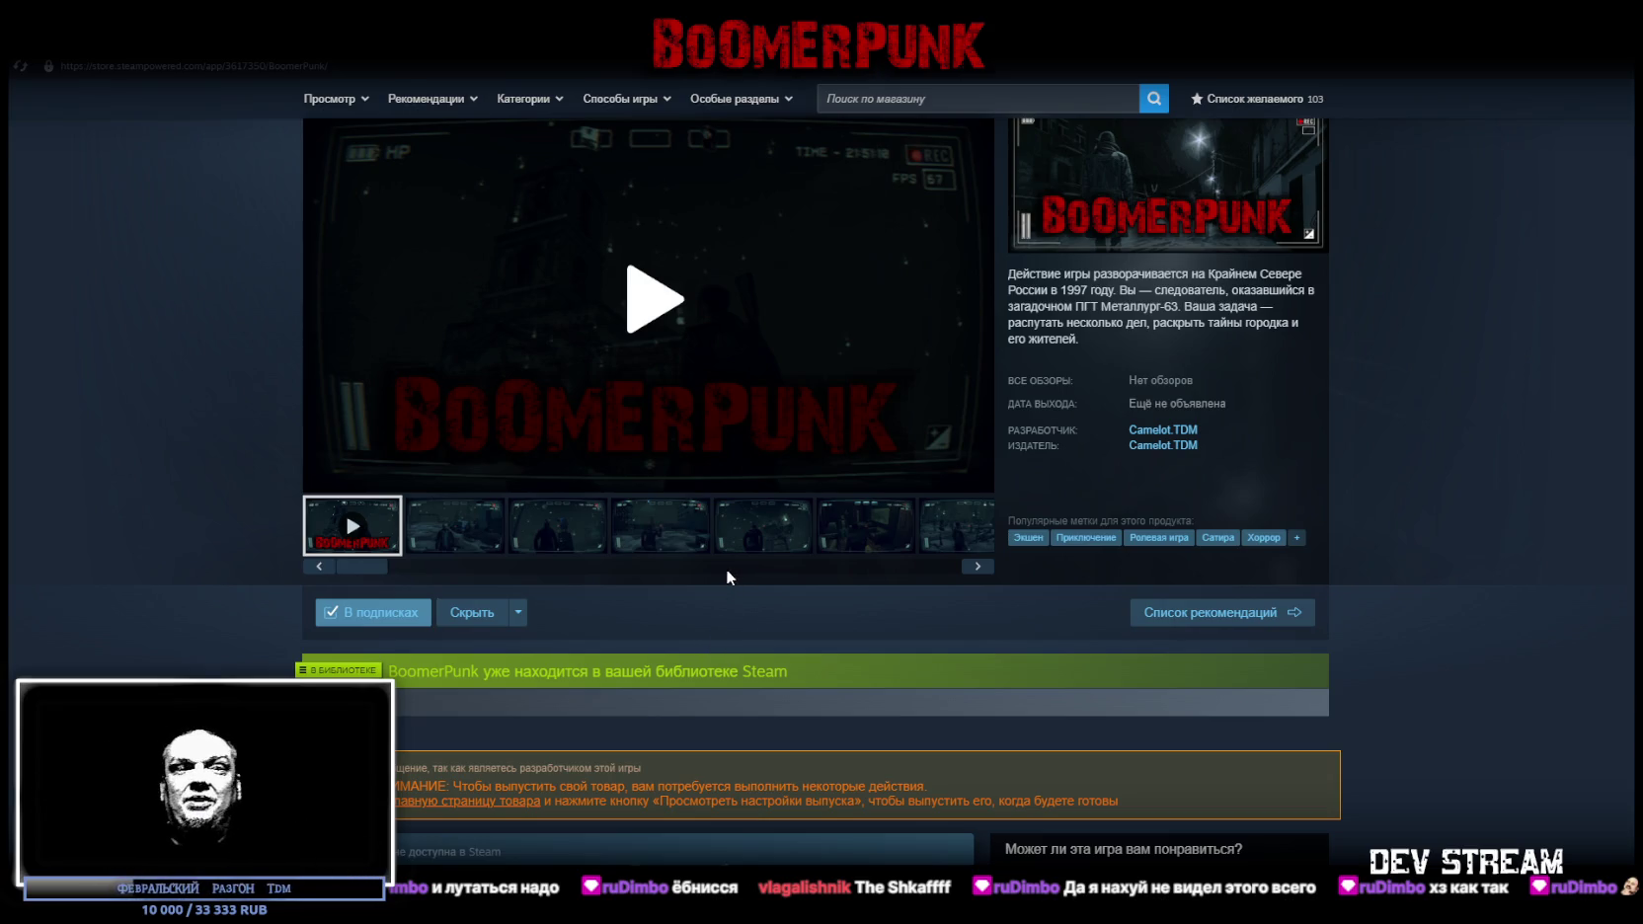
pyautogui.scroll(1, 659, 612)
pyautogui.scroll(-6, 667, 550)
pyautogui.scroll(-1, 668, 550)
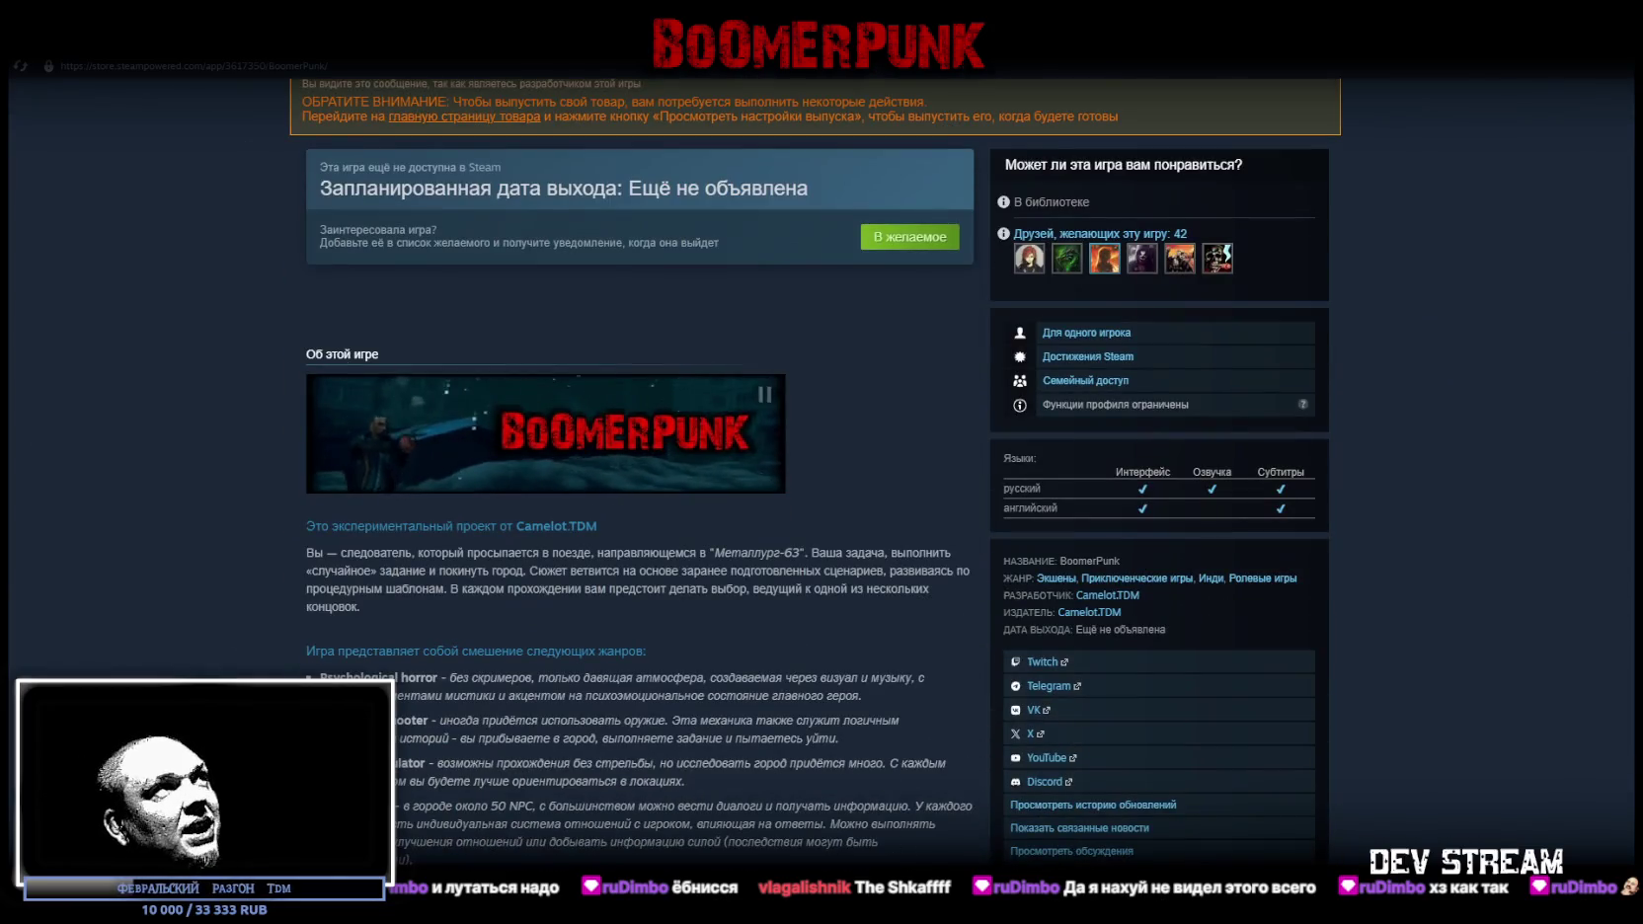
pyautogui.scroll(-4, 709, 541)
pyautogui.scroll(-5, 709, 541)
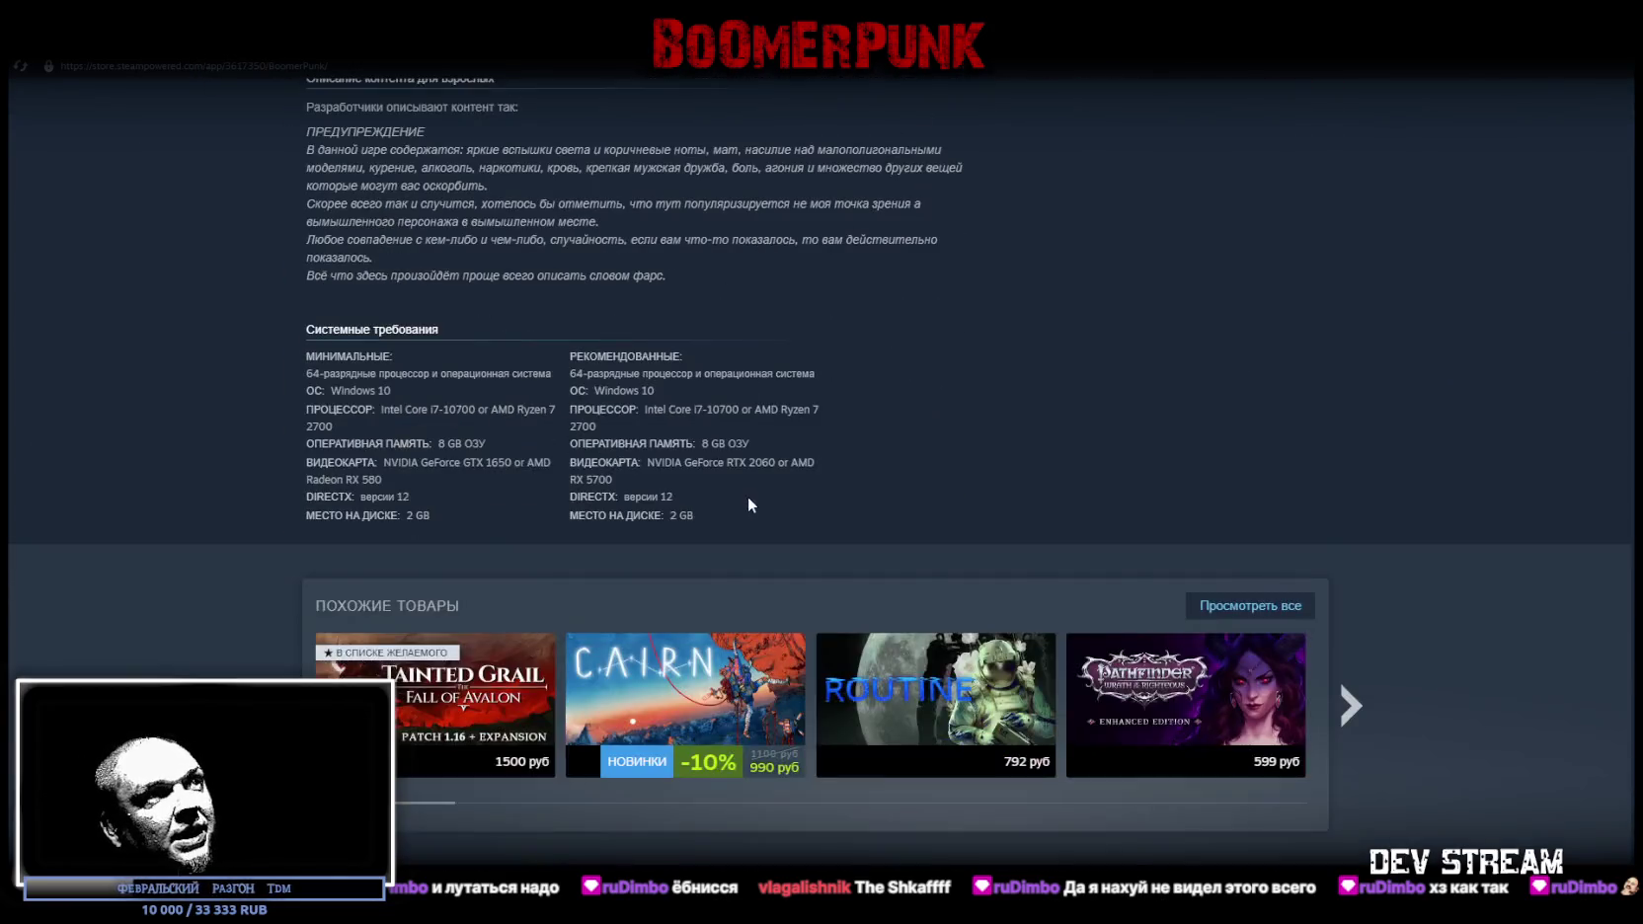
pyautogui.scroll(5, 748, 495)
# Expand BoomerPunk's full description ('Читать дальше') to read the features list, then return to the Unity scene
pyautogui.click(649, 540)
pyautogui.scroll(-5, 1037, 563)
pyautogui.scroll(4, 988, 548)
pyautogui.scroll(-4, 839, 494)
pyautogui.scroll(3, 592, 375)
pyautogui.scroll(-5, 519, 341)
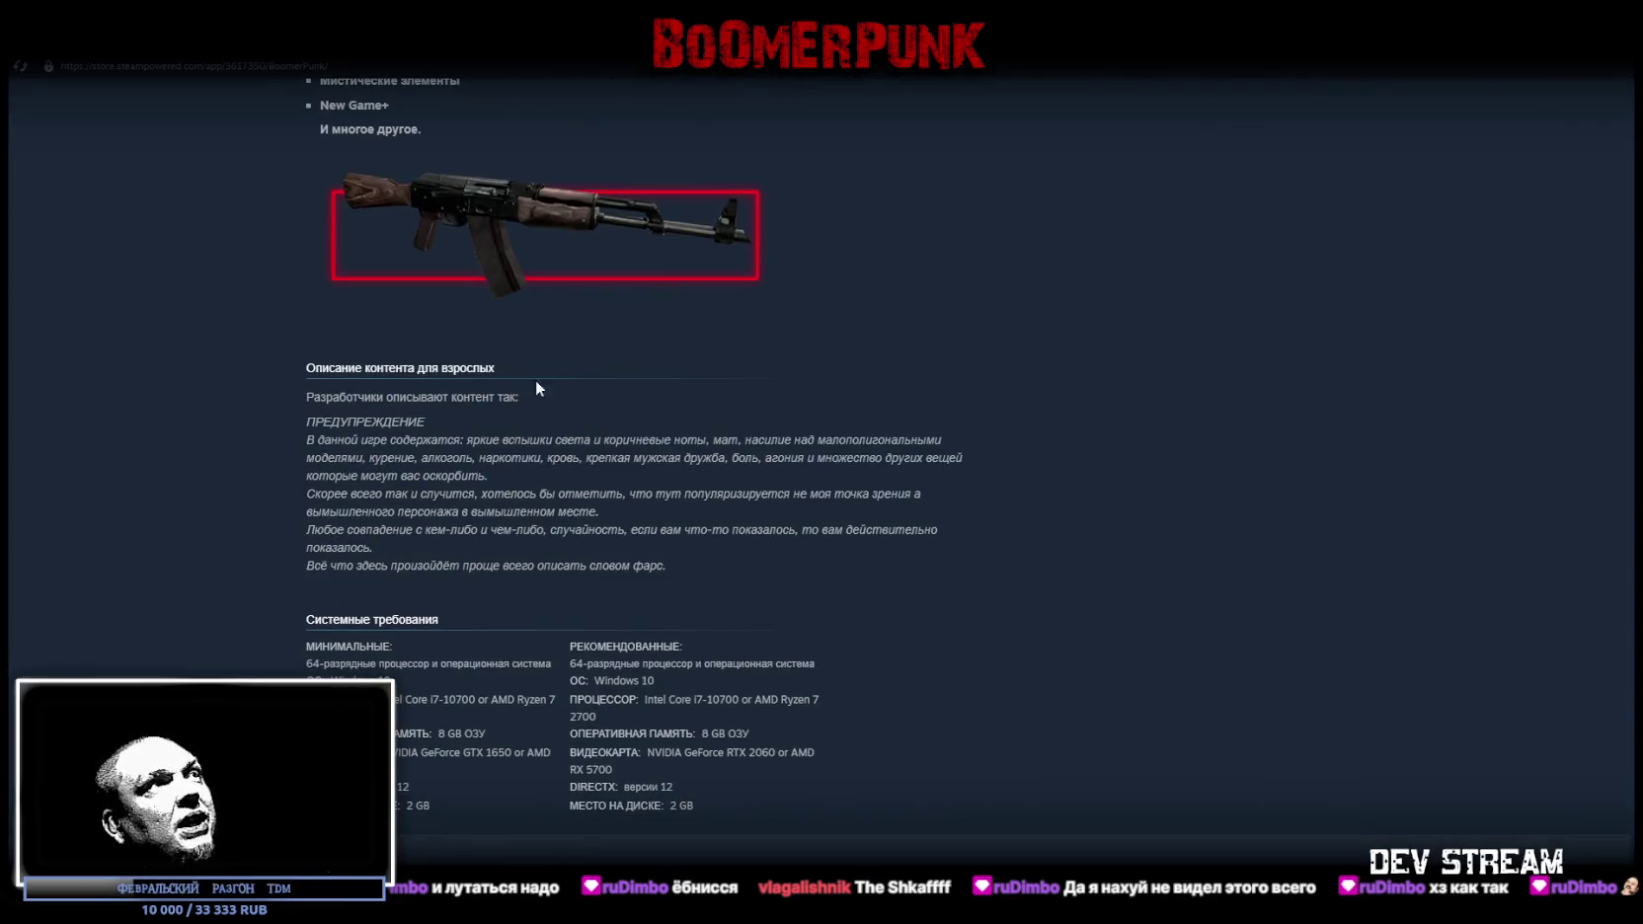
pyautogui.scroll(4, 543, 415)
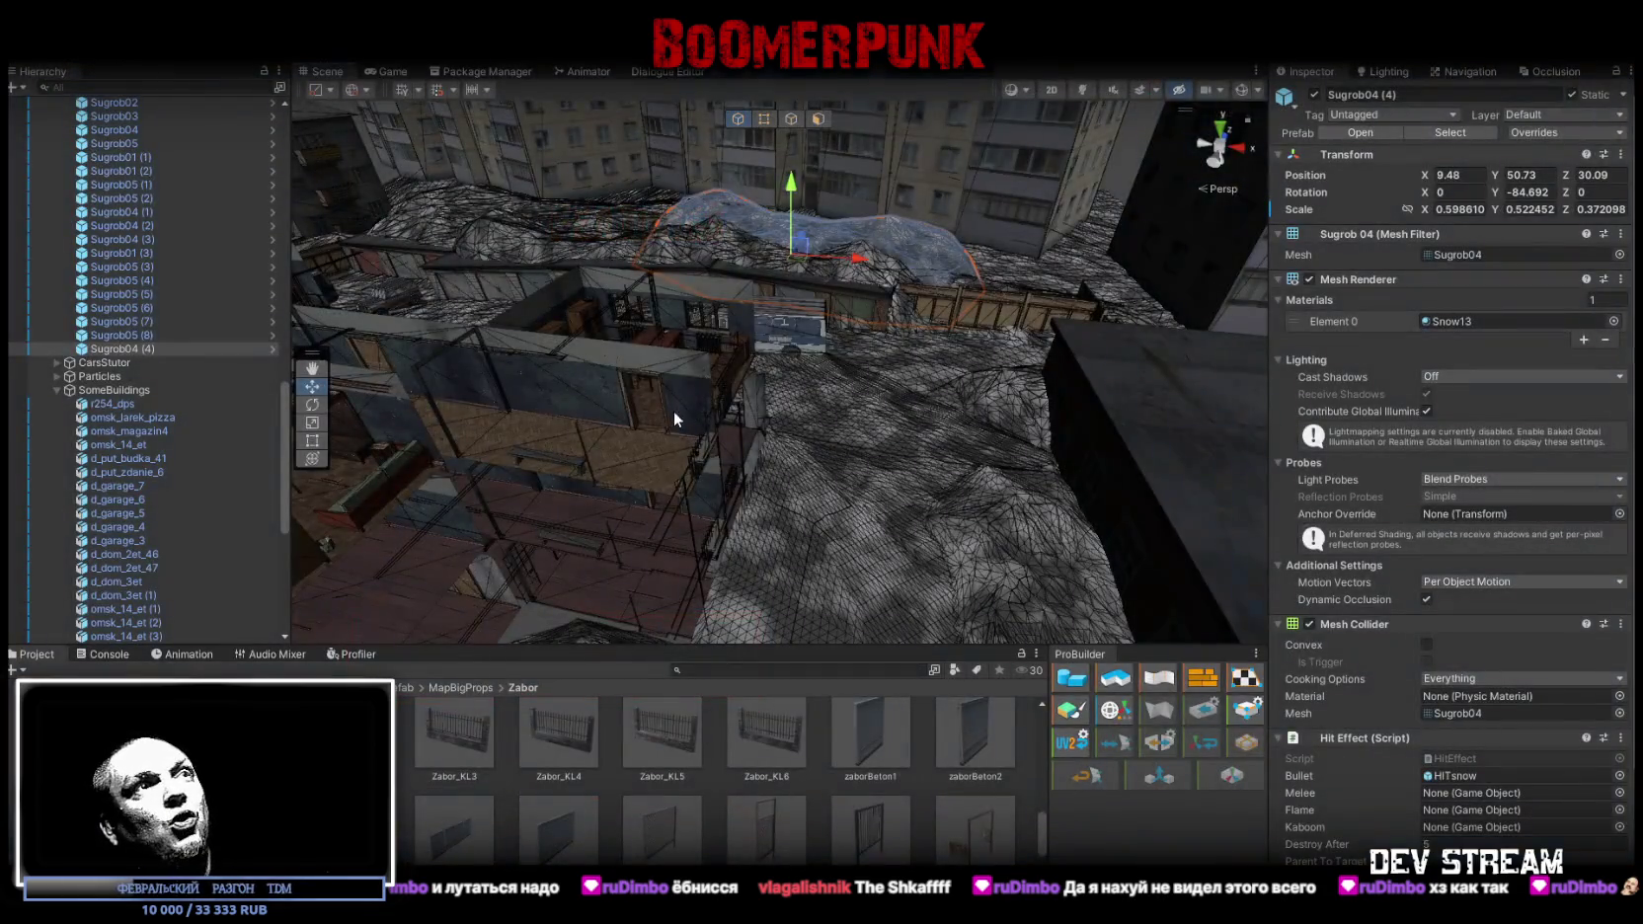
pyautogui.moveTo(674, 411)
pyautogui.mouseDown()
pyautogui.moveTo(685, 366)
pyautogui.moveTo(721, 376)
pyautogui.mouseUp()
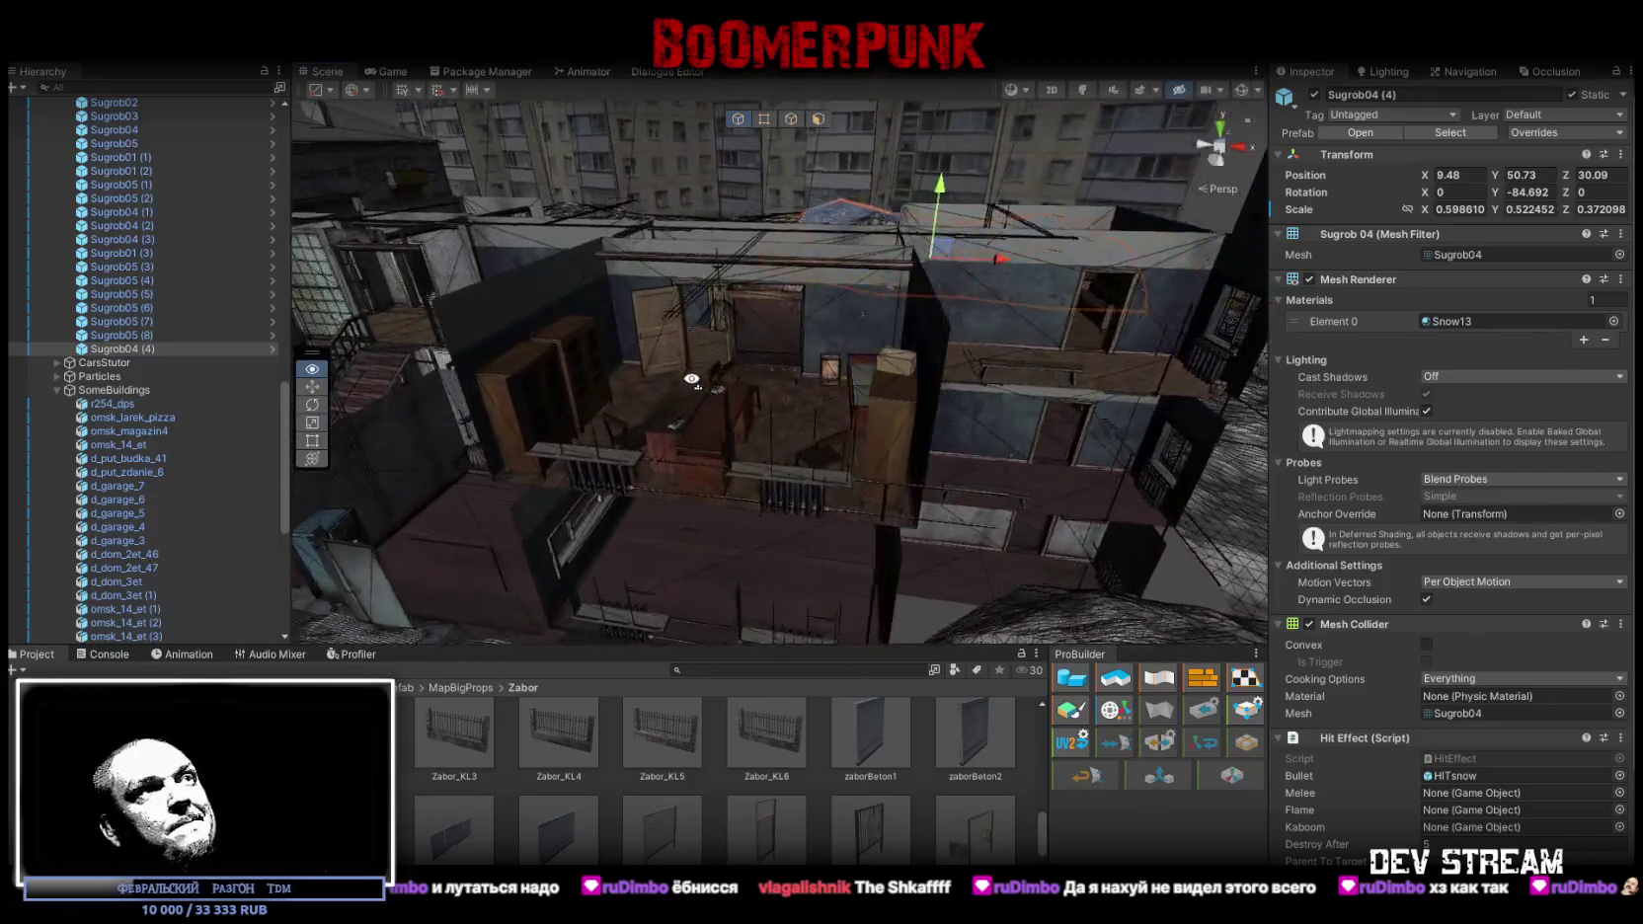
# Zoom into the furnished building's interior, then orbit out to view it side-on with its snowdrifts
pyautogui.scroll(-5, 751, 385)
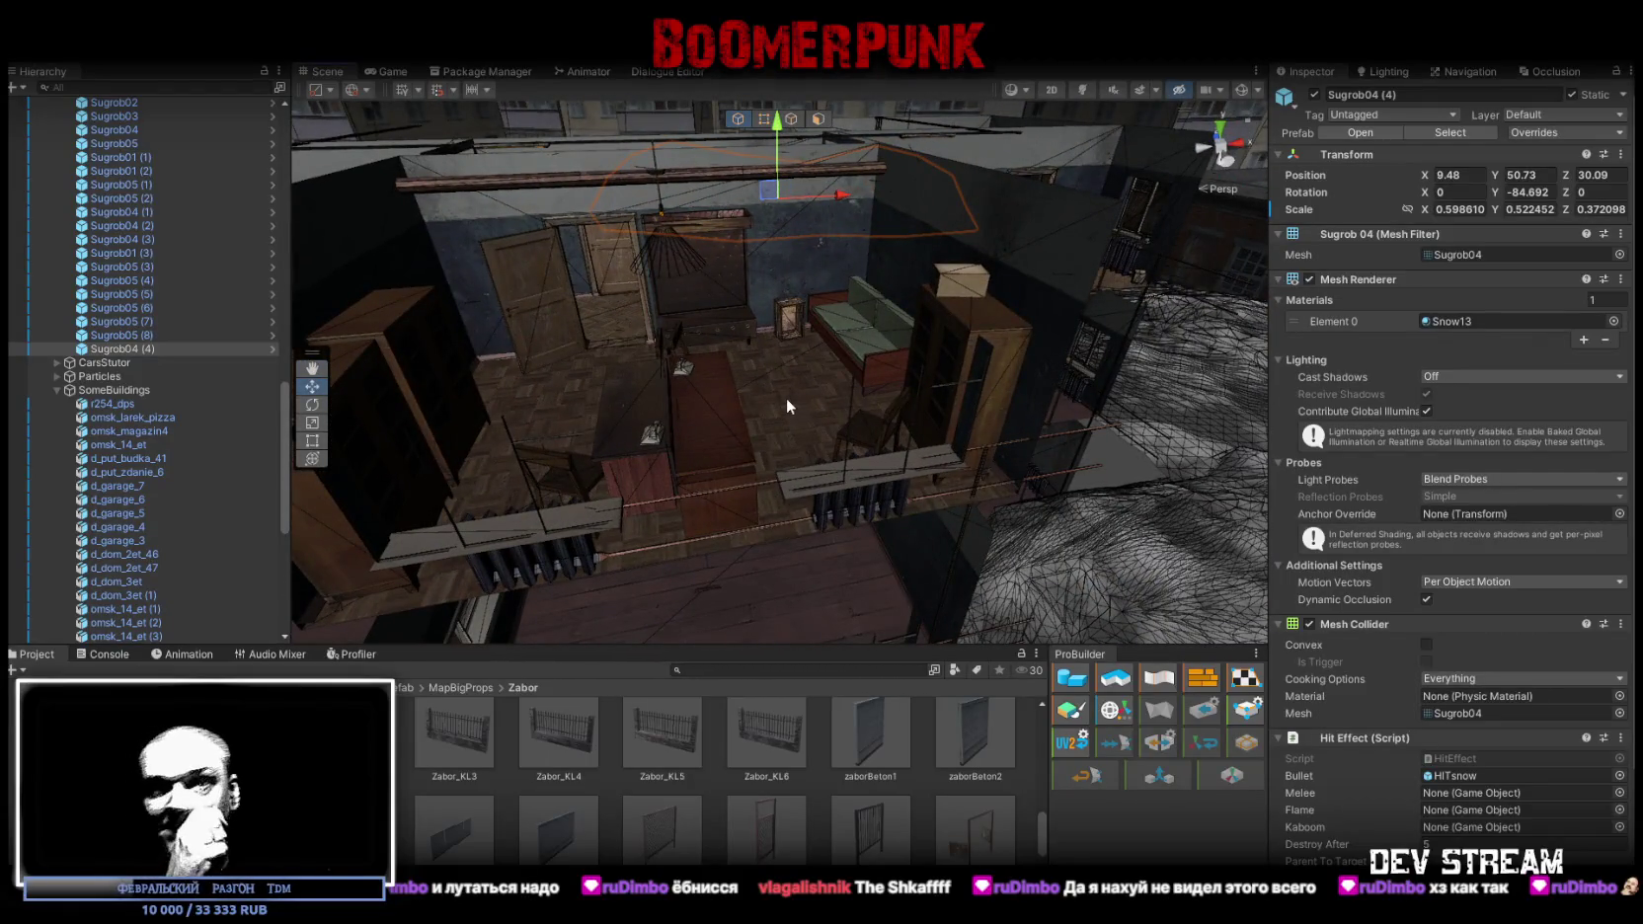
pyautogui.moveTo(776, 405); pyautogui.dragTo(681, 461)
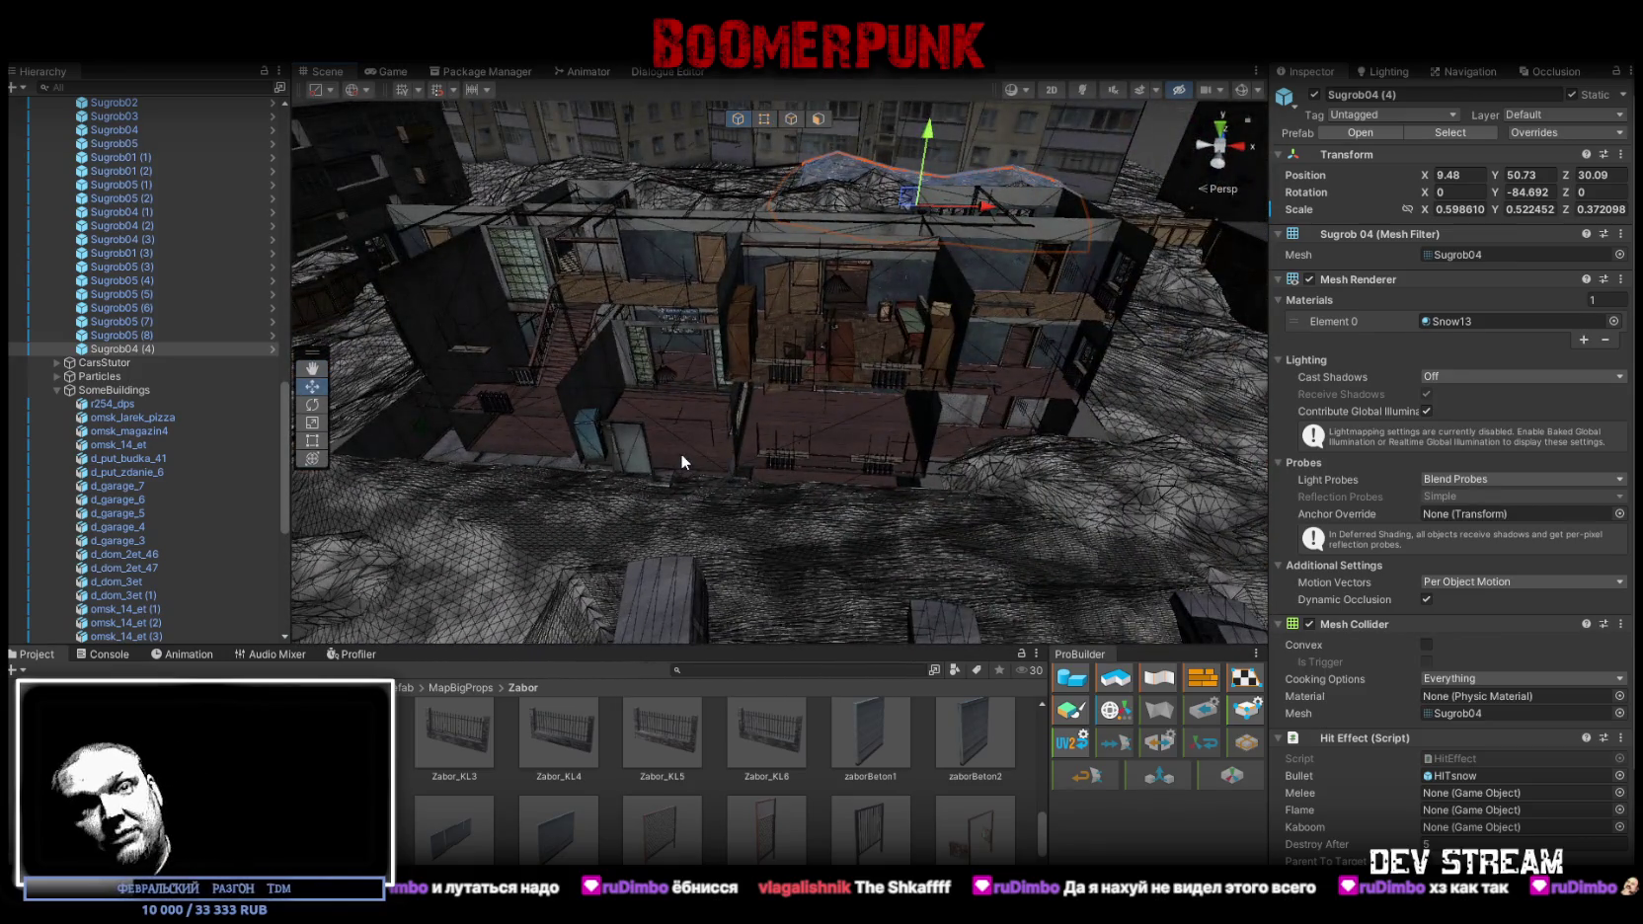
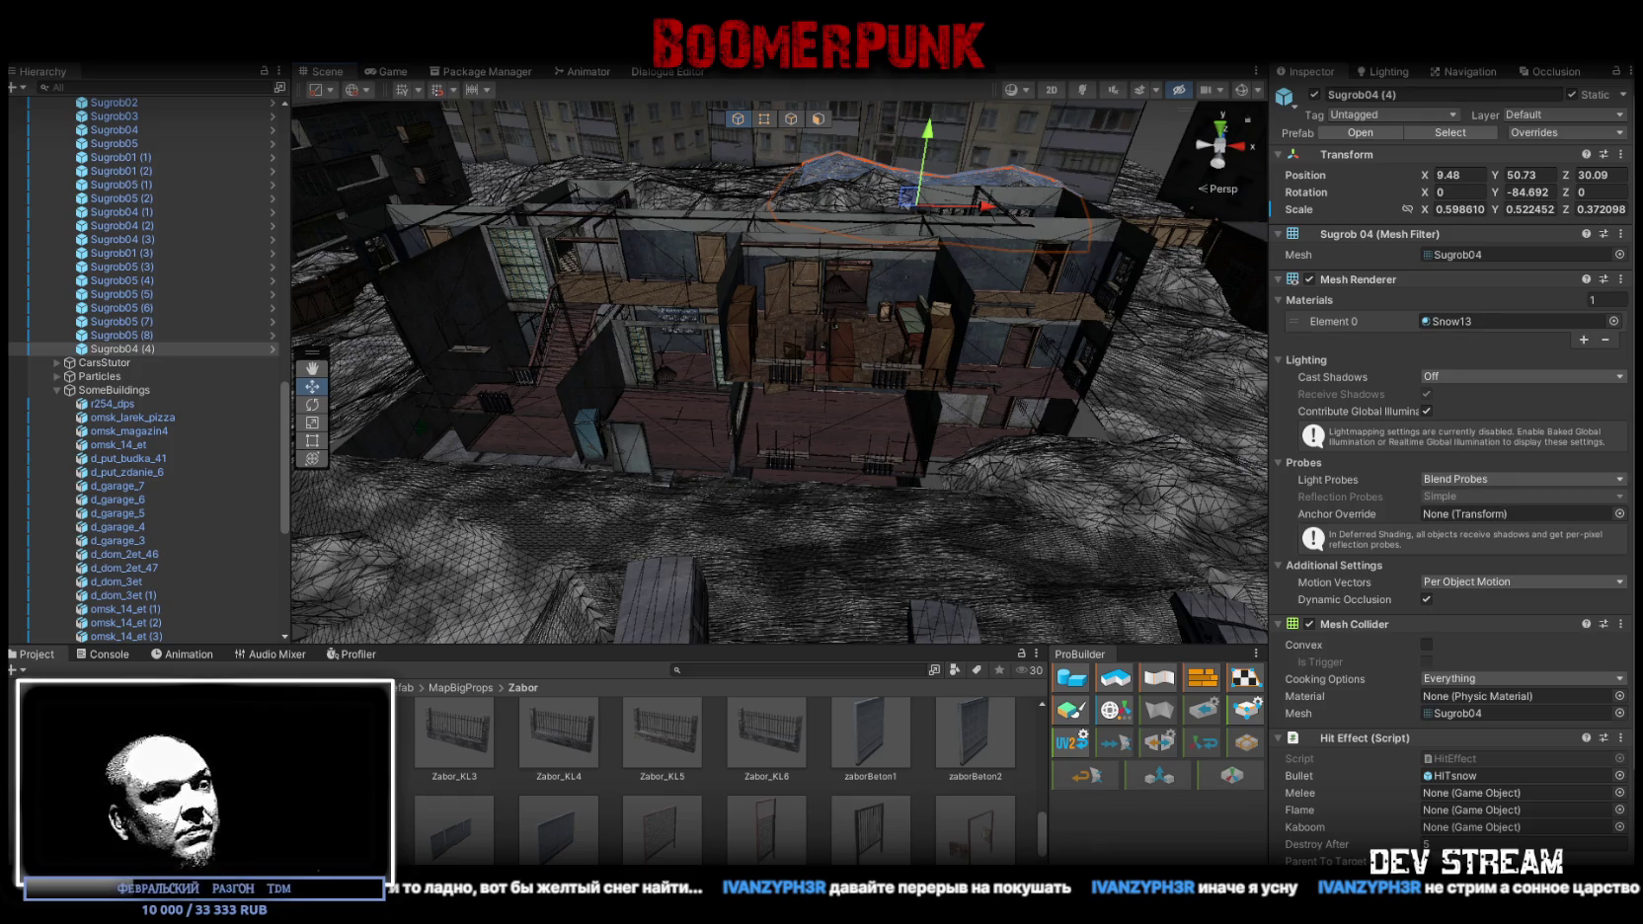
# Bring up BoomerPunk's Steamworks Wishlist Actions report, which shows 1,078 outstanding wishes
pyautogui.hotkey('alt', 'Tab')
pyautogui.scroll(-3, 764, 487)
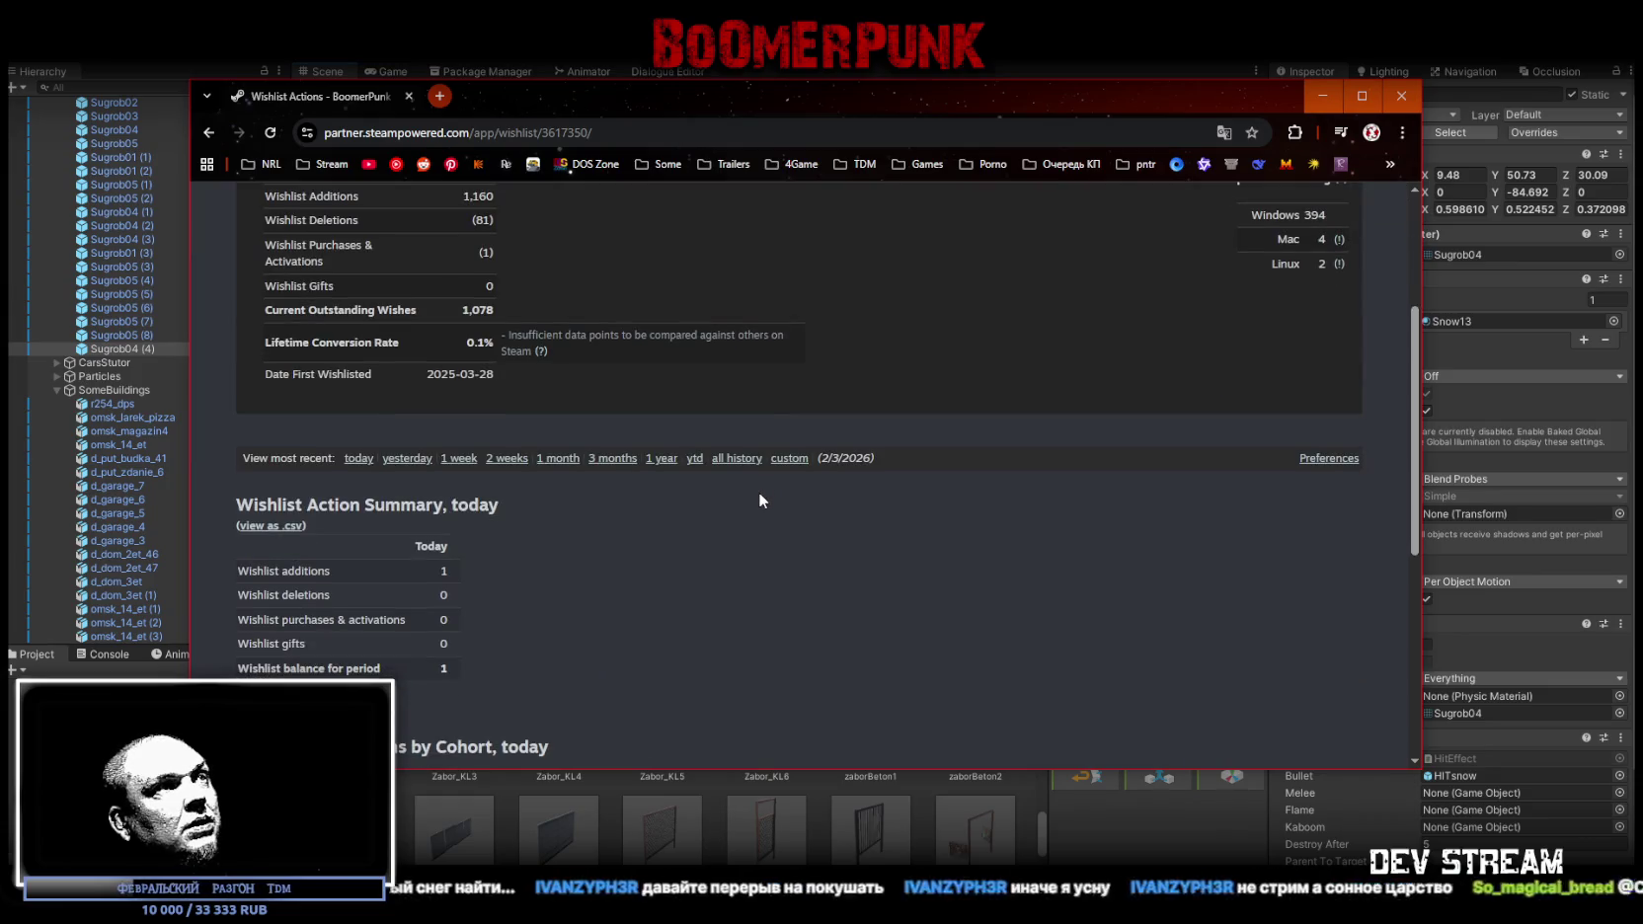
# Scroll the wishlist report and highlight the Current Outstanding Wishes figure
pyautogui.scroll(-5, 759, 498)
pyautogui.scroll(7, 753, 506)
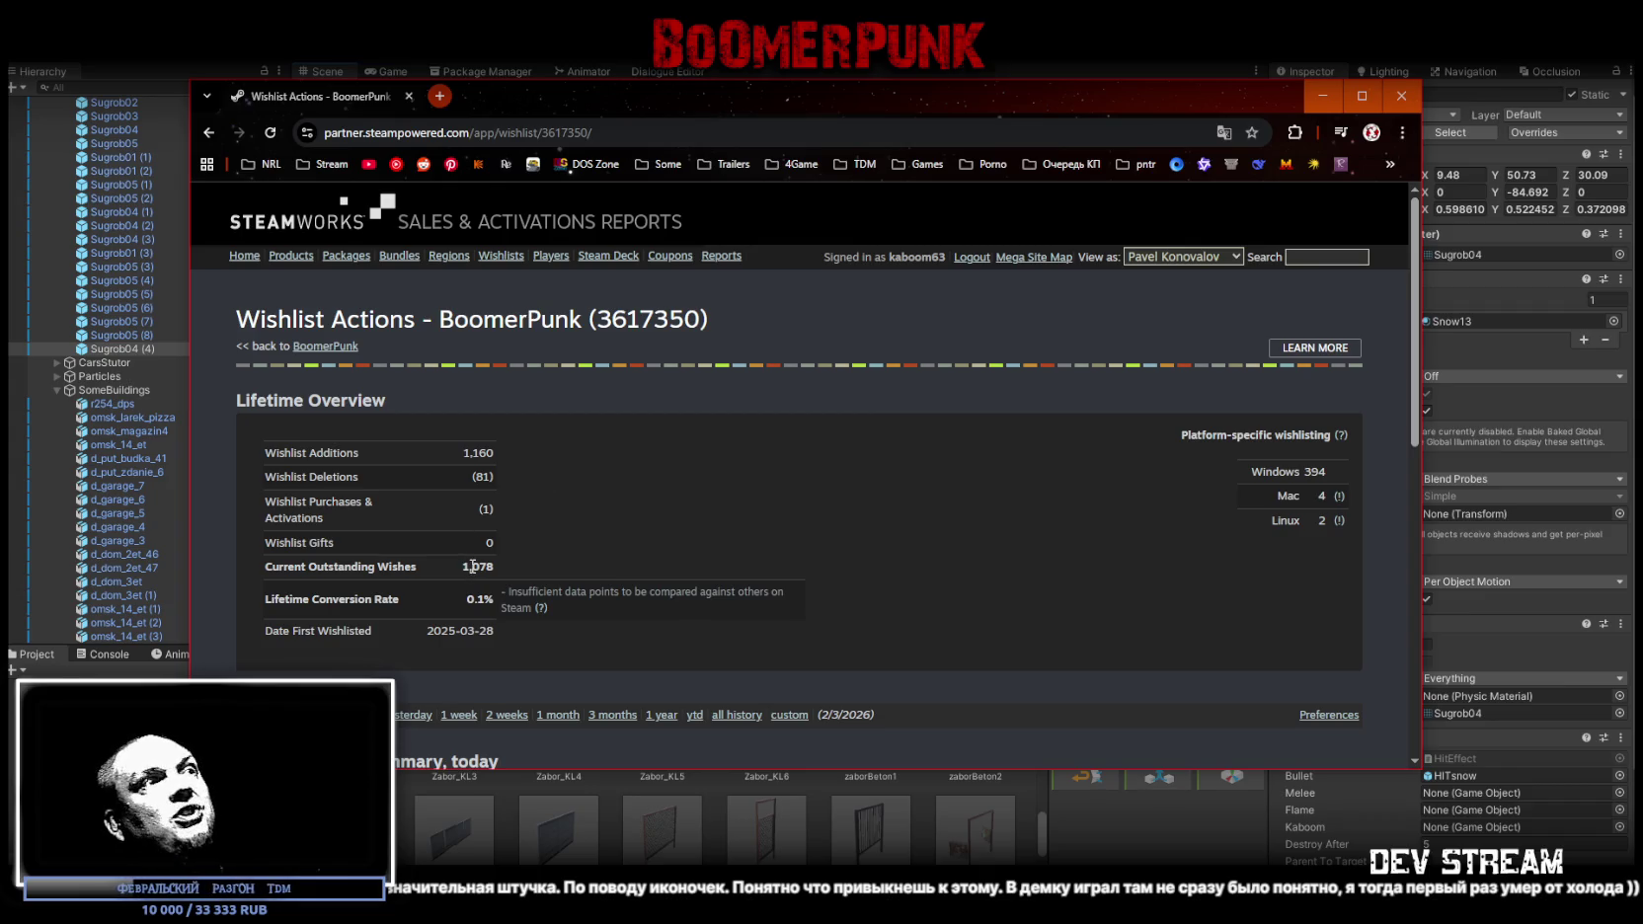
pyautogui.moveTo(464, 567); pyautogui.dragTo(490, 567)
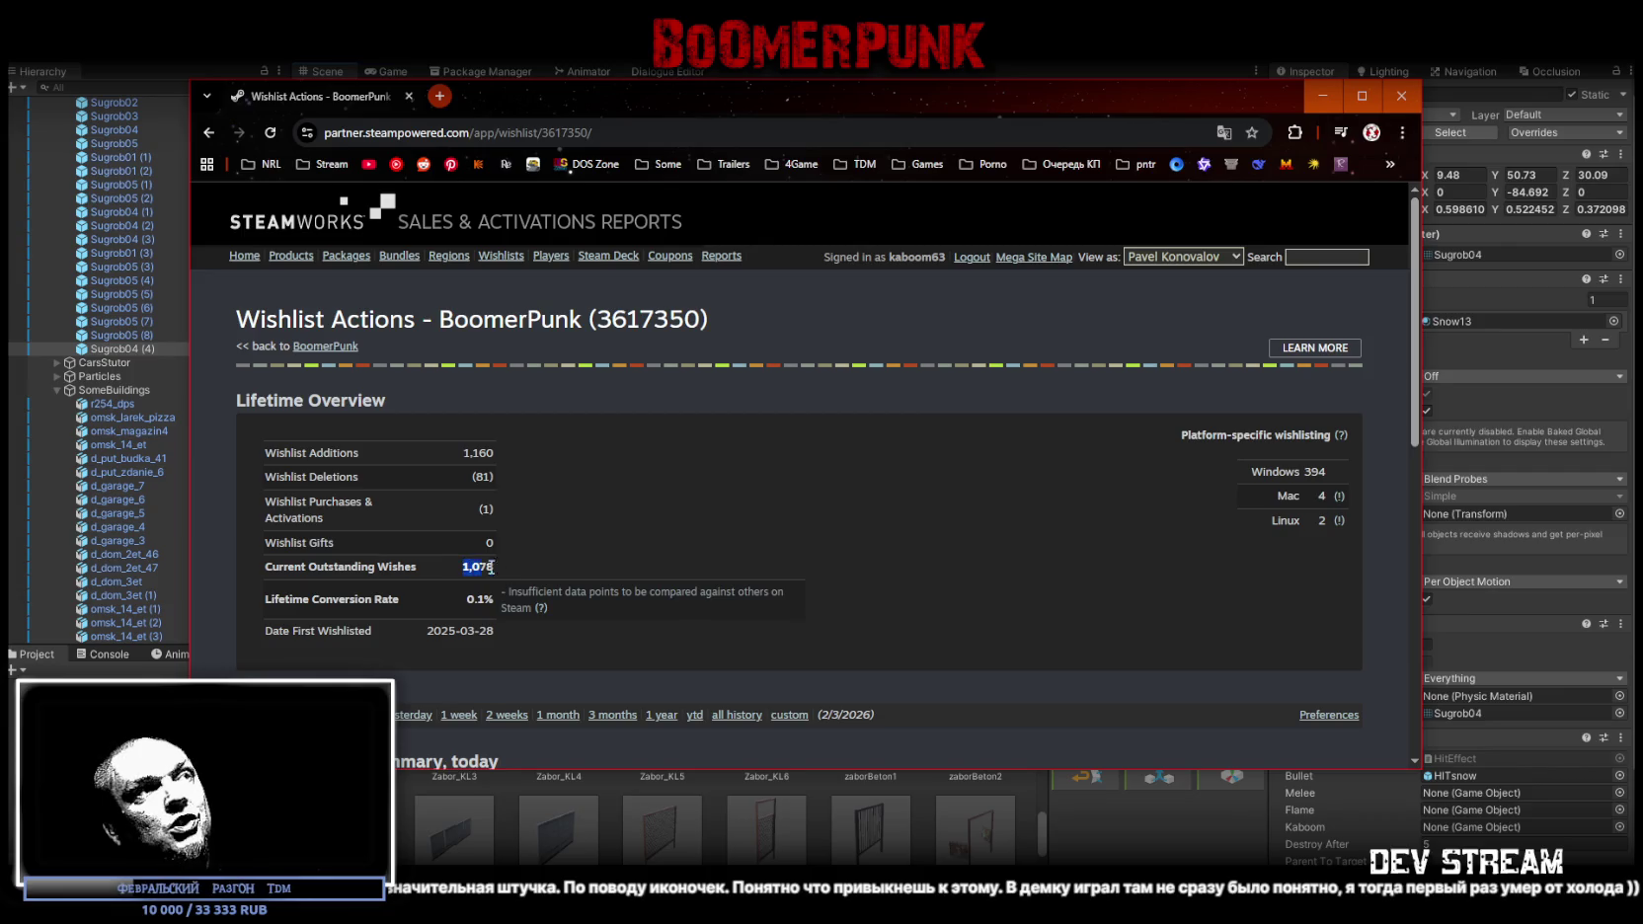
# Go back to the game page, check the detailed wishlist breakdown, and return to Unity
pyautogui.hotkey('alt', 'Left')
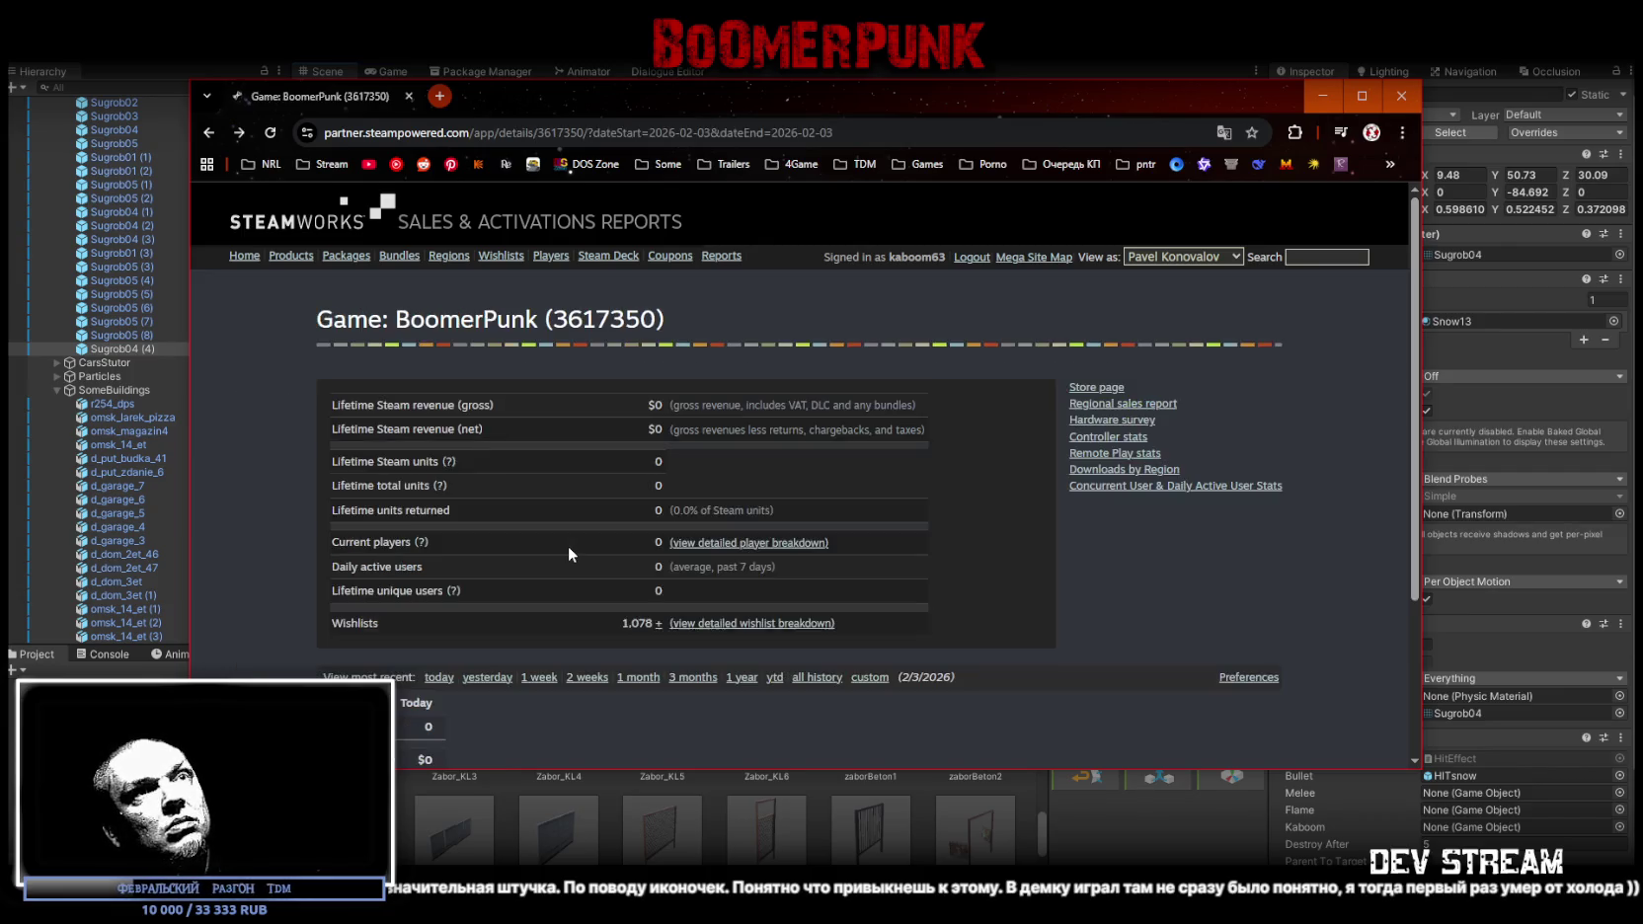
pyautogui.scroll(-2, 543, 567)
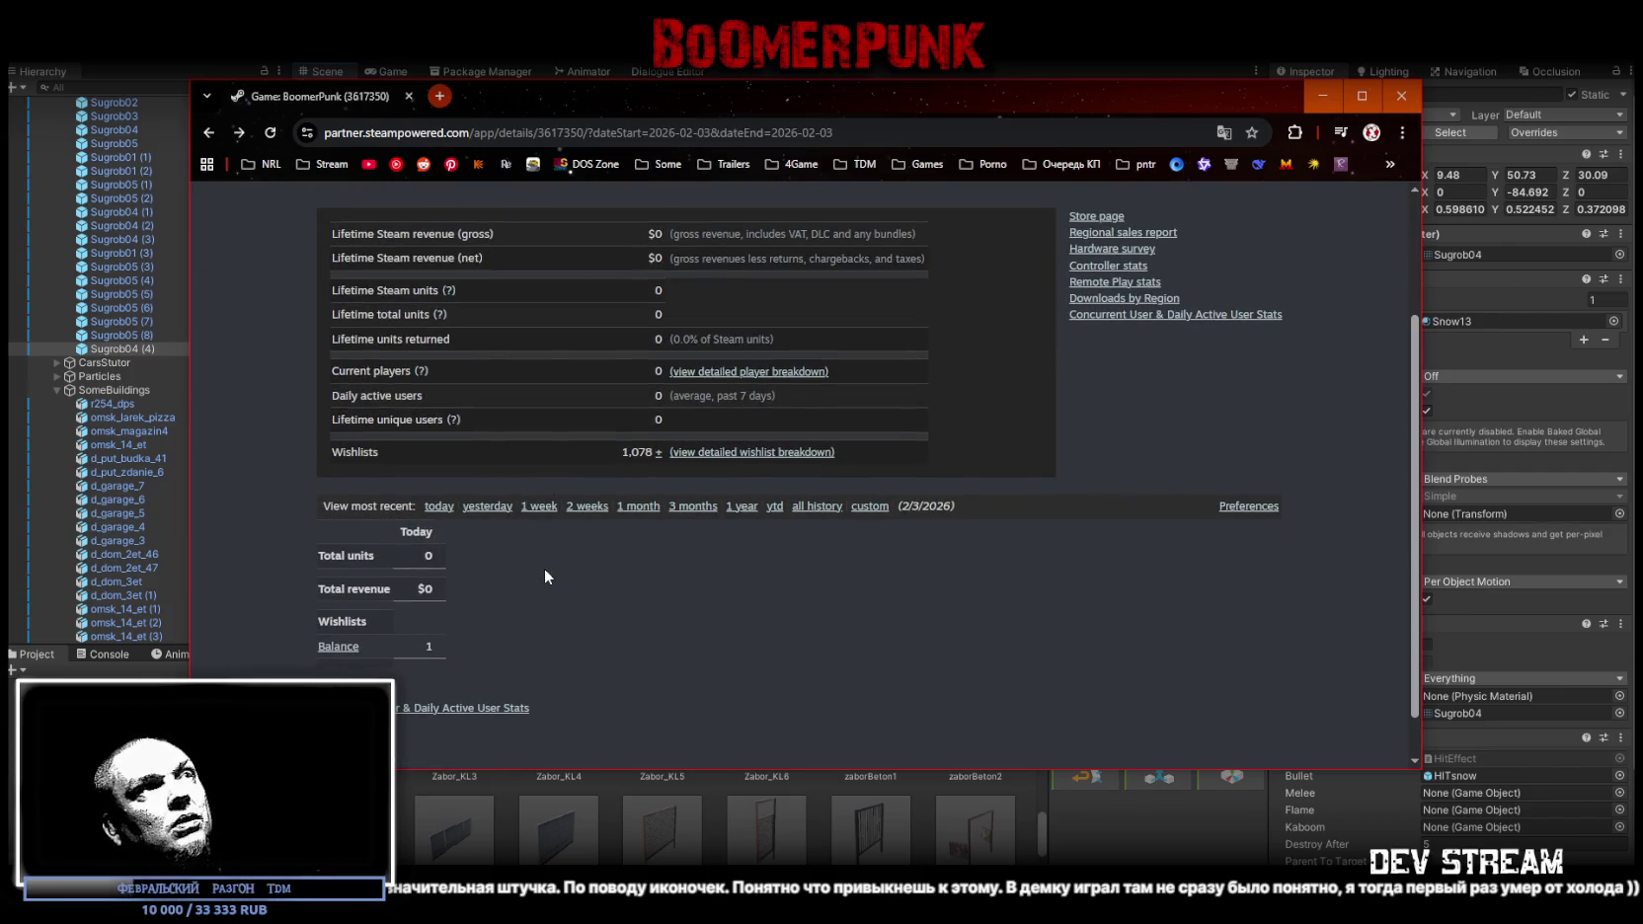
pyautogui.scroll(2, 568, 553)
pyautogui.click(715, 629)
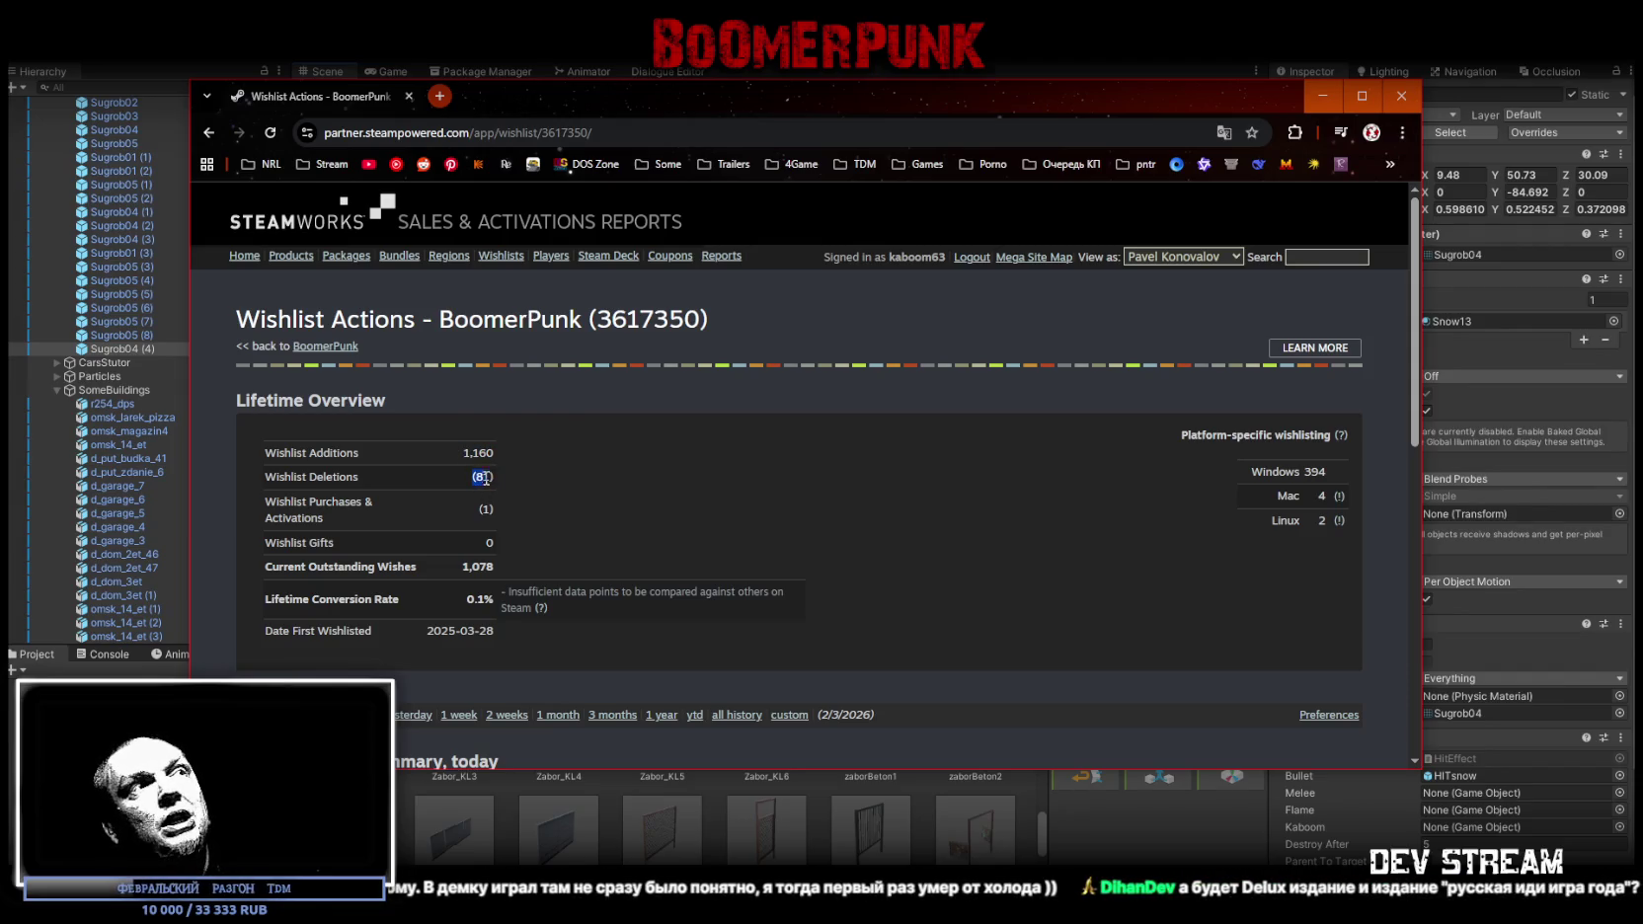
pyautogui.click(482, 476)
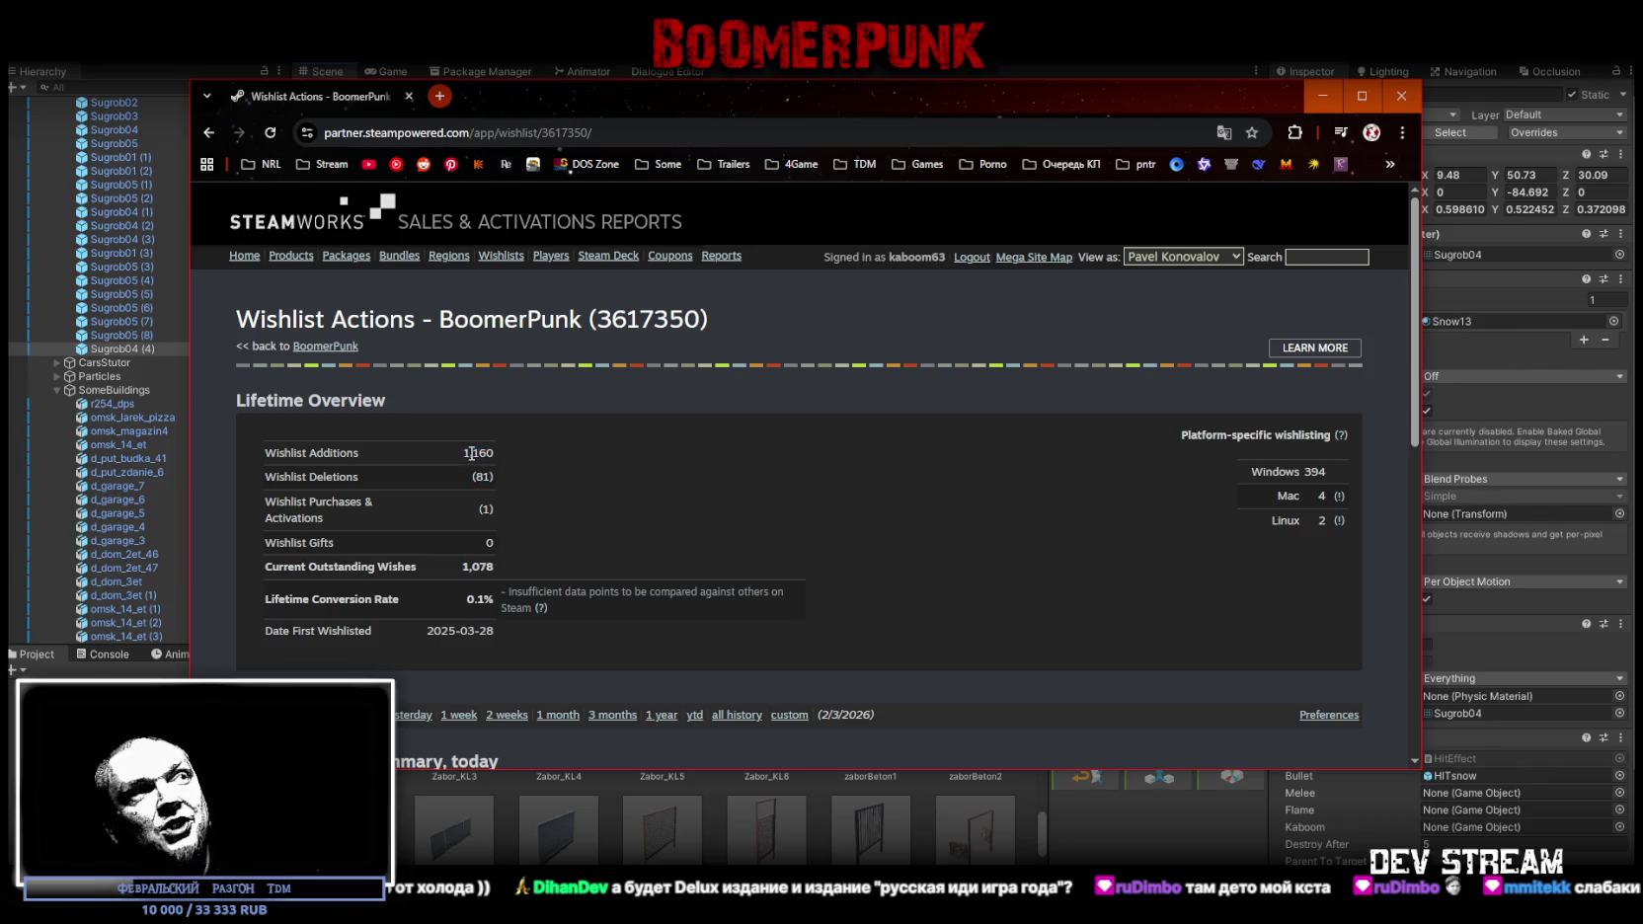
pyautogui.click(511, 452)
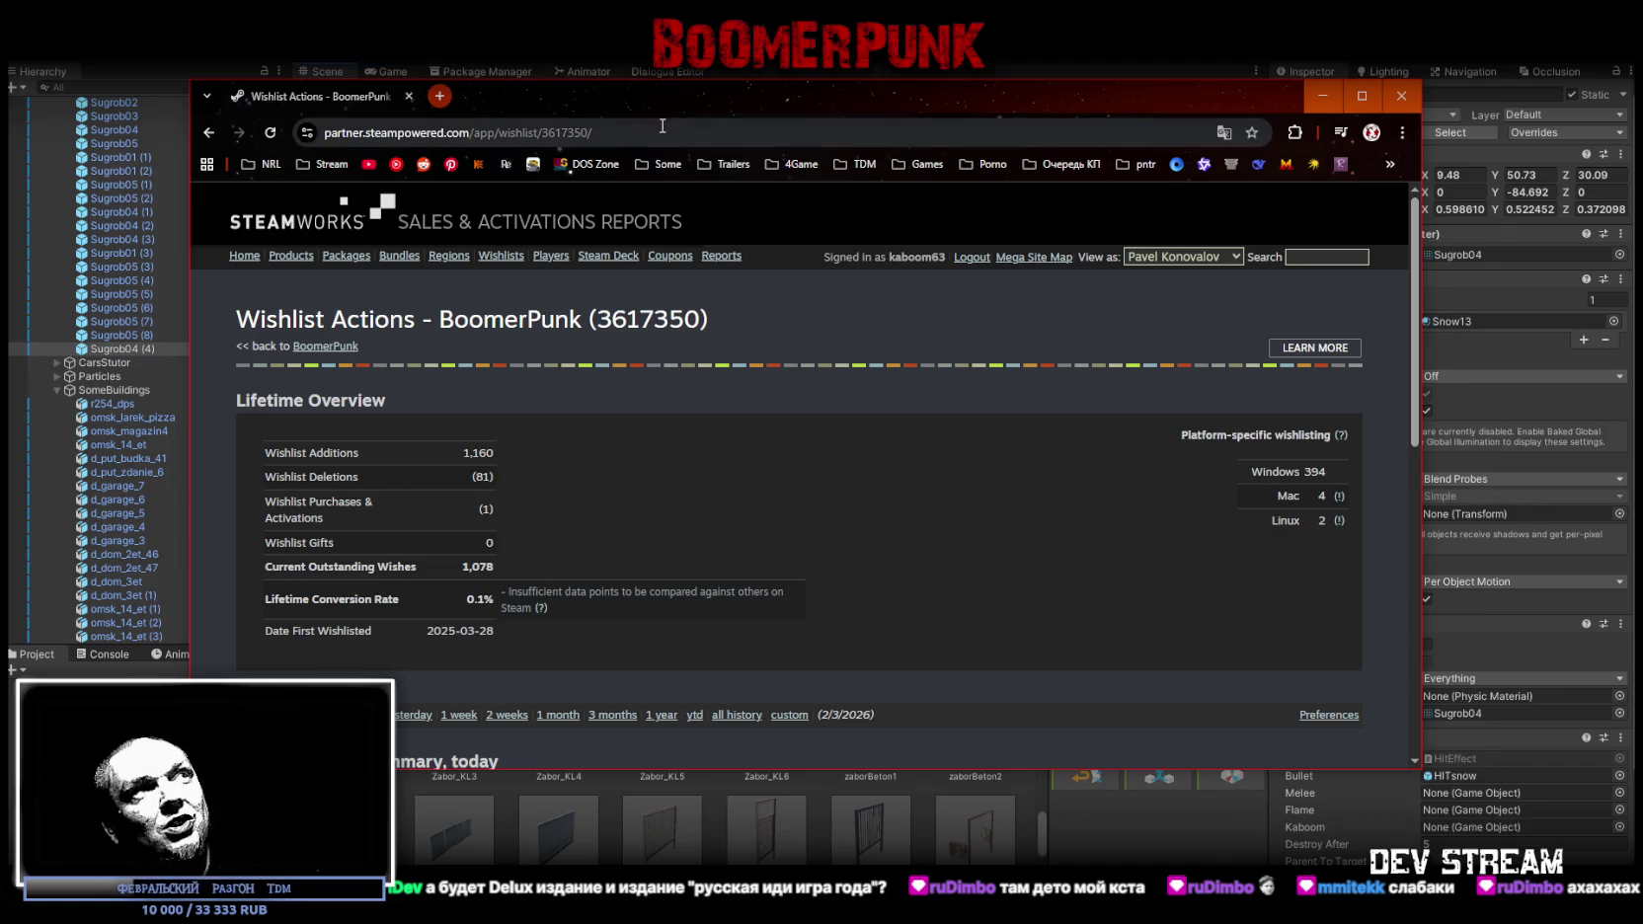
pyautogui.hotkey('alt', 'Tab')
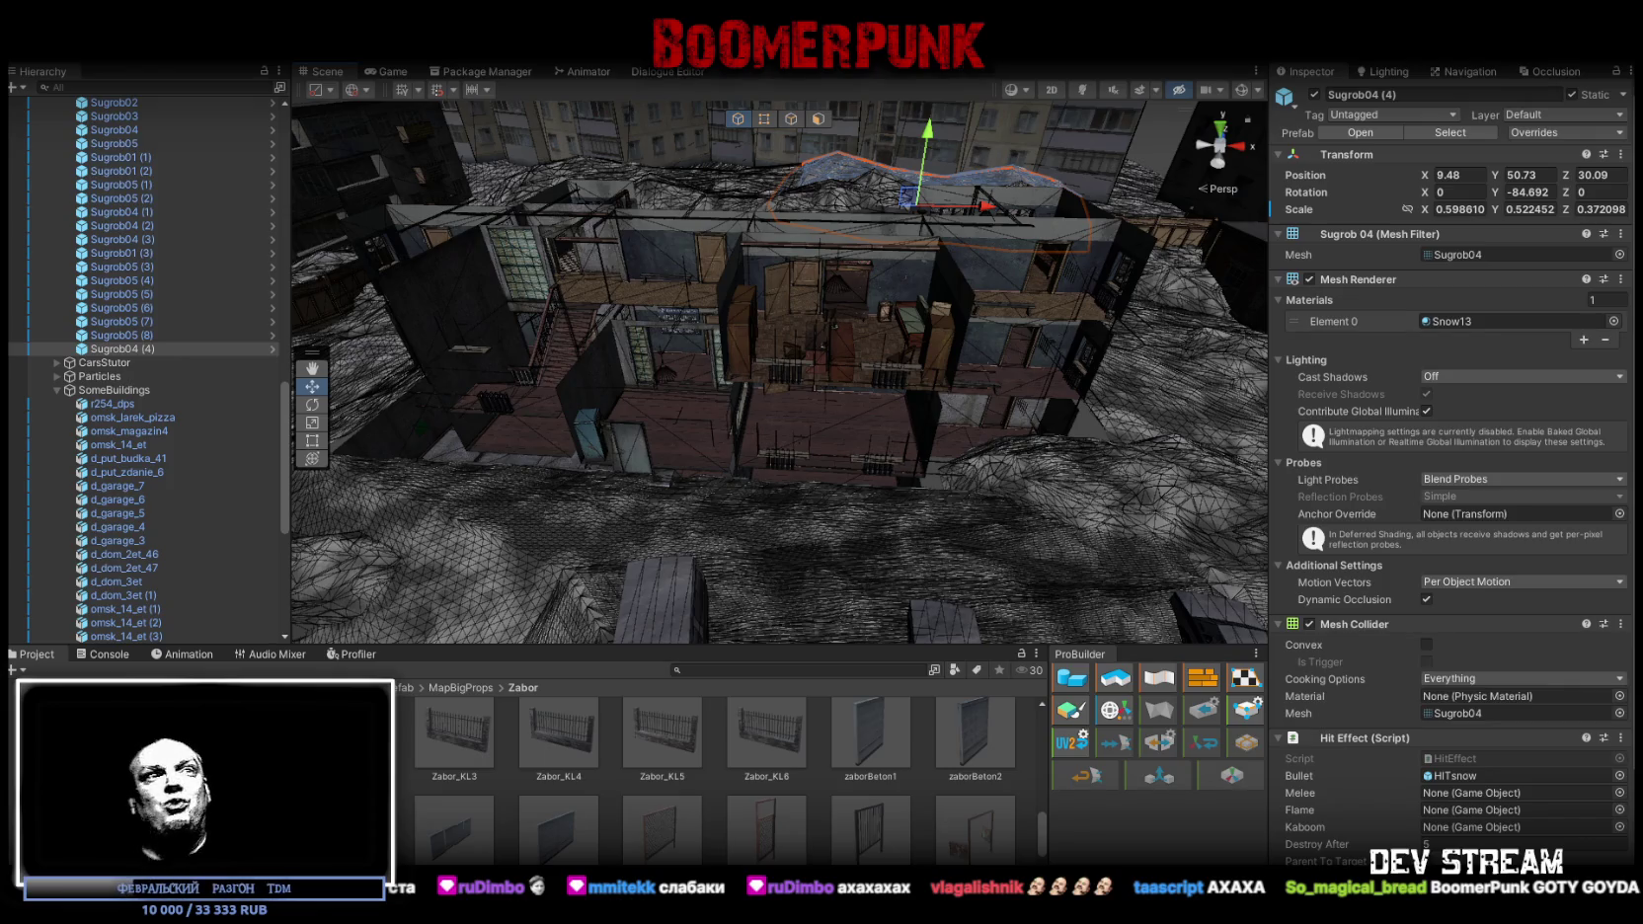
# Select the militia base main door and rotate it to 14.429 degrees on Y
pyautogui.moveTo(1140, 544)
pyautogui.mouseDown()
pyautogui.moveTo(281, 379)
pyautogui.moveTo(639, 365)
pyautogui.mouseUp()
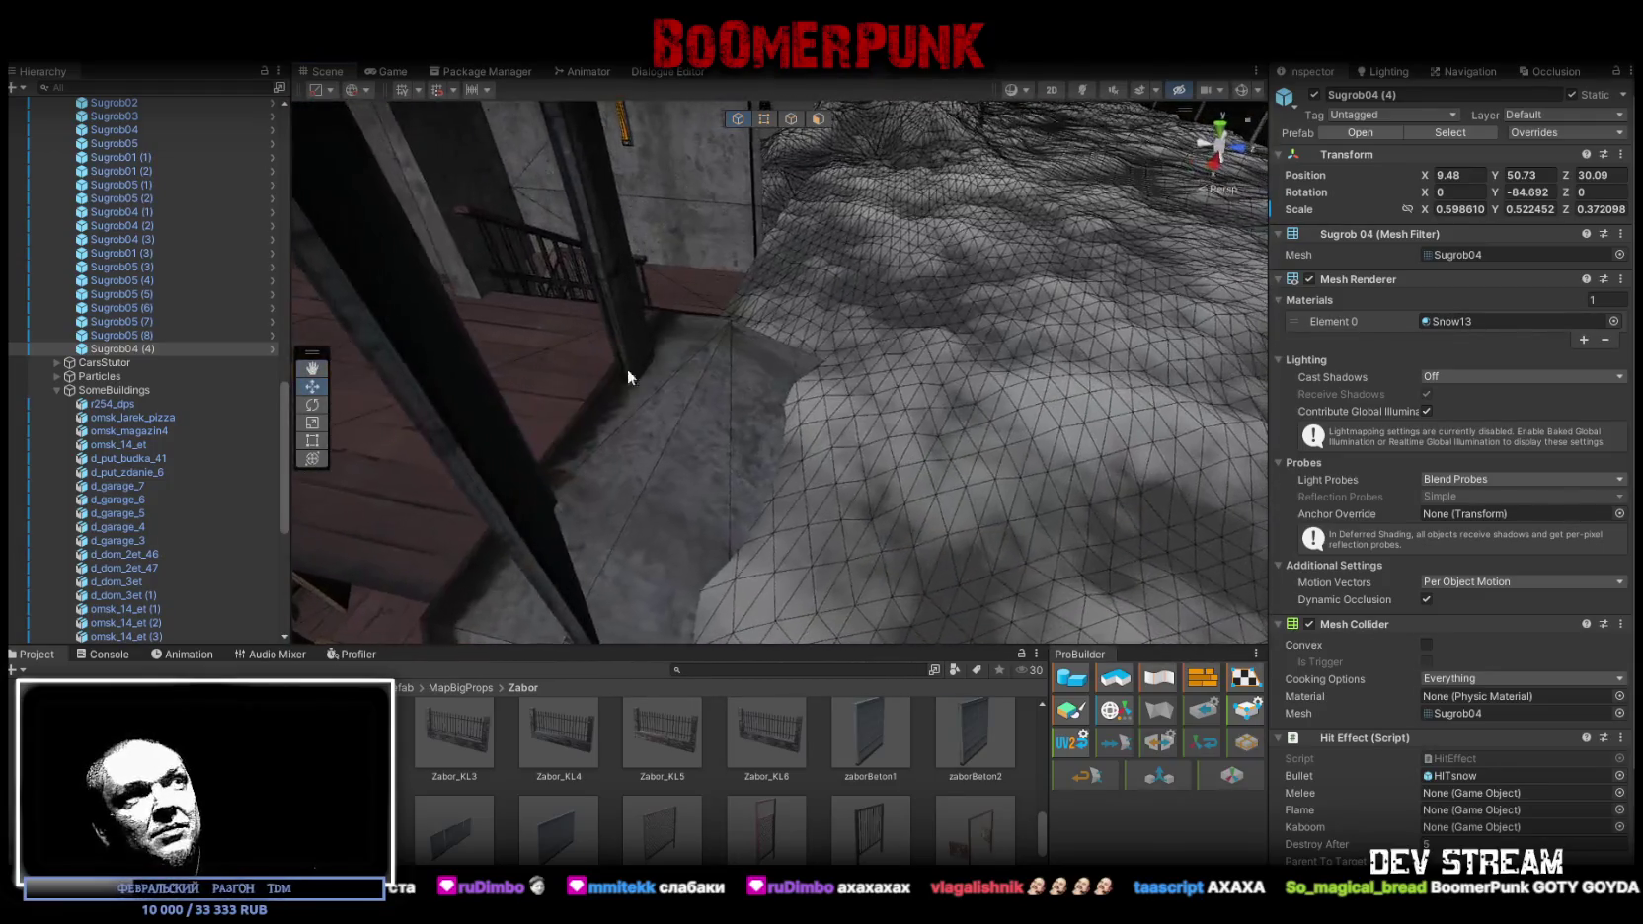
pyautogui.click(493, 485)
pyautogui.moveTo(493, 485)
pyautogui.mouseDown()
pyautogui.moveTo(602, 425)
pyautogui.moveTo(956, 337)
pyautogui.moveTo(585, 294)
pyautogui.mouseUp()
pyautogui.press('e')
pyautogui.moveTo(693, 278); pyautogui.dragTo(1036, 427)
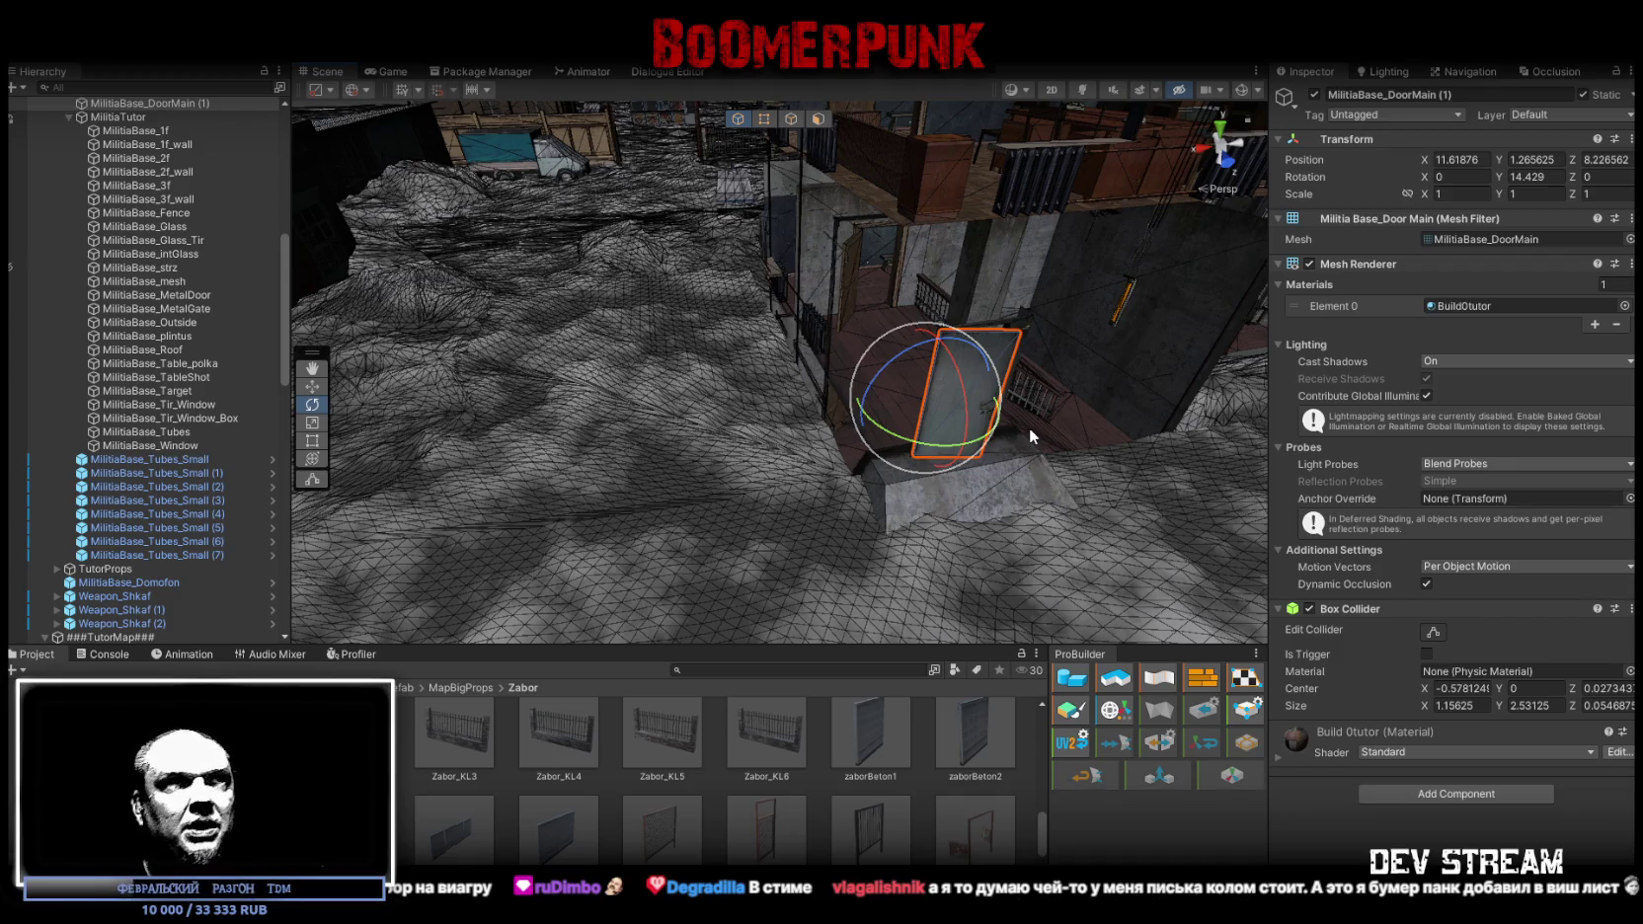
# Orbit down onto the snowy terrain and select the snow drift Sugrob01 (3)
pyautogui.moveTo(835, 411)
pyautogui.mouseDown()
pyautogui.moveTo(1103, 388)
pyautogui.moveTo(1264, 446)
pyautogui.moveTo(1244, 457)
pyautogui.mouseUp()
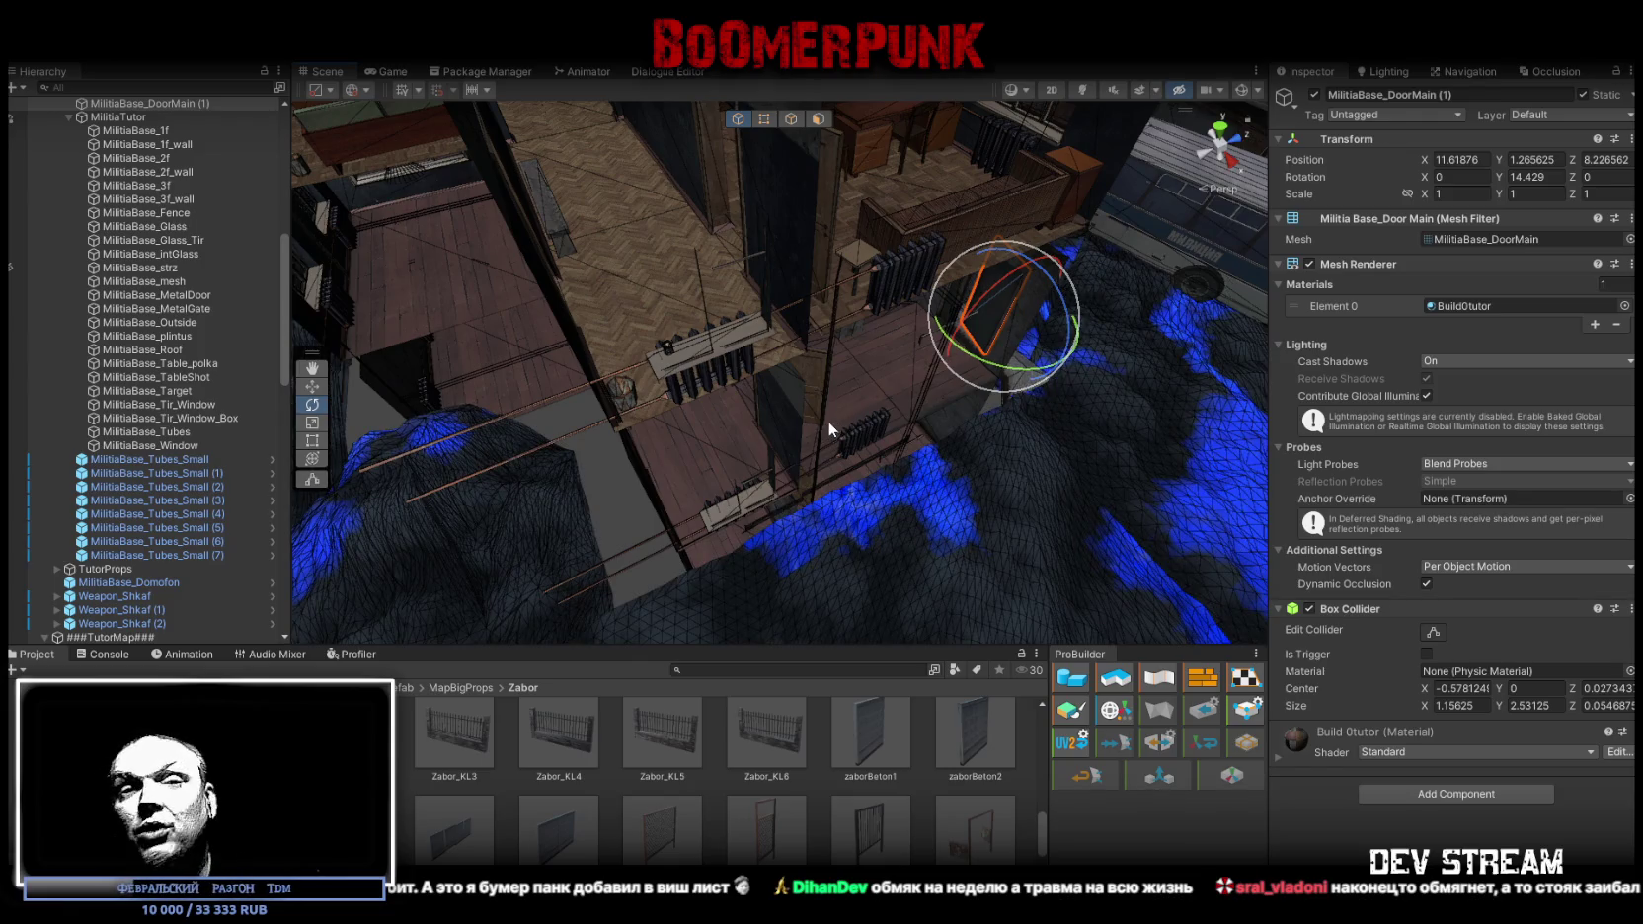
pyautogui.moveTo(807, 427)
pyautogui.mouseDown()
pyautogui.moveTo(722, 432)
pyautogui.moveTo(1063, 462)
pyautogui.moveTo(957, 458)
pyautogui.mouseUp()
pyautogui.click(860, 425)
pyautogui.moveTo(860, 426)
pyautogui.mouseDown()
pyautogui.moveTo(946, 355)
pyautogui.moveTo(610, 390)
pyautogui.mouseUp()
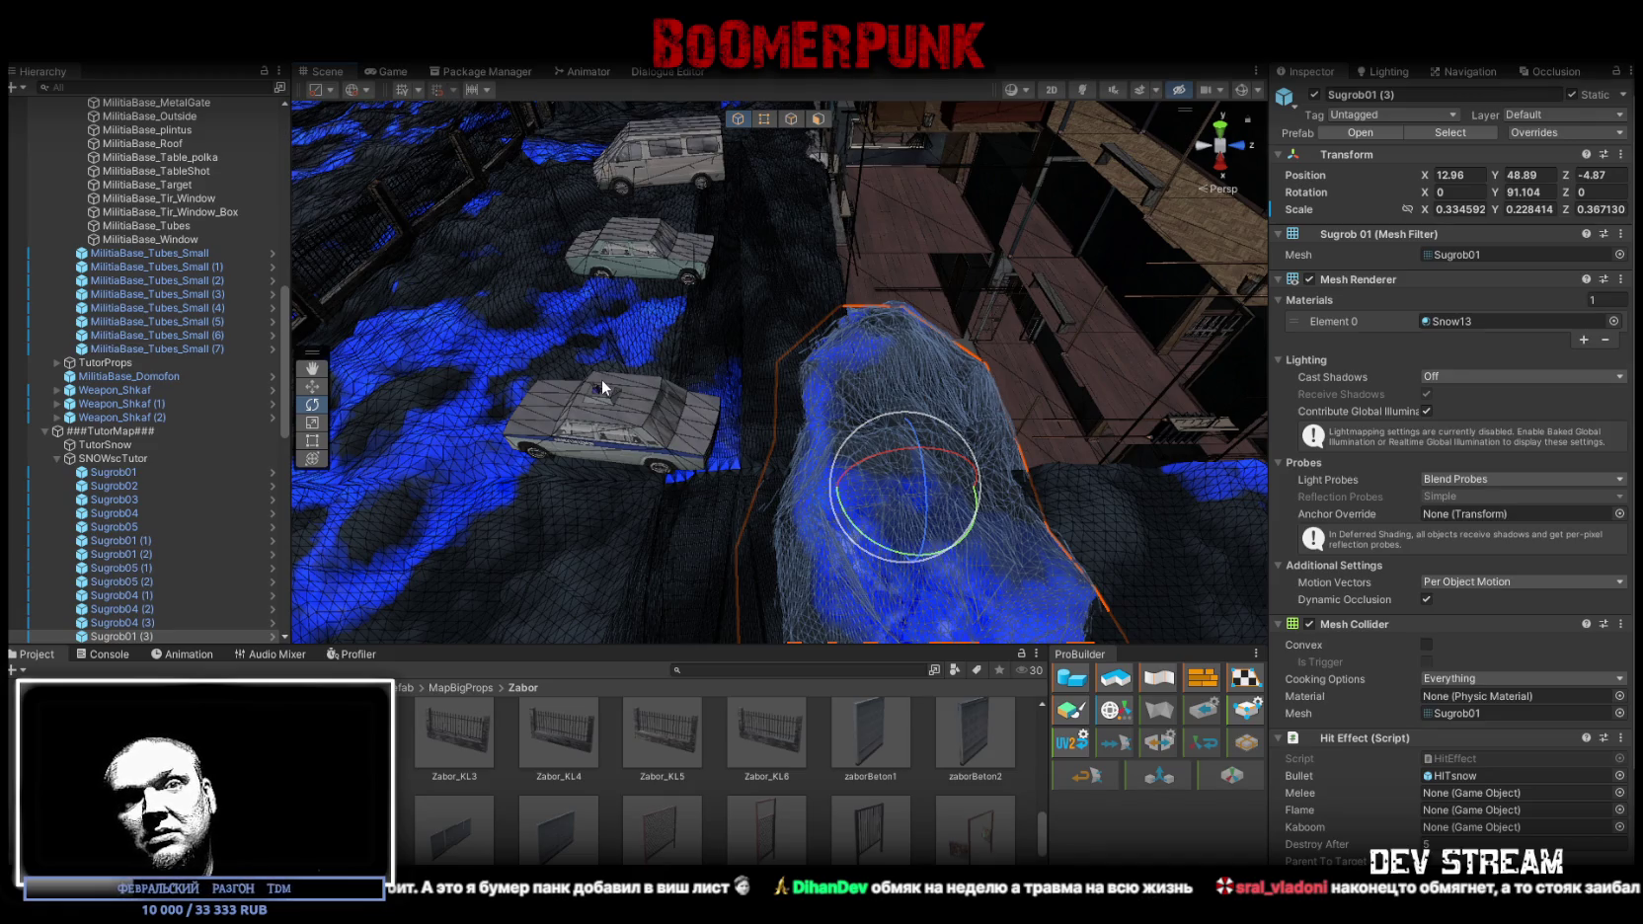
pyautogui.moveTo(598, 377)
pyautogui.mouseDown()
pyautogui.moveTo(917, 343)
pyautogui.moveTo(1210, 379)
pyautogui.mouseUp()
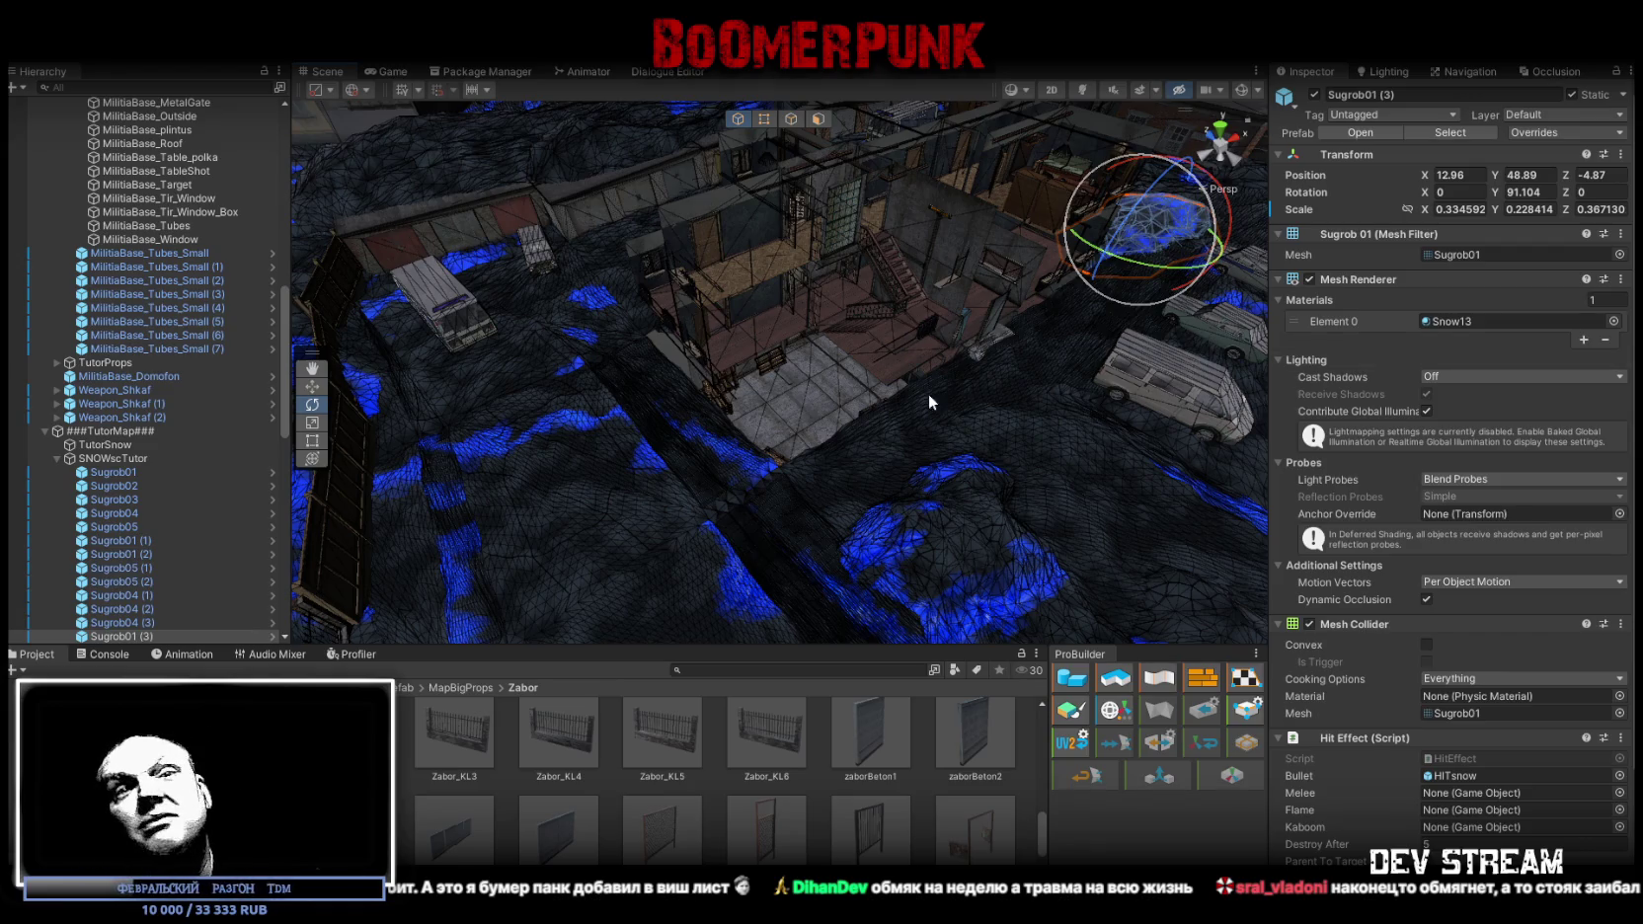
pyautogui.moveTo(847, 423); pyautogui.dragTo(881, 407)
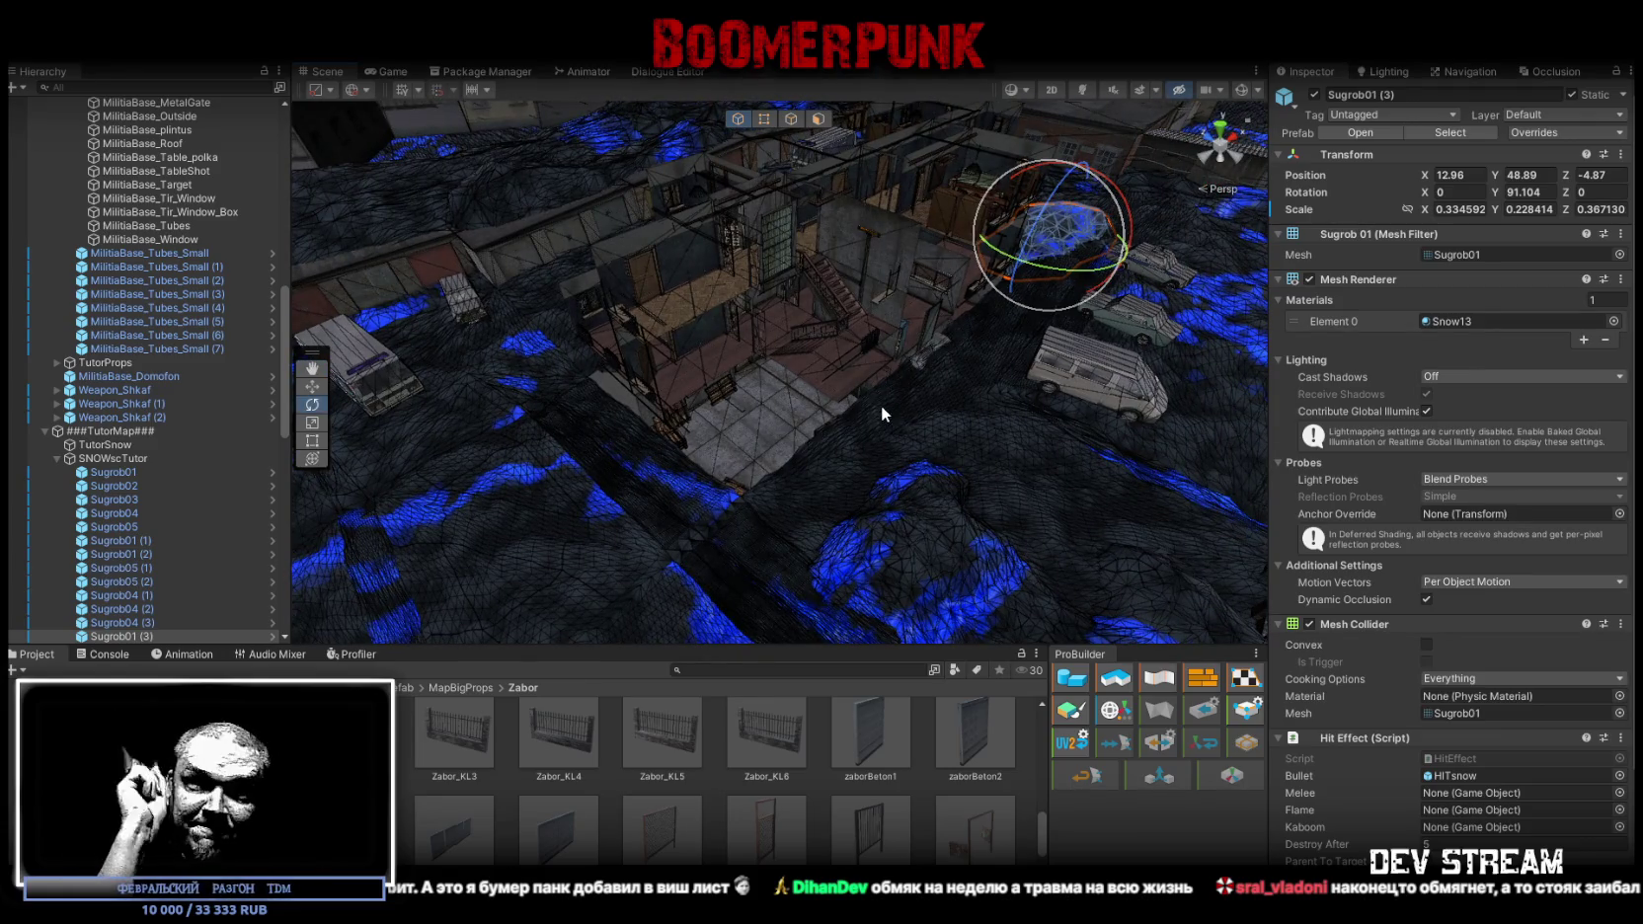
pyautogui.moveTo(916, 440); pyautogui.dragTo(908, 446)
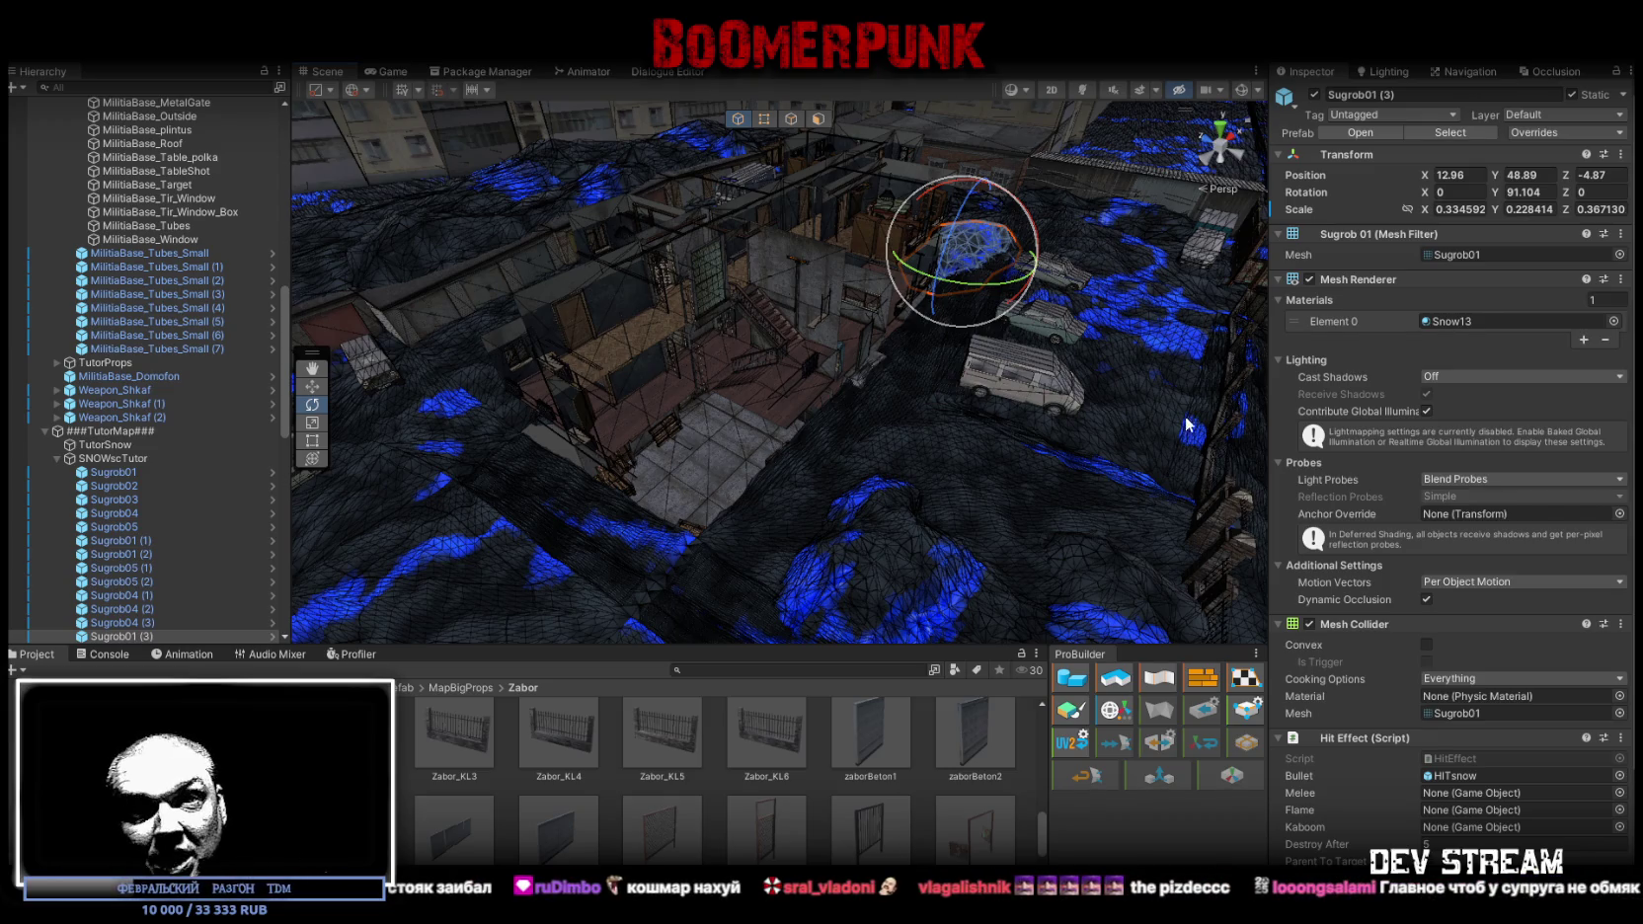
pyautogui.moveTo(1122, 415)
pyautogui.mouseDown()
pyautogui.moveTo(824, 338)
pyautogui.moveTo(840, 326)
pyautogui.moveTo(844, 344)
pyautogui.mouseUp()
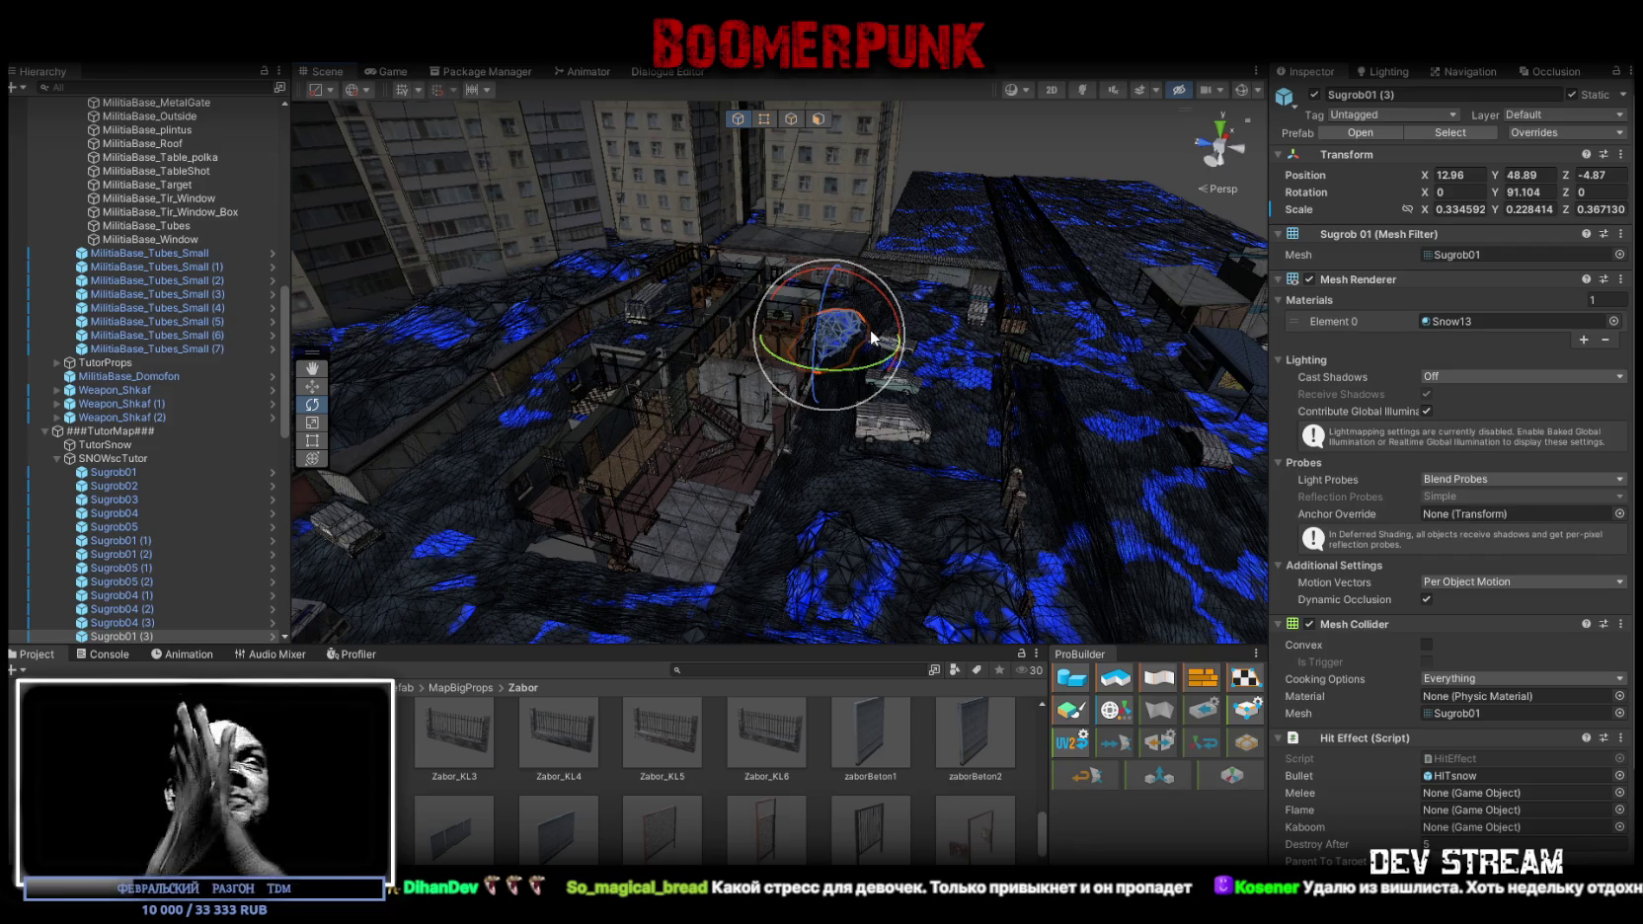
pyautogui.moveTo(870, 329)
pyautogui.mouseDown()
pyautogui.moveTo(540, 395)
pyautogui.moveTo(722, 392)
pyautogui.moveTo(987, 421)
pyautogui.moveTo(958, 383)
pyautogui.moveTo(960, 413)
pyautogui.mouseUp()
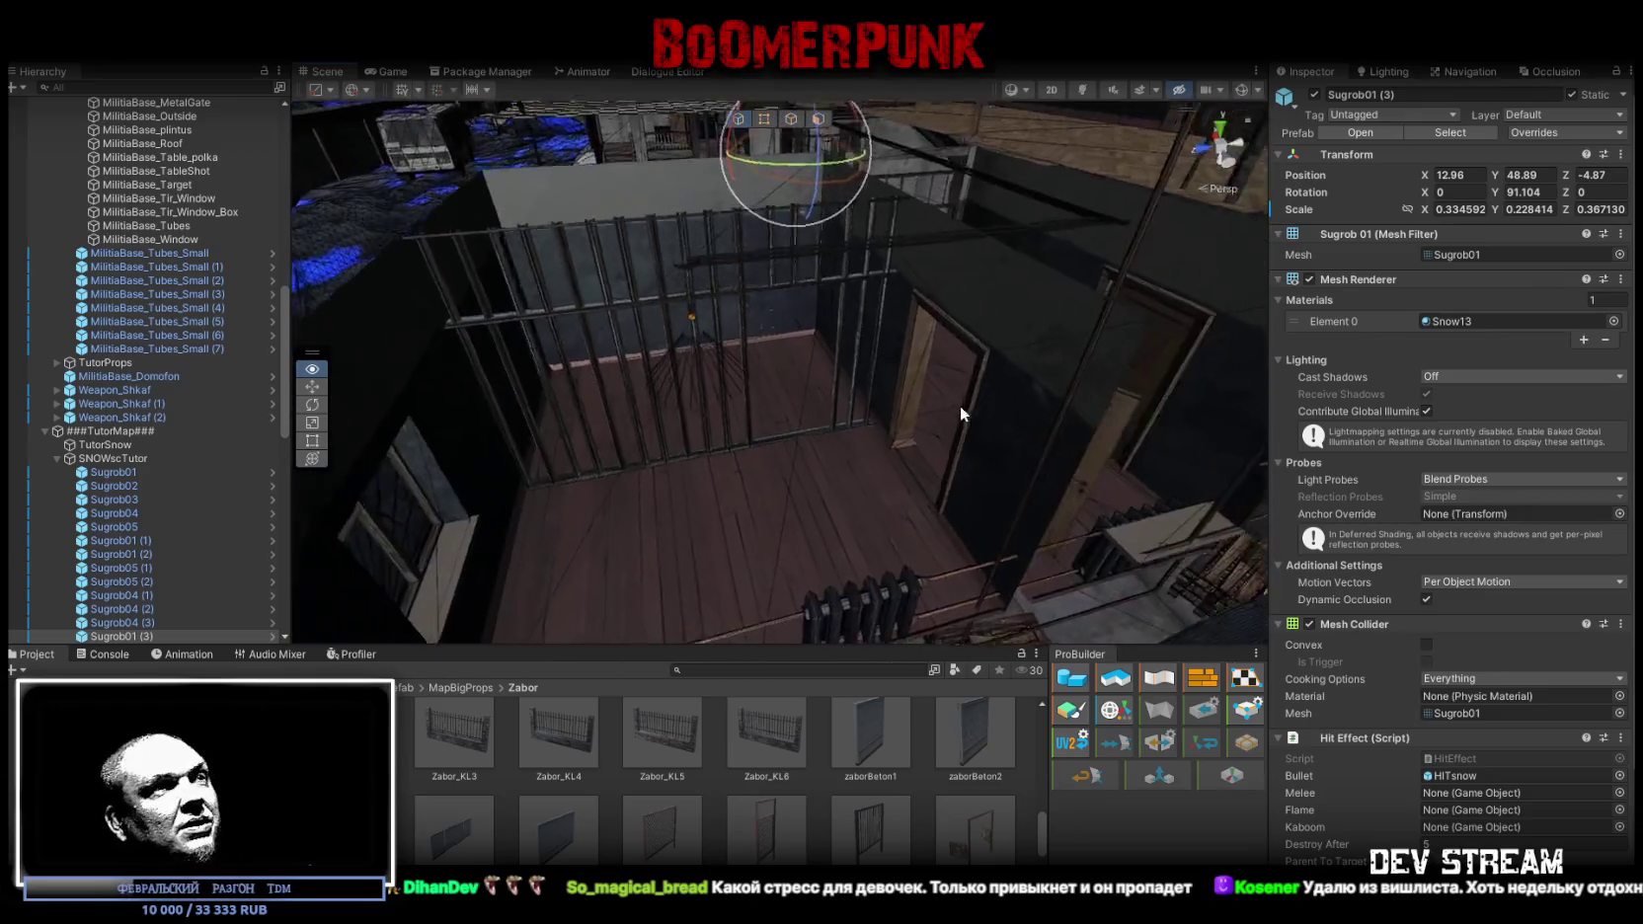
pyautogui.scroll(10, 144, 357)
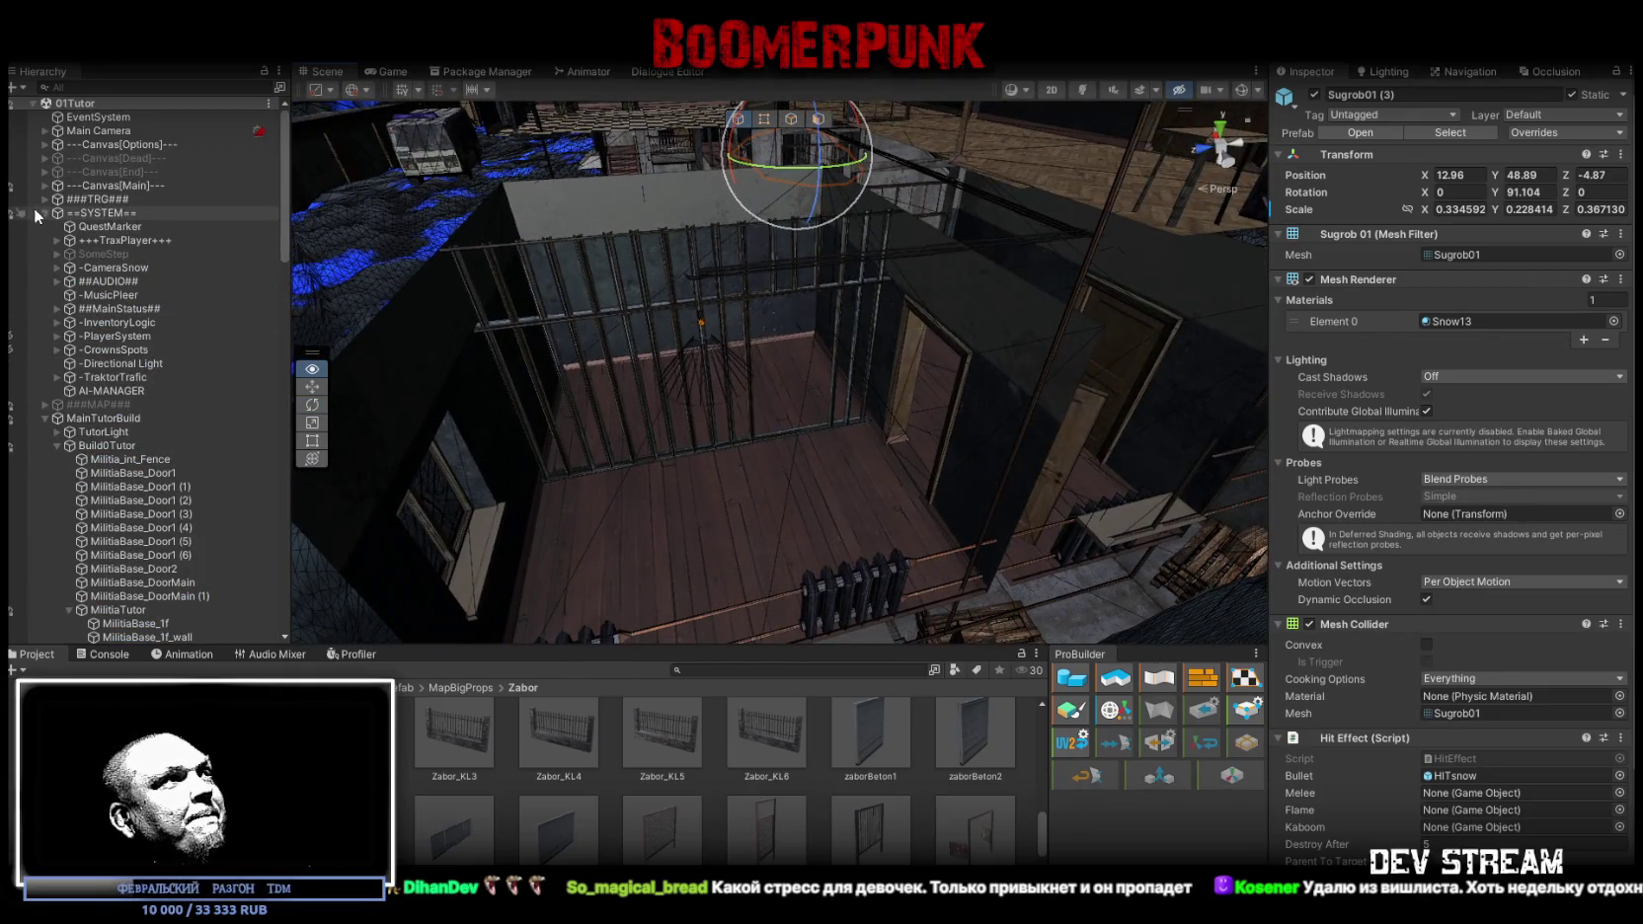
# Collapse ###TutorMap### and MainTutorBuild, and expand ###MAP###, LOCATION, Militia and ==SYSTEM== in the Hierarchy
pyautogui.click(45, 213)
pyautogui.click(45, 240)
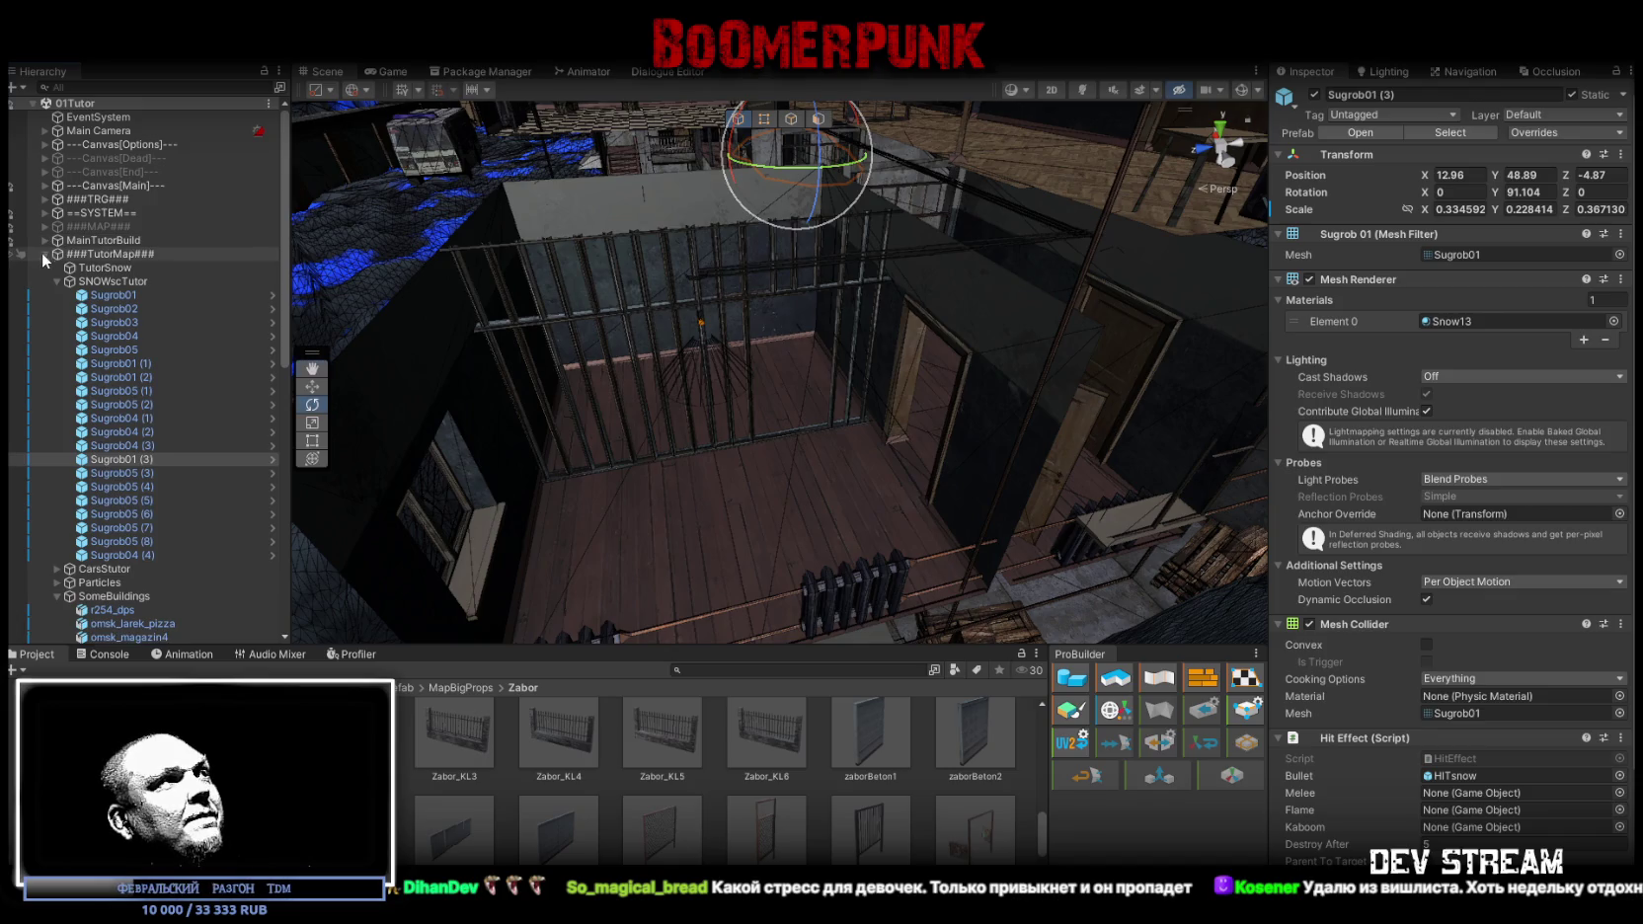
pyautogui.keyDown('alt'); pyautogui.click(44, 254); pyautogui.keyUp('alt')
pyautogui.click(43, 255)
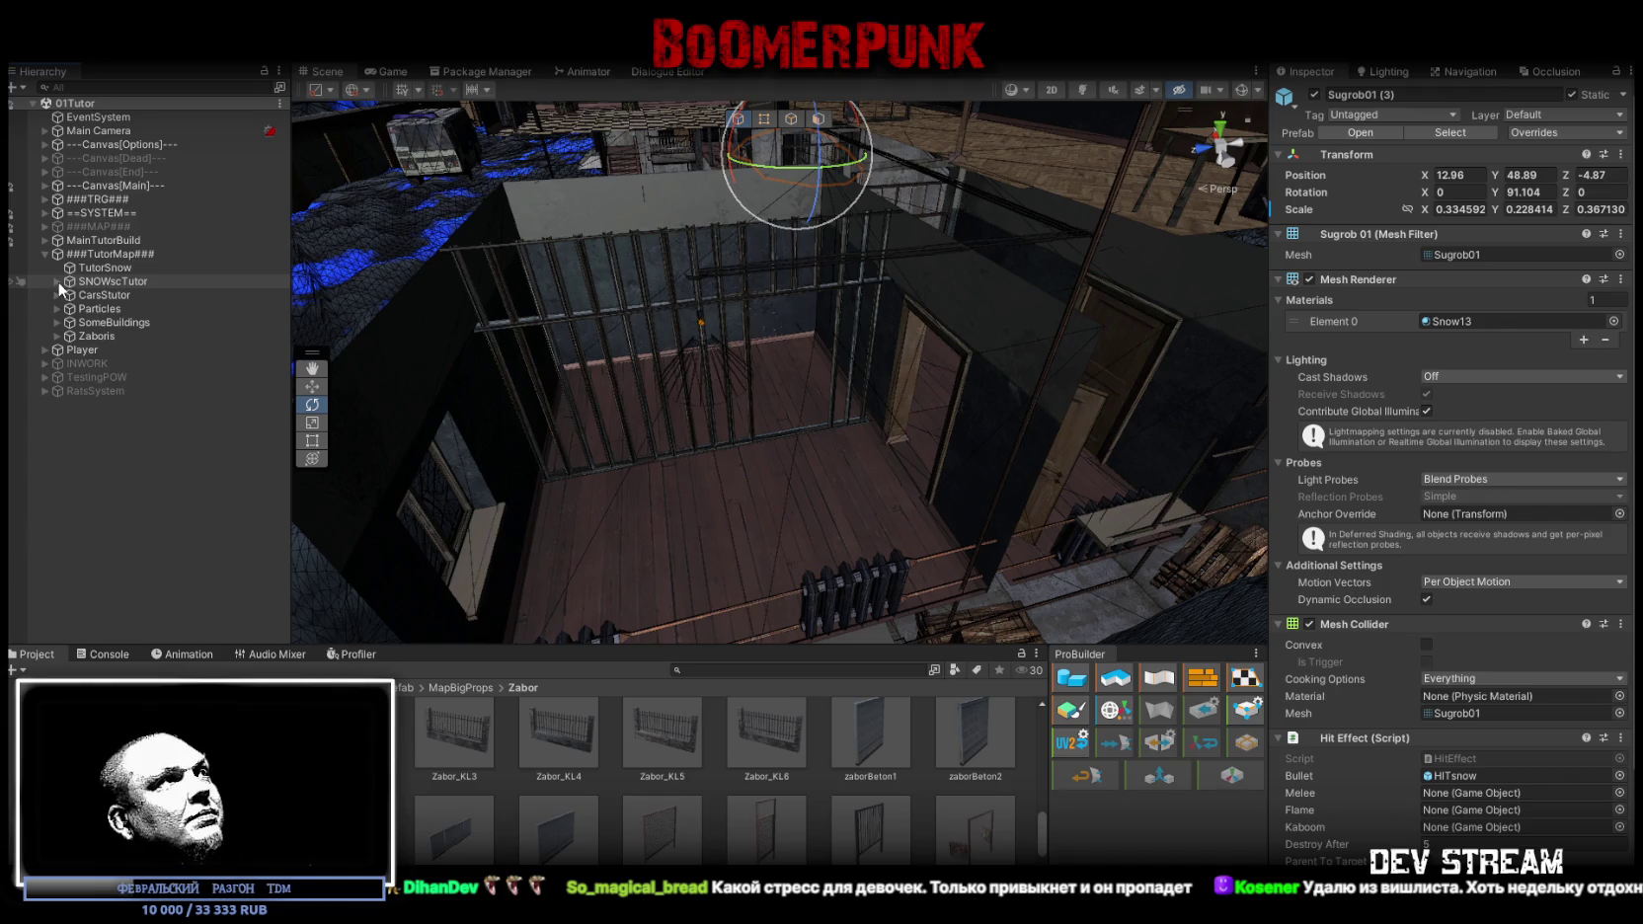
pyautogui.click(44, 254)
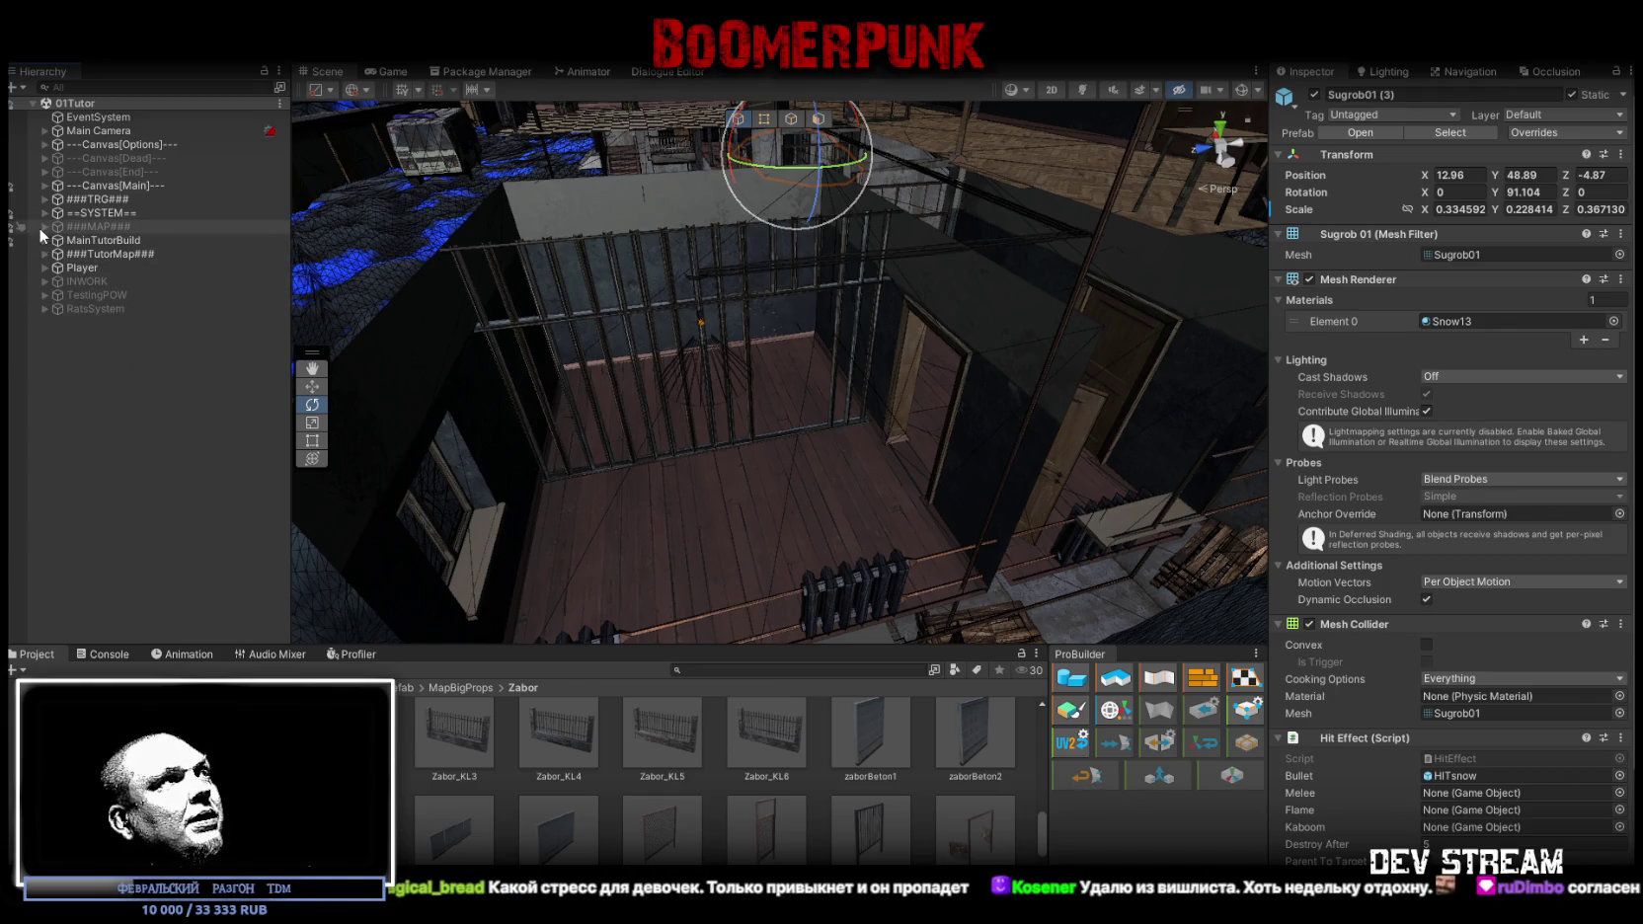
pyautogui.click(44, 227)
pyautogui.click(57, 309)
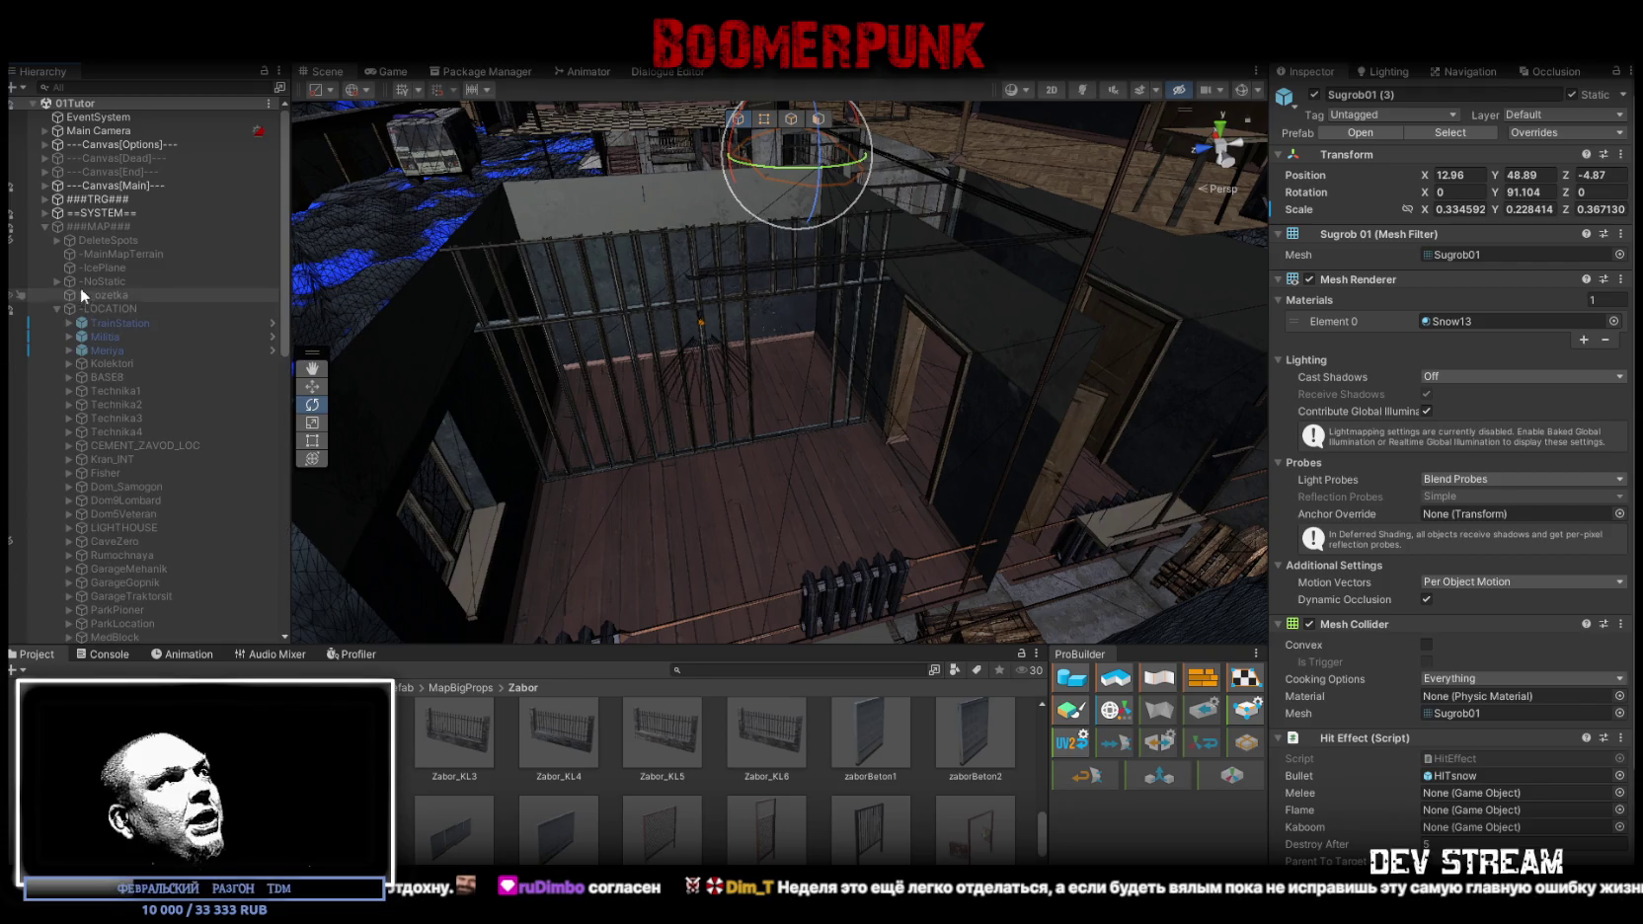
pyautogui.click(69, 337)
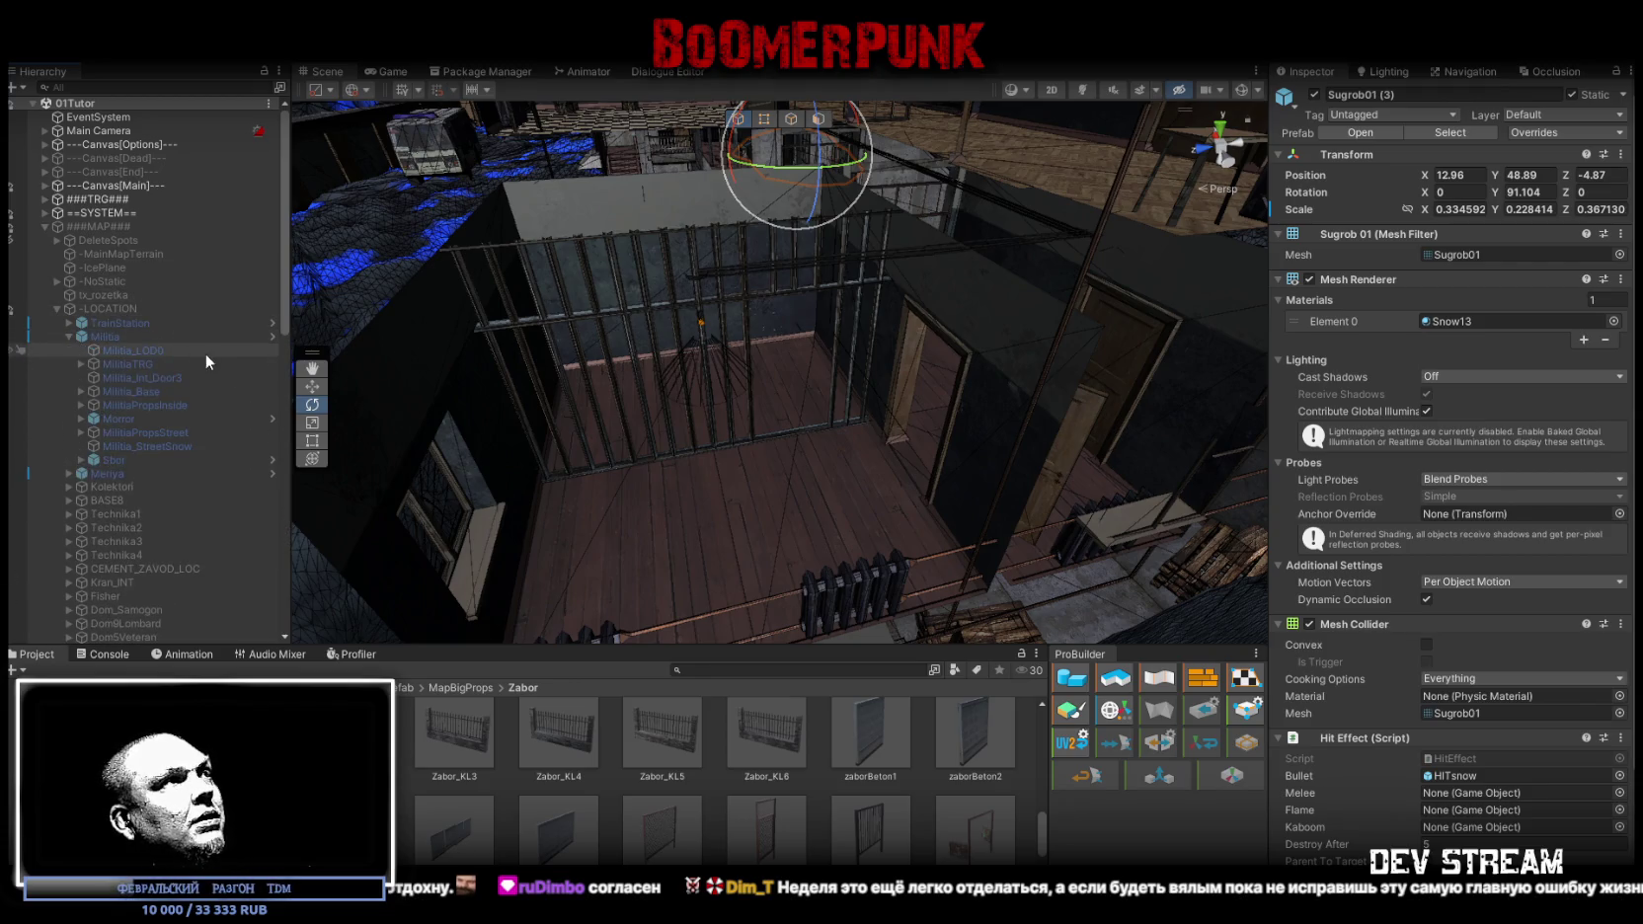
pyautogui.click(44, 213)
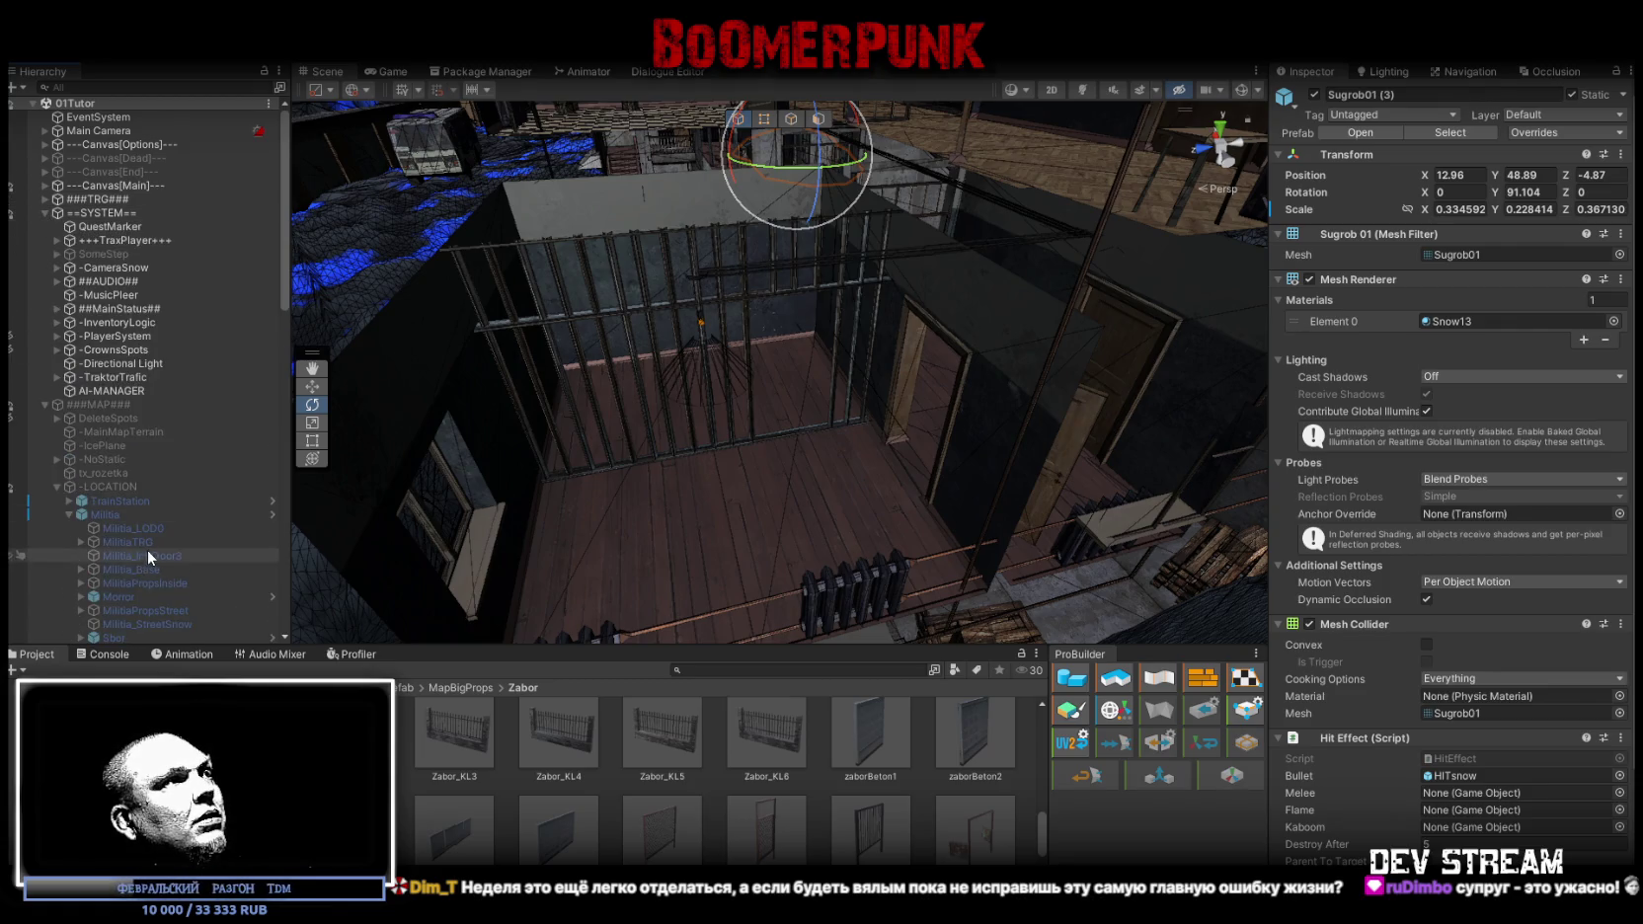
pyautogui.scroll(-2, 150, 541)
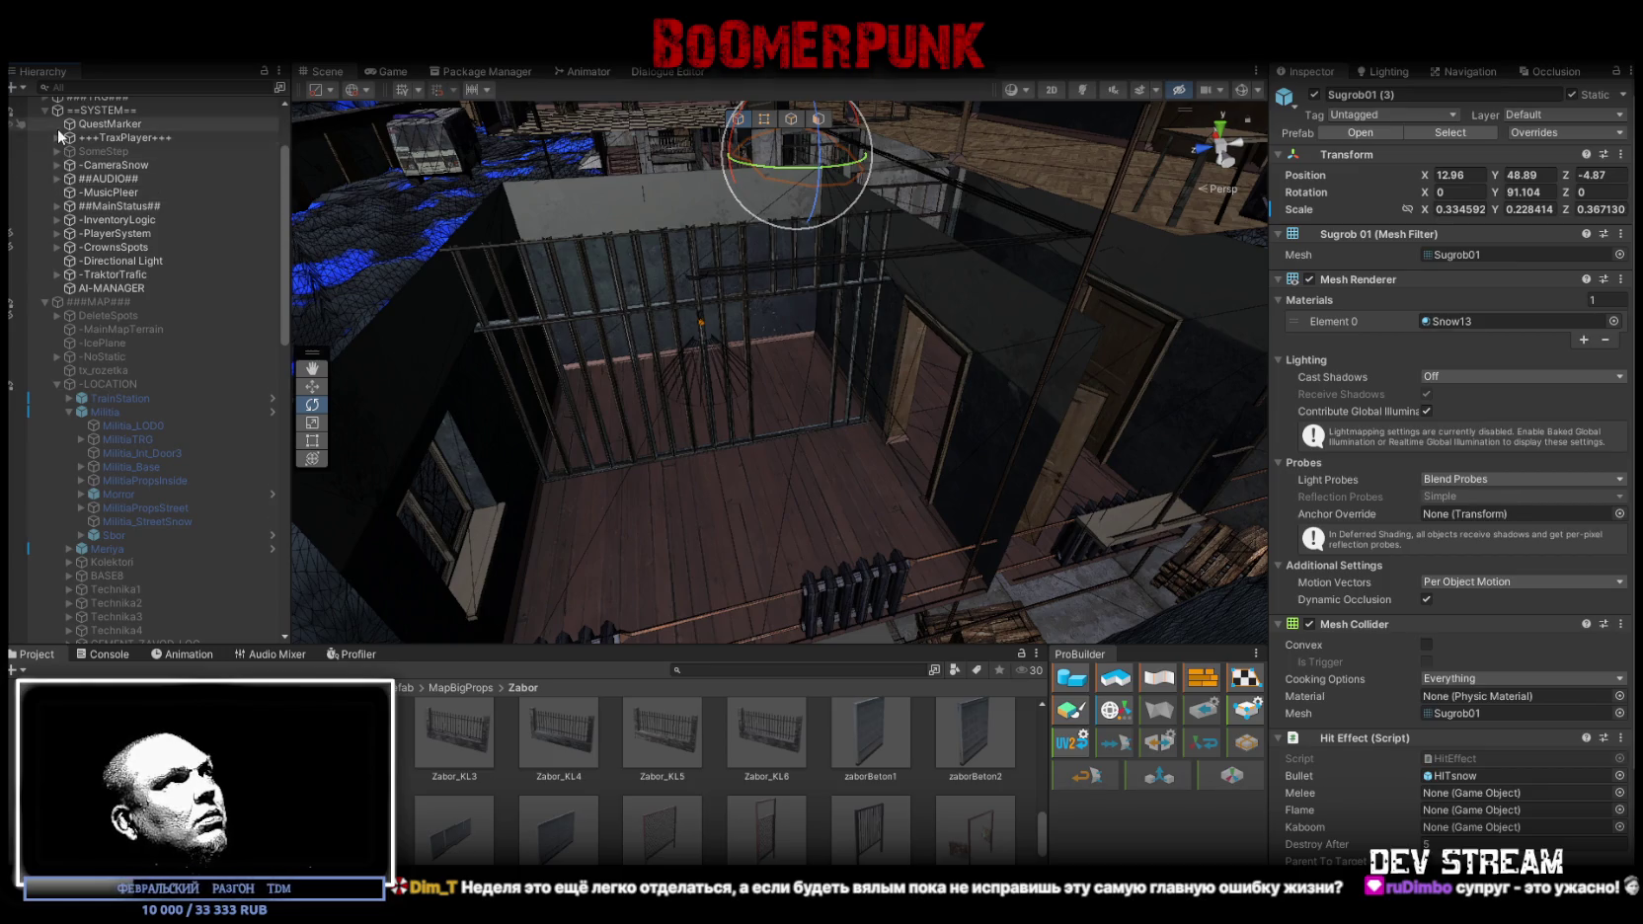
pyautogui.scroll(3, 67, 141)
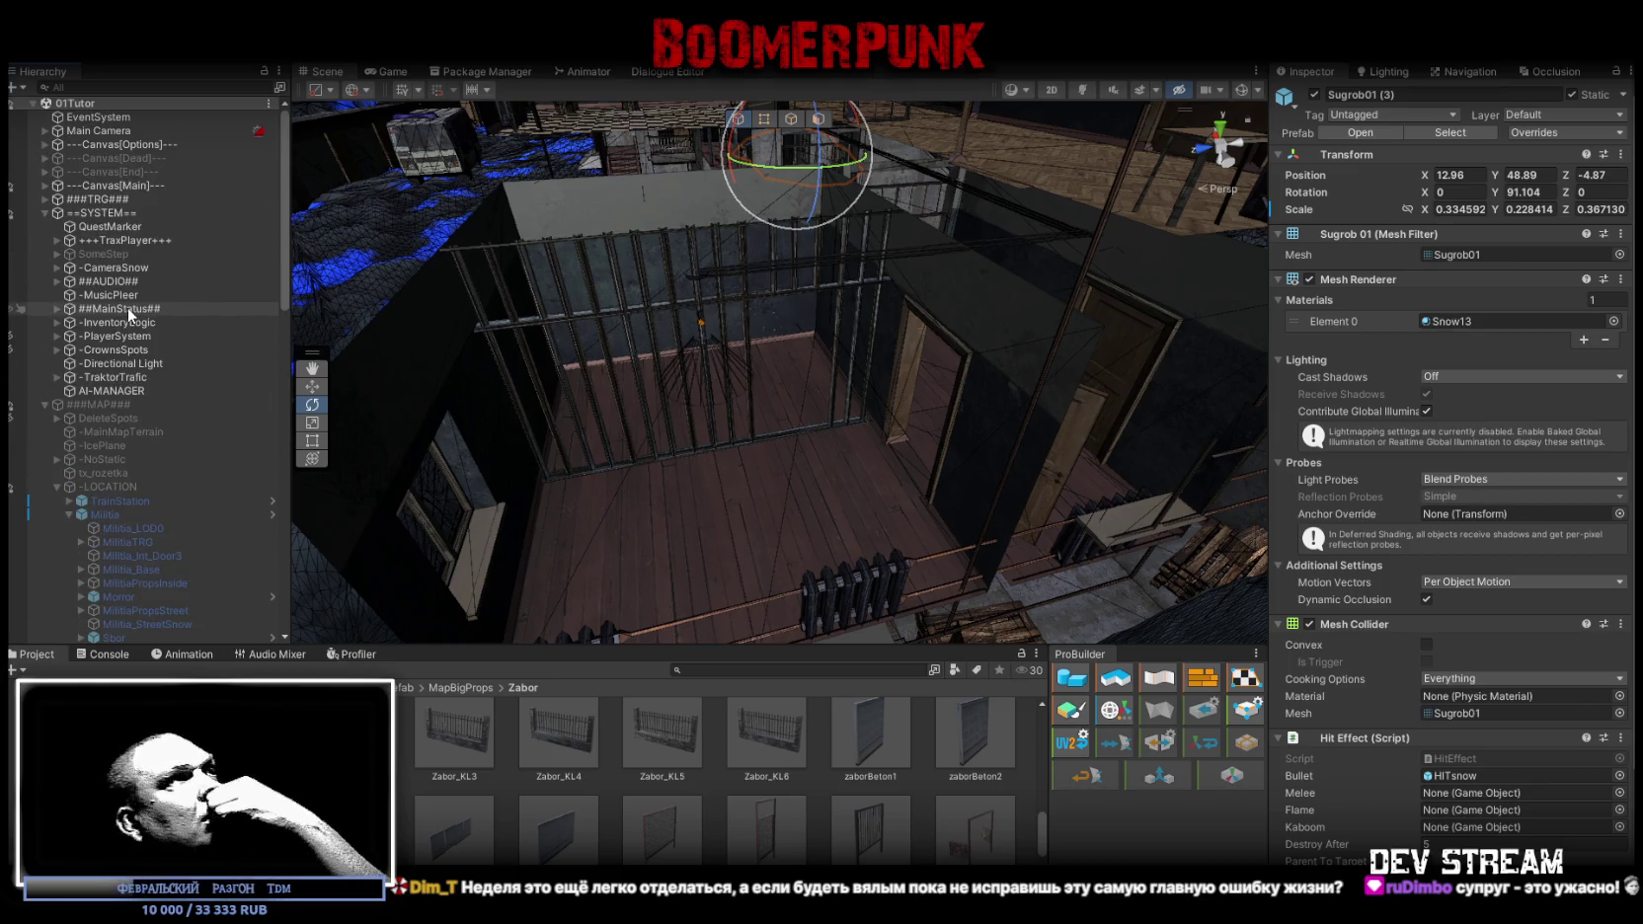
# Expand ###TRG### and #DOOR#, then select MilitiaDoor1Opener
pyautogui.click(45, 200)
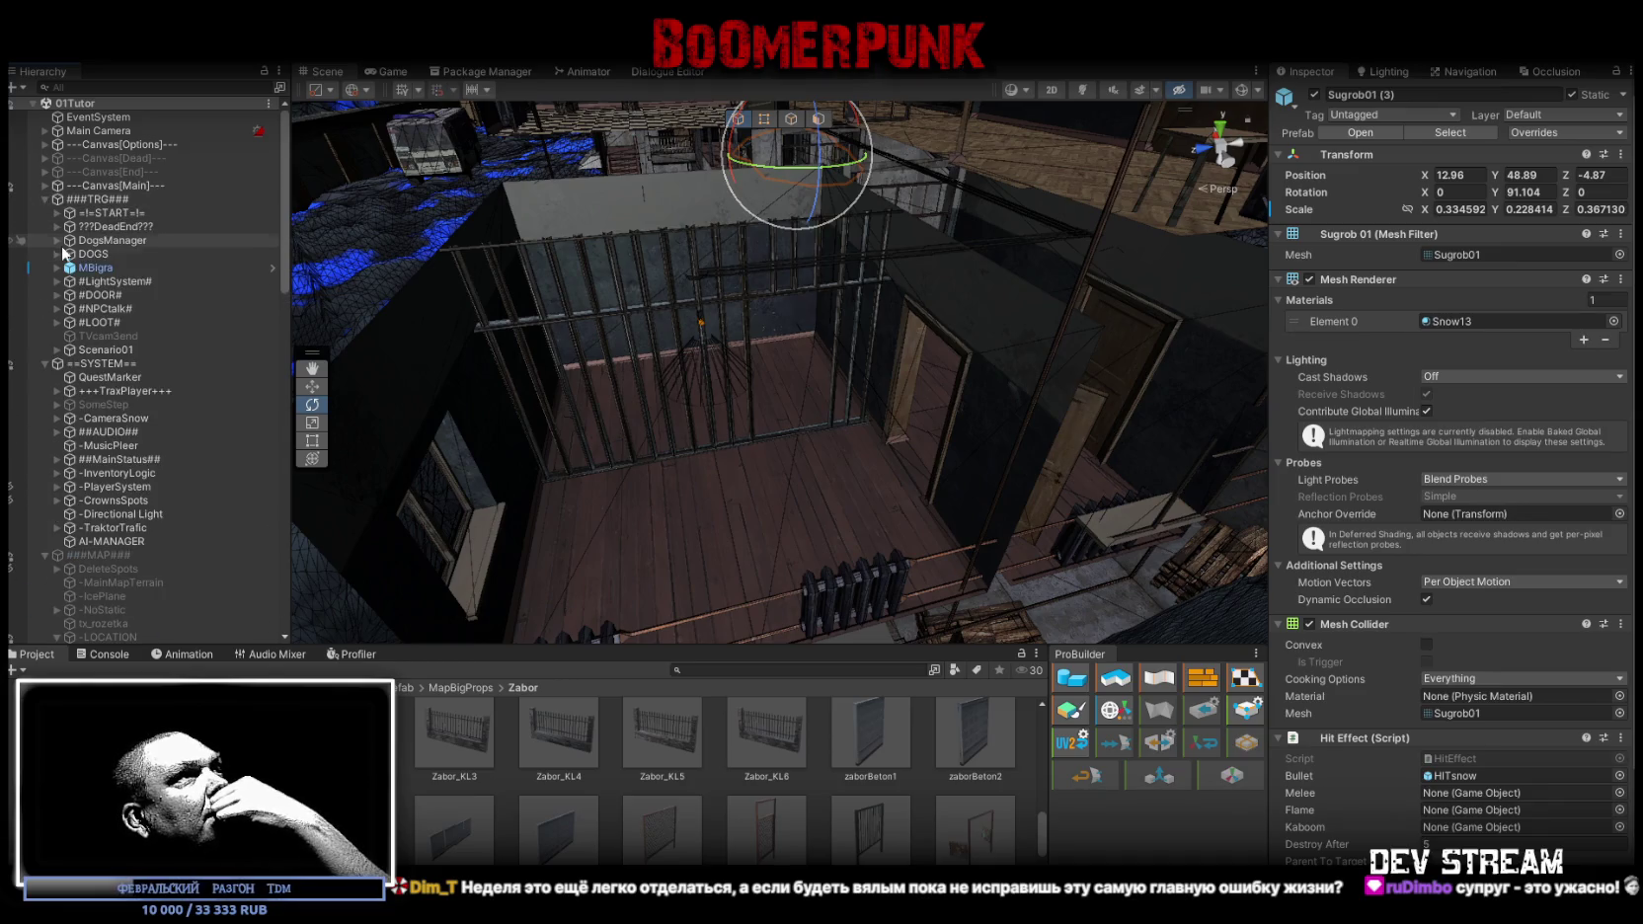
pyautogui.click(56, 295)
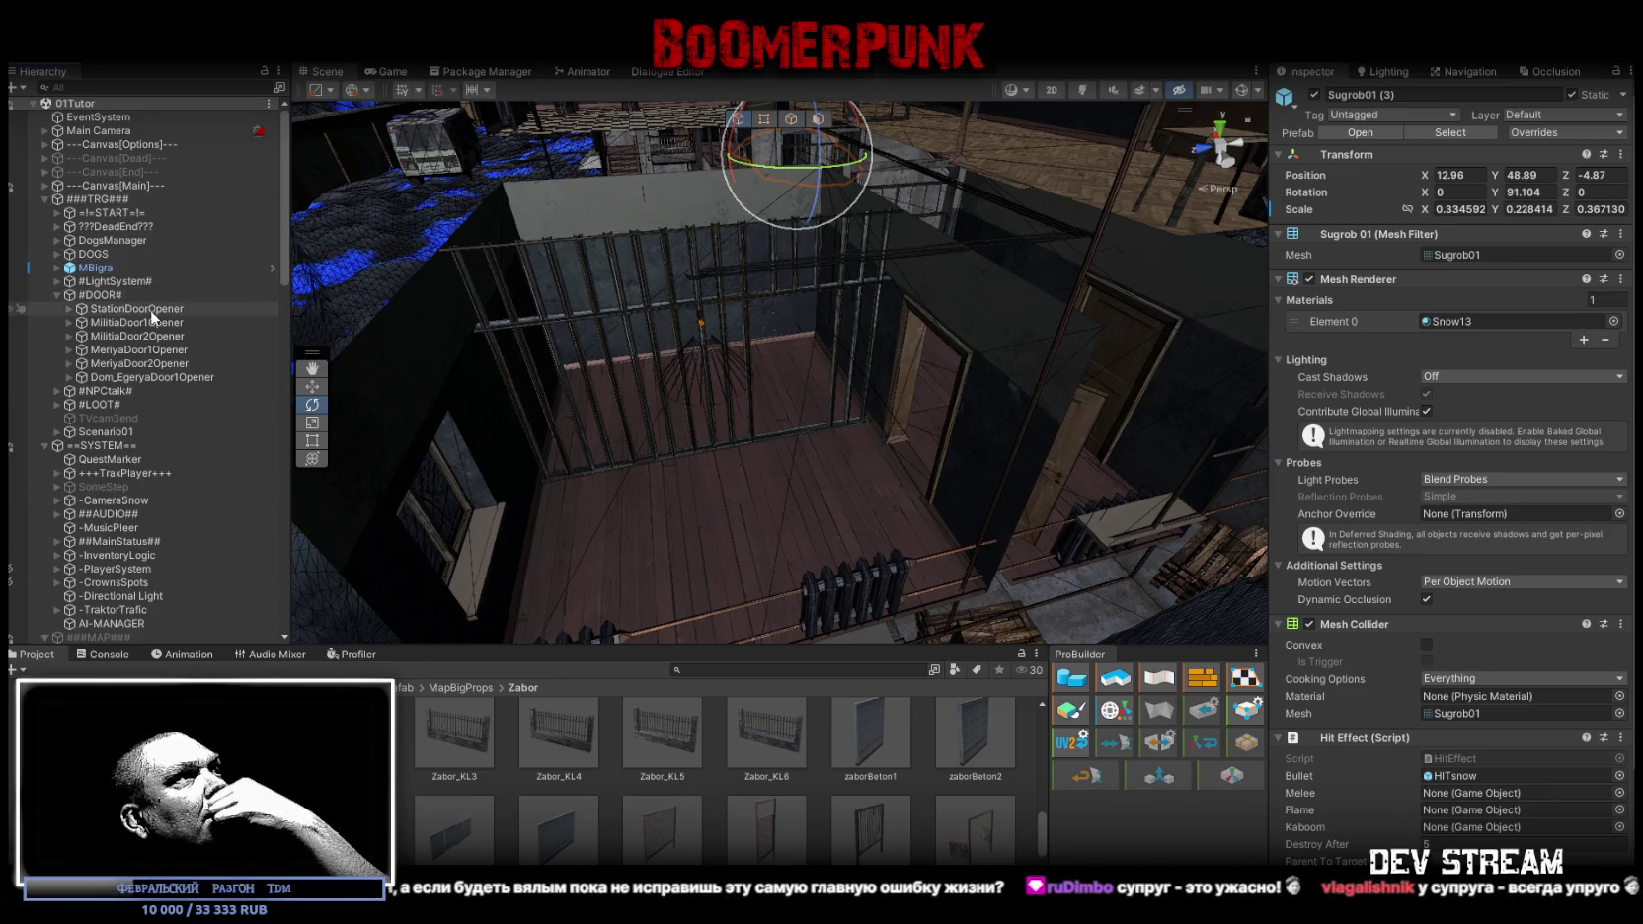
pyautogui.click(117, 324)
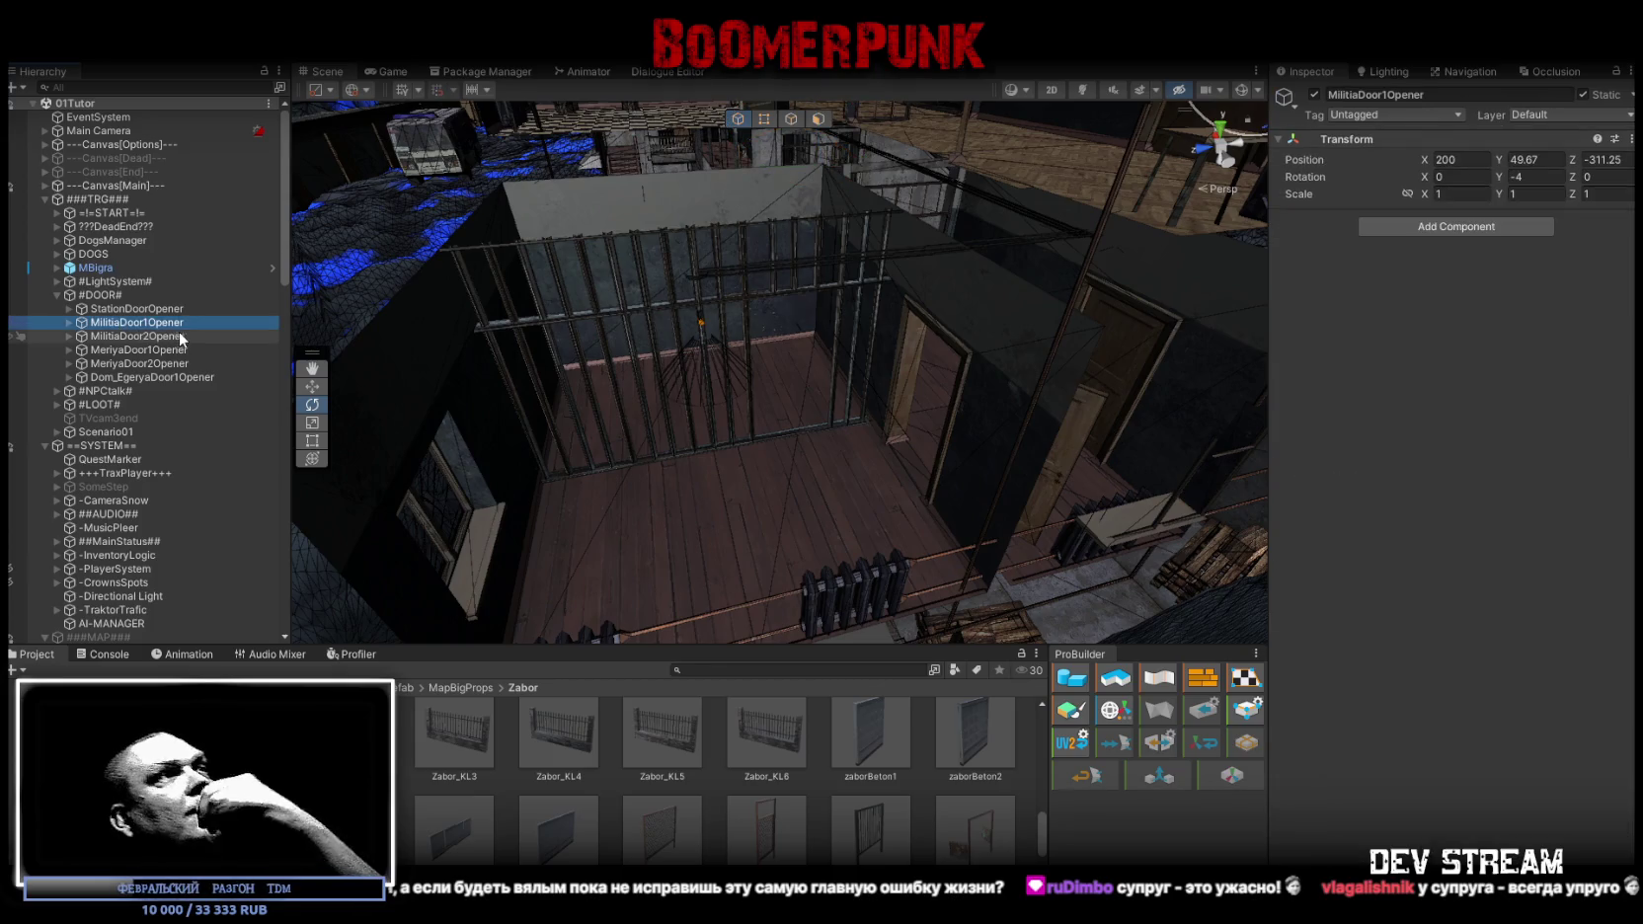
# Frame MilitiaDoor2Opener and select its child door Militia_Int_Door3
pyautogui.click(111, 337)
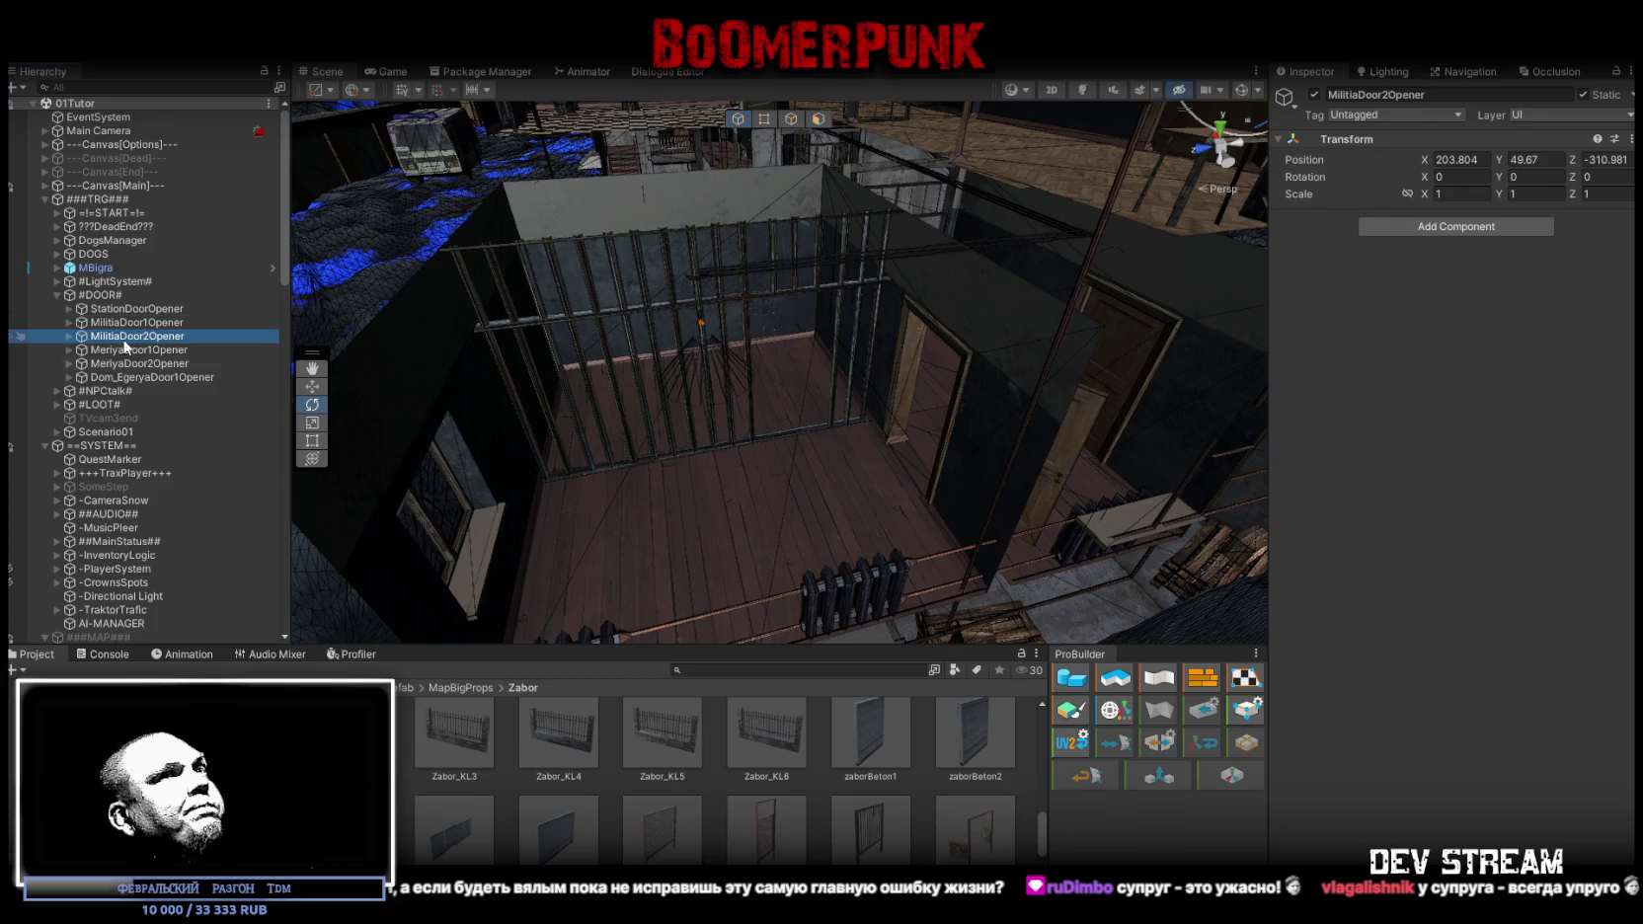
pyautogui.doubleClick(114, 341)
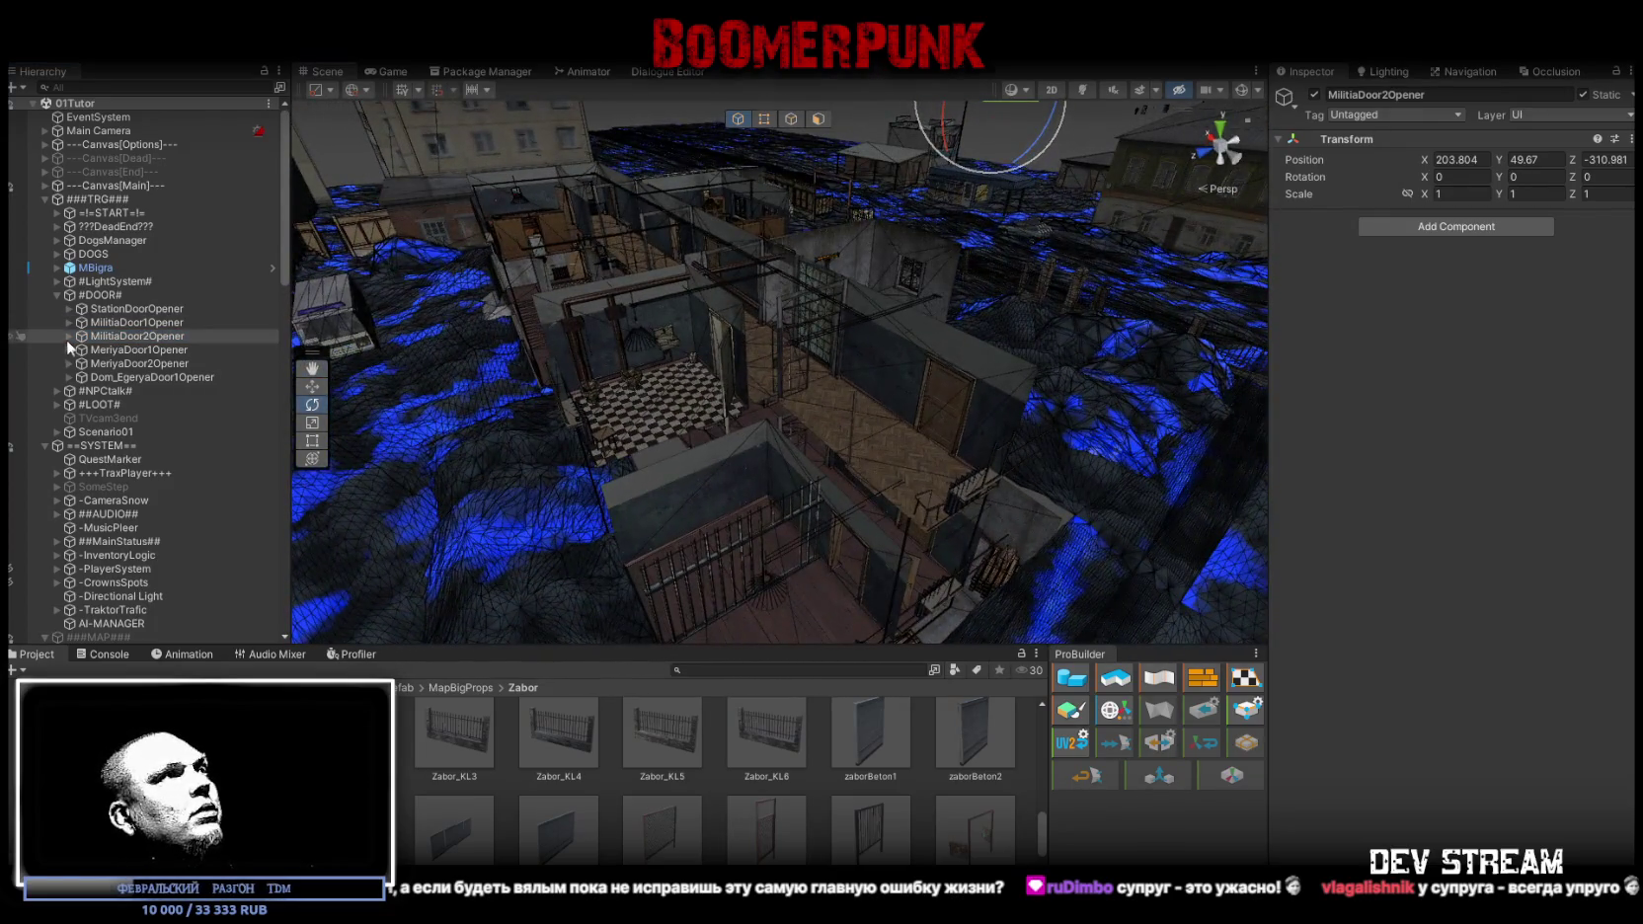
pyautogui.click(67, 337)
pyautogui.click(99, 346)
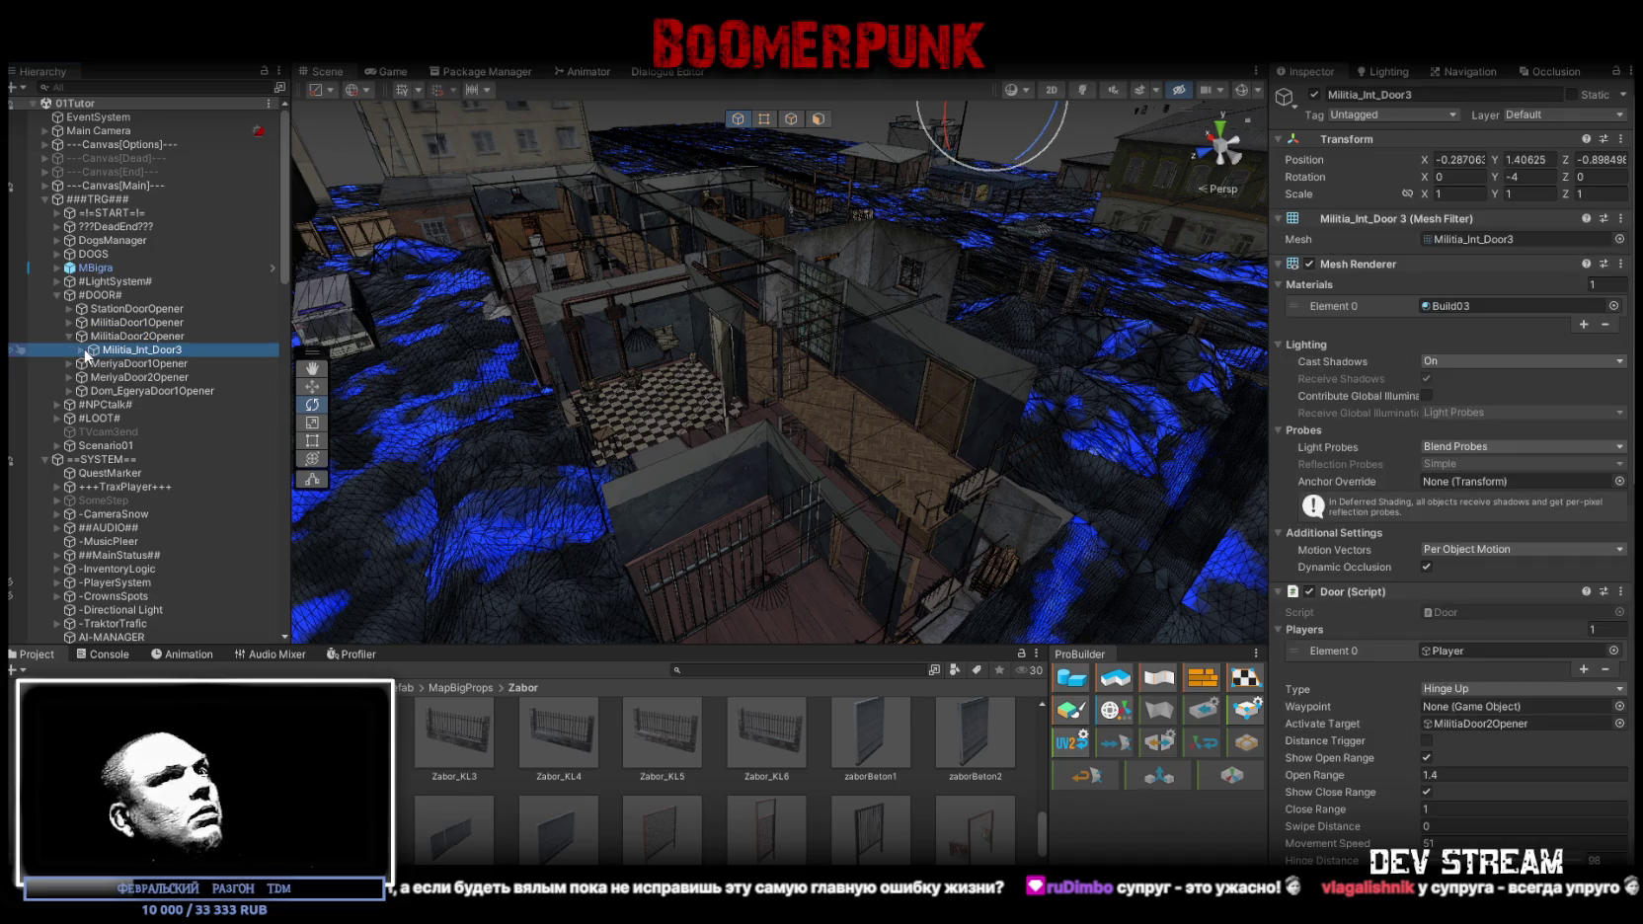
pyautogui.scroll(-15, 1509, 614)
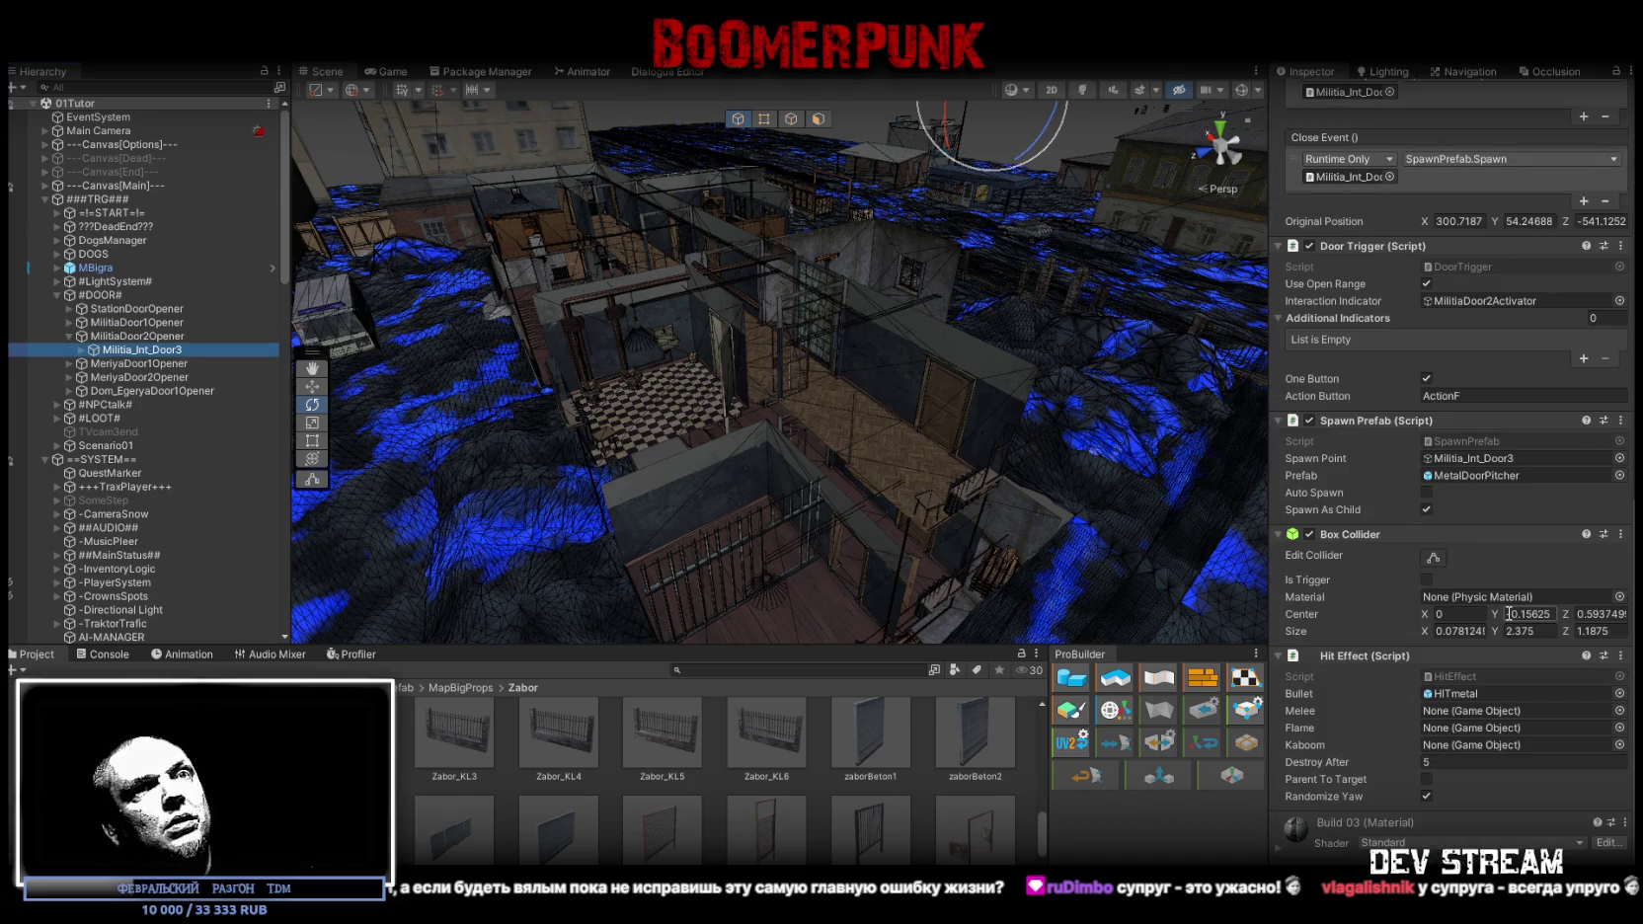
pyautogui.click(138, 336)
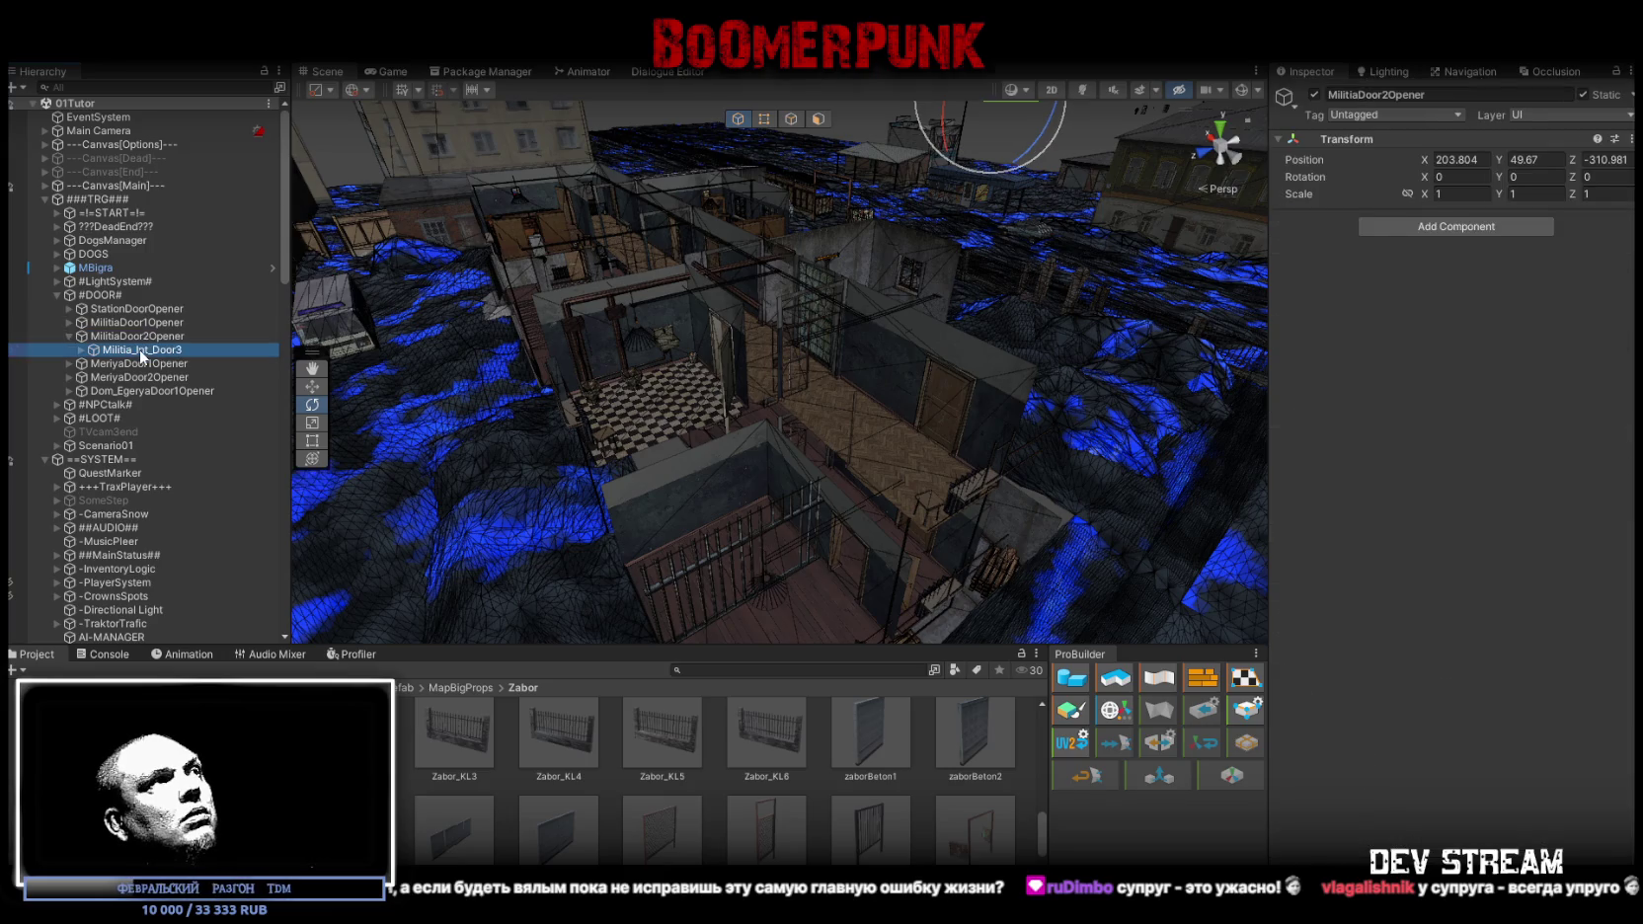
pyautogui.click(139, 349)
pyautogui.moveTo(566, 420); pyautogui.dragTo(497, 415)
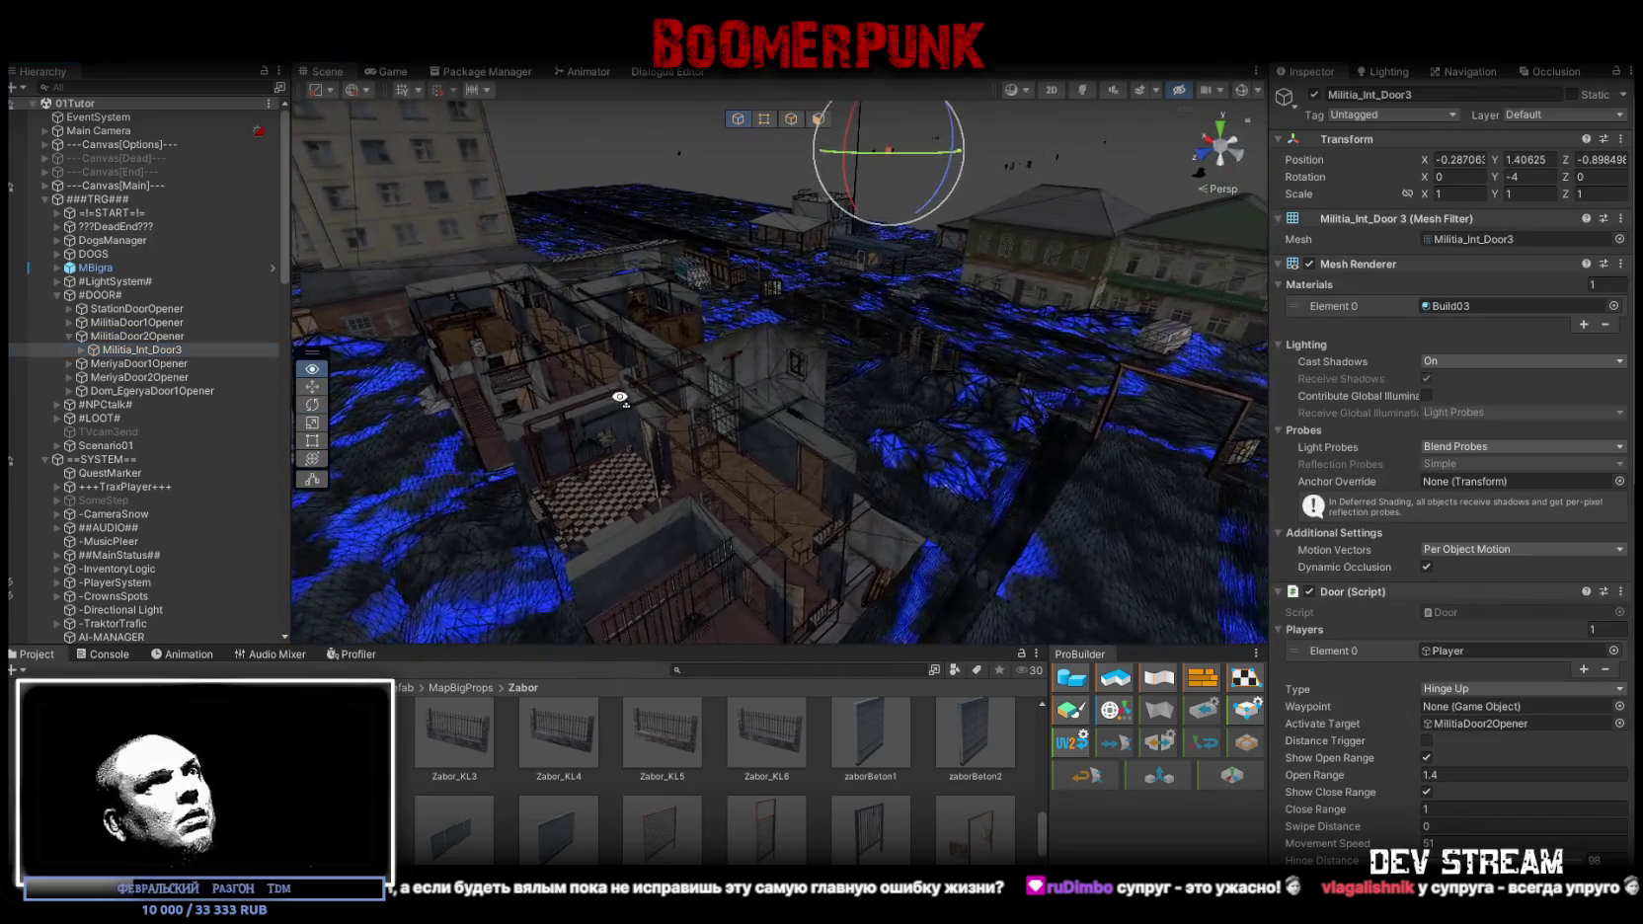
# Duplicate Militia_Int_Door3, move the copy up the Hierarchy, and deactivate the #DOOR# group
pyautogui.hotkey('ctrl', 'd')
pyautogui.moveTo(158, 363); pyautogui.dragTo(119, 293)
pyautogui.click(99, 308)
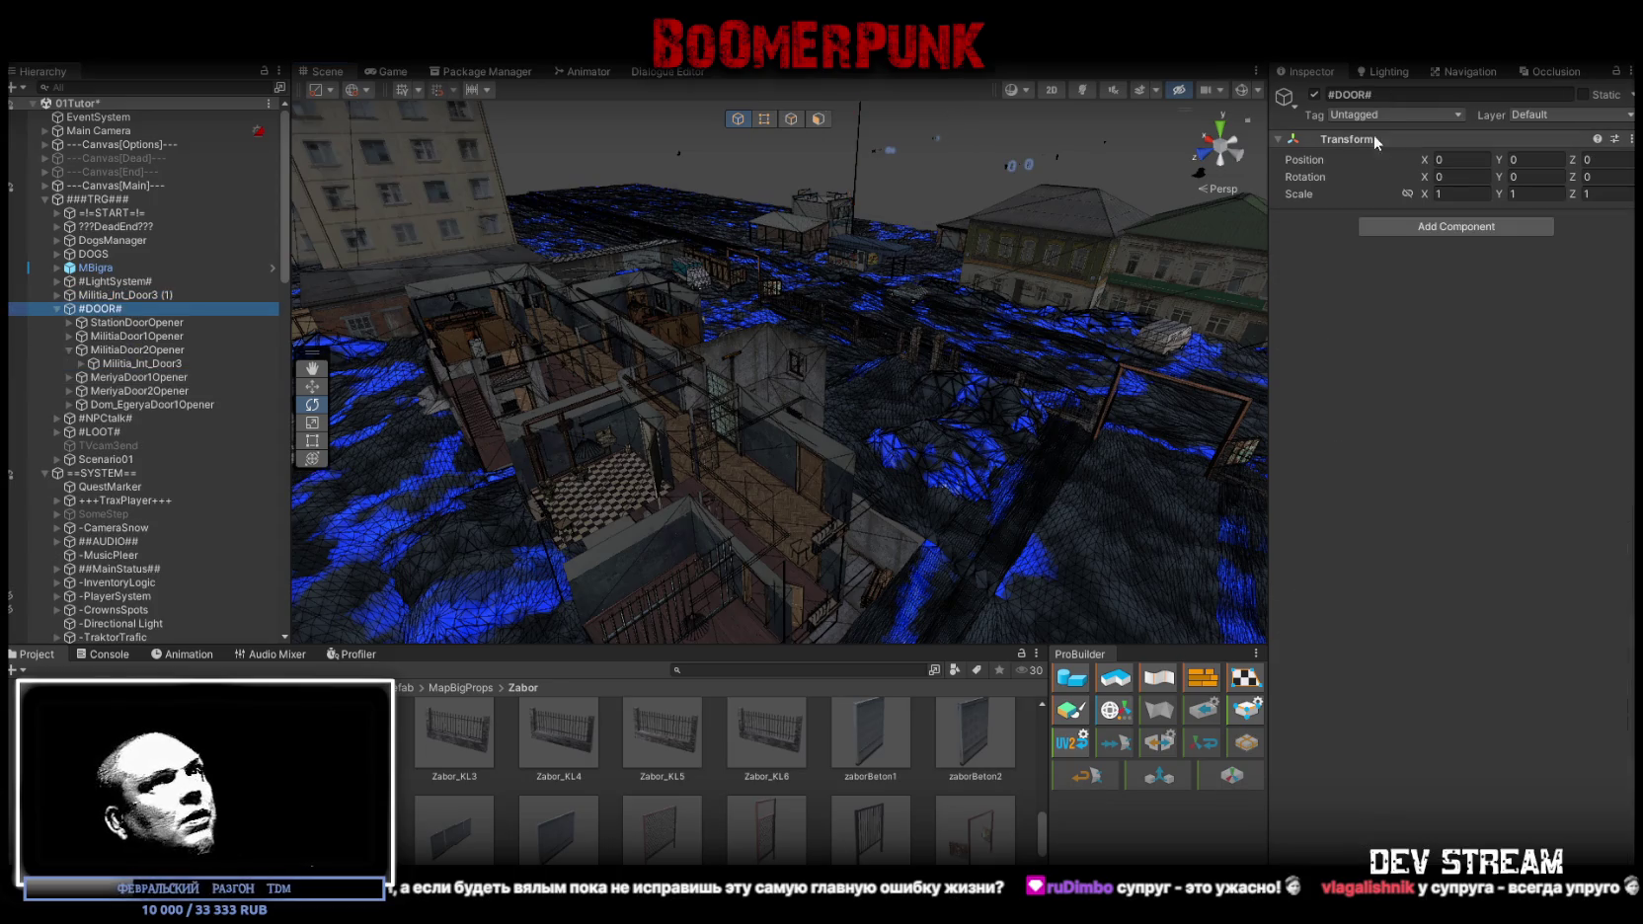
pyautogui.moveTo(115, 308)
pyautogui.mouseDown()
pyautogui.moveTo(114, 499)
pyautogui.moveTo(138, 639)
pyautogui.moveTo(132, 272)
pyautogui.moveTo(107, 110)
pyautogui.moveTo(95, 257)
pyautogui.mouseUp()
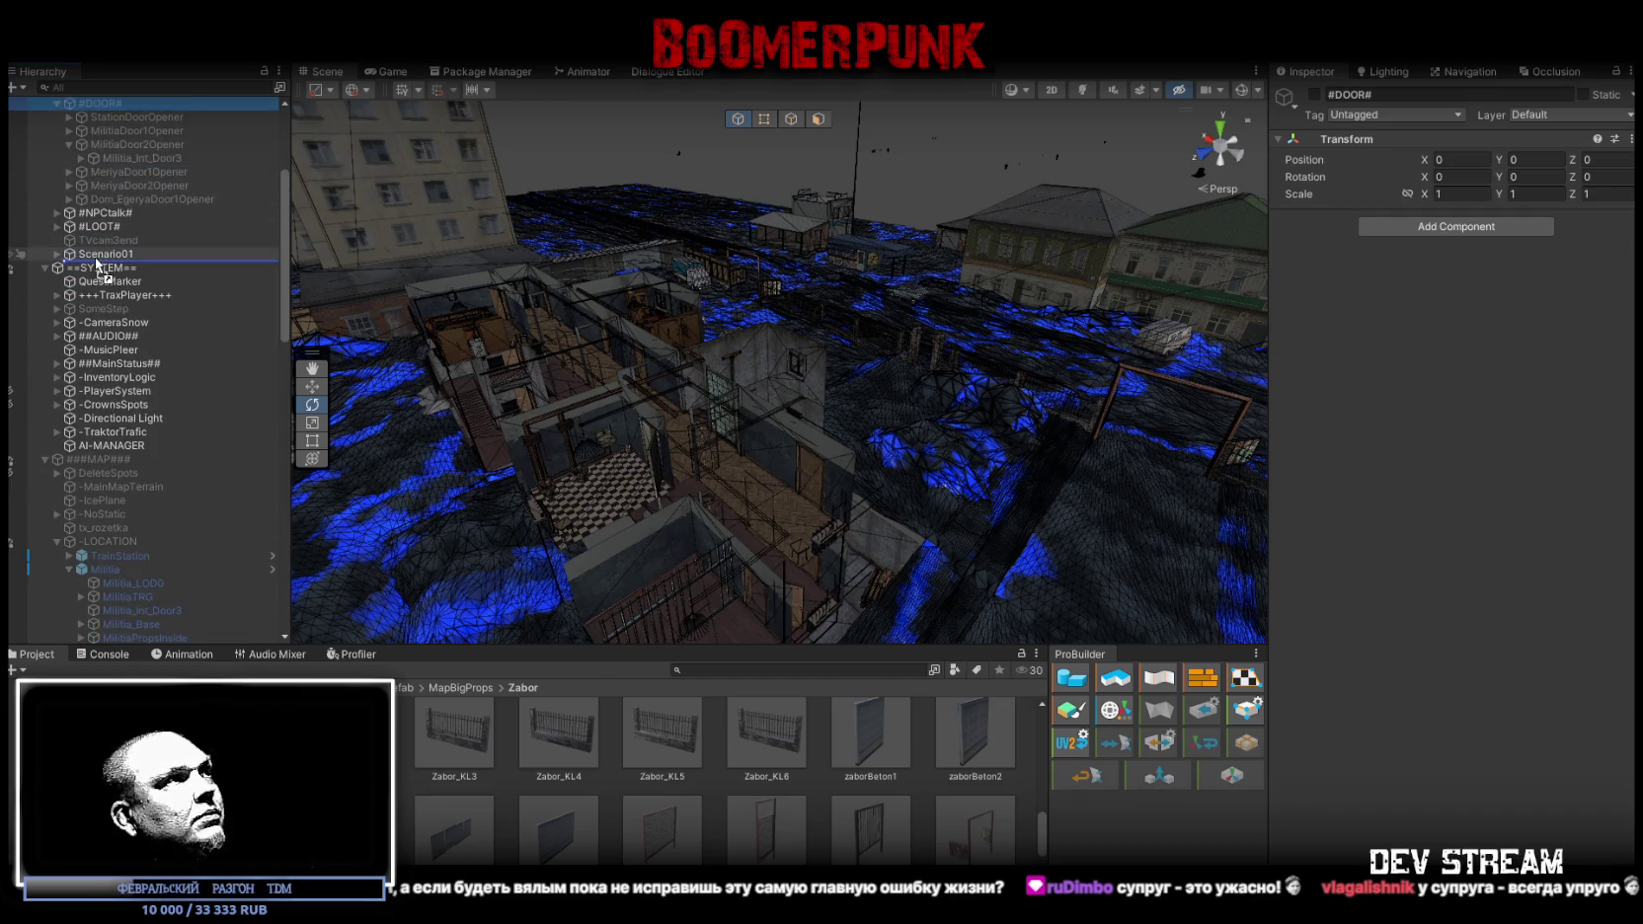
# Collapse ==SYSTEM== and ###MAP###, then expand ###TutorMap###
pyautogui.click(45, 268)
pyautogui.click(45, 282)
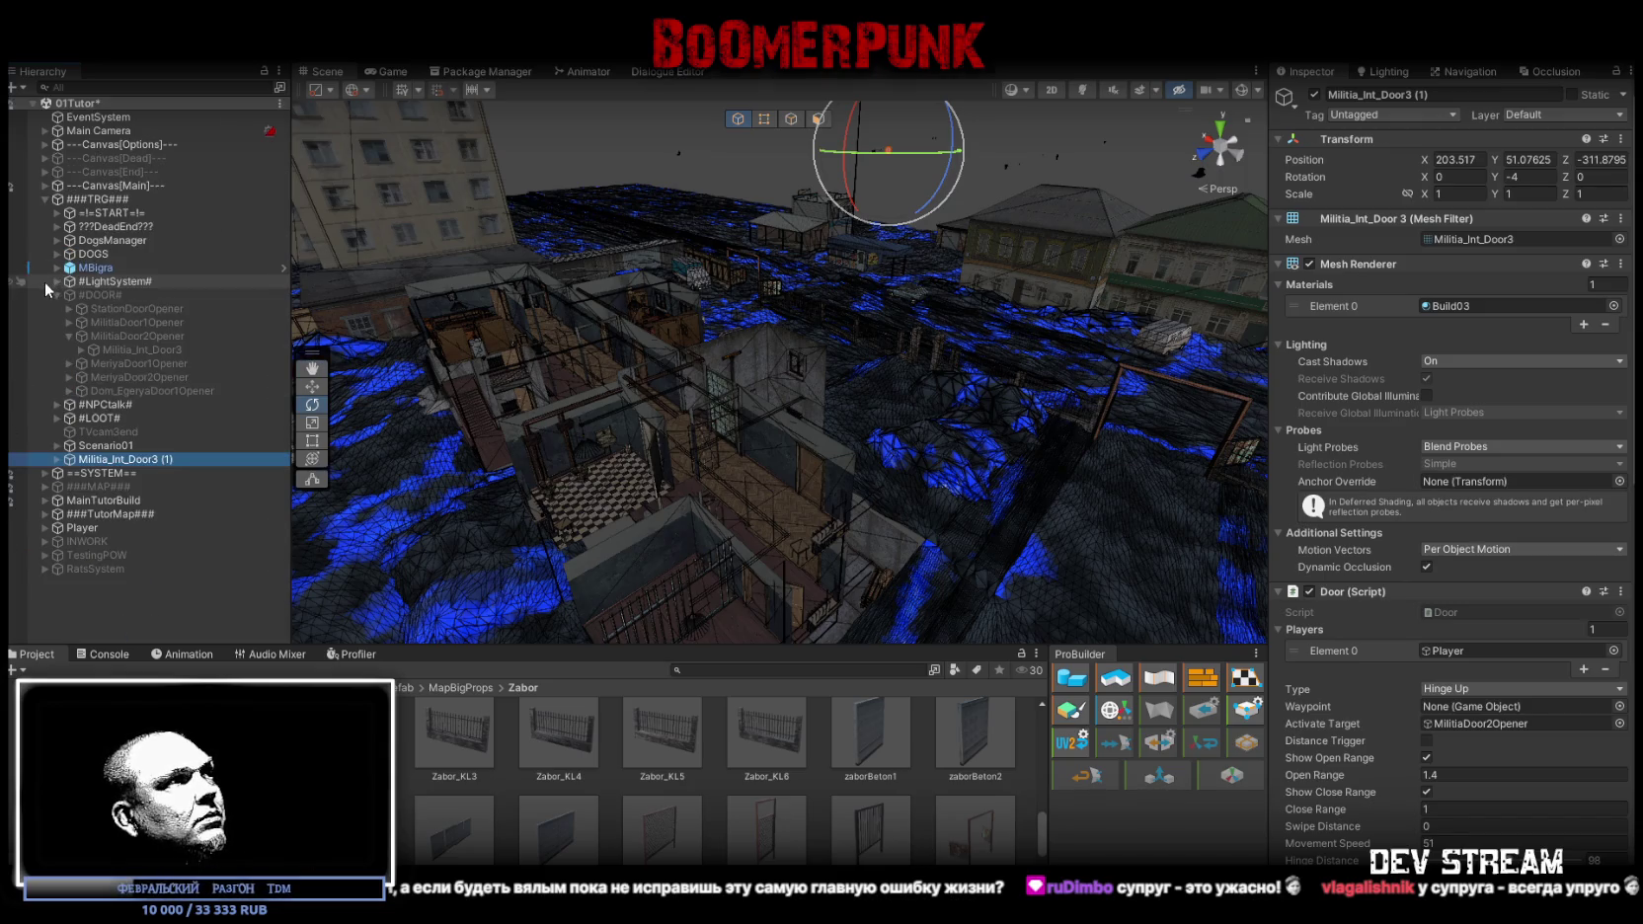
pyautogui.click(45, 513)
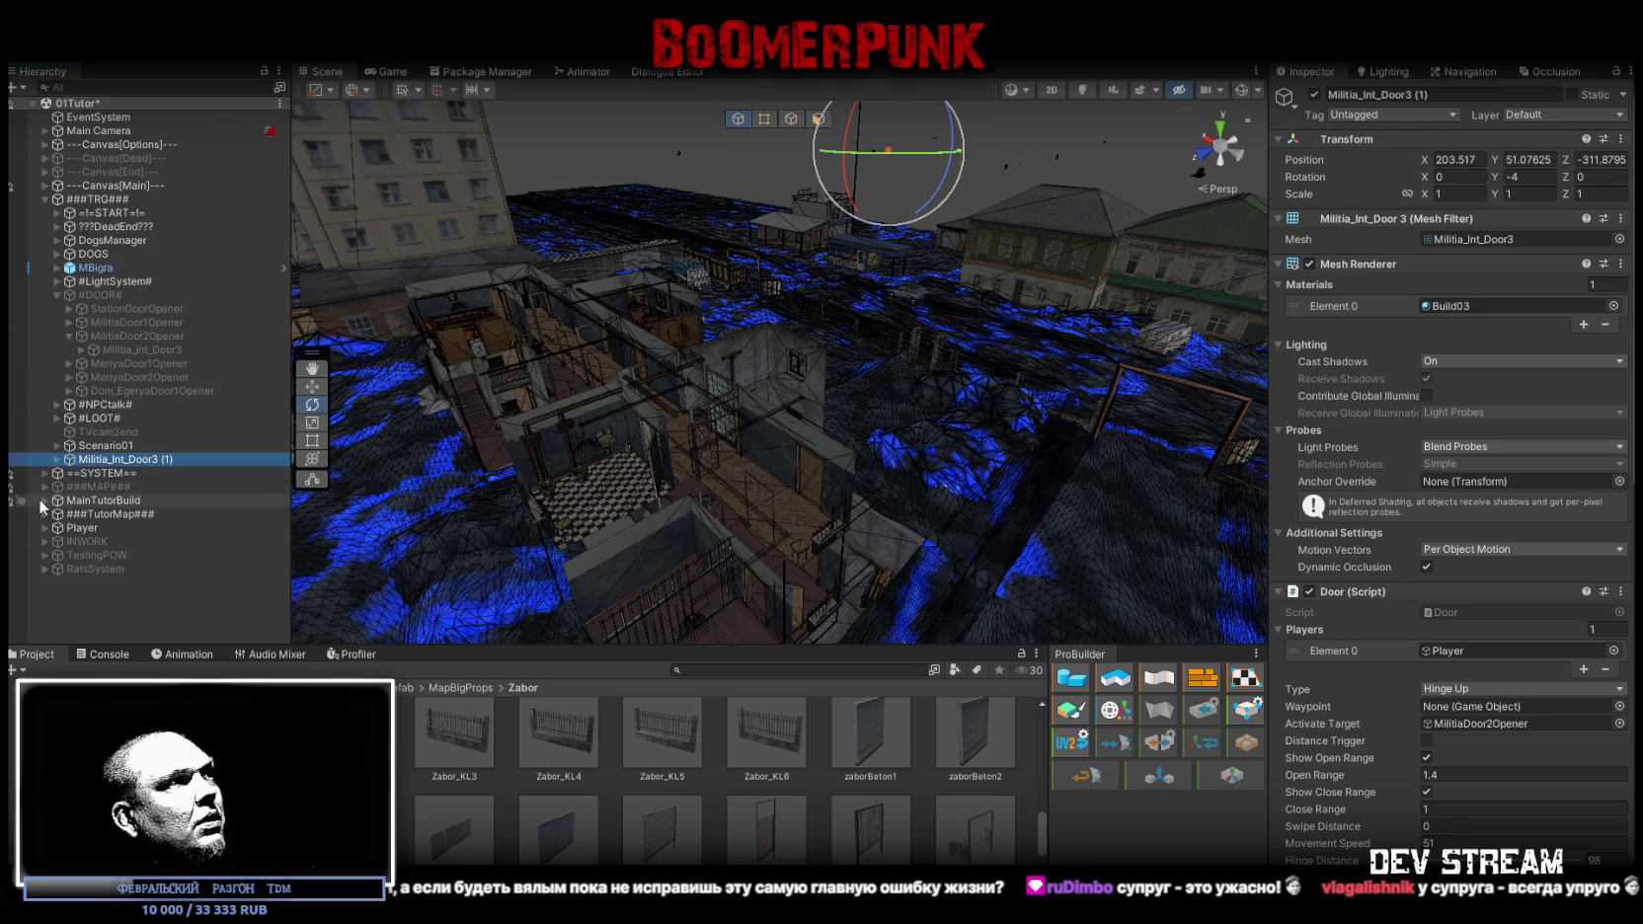
pyautogui.click(44, 515)
pyautogui.moveTo(592, 454)
pyautogui.mouseDown()
pyautogui.moveTo(631, 449)
pyautogui.moveTo(560, 488)
pyautogui.mouseUp()
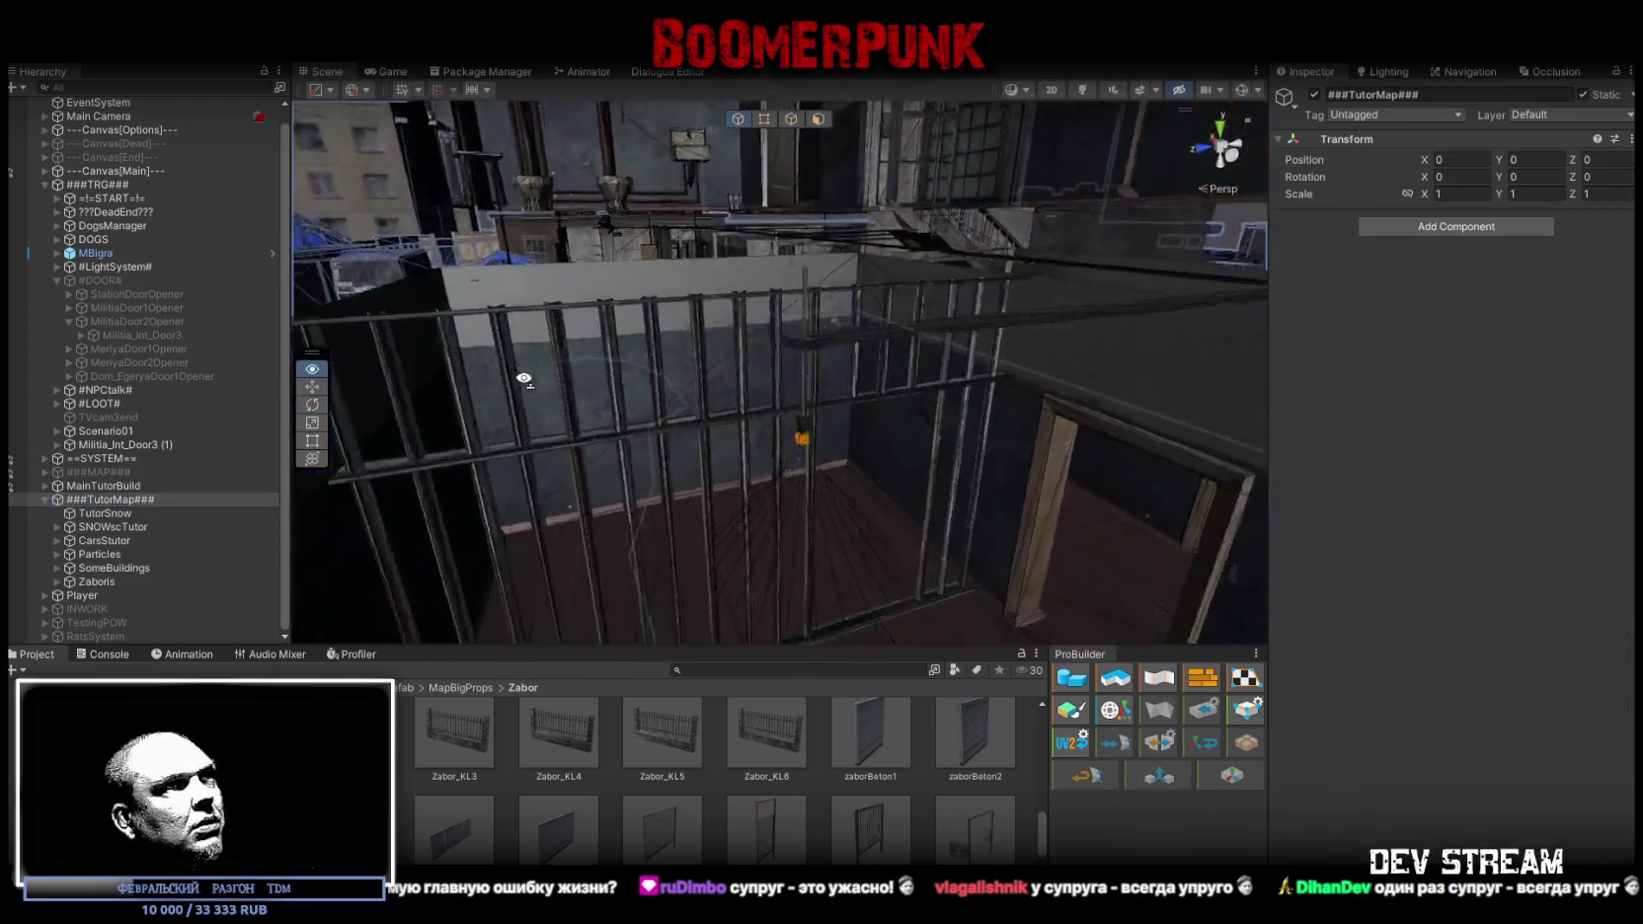
# Move Militia_int_Fence into MilitiaTutor and nest Militia_Int_Door3 (1) under the fence
pyautogui.click(744, 385)
pyautogui.click(743, 386)
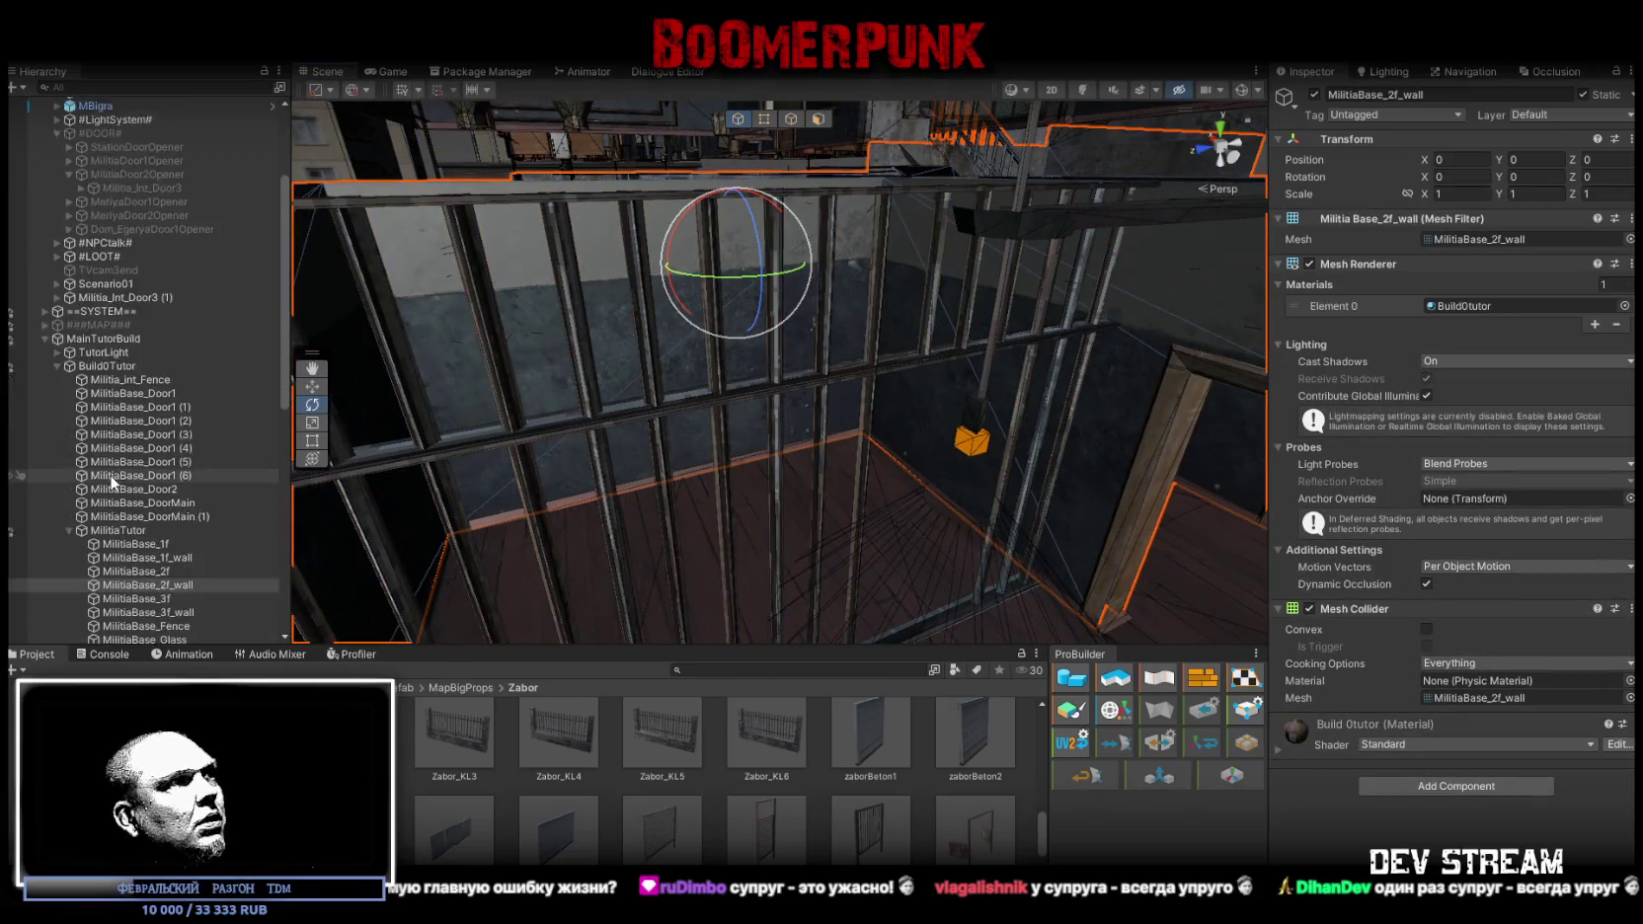
pyautogui.scroll(3, 134, 386)
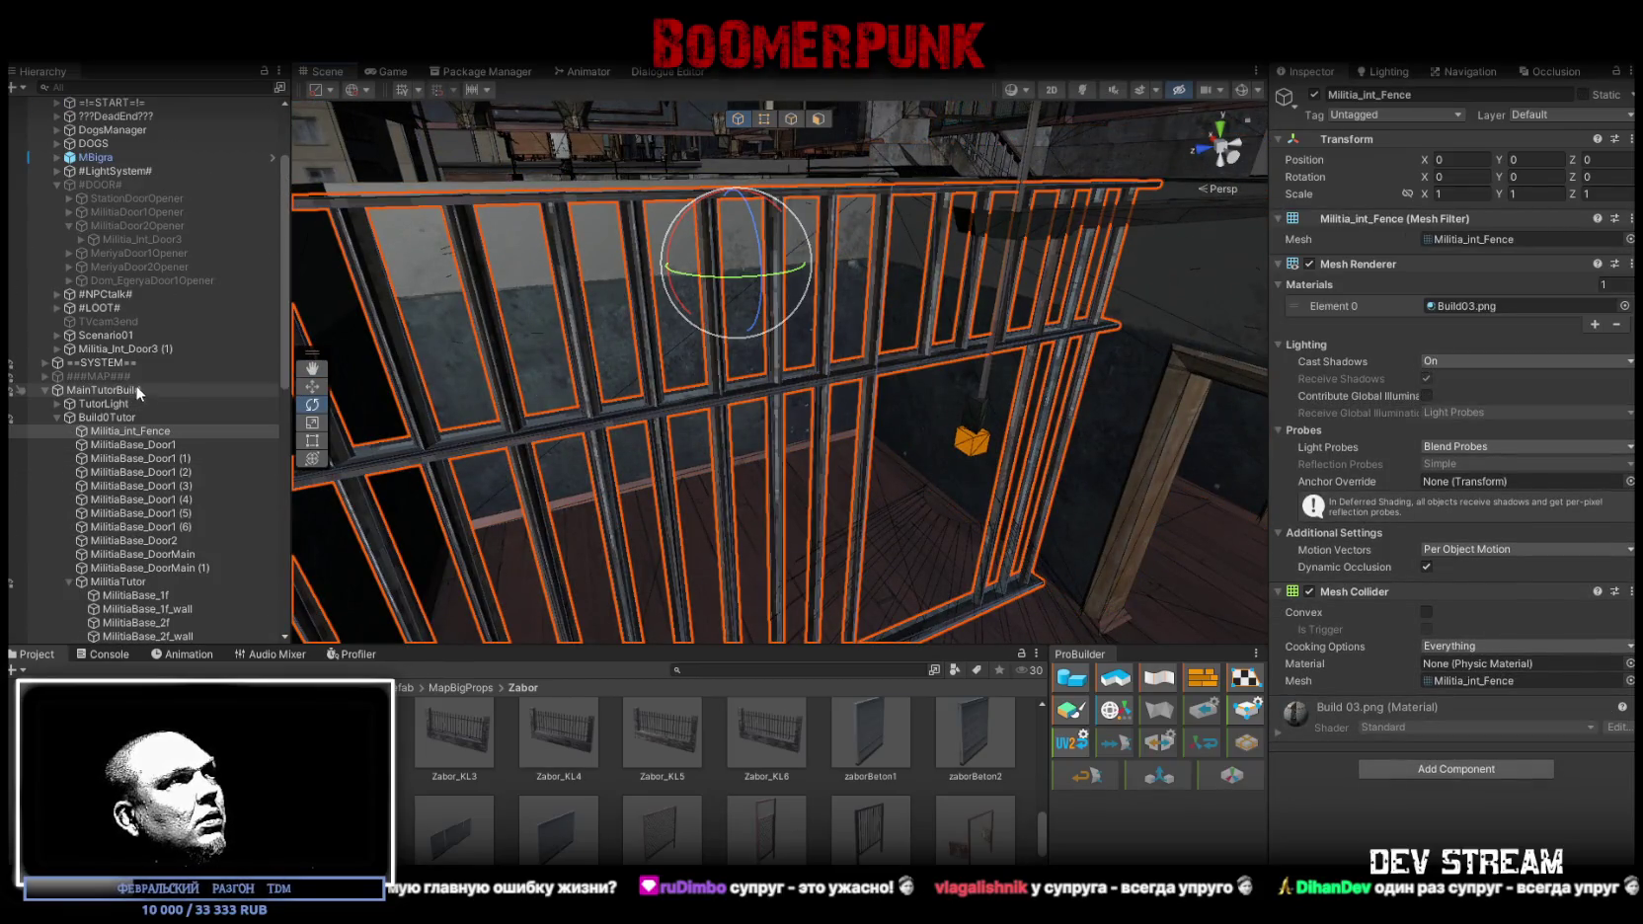
pyautogui.moveTo(130, 432)
pyautogui.mouseDown()
pyautogui.moveTo(140, 595)
pyautogui.moveTo(144, 576)
pyautogui.mouseUp()
pyautogui.scroll(3, 170, 488)
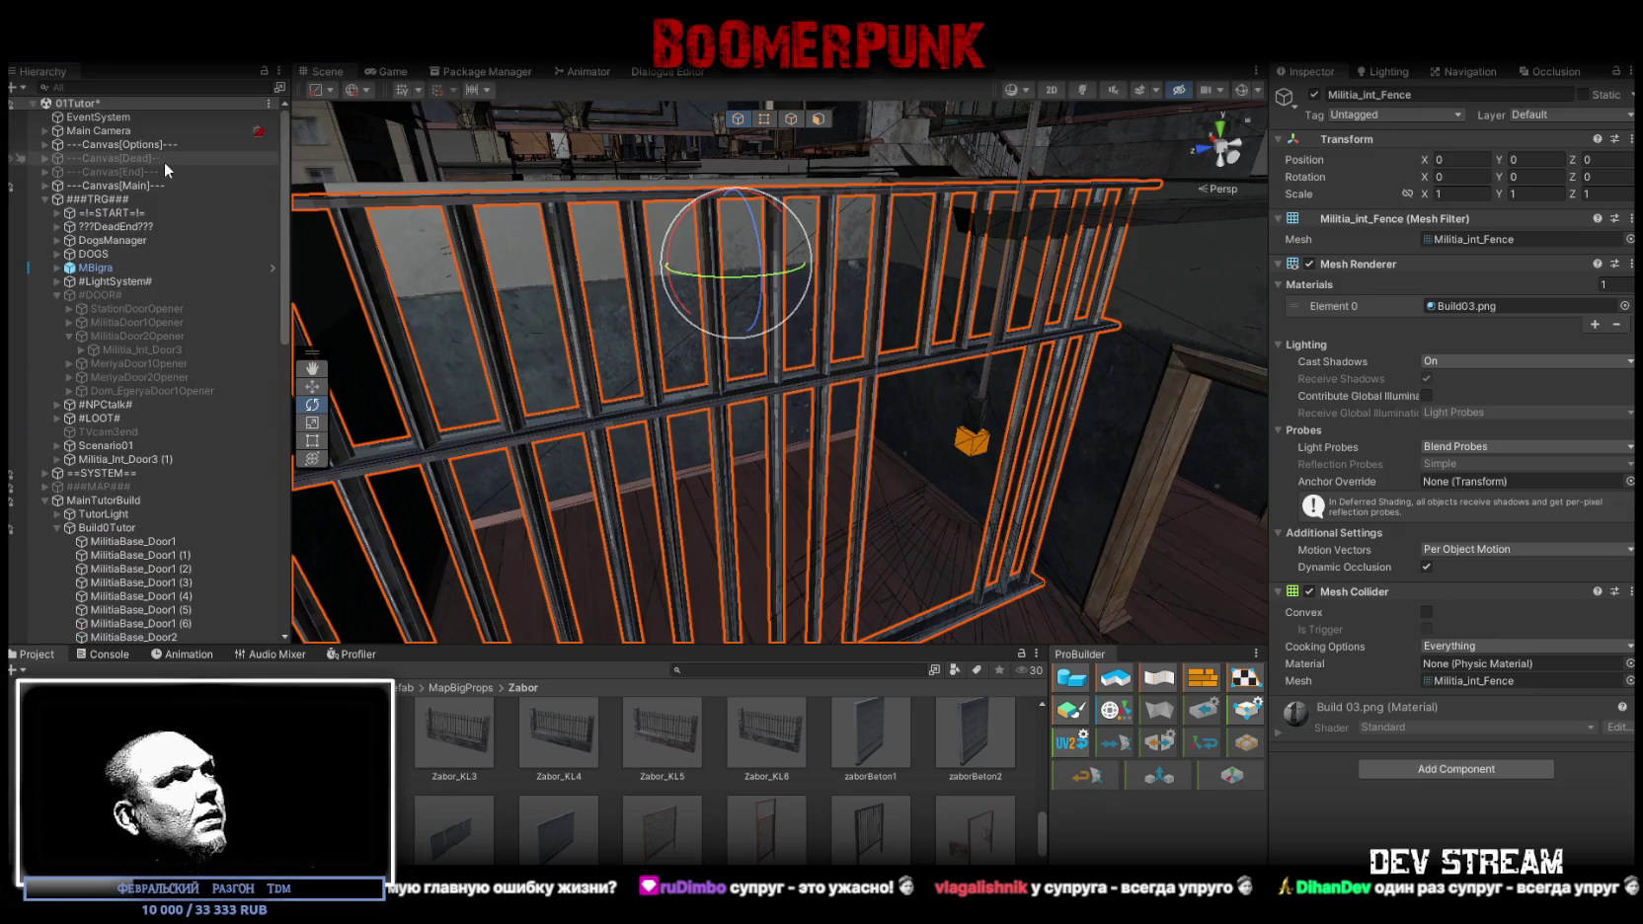
pyautogui.moveTo(126, 459)
pyautogui.mouseDown()
pyautogui.moveTo(148, 657)
pyautogui.moveTo(174, 522)
pyautogui.moveTo(156, 476)
pyautogui.mouseUp()
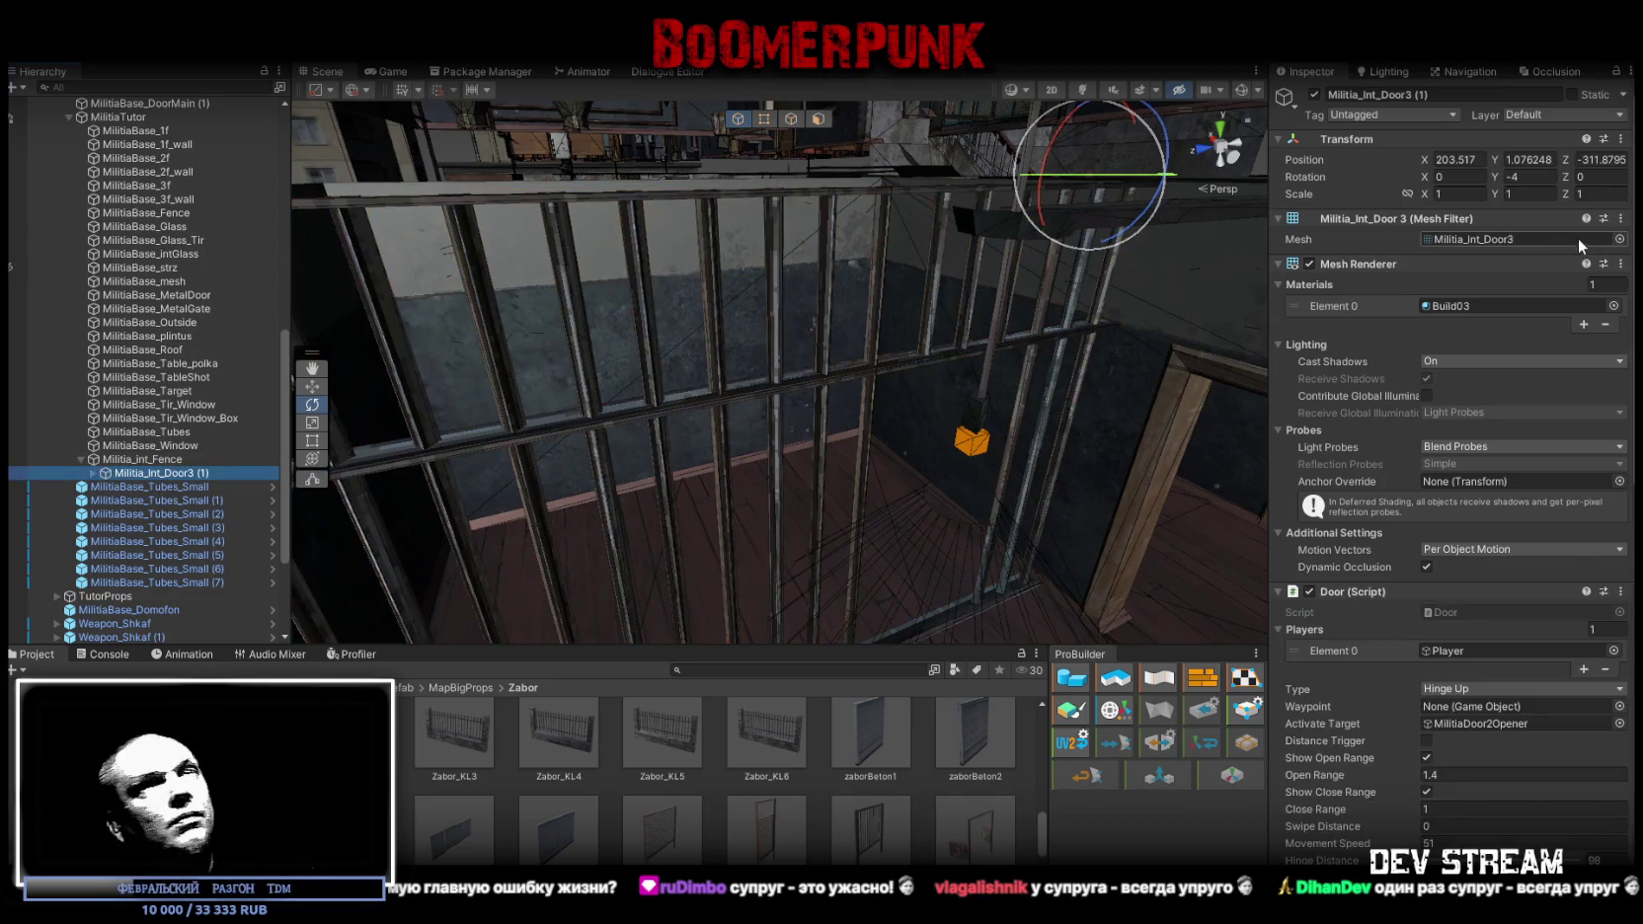
pyautogui.click(1478, 159)
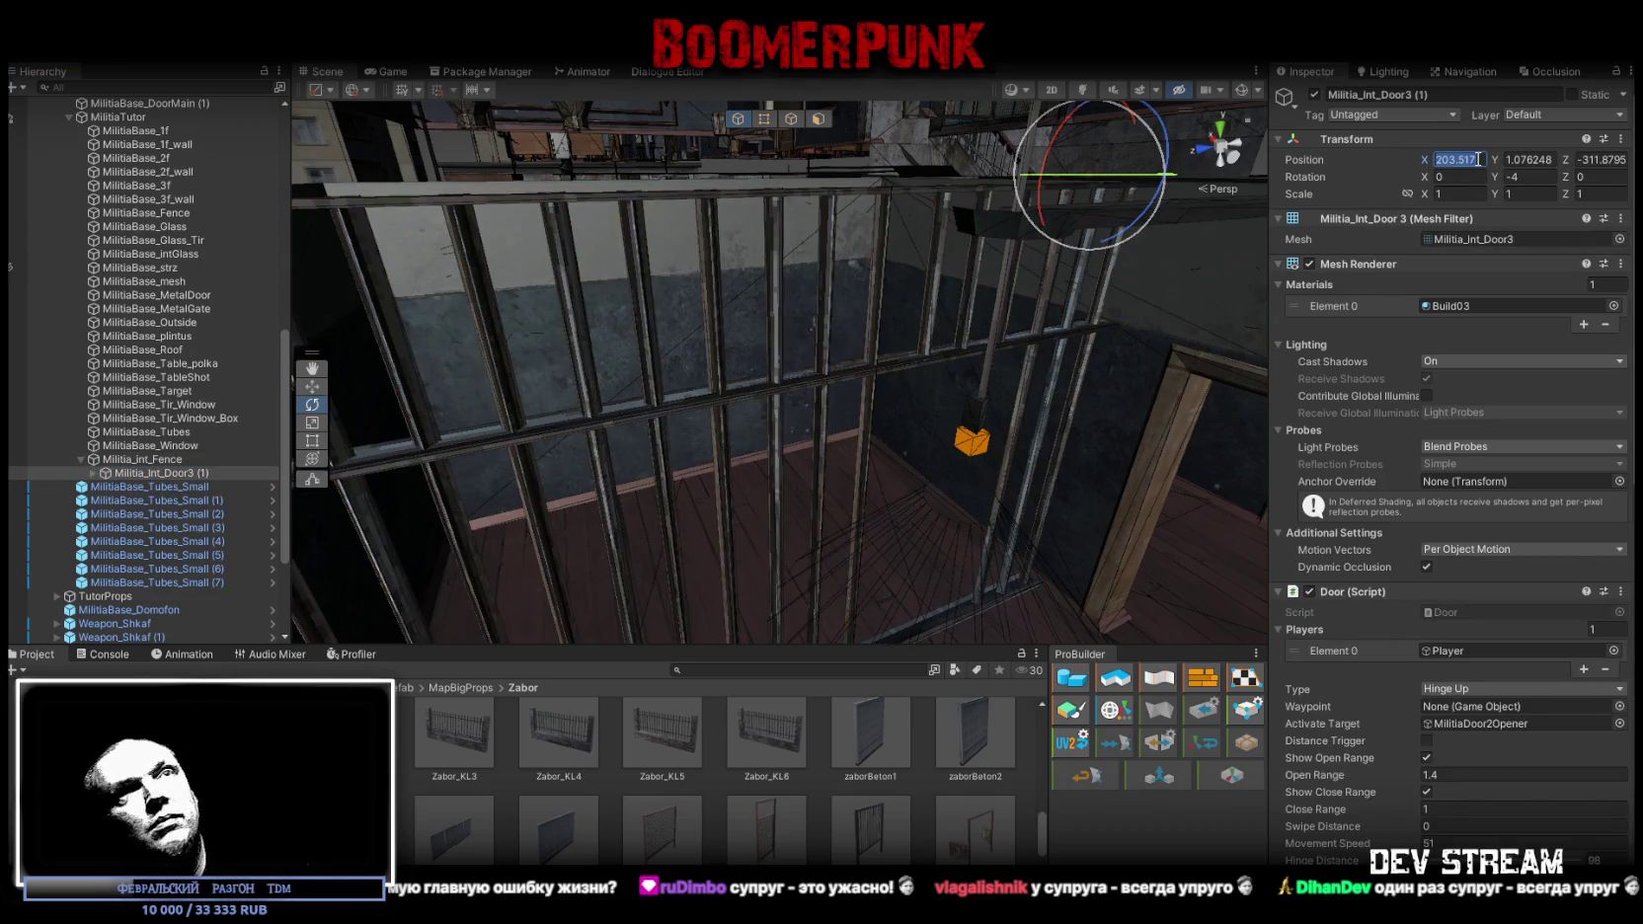
# Set the door copy's position to 0, 0, 0
pyautogui.write('0')
pyautogui.click(1535, 178)
pyautogui.click(1588, 159)
pyautogui.write('0')
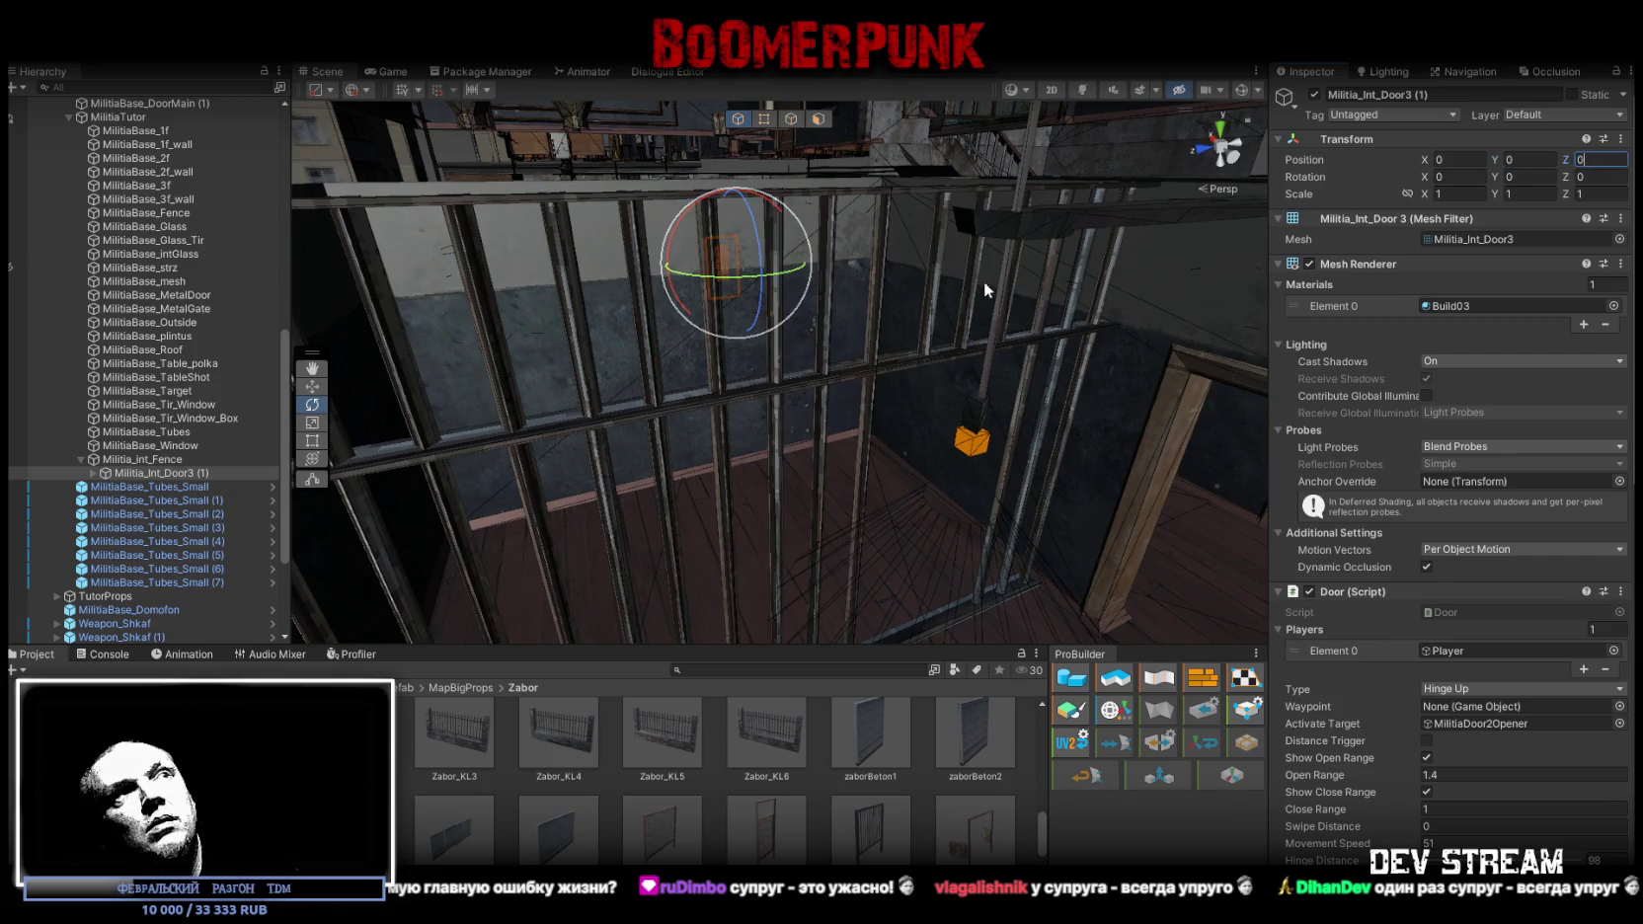
pyautogui.press('Return')
# Frame the door copy and remove its Door, Door Trigger and Spawn Prefab scripts
pyautogui.press('w')
pyautogui.scroll(-10, 929, 301)
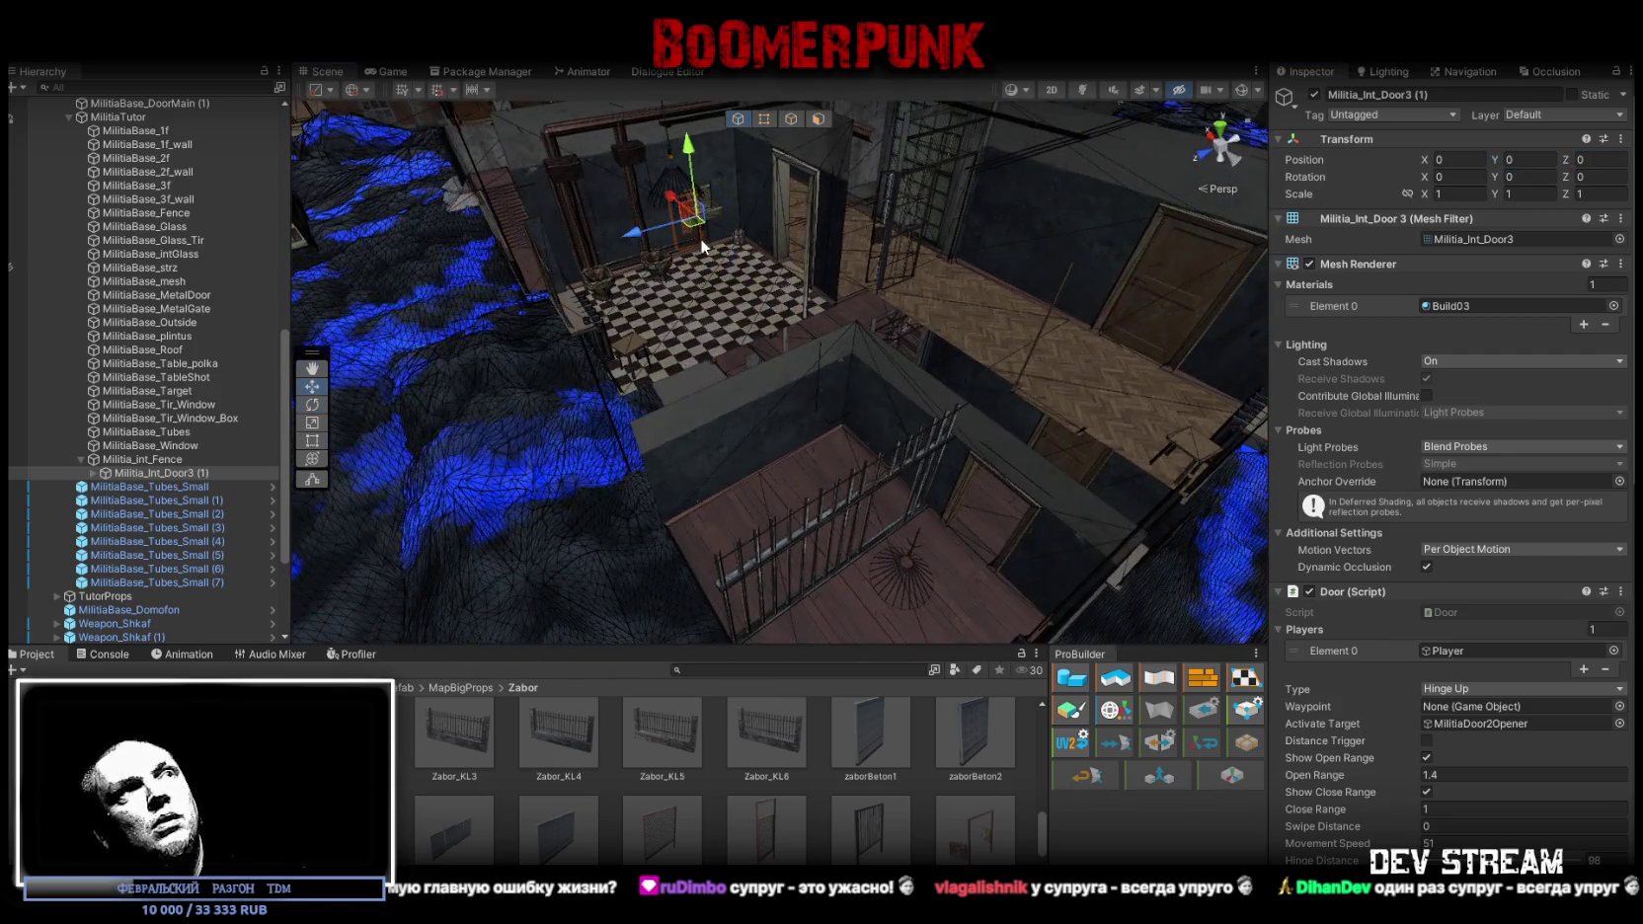
pyautogui.press('f')
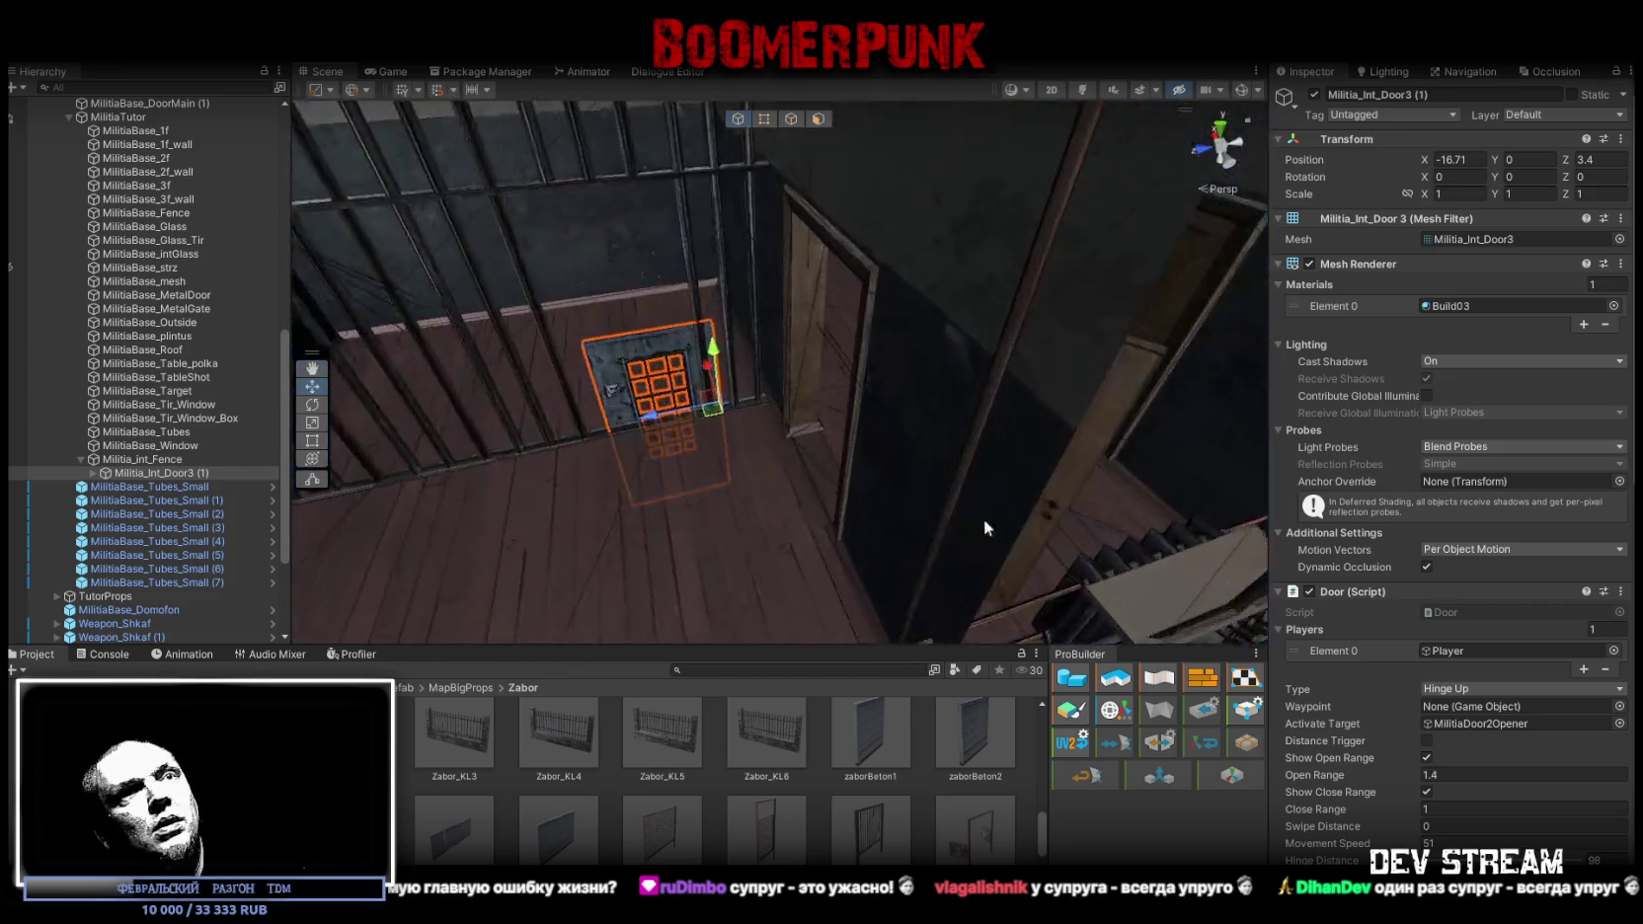
pyautogui.click(1625, 593)
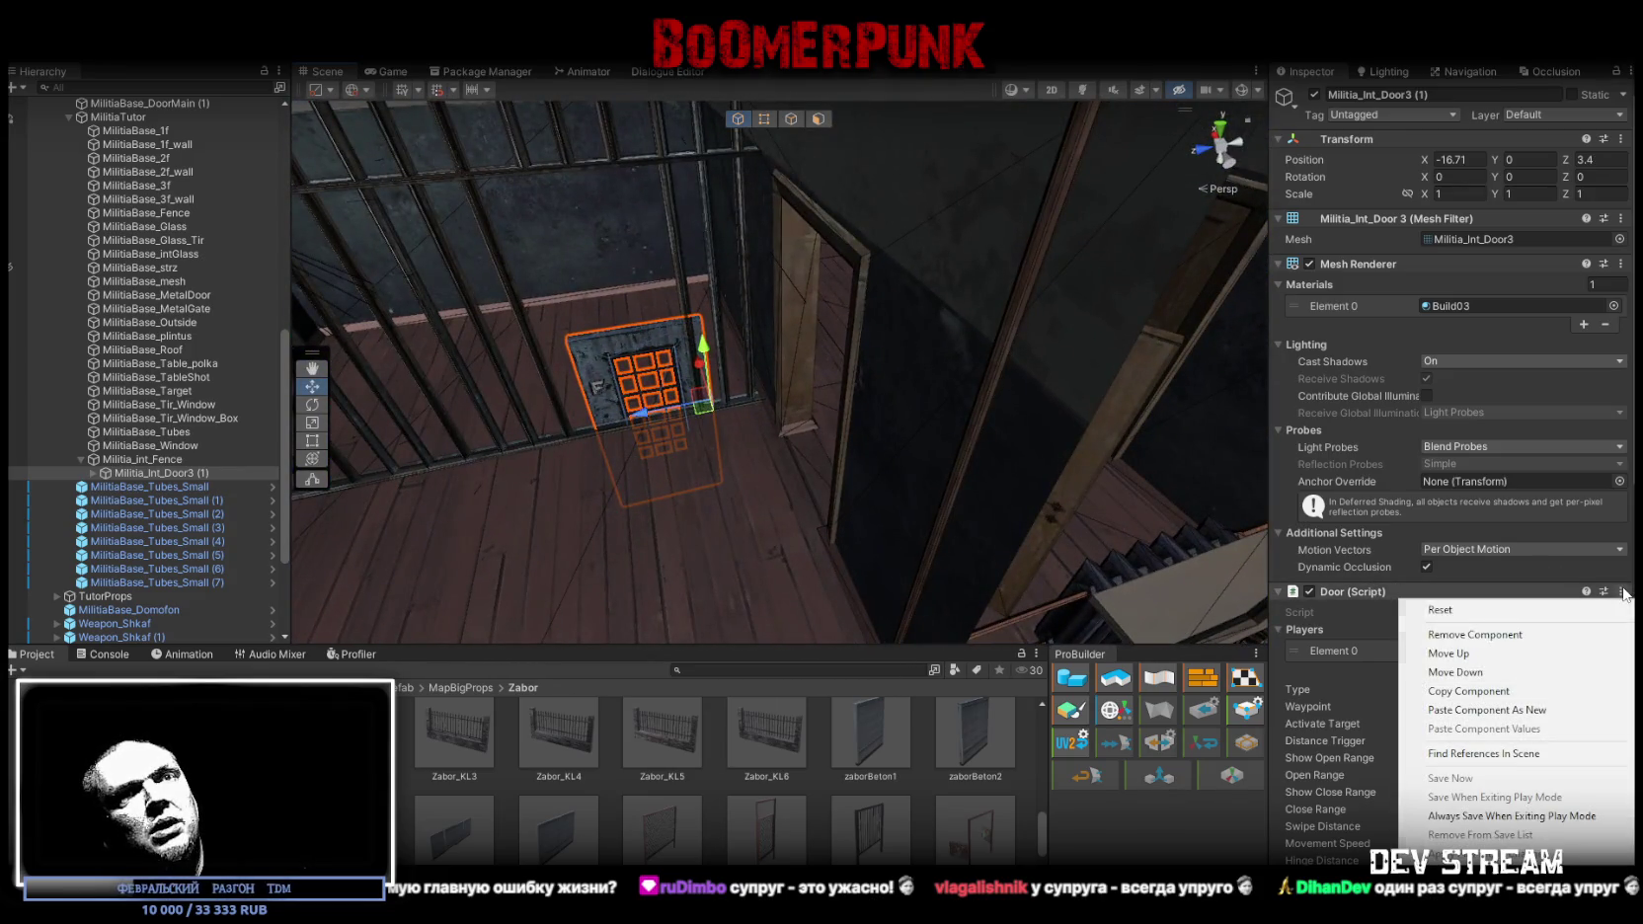
pyautogui.click(1570, 628)
pyautogui.click(1621, 592)
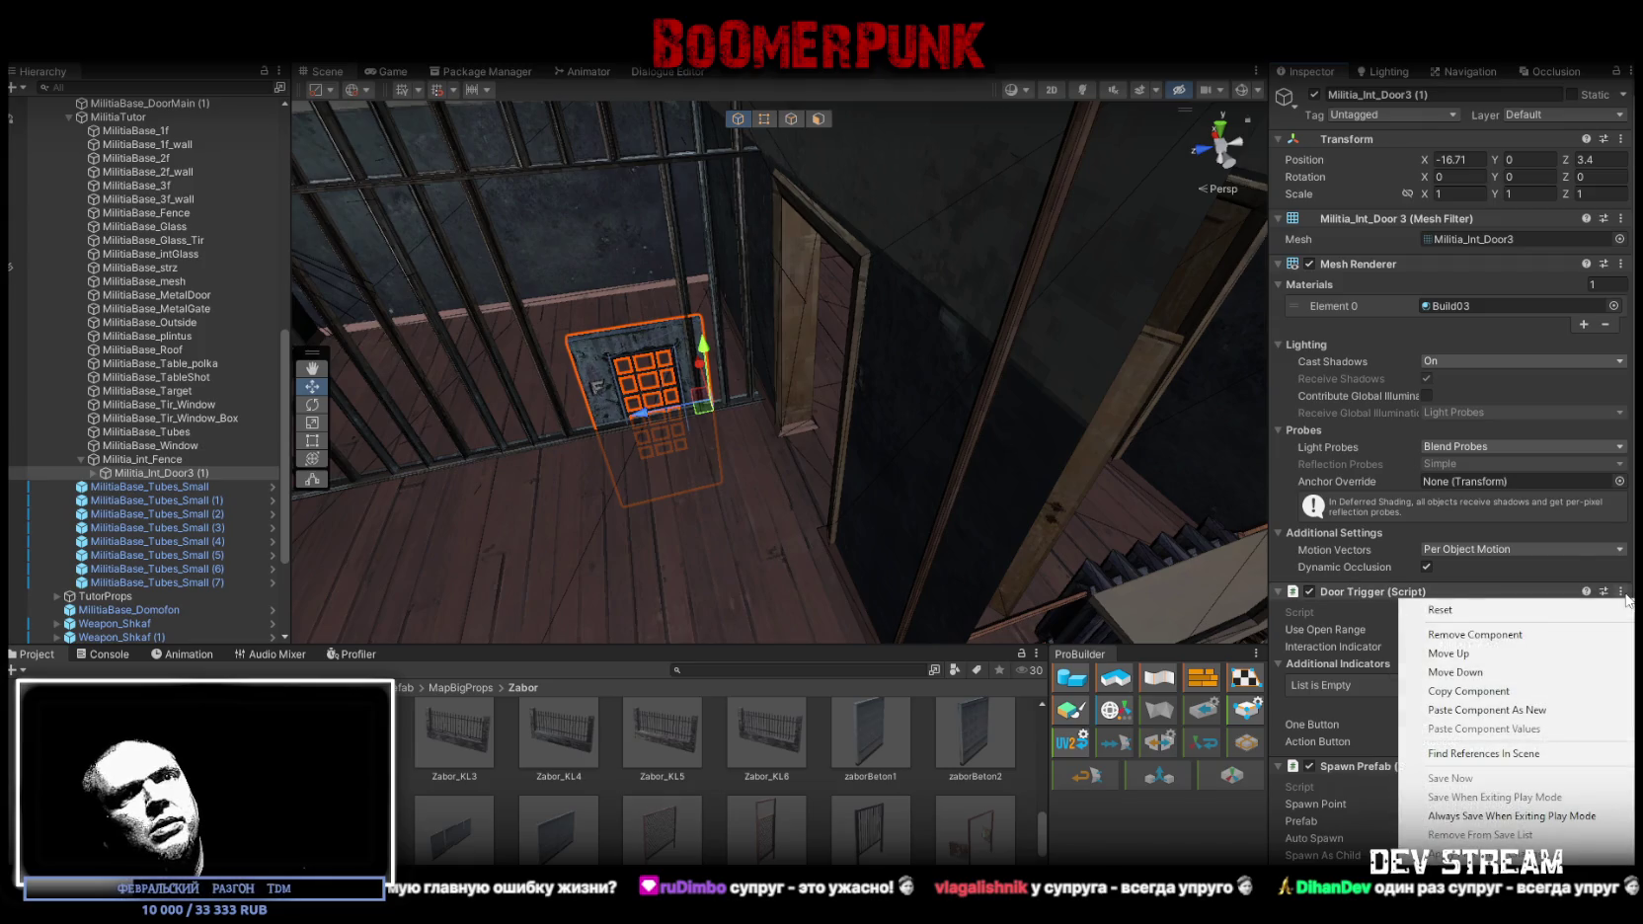
pyautogui.click(1561, 633)
pyautogui.click(1621, 592)
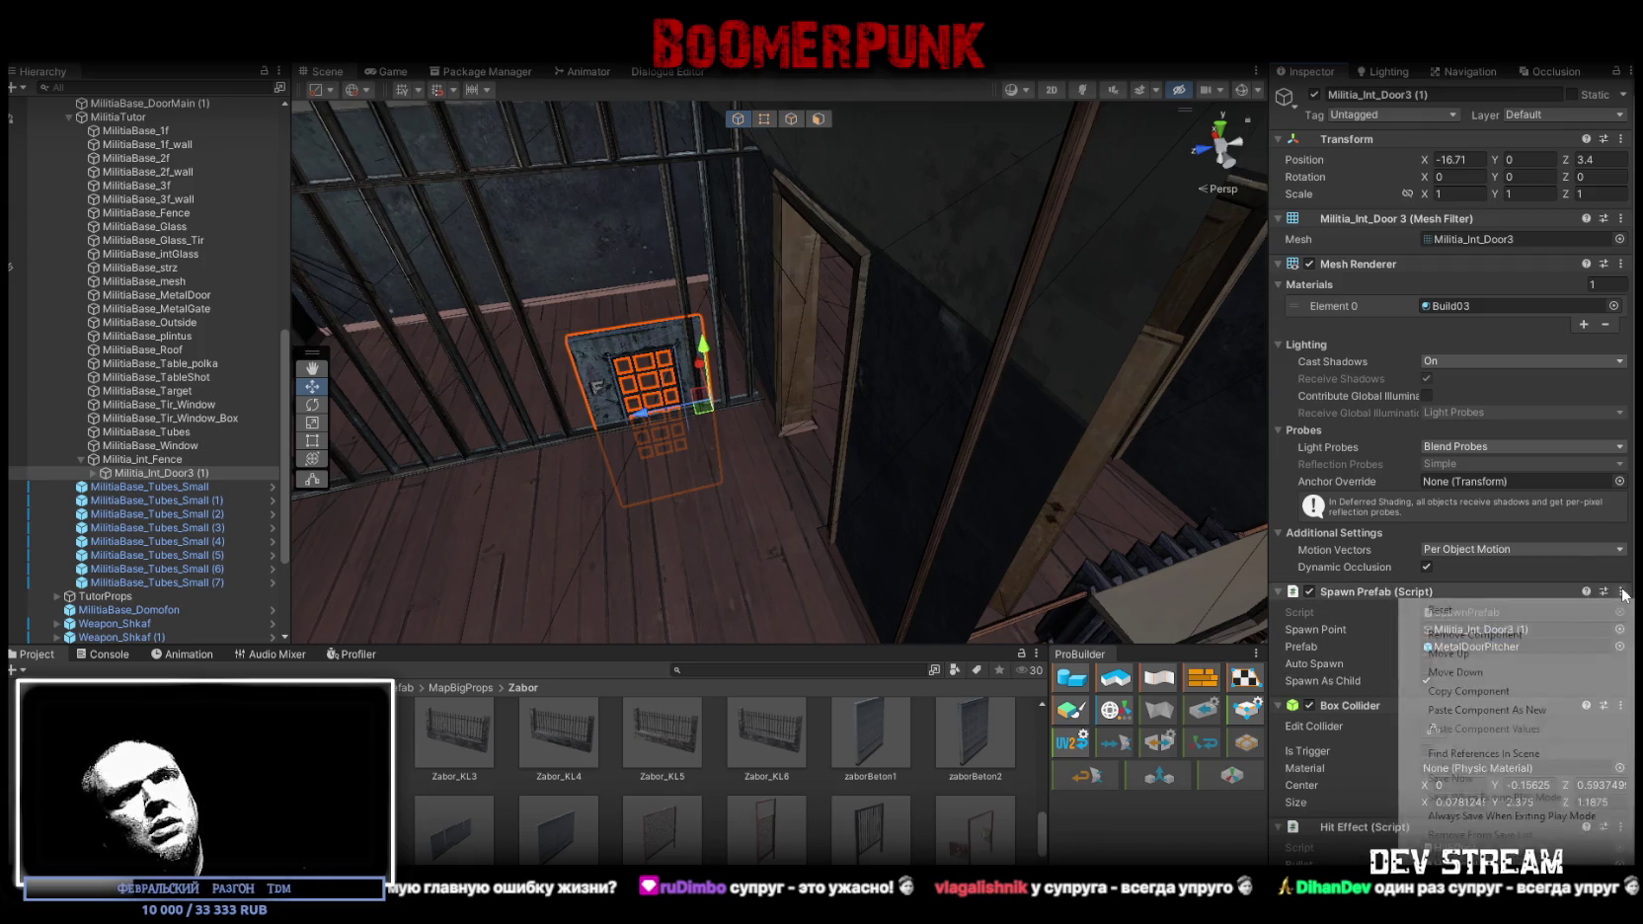
pyautogui.click(1581, 639)
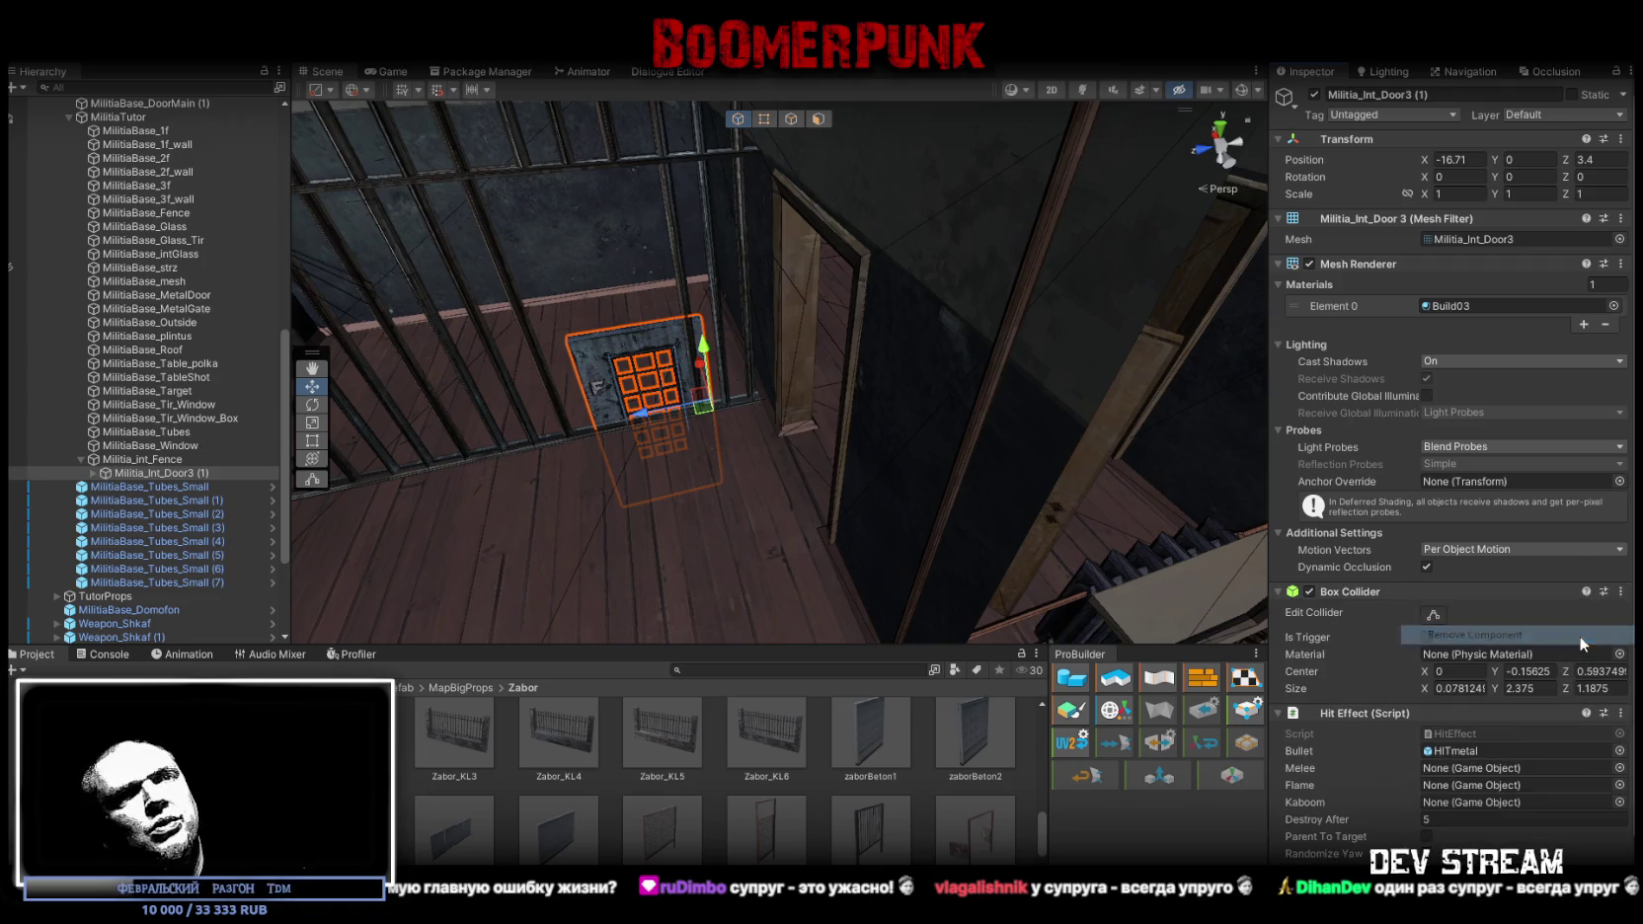
# Scroll through the door copy's remaining components and clear the selection
pyautogui.scroll(5, 862, 430)
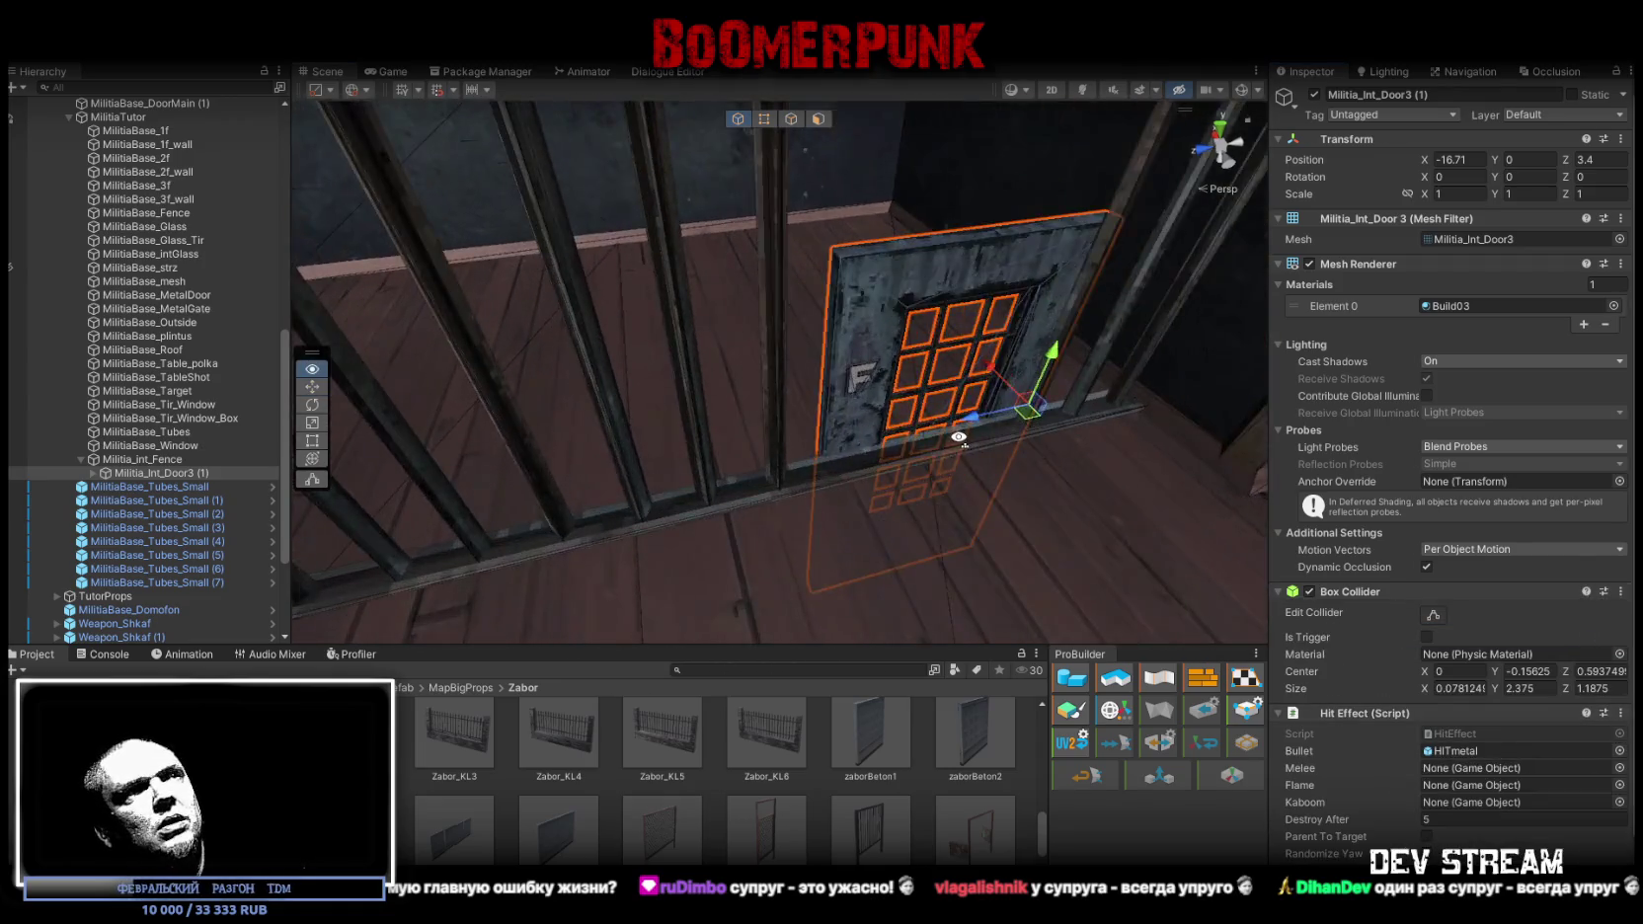
pyautogui.scroll(5, 961, 435)
pyautogui.scroll(-2, 1355, 610)
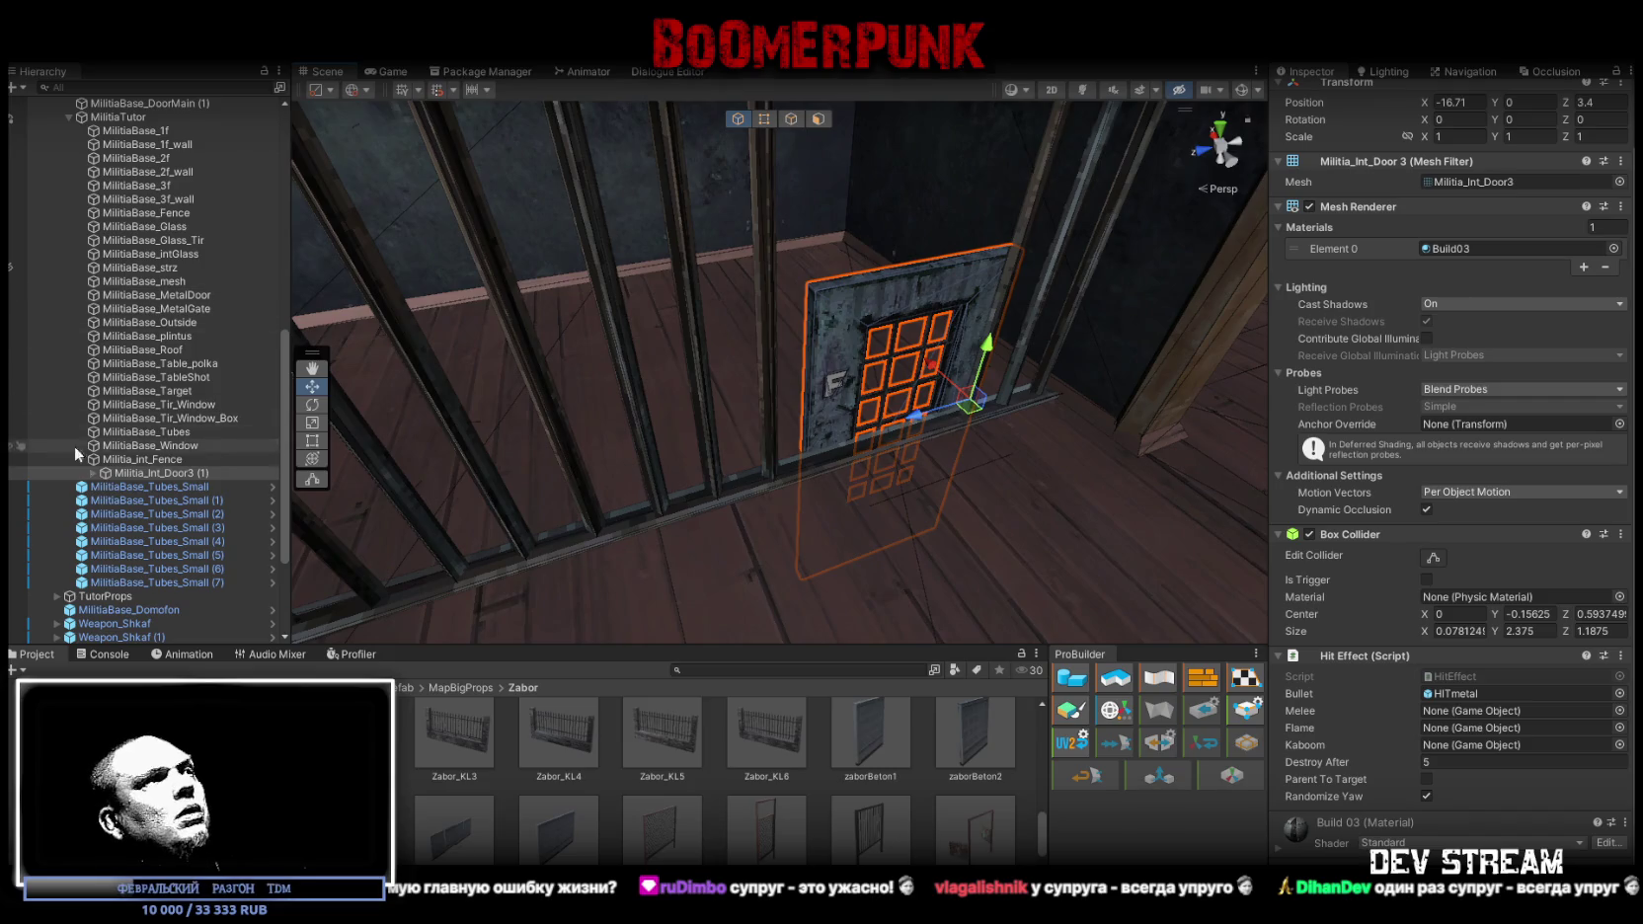
pyautogui.keyDown('ctrl'); pyautogui.click(138, 478); pyautogui.keyUp('ctrl')
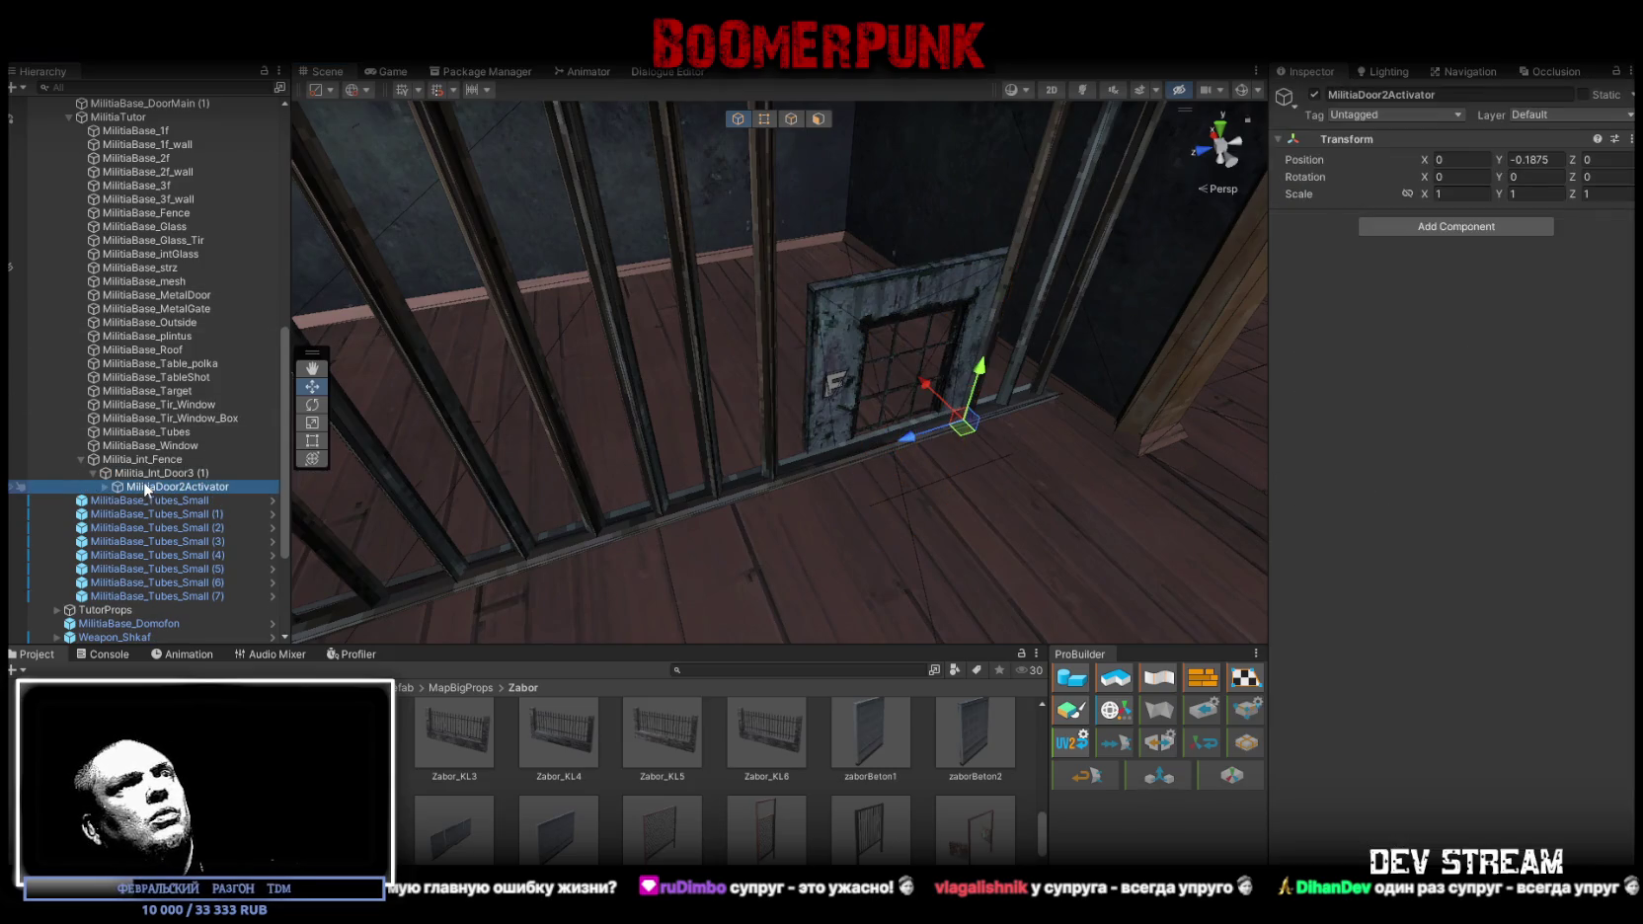
# Select Militia_Int_Door3 (1) and slide it into the barred fence opening
pyautogui.click(144, 476)
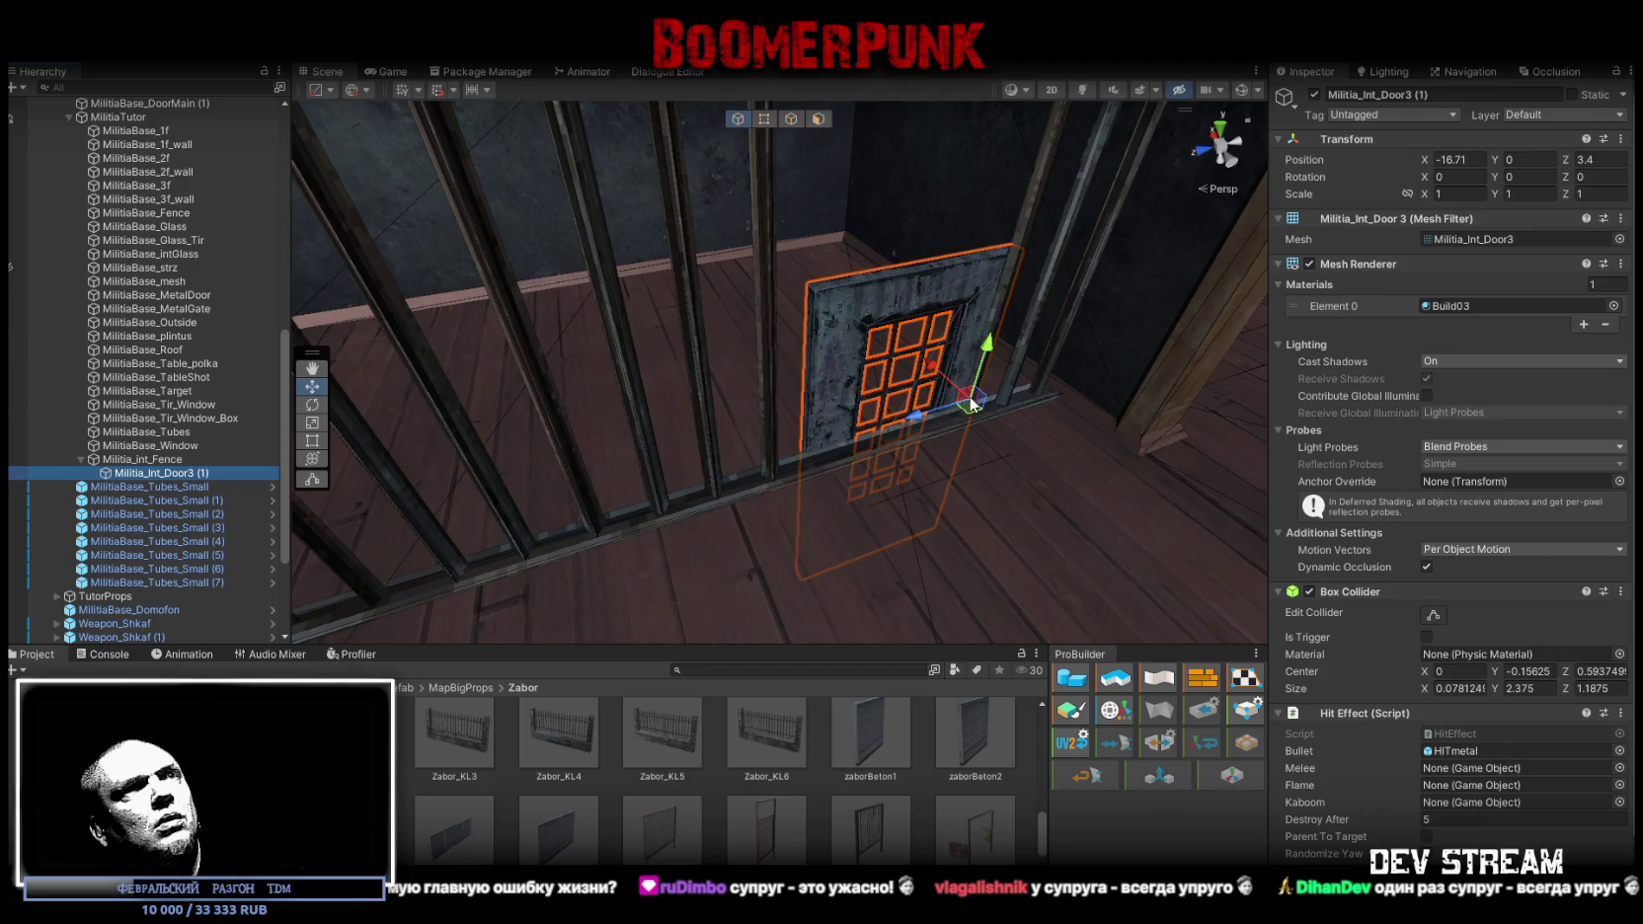
pyautogui.moveTo(940, 523)
pyautogui.mouseDown()
pyautogui.moveTo(1039, 360)
pyautogui.moveTo(1019, 410)
pyautogui.mouseUp()
pyautogui.moveTo(1021, 348); pyautogui.dragTo(869, 401)
pyautogui.press('f')
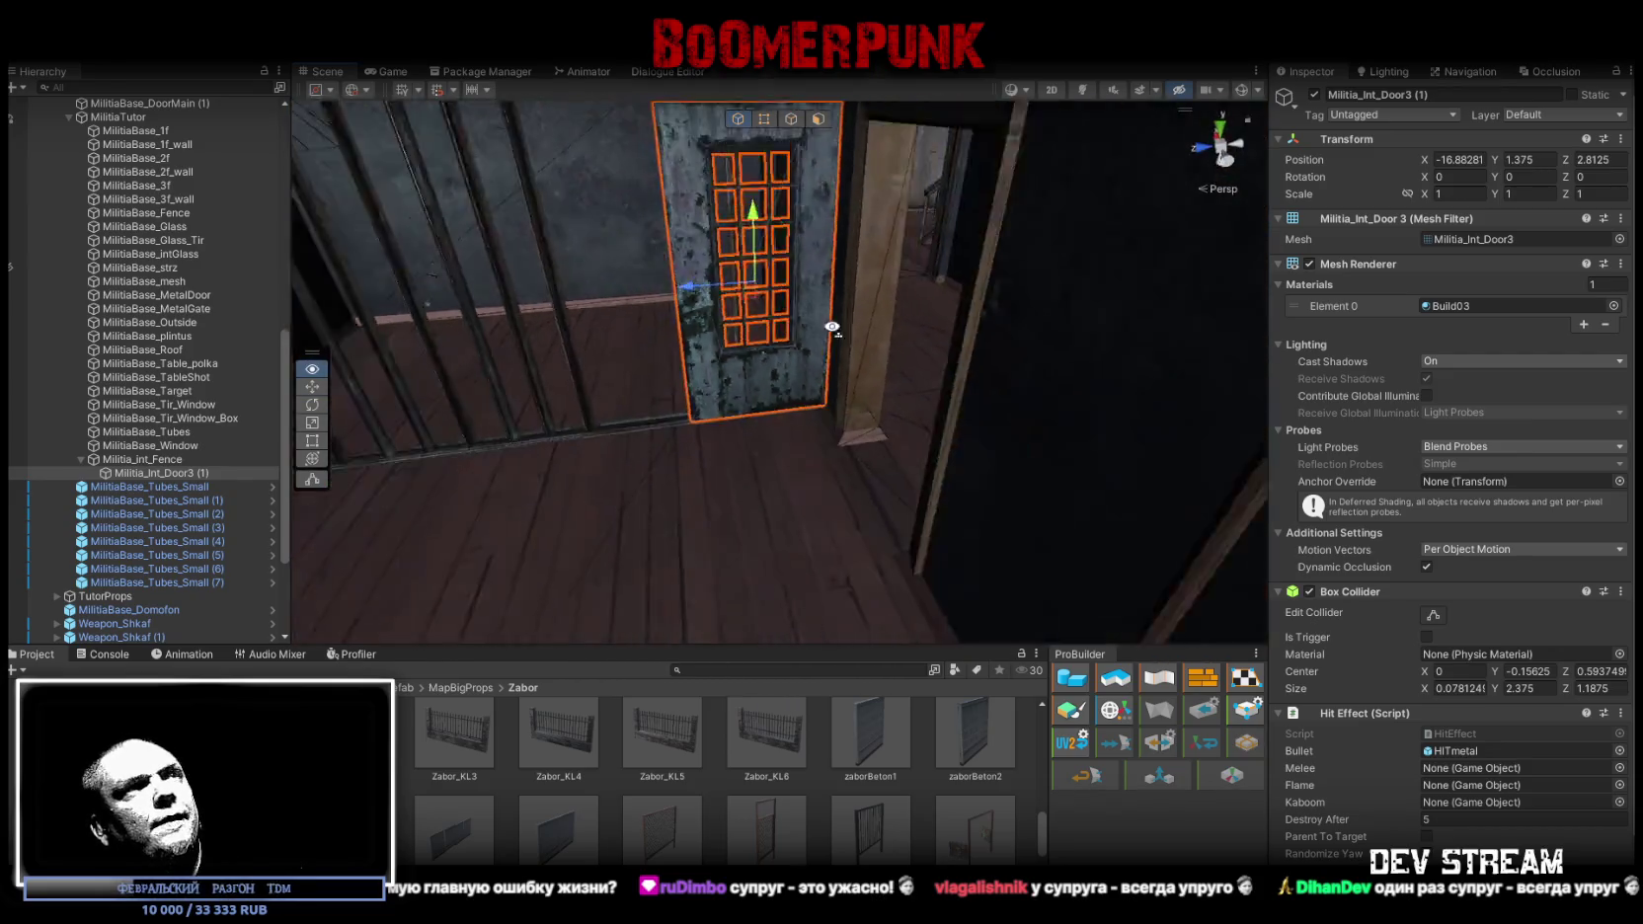
pyautogui.keyDown('alt'); pyautogui.moveTo(767, 309); pyautogui.dragTo(795, 382); pyautogui.keyUp('alt')
pyautogui.moveTo(852, 471)
pyautogui.mouseDown()
pyautogui.moveTo(691, 494)
pyautogui.moveTo(701, 514)
pyautogui.moveTo(189, 501)
pyautogui.moveTo(457, 407)
pyautogui.mouseUp()
# Raise the door so it sits centred in the opening at -16.804, 1.423, 3.578
pyautogui.moveTo(508, 320)
pyautogui.keyDown('alt'); pyautogui.mouseDown()
pyautogui.moveTo(576, 330)
pyautogui.moveTo(1088, 218)
pyautogui.mouseUp(); pyautogui.keyUp('alt')
pyautogui.press('f')
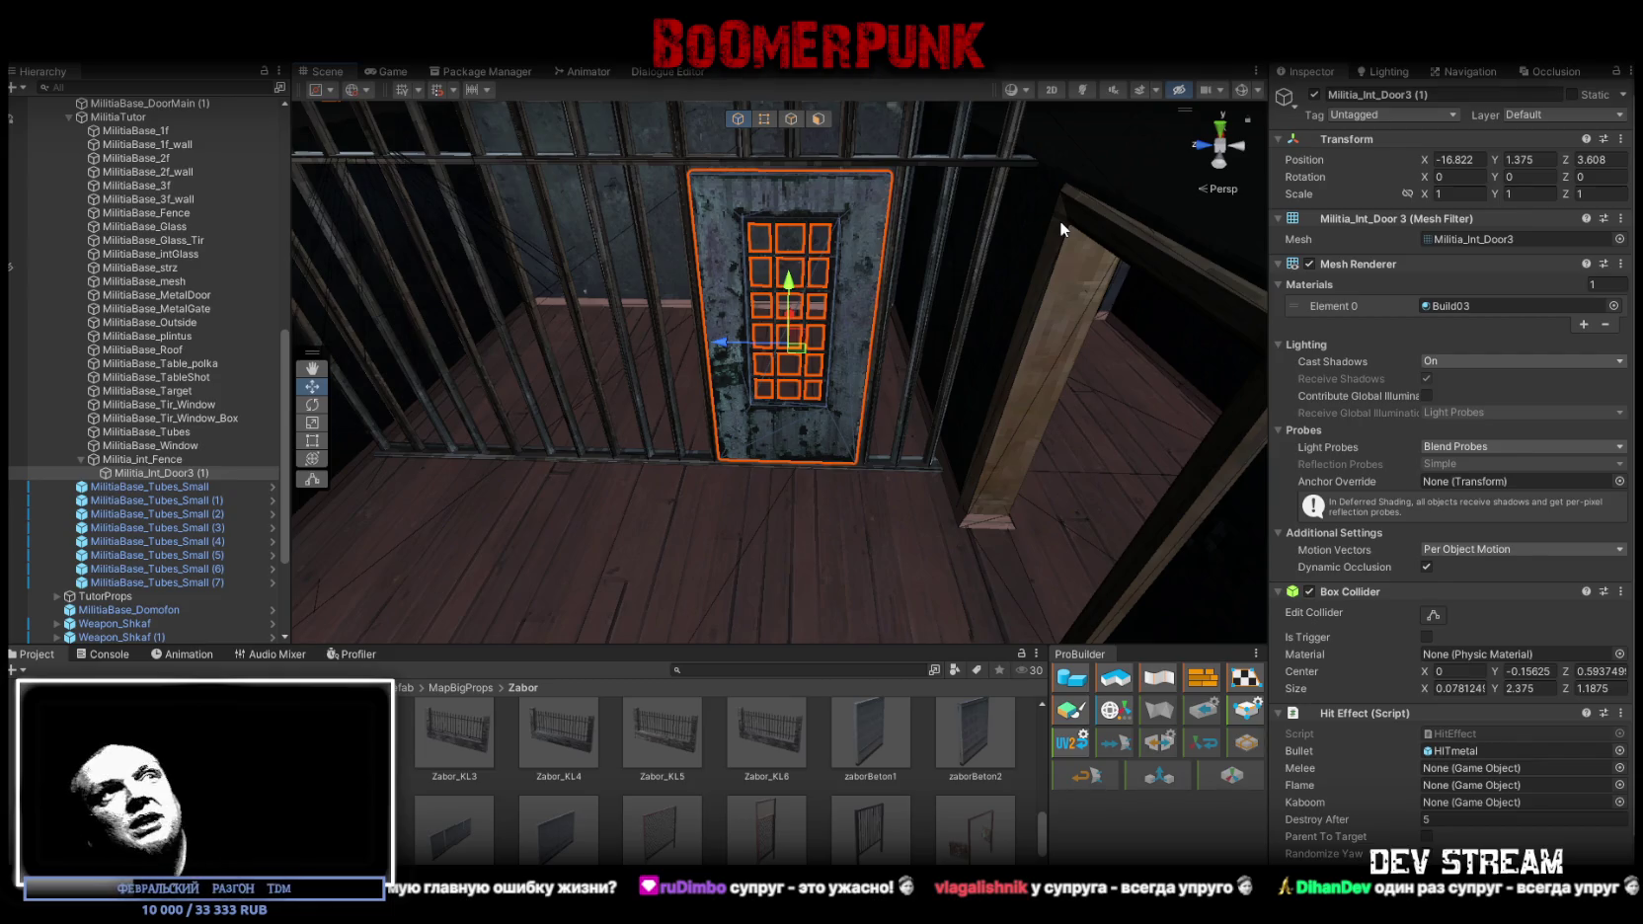
pyautogui.moveTo(1059, 221)
pyautogui.mouseDown()
pyautogui.moveTo(862, 278)
pyautogui.moveTo(770, 466)
pyautogui.moveTo(757, 457)
pyautogui.mouseUp()
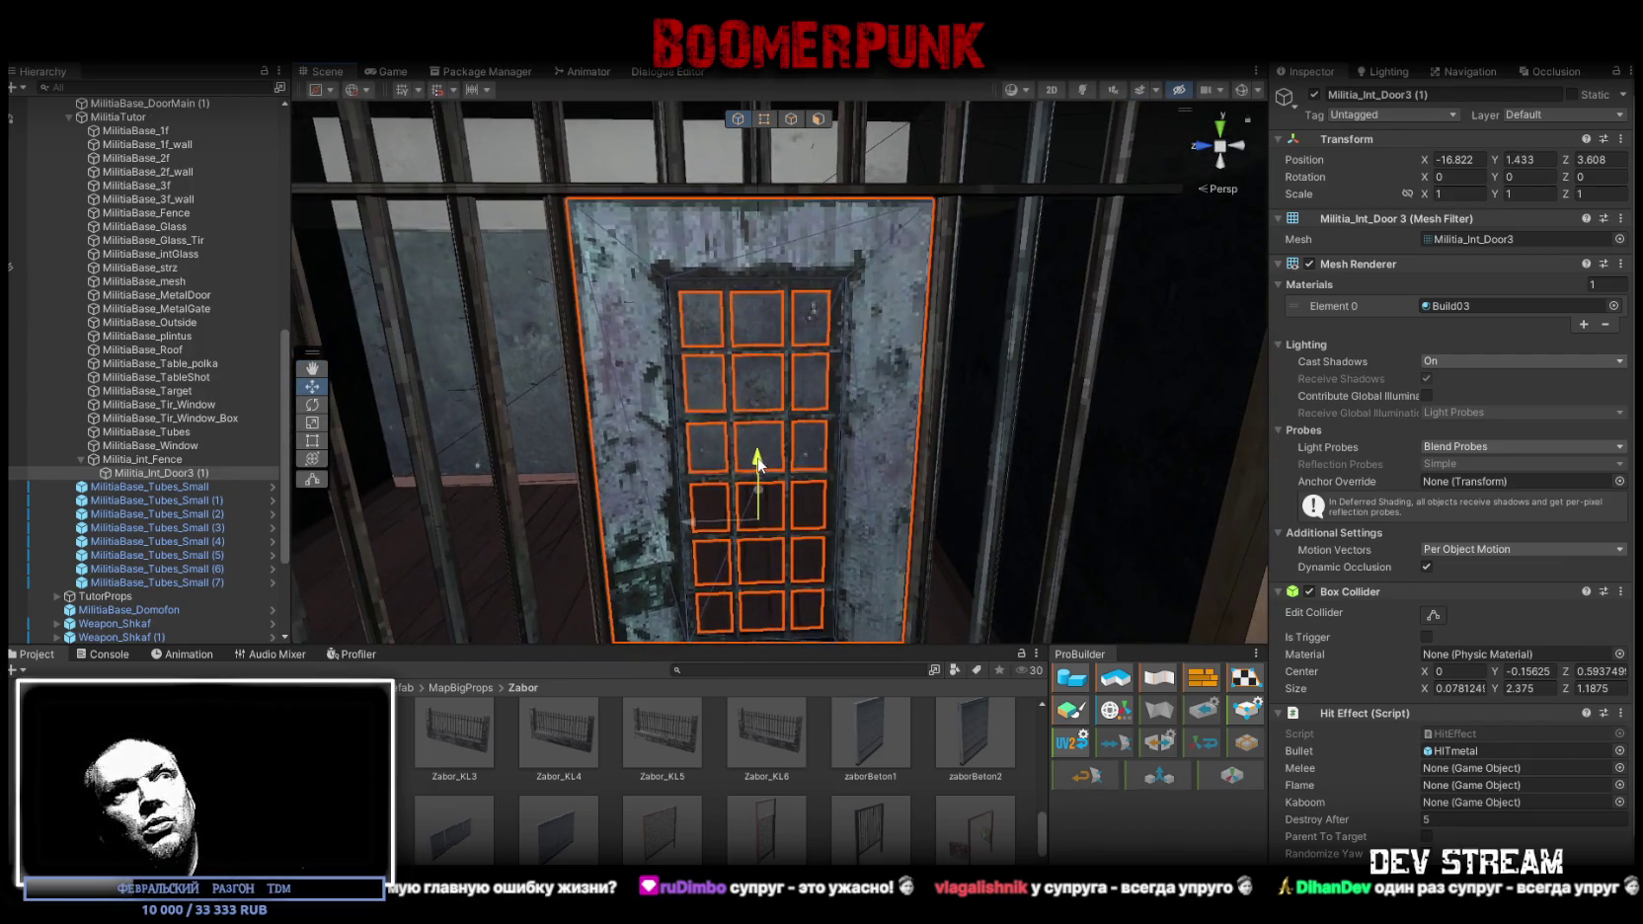
pyautogui.moveTo(912, 382)
pyautogui.mouseDown()
pyautogui.moveTo(950, 430)
pyautogui.moveTo(926, 457)
pyautogui.mouseUp()
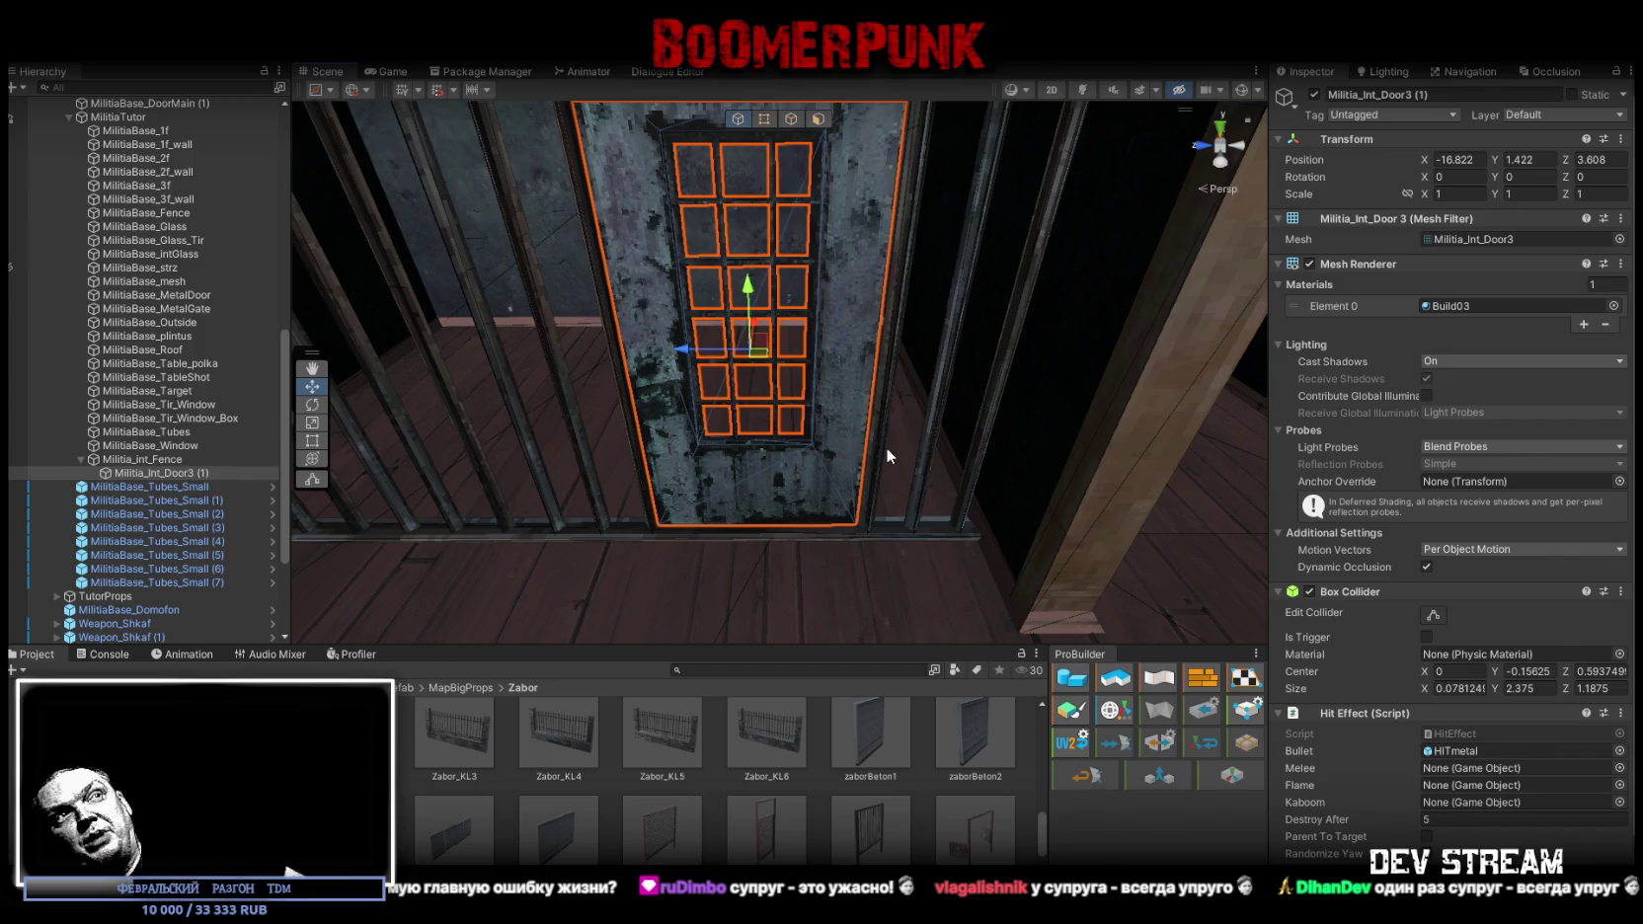
pyautogui.moveTo(886, 446)
pyautogui.mouseDown()
pyautogui.moveTo(822, 456)
pyautogui.moveTo(882, 400)
pyautogui.moveTo(771, 456)
pyautogui.moveTo(800, 550)
pyautogui.moveTo(840, 486)
pyautogui.moveTo(820, 395)
pyautogui.moveTo(847, 338)
pyautogui.moveTo(778, 432)
pyautogui.moveTo(985, 452)
pyautogui.moveTo(927, 473)
pyautogui.moveTo(994, 353)
pyautogui.mouseUp()
pyautogui.moveTo(941, 518)
pyautogui.mouseDown()
pyautogui.moveTo(889, 434)
pyautogui.moveTo(838, 418)
pyautogui.moveTo(849, 466)
pyautogui.moveTo(1043, 515)
pyautogui.moveTo(899, 415)
pyautogui.moveTo(935, 459)
pyautogui.moveTo(946, 444)
pyautogui.moveTo(861, 418)
pyautogui.moveTo(752, 410)
pyautogui.moveTo(913, 365)
pyautogui.moveTo(943, 415)
pyautogui.moveTo(903, 356)
pyautogui.moveTo(972, 327)
pyautogui.moveTo(880, 356)
pyautogui.moveTo(833, 411)
pyautogui.moveTo(735, 369)
pyautogui.moveTo(982, 313)
pyautogui.mouseUp()
# Select the office table, two telephones and chair, then duplicate them
pyautogui.click(735, 369)
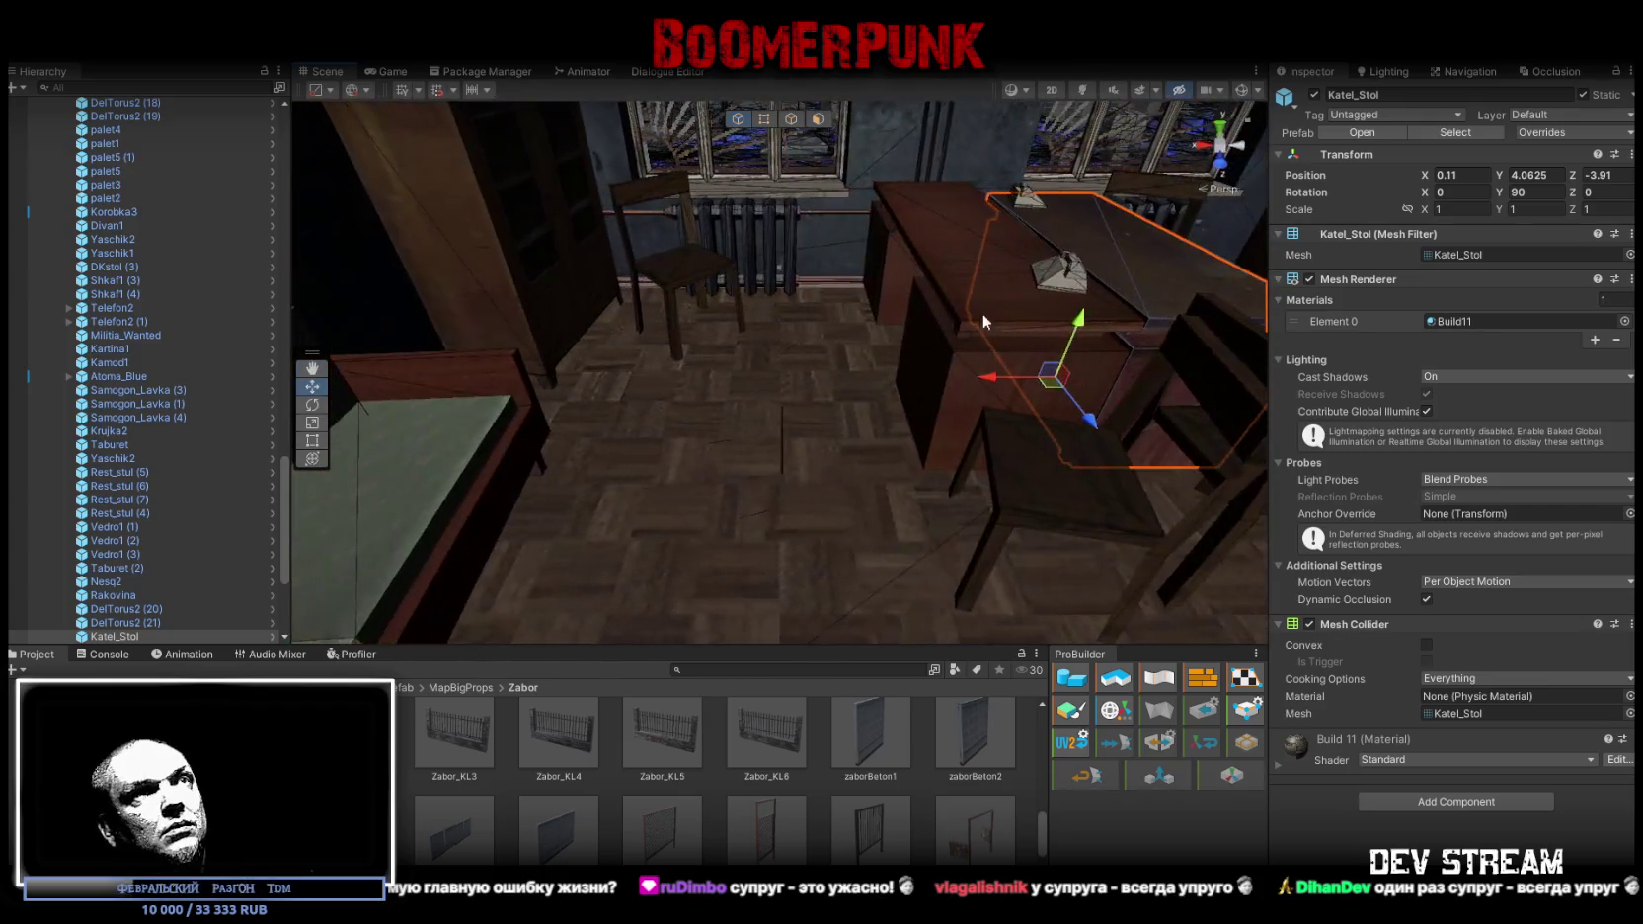
pyautogui.click(1073, 274)
pyautogui.press('f')
pyautogui.moveTo(1072, 274)
pyautogui.mouseDown()
pyautogui.moveTo(1047, 345)
pyautogui.moveTo(1069, 415)
pyautogui.moveTo(1111, 462)
pyautogui.moveTo(749, 437)
pyautogui.mouseUp()
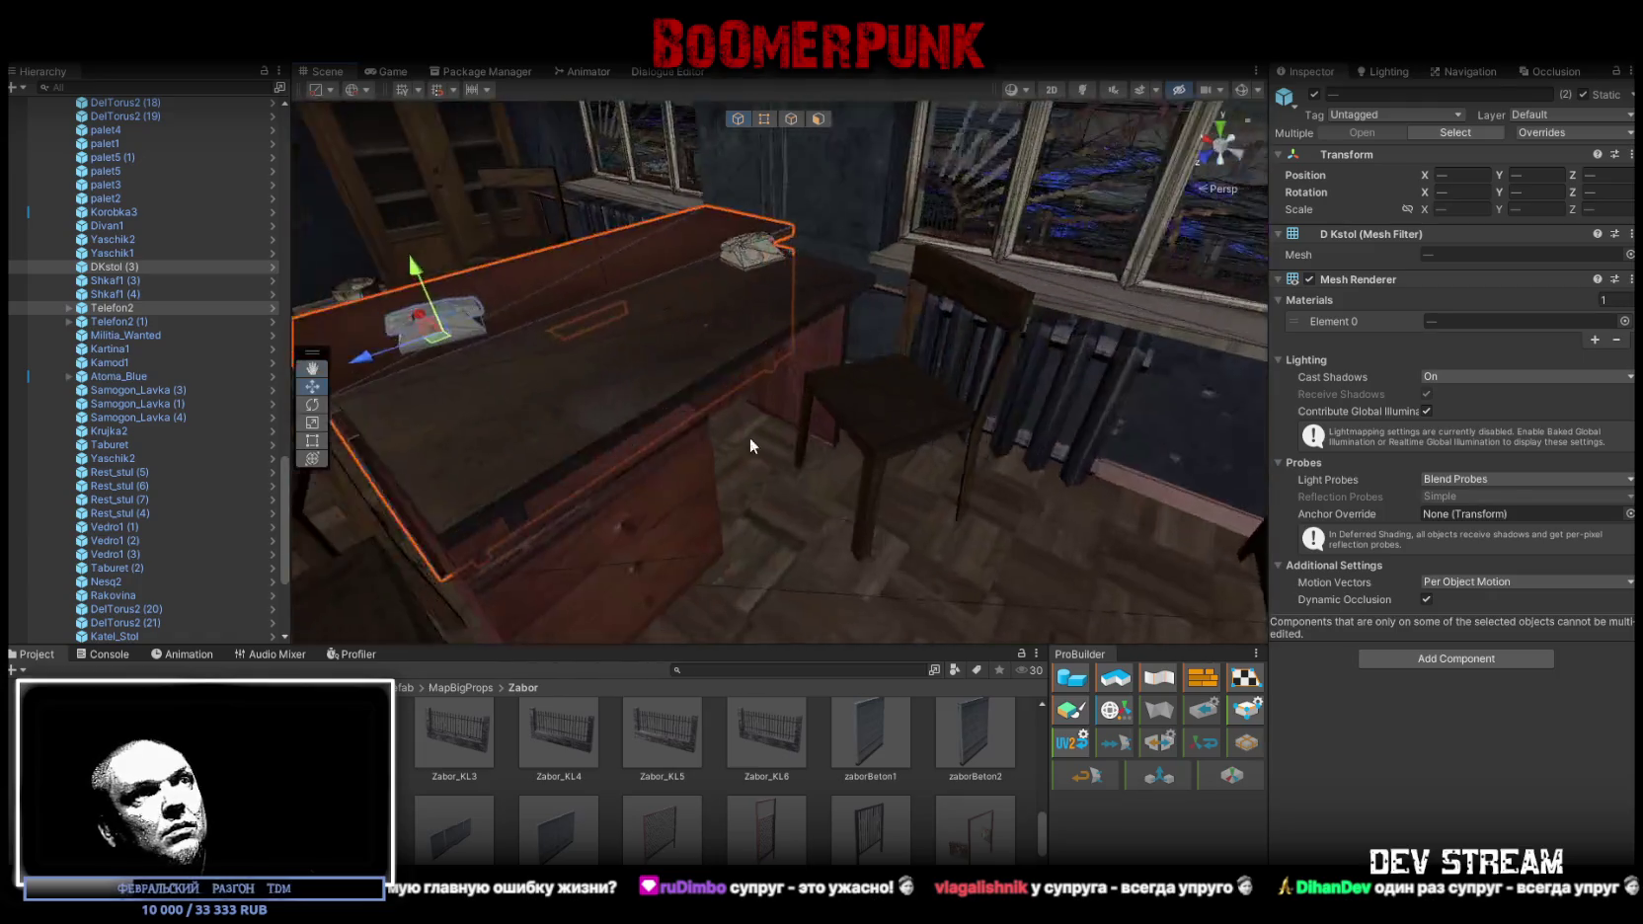
pyautogui.moveTo(838, 318)
pyautogui.mouseDown()
pyautogui.moveTo(770, 294)
pyautogui.moveTo(841, 215)
pyautogui.moveTo(888, 364)
pyautogui.moveTo(988, 346)
pyautogui.moveTo(750, 380)
pyautogui.moveTo(971, 398)
pyautogui.mouseUp()
pyautogui.keyDown('shift'); pyautogui.click(869, 187); pyautogui.keyUp('shift')
pyautogui.keyDown('shift'); pyautogui.click(1009, 337); pyautogui.keyUp('shift')
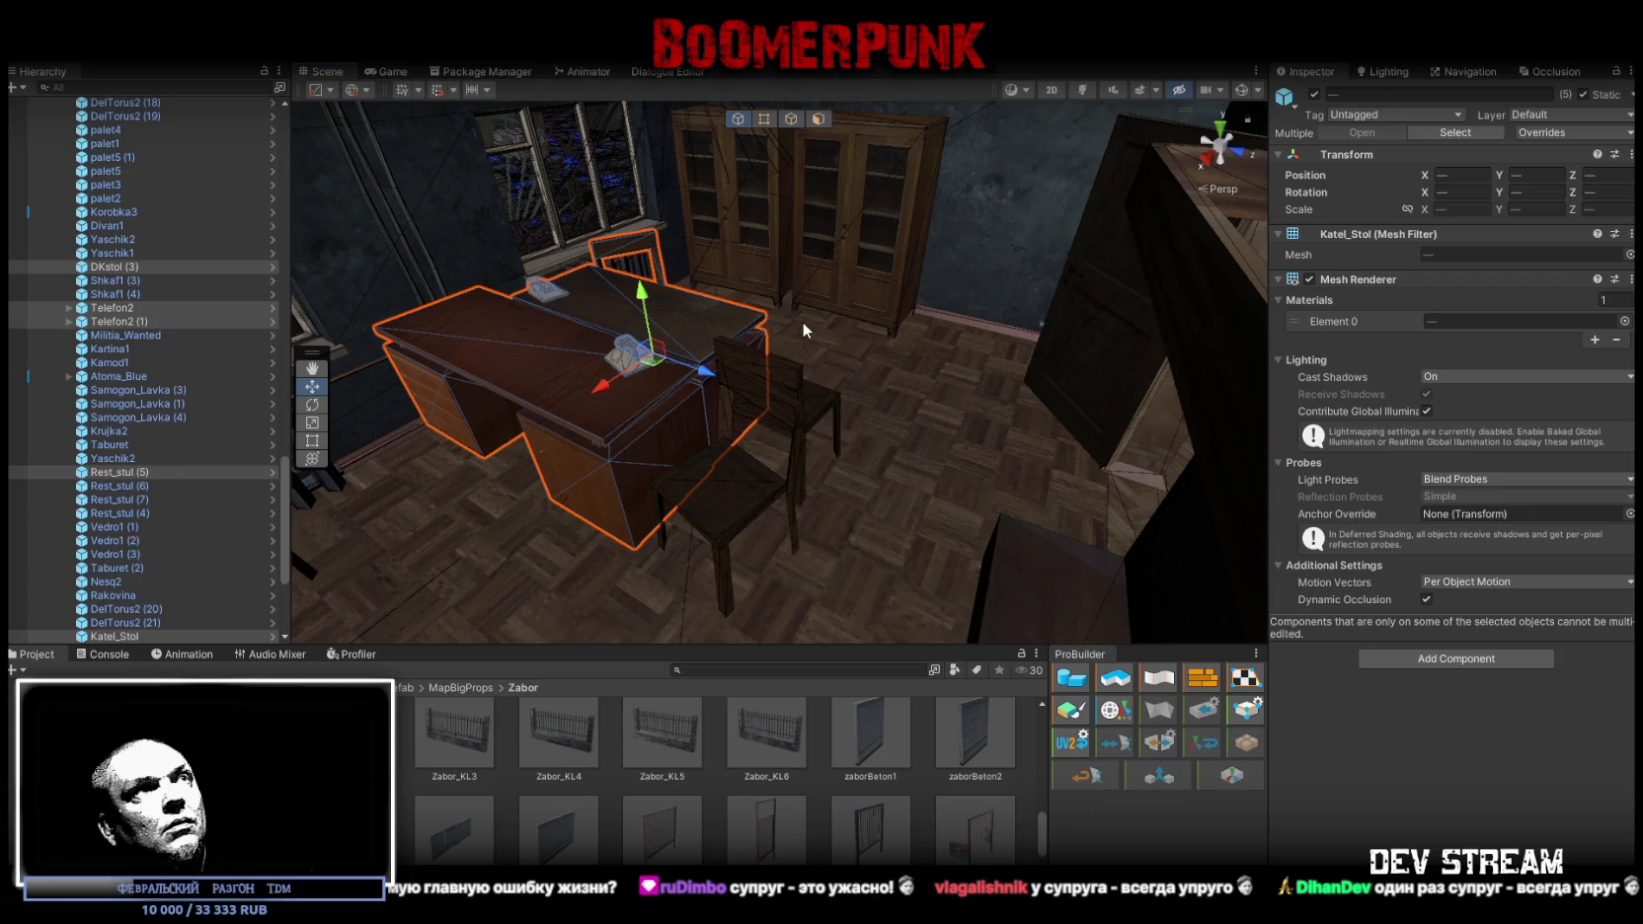
pyautogui.hotkey('ctrl', 'd')
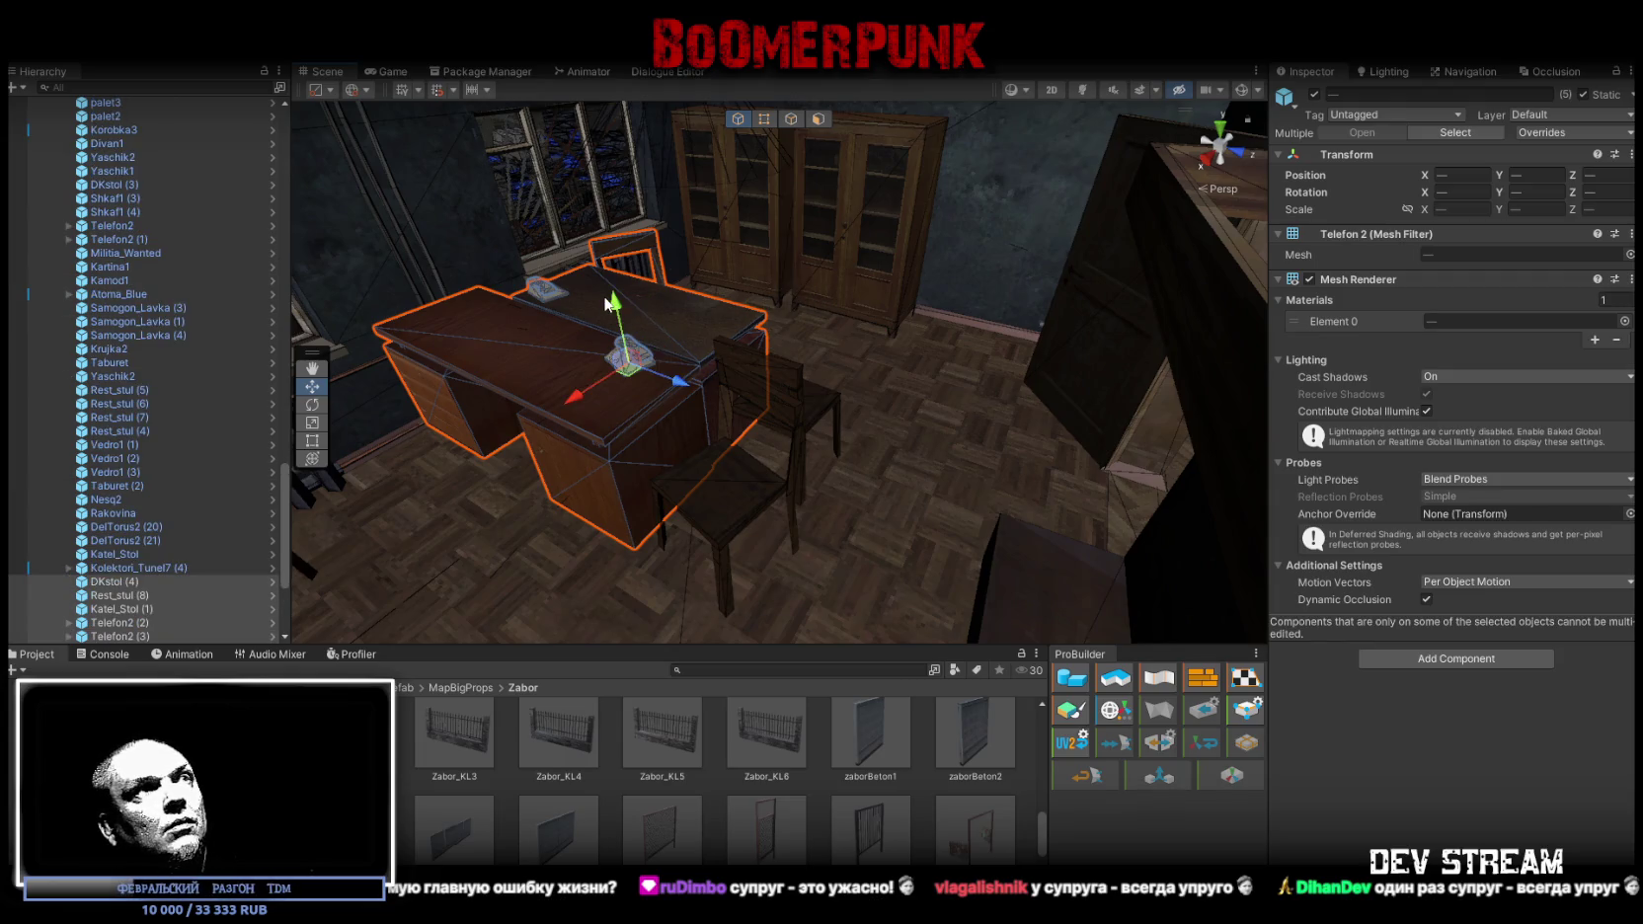
# Move the copied furniture down onto the floor of the empty neighbouring room
pyautogui.click(603, 340)
pyautogui.hotkey('ctrl', 'z')
pyautogui.moveTo(637, 333)
pyautogui.mouseDown()
pyautogui.moveTo(814, 513)
pyautogui.moveTo(692, 352)
pyautogui.moveTo(983, 433)
pyautogui.mouseUp()
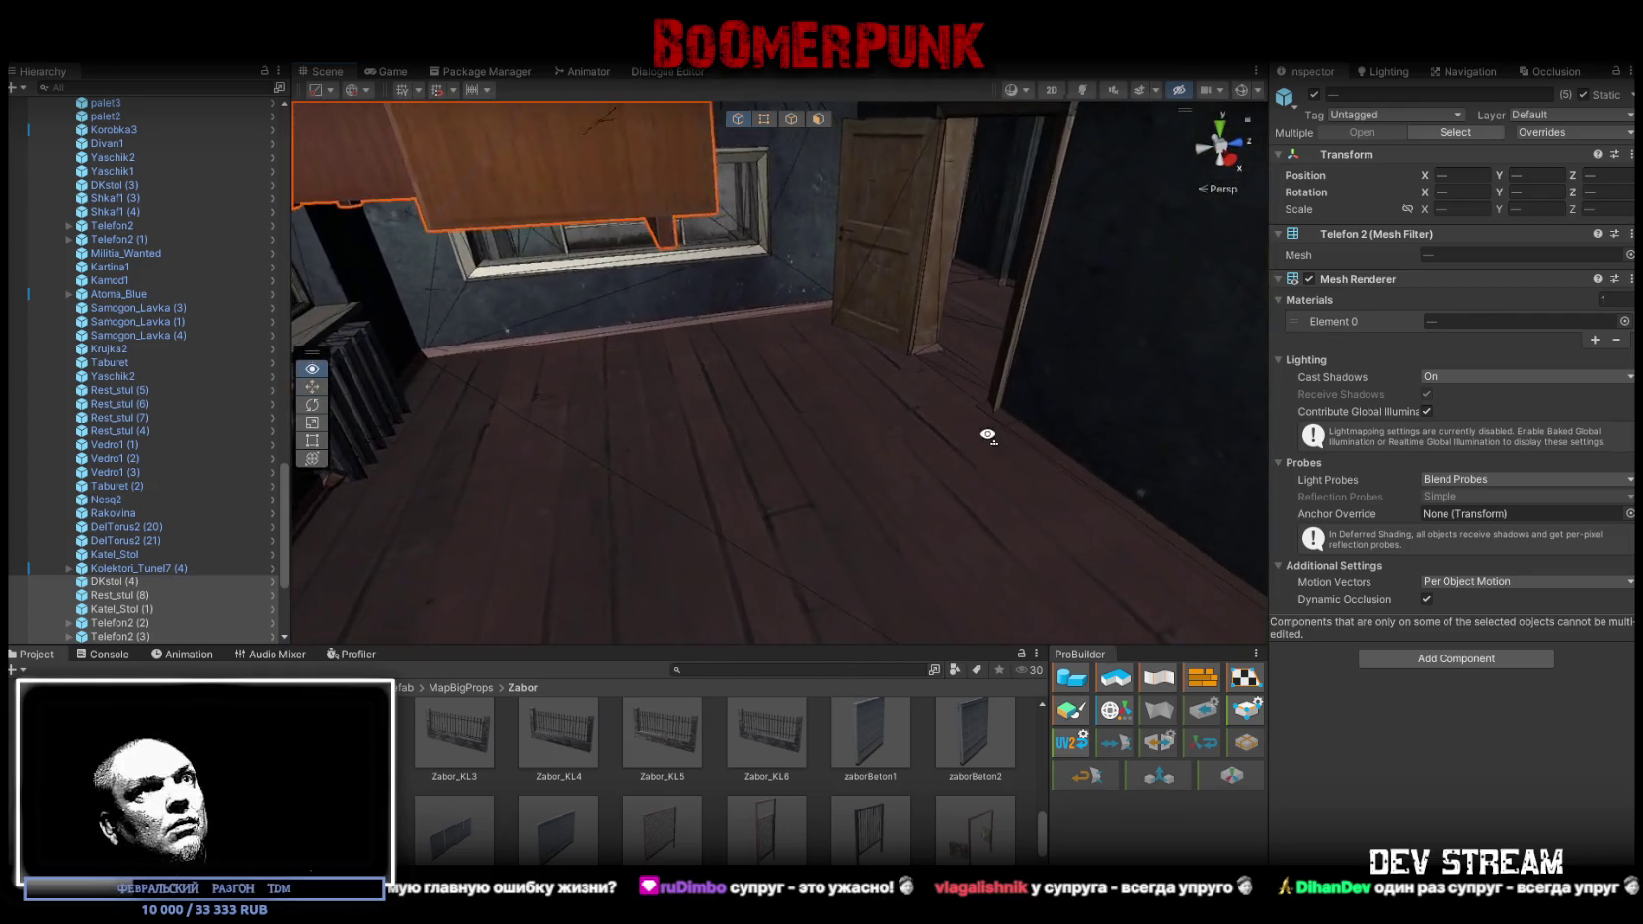
pyautogui.moveTo(691, 257); pyautogui.dragTo(983, 415)
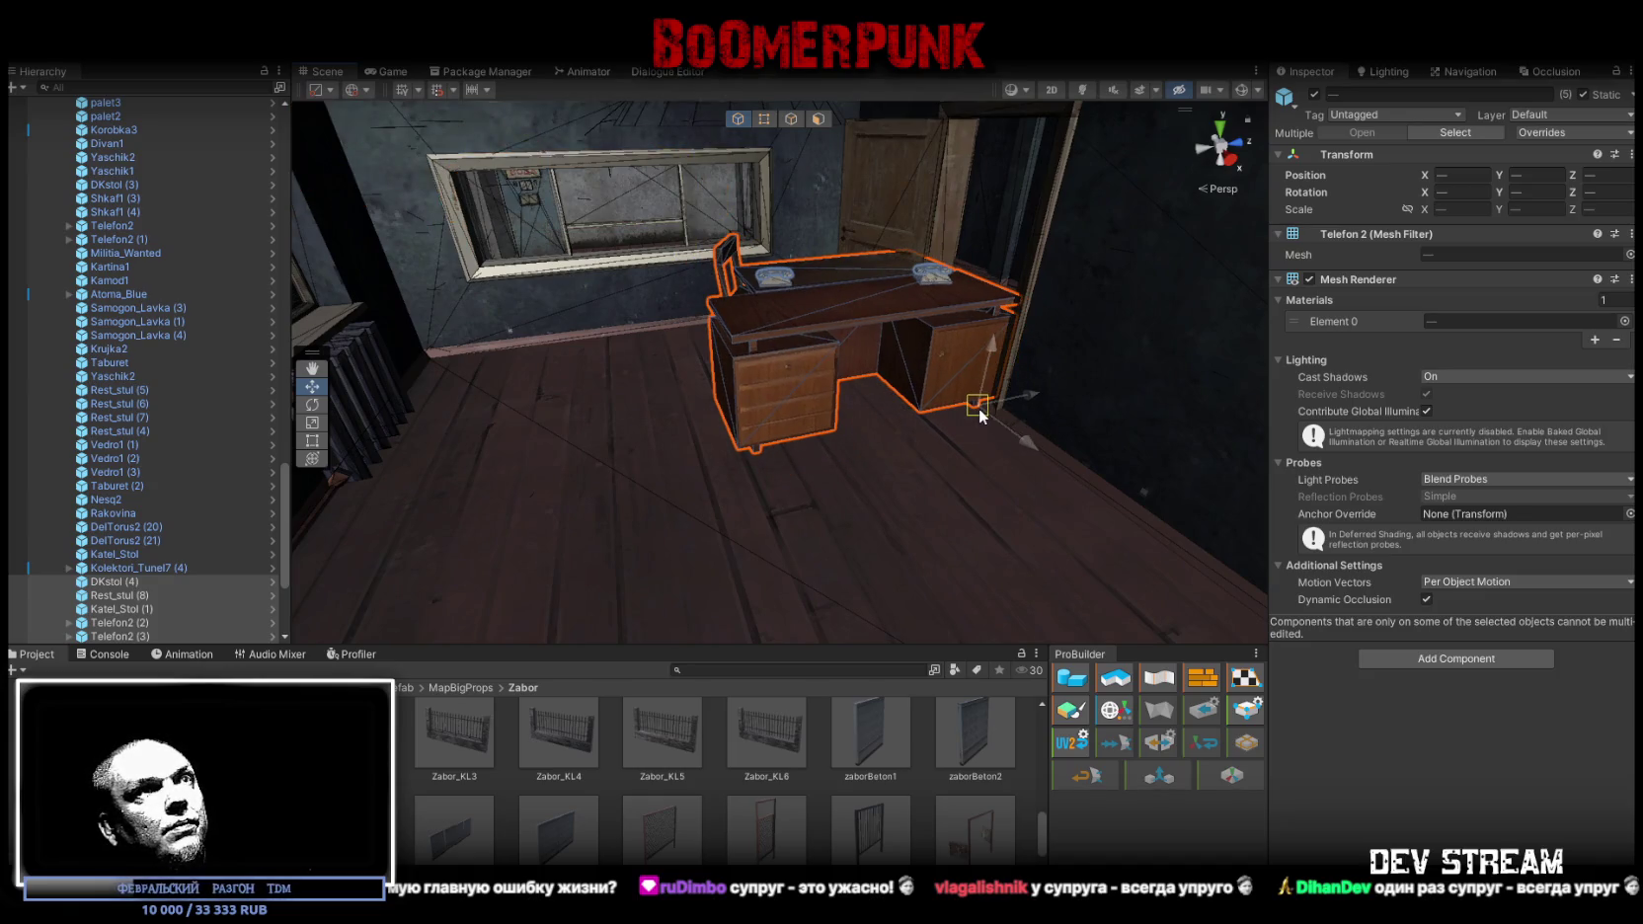
# Turn the copied table Katel_Stol (1) around 180 degrees
pyautogui.moveTo(928, 291); pyautogui.dragTo(648, 538)
pyautogui.scroll(-5, 648, 545)
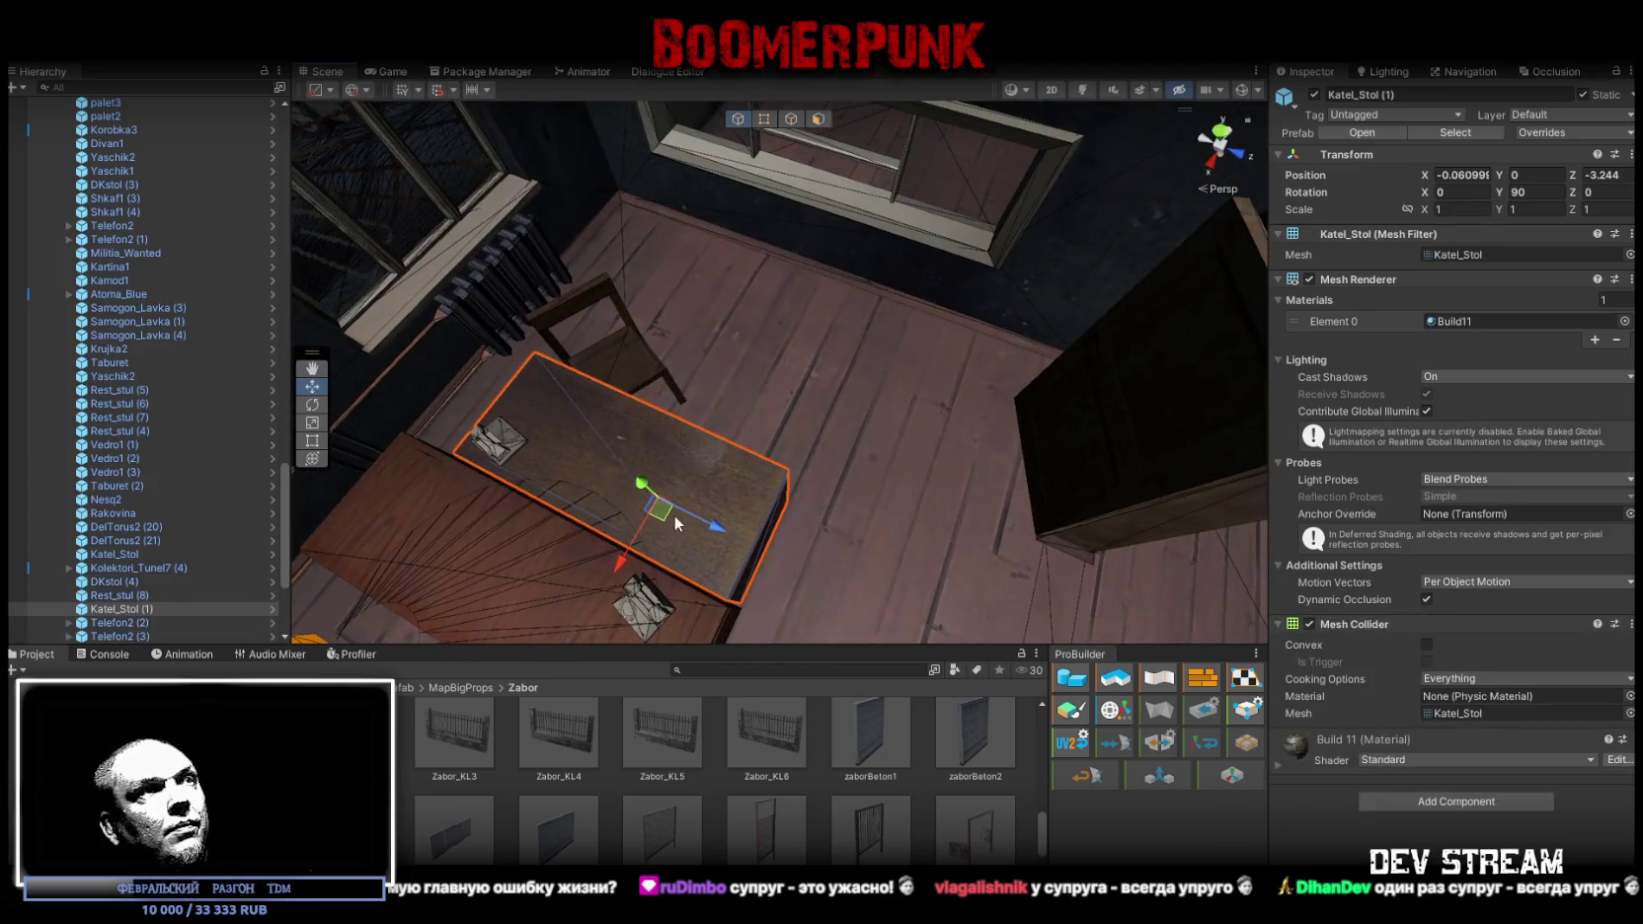
pyautogui.click(859, 356)
pyautogui.press('e')
pyautogui.moveTo(858, 385); pyautogui.dragTo(1290, 388)
pyautogui.moveTo(1120, 389)
pyautogui.mouseDown()
pyautogui.moveTo(810, 322)
pyautogui.moveTo(670, 196)
pyautogui.moveTo(775, 478)
pyautogui.moveTo(745, 492)
pyautogui.moveTo(637, 435)
pyautogui.moveTo(840, 442)
pyautogui.moveTo(914, 370)
pyautogui.moveTo(787, 366)
pyautogui.moveTo(838, 323)
pyautogui.moveTo(838, 302)
pyautogui.moveTo(864, 363)
pyautogui.moveTo(884, 367)
pyautogui.moveTo(638, 403)
pyautogui.moveTo(795, 366)
pyautogui.moveTo(928, 398)
pyautogui.moveTo(1047, 397)
pyautogui.moveTo(1033, 388)
pyautogui.mouseUp()
pyautogui.press('w')
# Nudge the copied chair into place
pyautogui.click(638, 405)
pyautogui.press('e')
pyautogui.press('w')
pyautogui.moveTo(787, 379)
pyautogui.mouseDown()
pyautogui.moveTo(830, 420)
pyautogui.moveTo(853, 411)
pyautogui.mouseUp()
pyautogui.press('e')
# Move the copied telephone Telefon2 (3) onto the table
pyautogui.click(501, 538)
pyautogui.press('w')
pyautogui.moveTo(478, 556)
pyautogui.mouseDown()
pyautogui.moveTo(446, 382)
pyautogui.moveTo(991, 185)
pyautogui.mouseUp()
pyautogui.moveTo(953, 333)
pyautogui.mouseDown()
pyautogui.moveTo(742, 326)
pyautogui.moveTo(736, 309)
pyautogui.mouseUp()
pyautogui.scroll(-5, 735, 309)
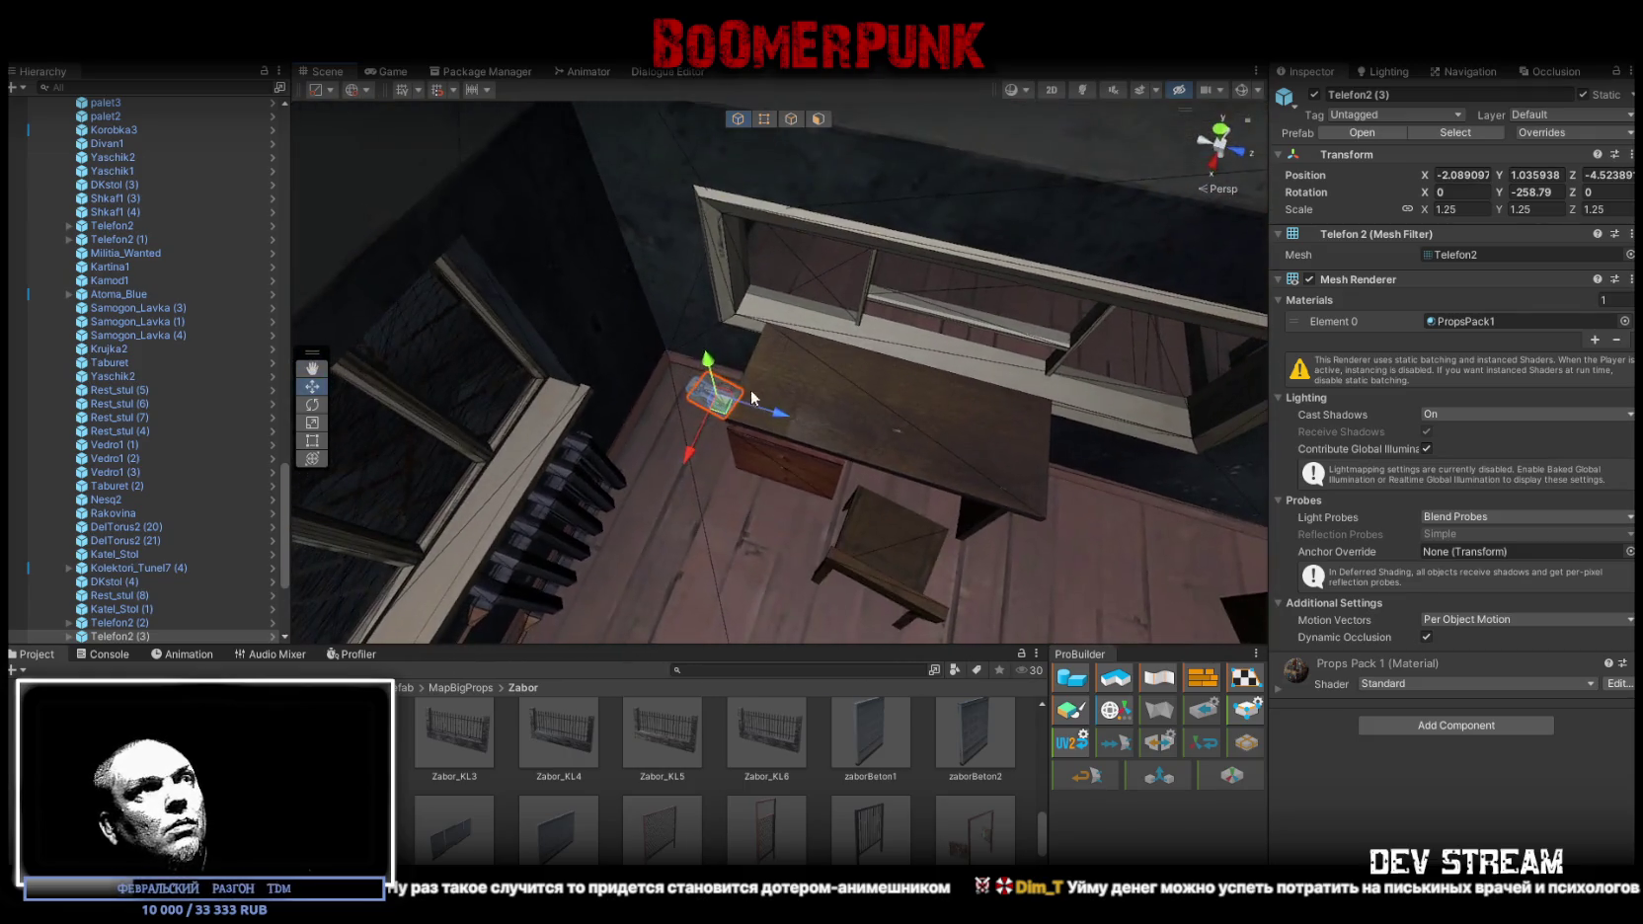
pyautogui.moveTo(743, 415)
pyautogui.mouseDown()
pyautogui.moveTo(864, 379)
pyautogui.moveTo(539, 377)
pyautogui.moveTo(436, 324)
pyautogui.mouseUp()
pyautogui.press('e')
# Move the copied desk DKstol (4) against the window wall at -0.643, 0, -4.807
pyautogui.moveTo(626, 297)
pyautogui.mouseDown()
pyautogui.moveTo(71, 144)
pyautogui.moveTo(174, 119)
pyautogui.moveTo(921, 290)
pyautogui.moveTo(972, 321)
pyautogui.mouseUp()
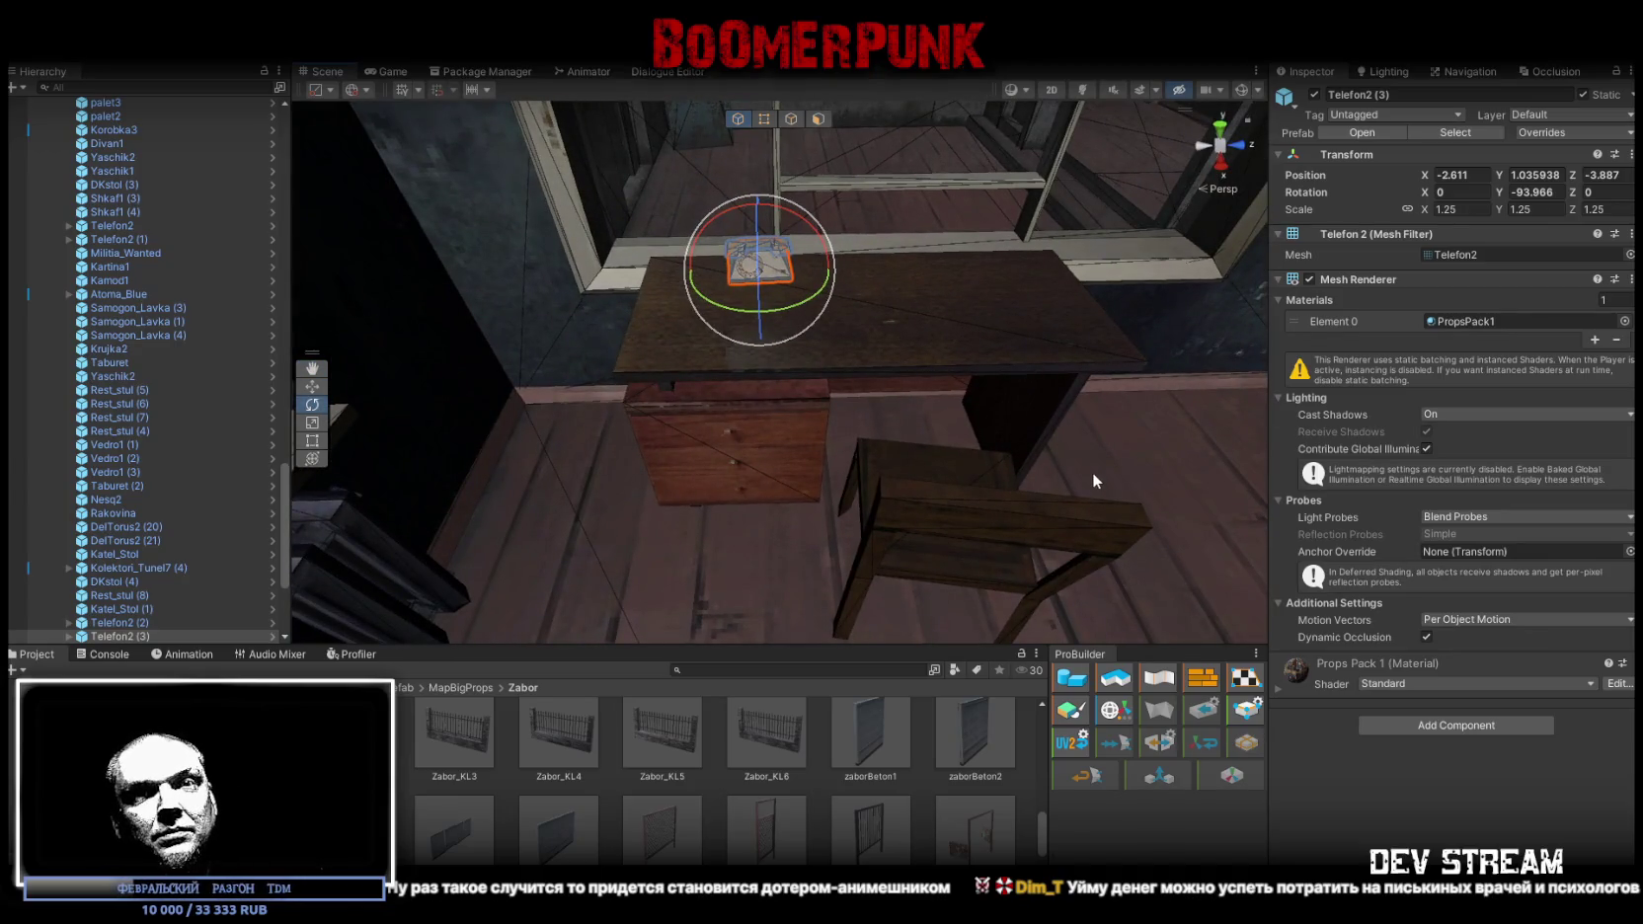
pyautogui.moveTo(927, 510)
pyautogui.mouseDown()
pyautogui.moveTo(813, 467)
pyautogui.moveTo(755, 480)
pyautogui.moveTo(915, 482)
pyautogui.mouseUp()
pyautogui.click(755, 480)
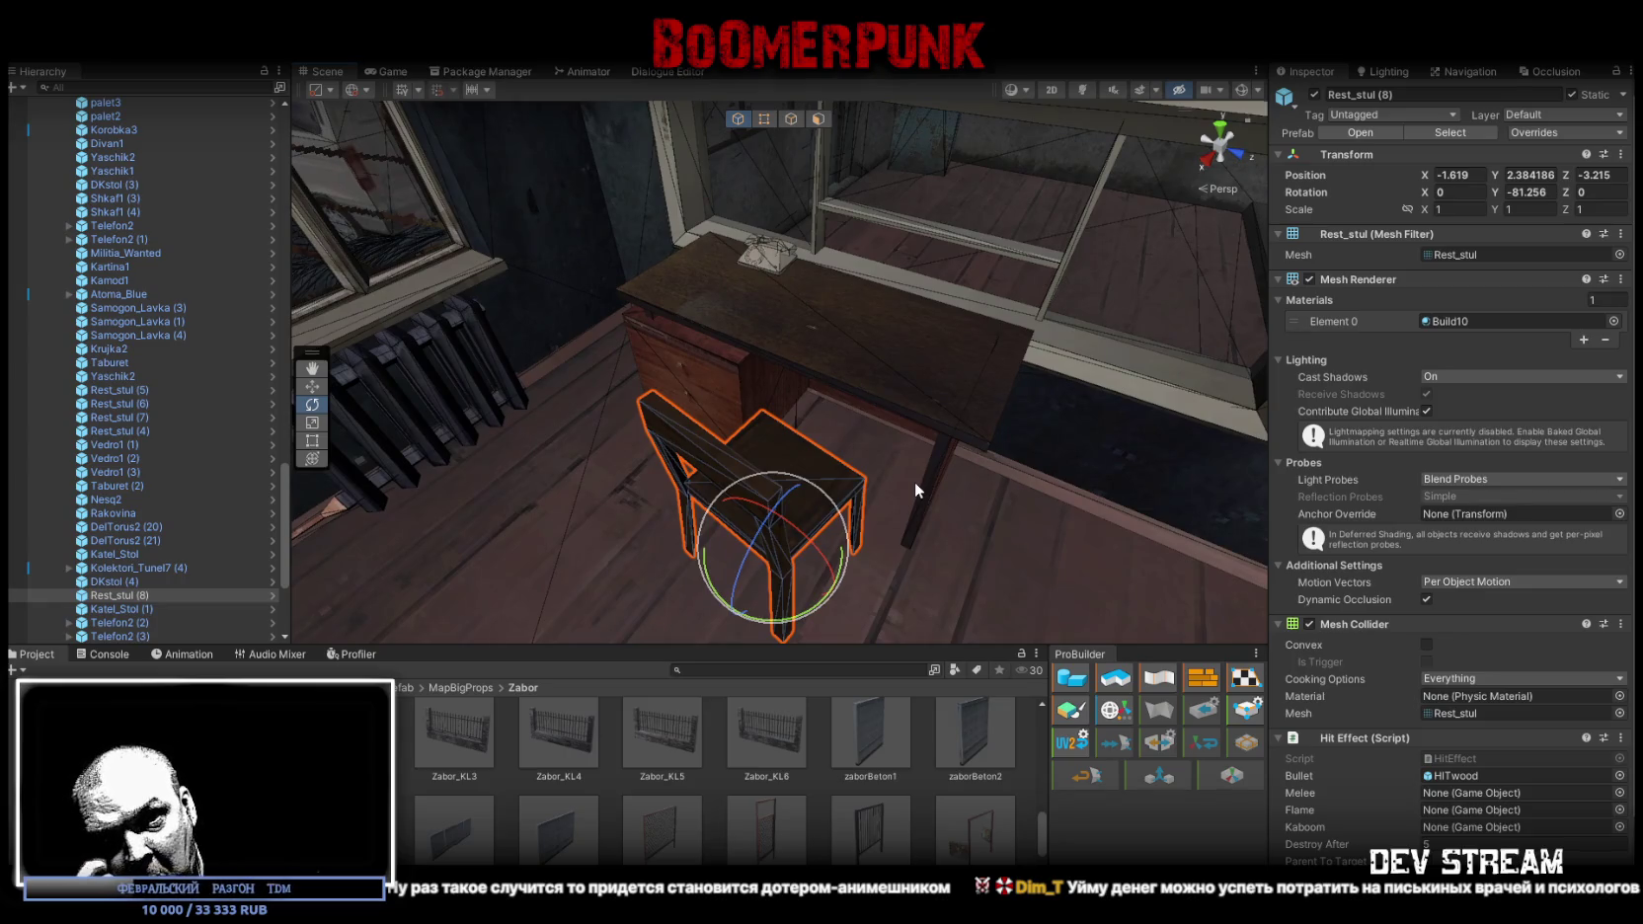
pyautogui.moveTo(915, 482)
pyautogui.mouseDown()
pyautogui.moveTo(964, 484)
pyautogui.moveTo(624, 462)
pyautogui.moveTo(703, 439)
pyautogui.moveTo(692, 482)
pyautogui.moveTo(723, 480)
pyautogui.moveTo(651, 490)
pyautogui.moveTo(879, 487)
pyautogui.mouseUp()
pyautogui.click(735, 480)
pyautogui.press('w')
pyautogui.moveTo(639, 447)
pyautogui.mouseDown()
pyautogui.moveTo(855, 415)
pyautogui.moveTo(770, 432)
pyautogui.mouseUp()
pyautogui.scroll(5, 584, 376)
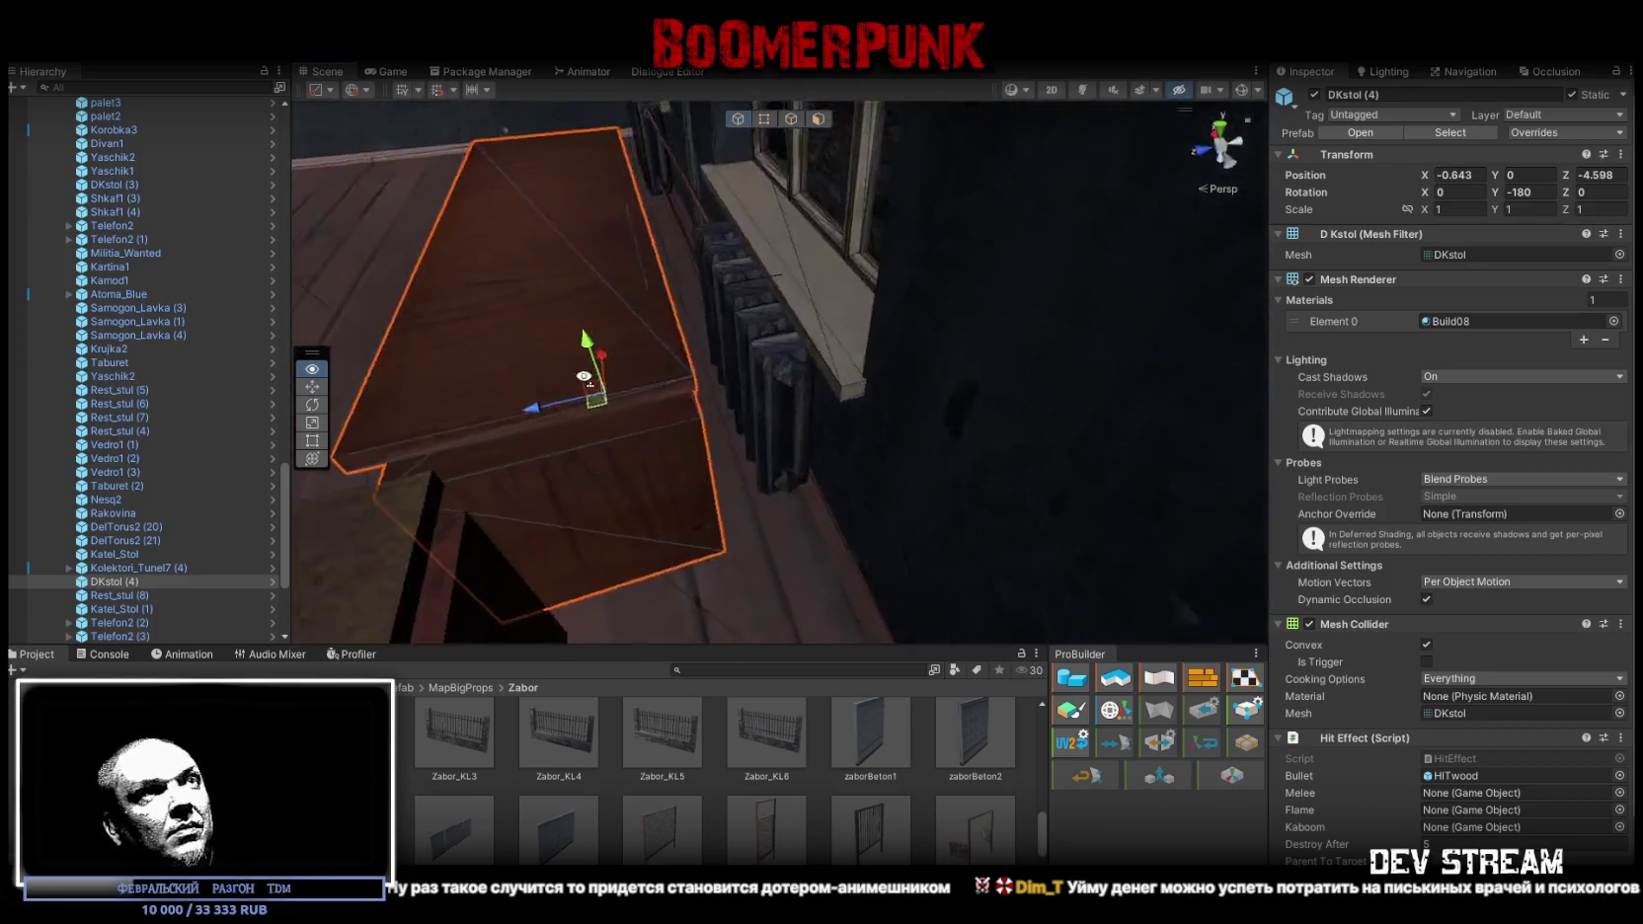
pyautogui.moveTo(583, 376)
pyautogui.mouseDown()
pyautogui.moveTo(510, 379)
pyautogui.moveTo(763, 365)
pyautogui.moveTo(854, 429)
pyautogui.moveTo(1056, 441)
pyautogui.moveTo(1094, 420)
pyautogui.moveTo(893, 393)
pyautogui.moveTo(859, 339)
pyautogui.moveTo(891, 337)
pyautogui.moveTo(899, 466)
pyautogui.moveTo(863, 565)
pyautogui.mouseUp()
# Set telephone Telefon2 (2) on the desk at 0.227, 1.036, -4.759
pyautogui.click(859, 340)
pyautogui.moveTo(696, 210); pyautogui.dragTo(703, 215)
pyautogui.moveTo(703, 215)
pyautogui.mouseDown()
pyautogui.moveTo(799, 257)
pyautogui.moveTo(713, 313)
pyautogui.mouseUp()
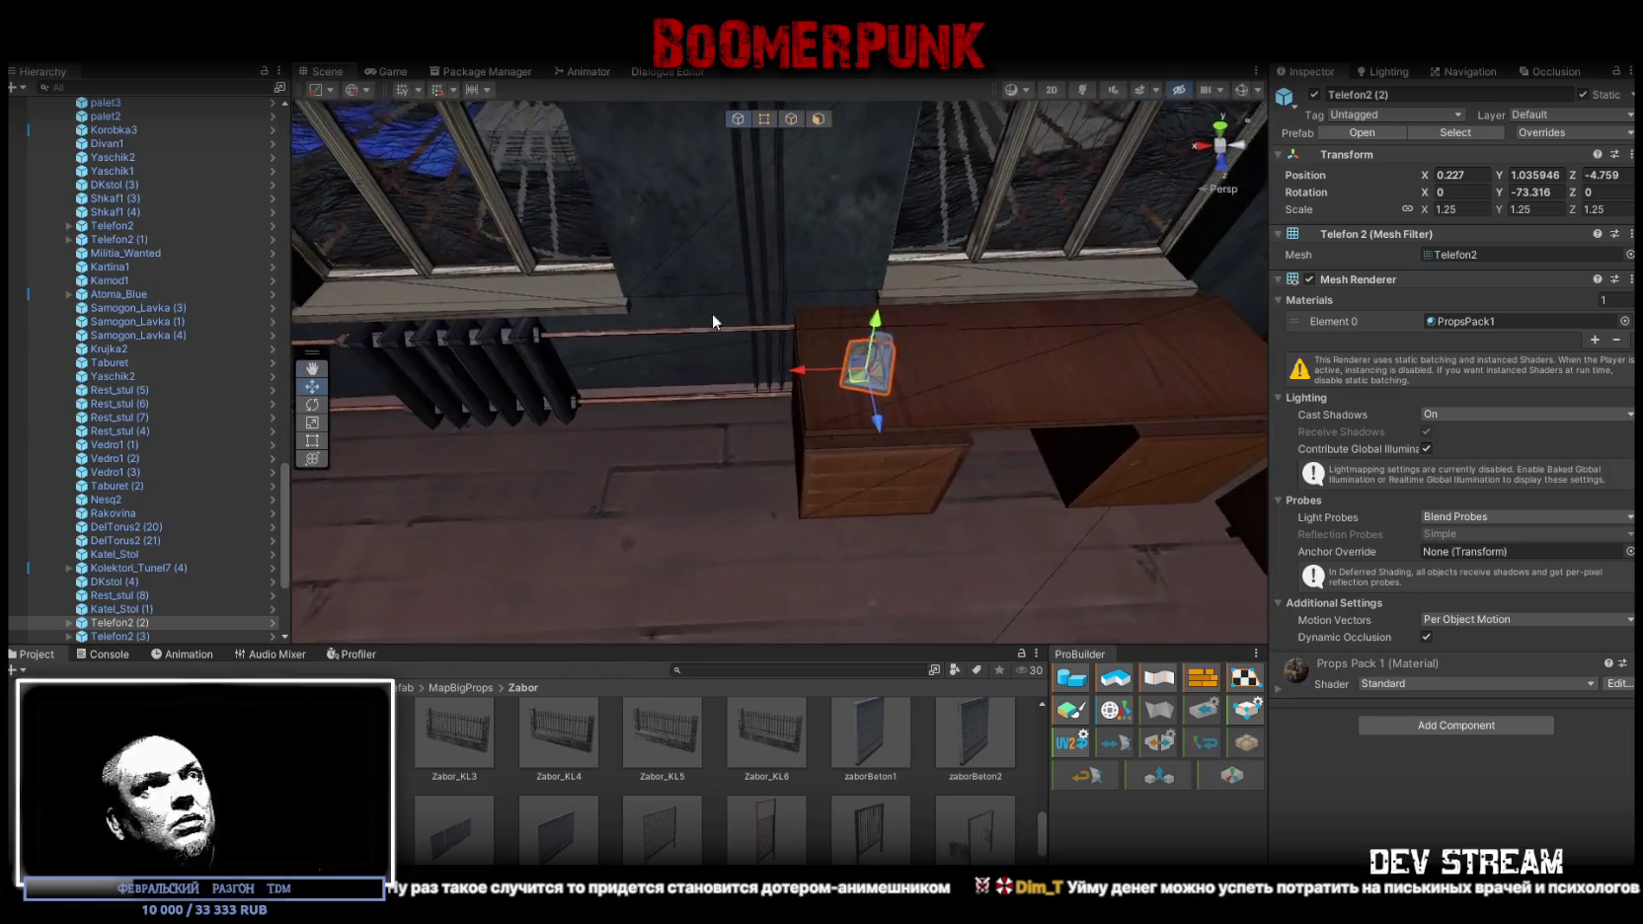
# Move cabinet Shkaf1 (5) along the wall beside the door and turn it 180 degrees
pyautogui.click(1005, 386)
pyautogui.press('f')
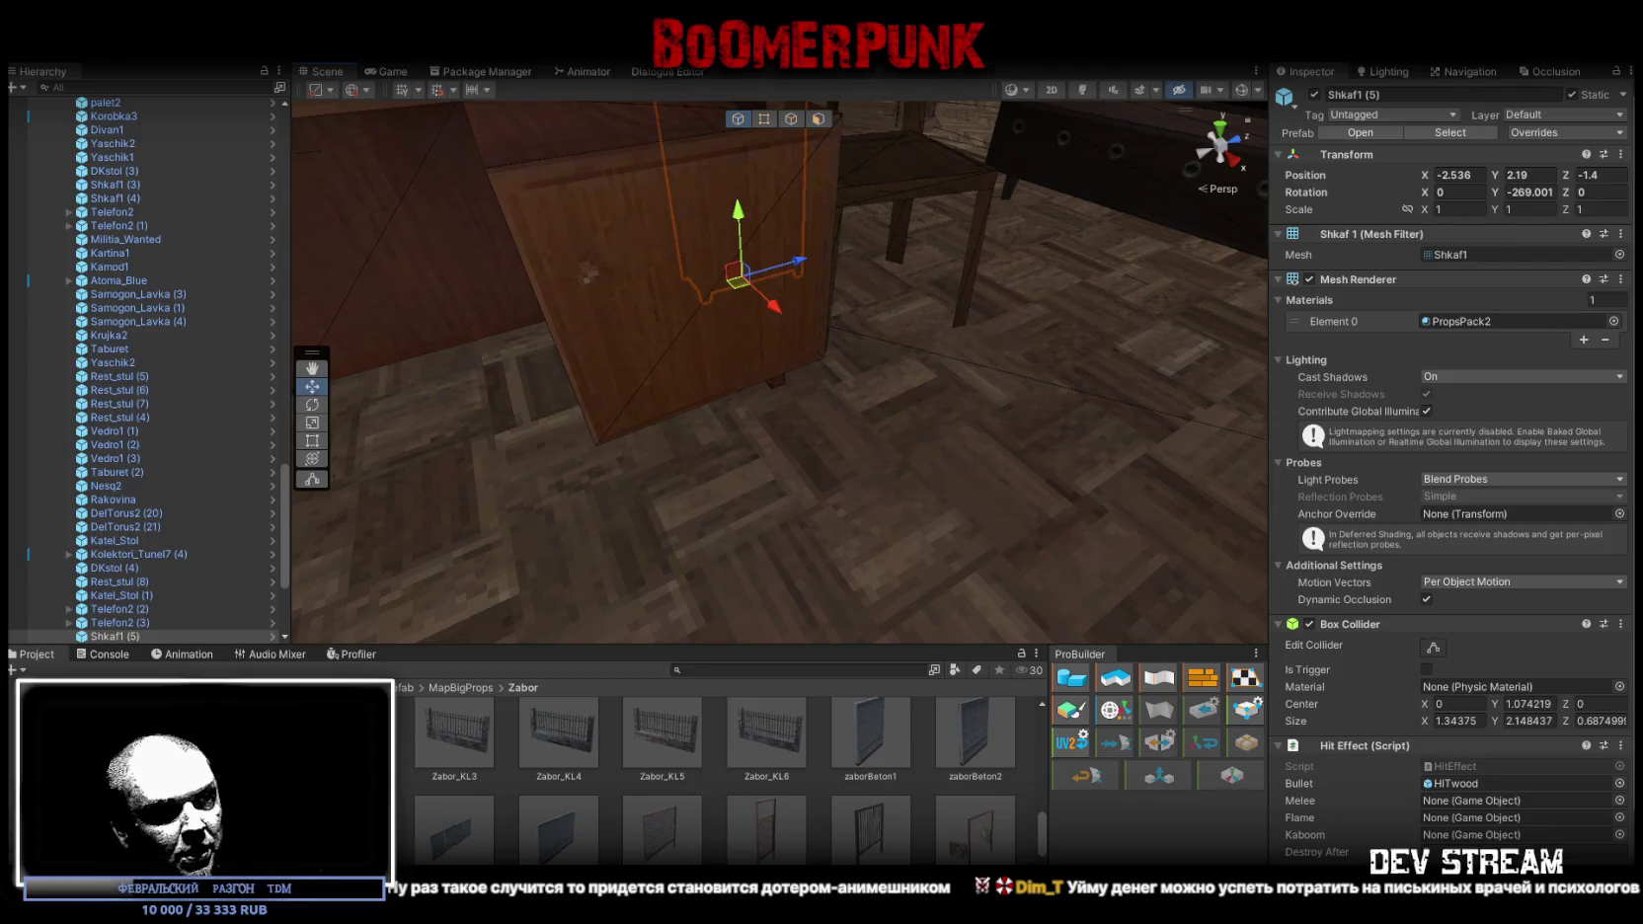
pyautogui.moveTo(726, 462)
pyautogui.mouseDown()
pyautogui.moveTo(781, 318)
pyautogui.moveTo(790, 336)
pyautogui.moveTo(826, 323)
pyautogui.moveTo(777, 285)
pyautogui.moveTo(809, 310)
pyautogui.mouseUp()
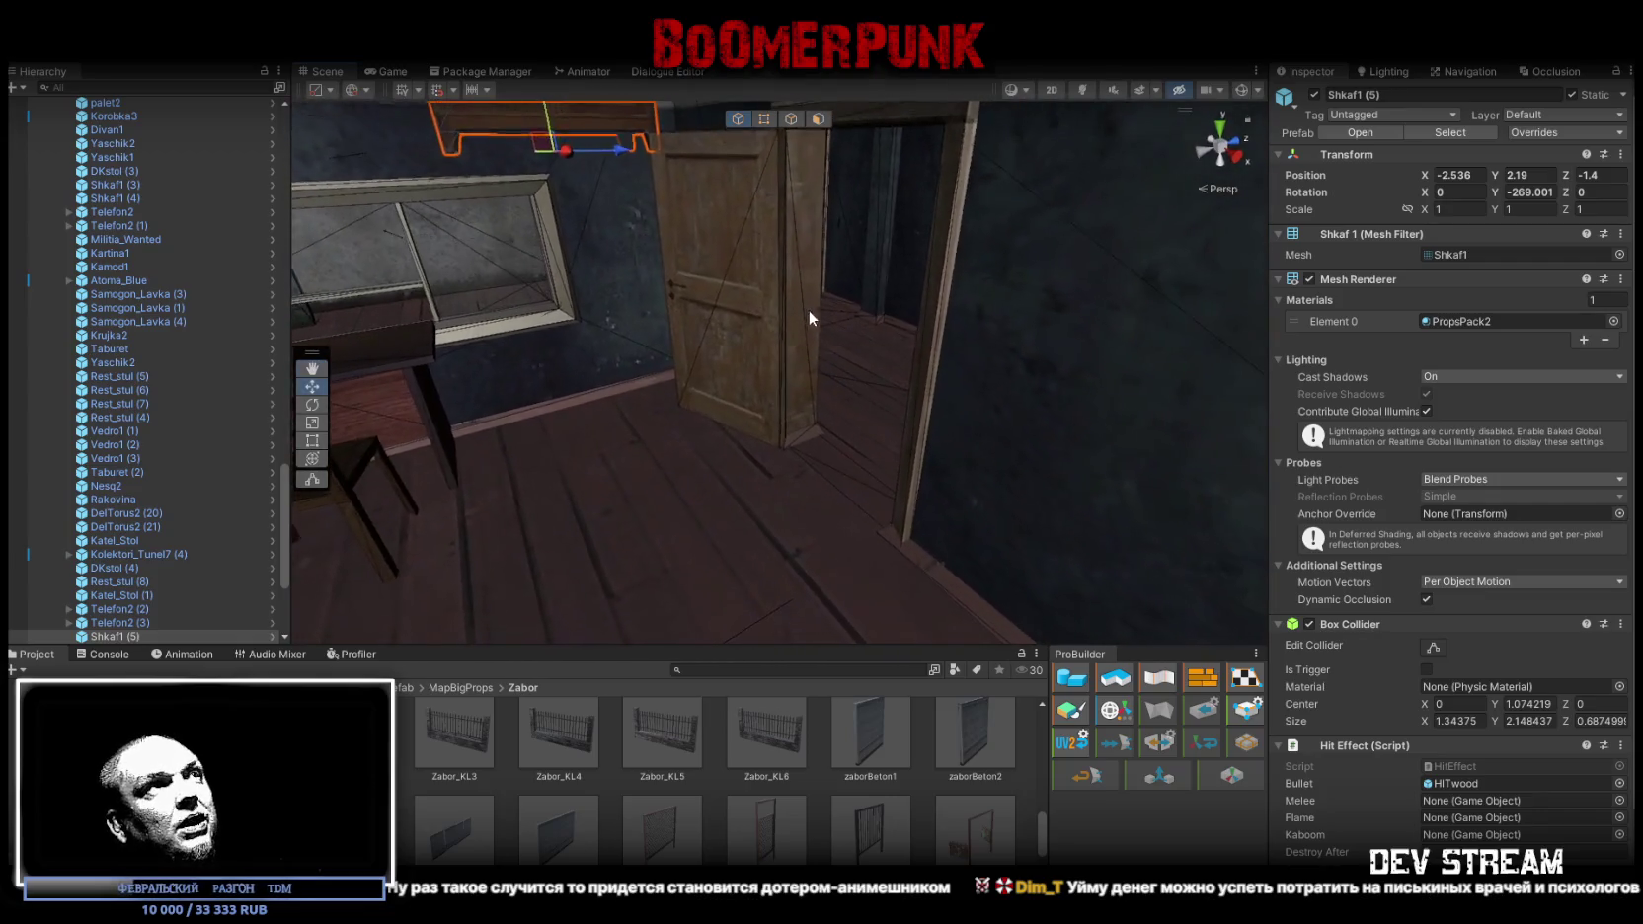
pyautogui.moveTo(658, 152)
pyautogui.mouseDown()
pyautogui.moveTo(868, 533)
pyautogui.moveTo(1163, 529)
pyautogui.mouseUp()
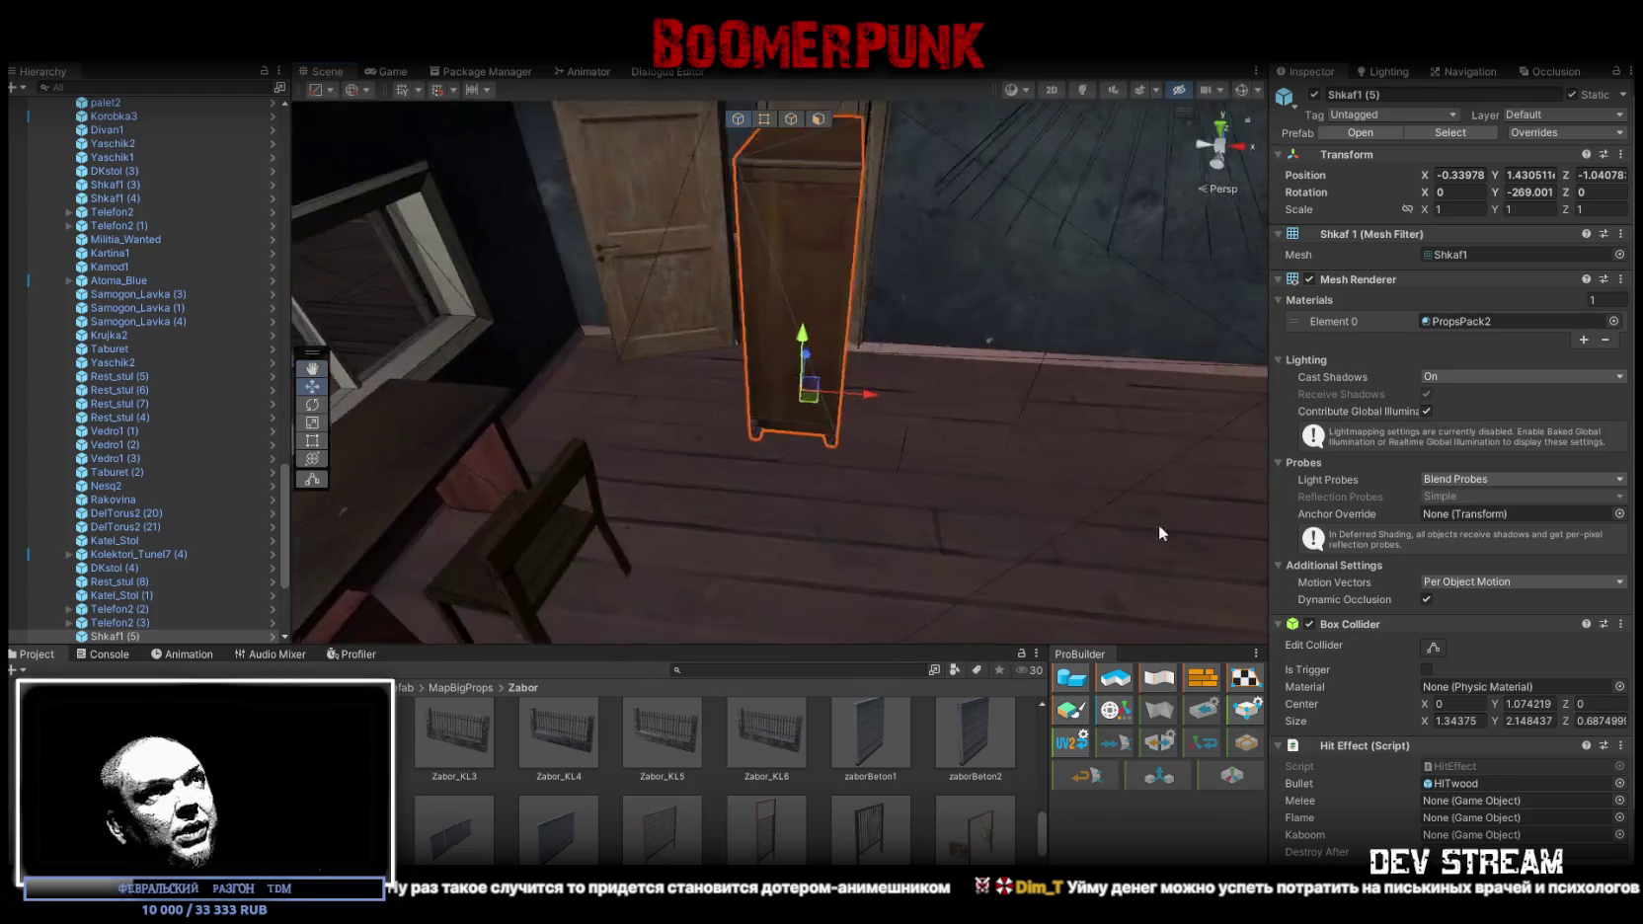
pyautogui.moveTo(825, 402); pyautogui.dragTo(1083, 424)
pyautogui.press('f')
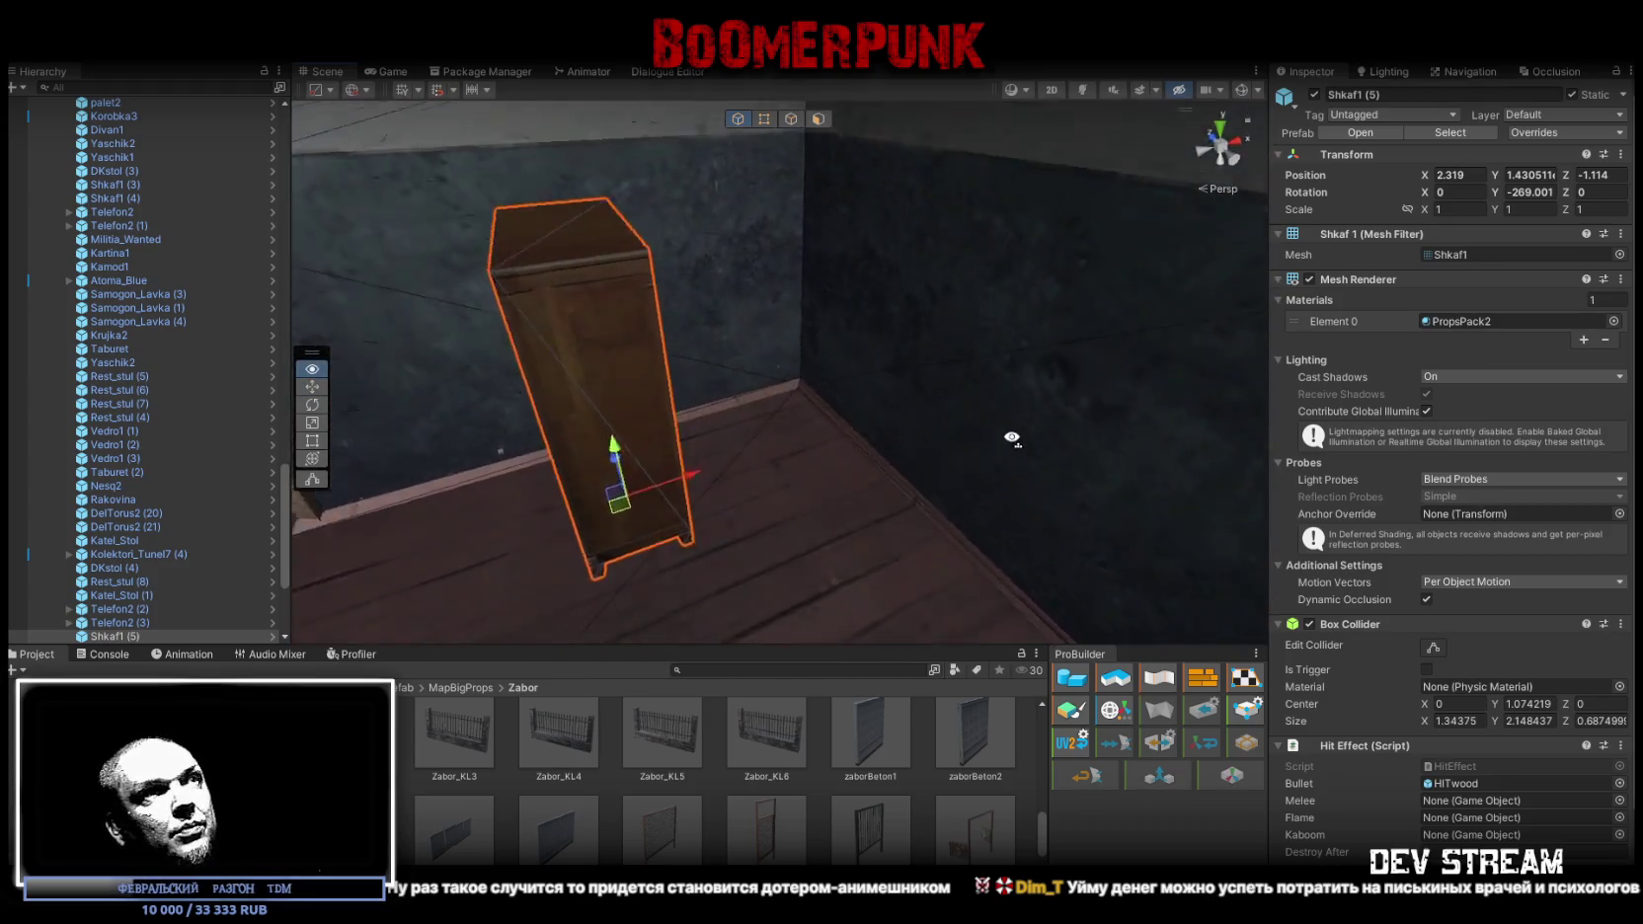
pyautogui.moveTo(787, 535)
pyautogui.mouseDown()
pyautogui.moveTo(1238, 486)
pyautogui.moveTo(1059, 530)
pyautogui.moveTo(682, 503)
pyautogui.moveTo(863, 523)
pyautogui.moveTo(703, 513)
pyautogui.moveTo(813, 537)
pyautogui.moveTo(982, 488)
pyautogui.moveTo(1053, 543)
pyautogui.moveTo(703, 441)
pyautogui.moveTo(788, 504)
pyautogui.moveTo(544, 433)
pyautogui.moveTo(983, 429)
pyautogui.moveTo(789, 463)
pyautogui.moveTo(782, 440)
pyautogui.moveTo(676, 440)
pyautogui.mouseUp()
pyautogui.press('f')
# Place chair Rest_stul (9) beside the desk at 0.991, 2.384, -3.931, facing the desk
pyautogui.scroll(3, 776, 431)
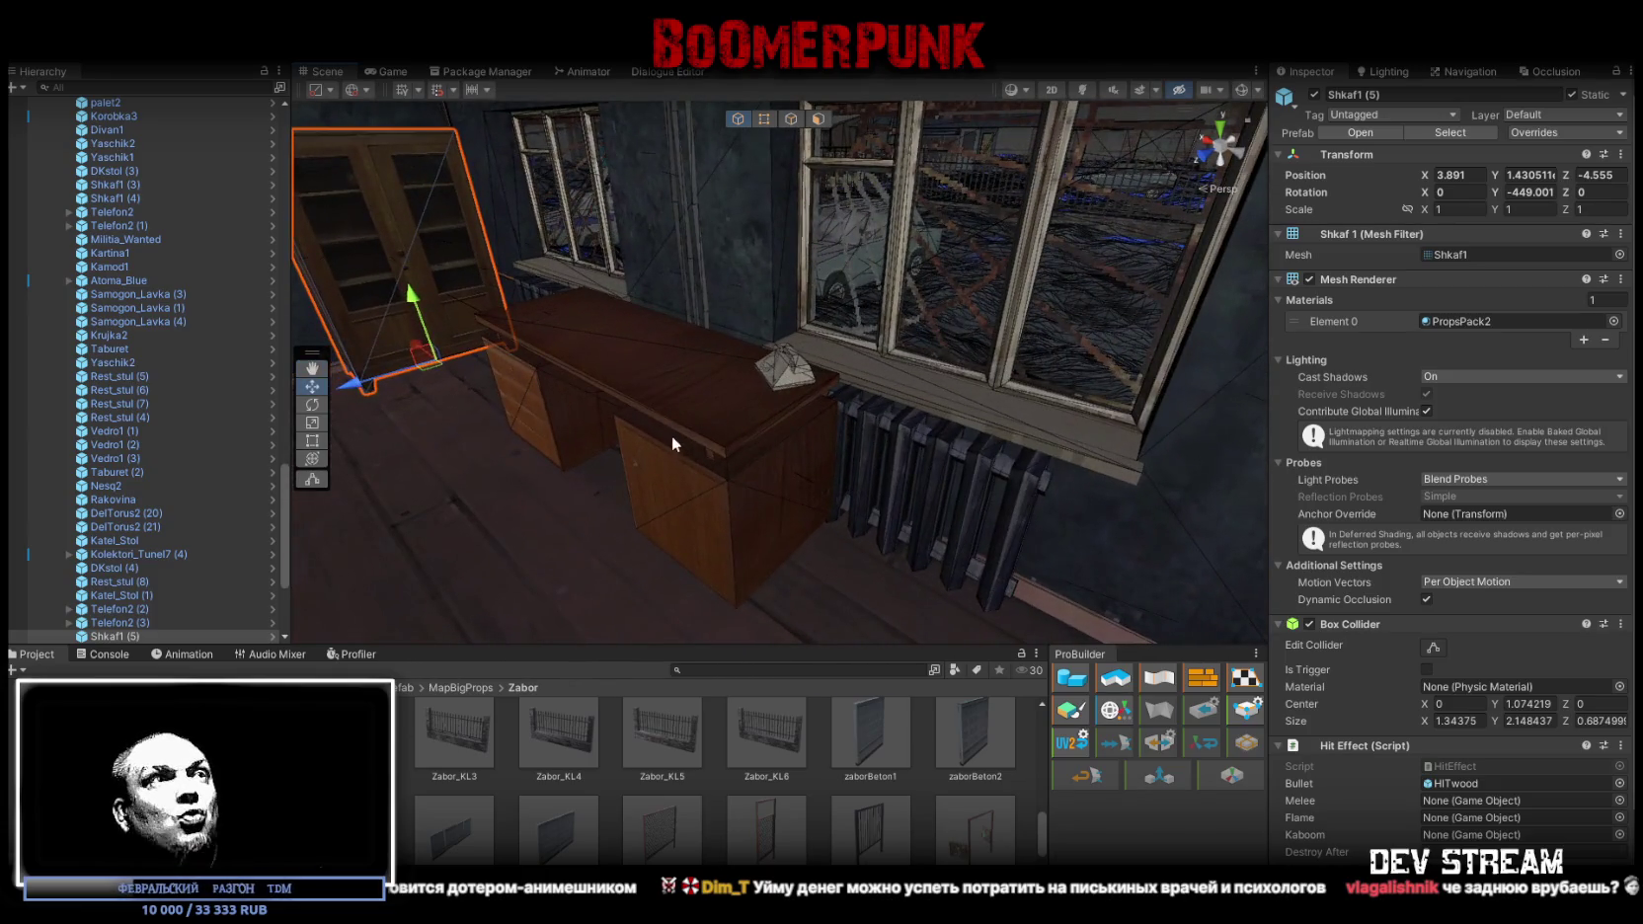
pyautogui.click(711, 506)
pyautogui.moveTo(711, 506); pyautogui.dragTo(1075, 458)
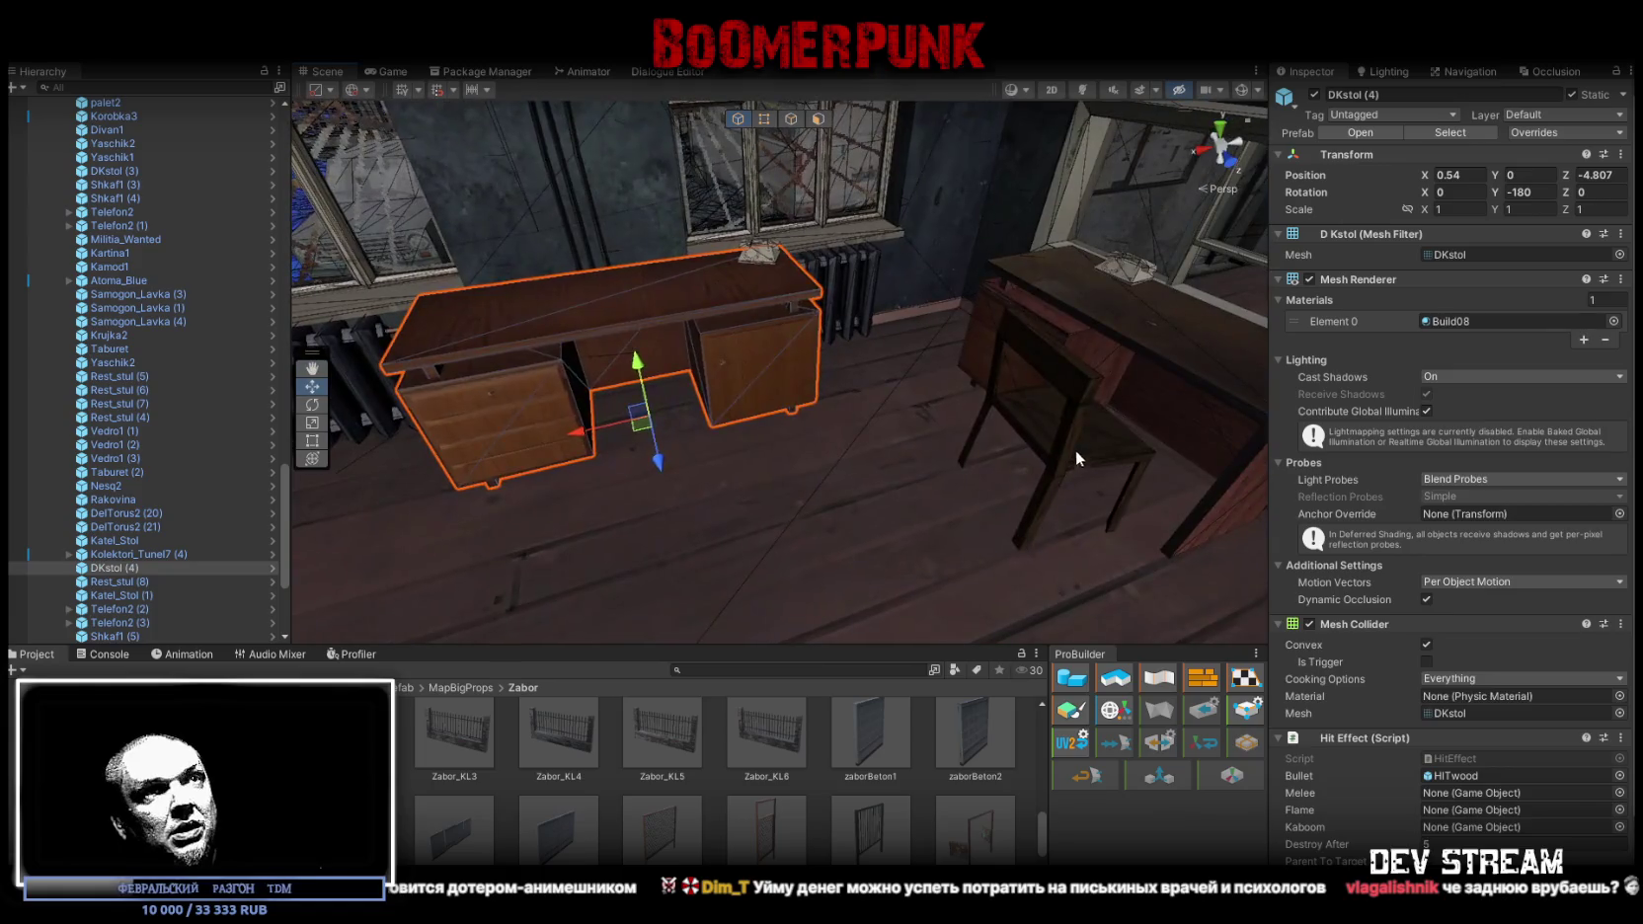
pyautogui.moveTo(1035, 521)
pyautogui.mouseDown()
pyautogui.moveTo(605, 488)
pyautogui.moveTo(726, 458)
pyautogui.moveTo(671, 494)
pyautogui.moveTo(614, 500)
pyautogui.moveTo(663, 476)
pyautogui.mouseUp()
pyautogui.press('e')
pyautogui.moveTo(845, 483)
pyautogui.mouseDown()
pyautogui.moveTo(934, 434)
pyautogui.moveTo(918, 430)
pyautogui.mouseUp()
pyautogui.press('w')
pyautogui.moveTo(918, 431)
pyautogui.mouseDown()
pyautogui.moveTo(884, 354)
pyautogui.moveTo(780, 465)
pyautogui.moveTo(771, 534)
pyautogui.moveTo(758, 500)
pyautogui.moveTo(690, 484)
pyautogui.moveTo(588, 520)
pyautogui.mouseUp()
pyautogui.press('w')
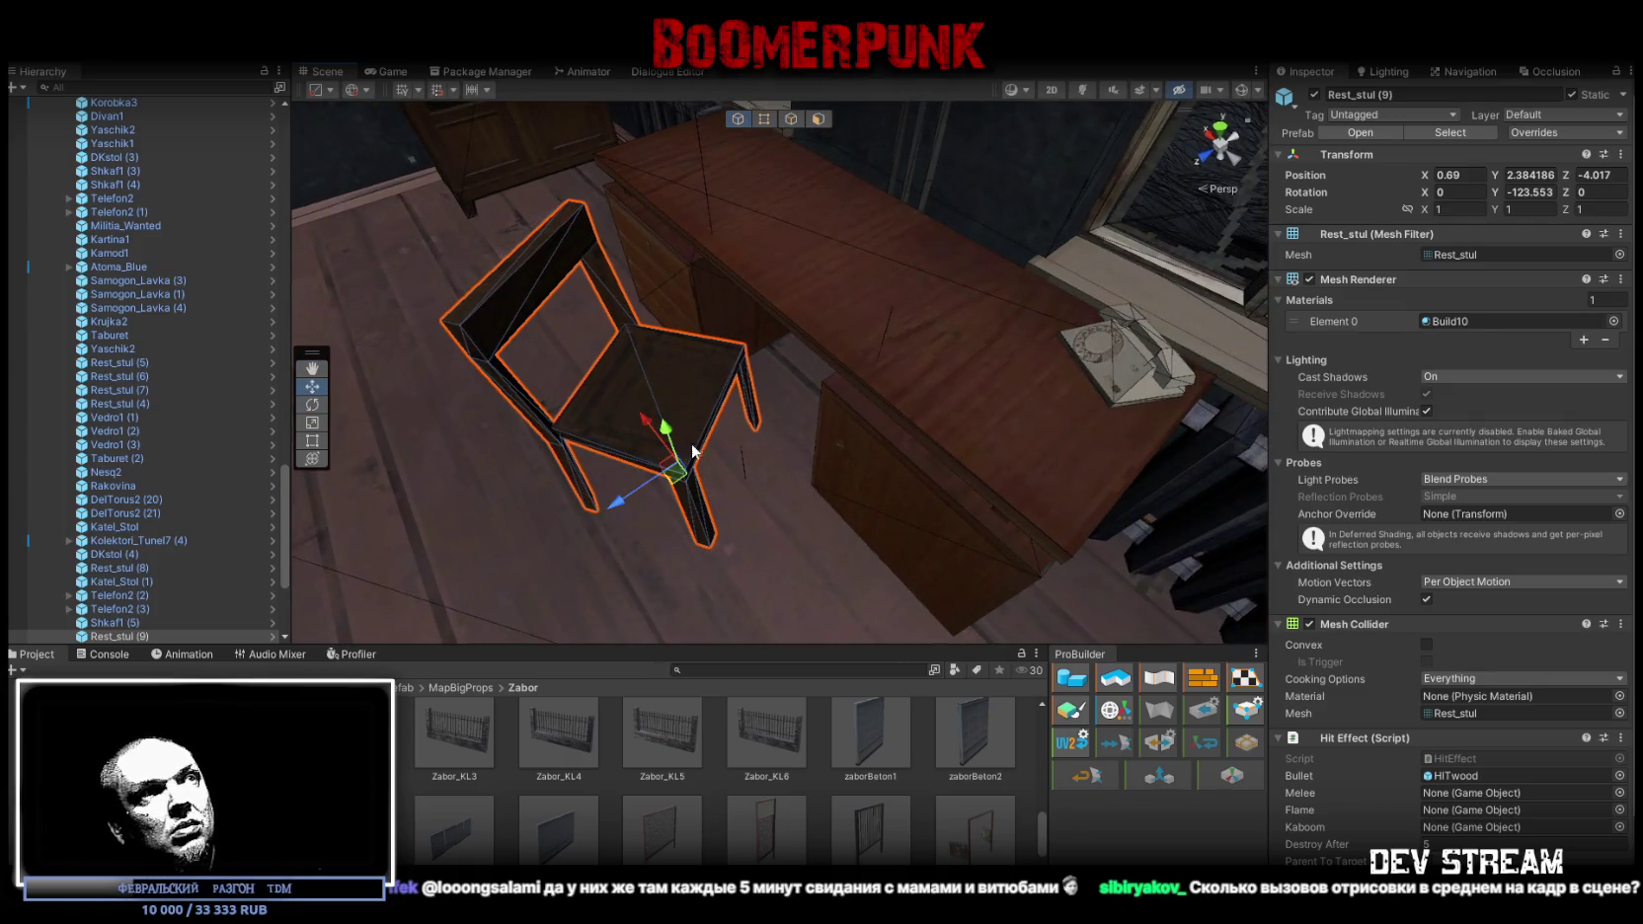
pyautogui.moveTo(662, 465); pyautogui.dragTo(630, 452)
pyautogui.press('f')
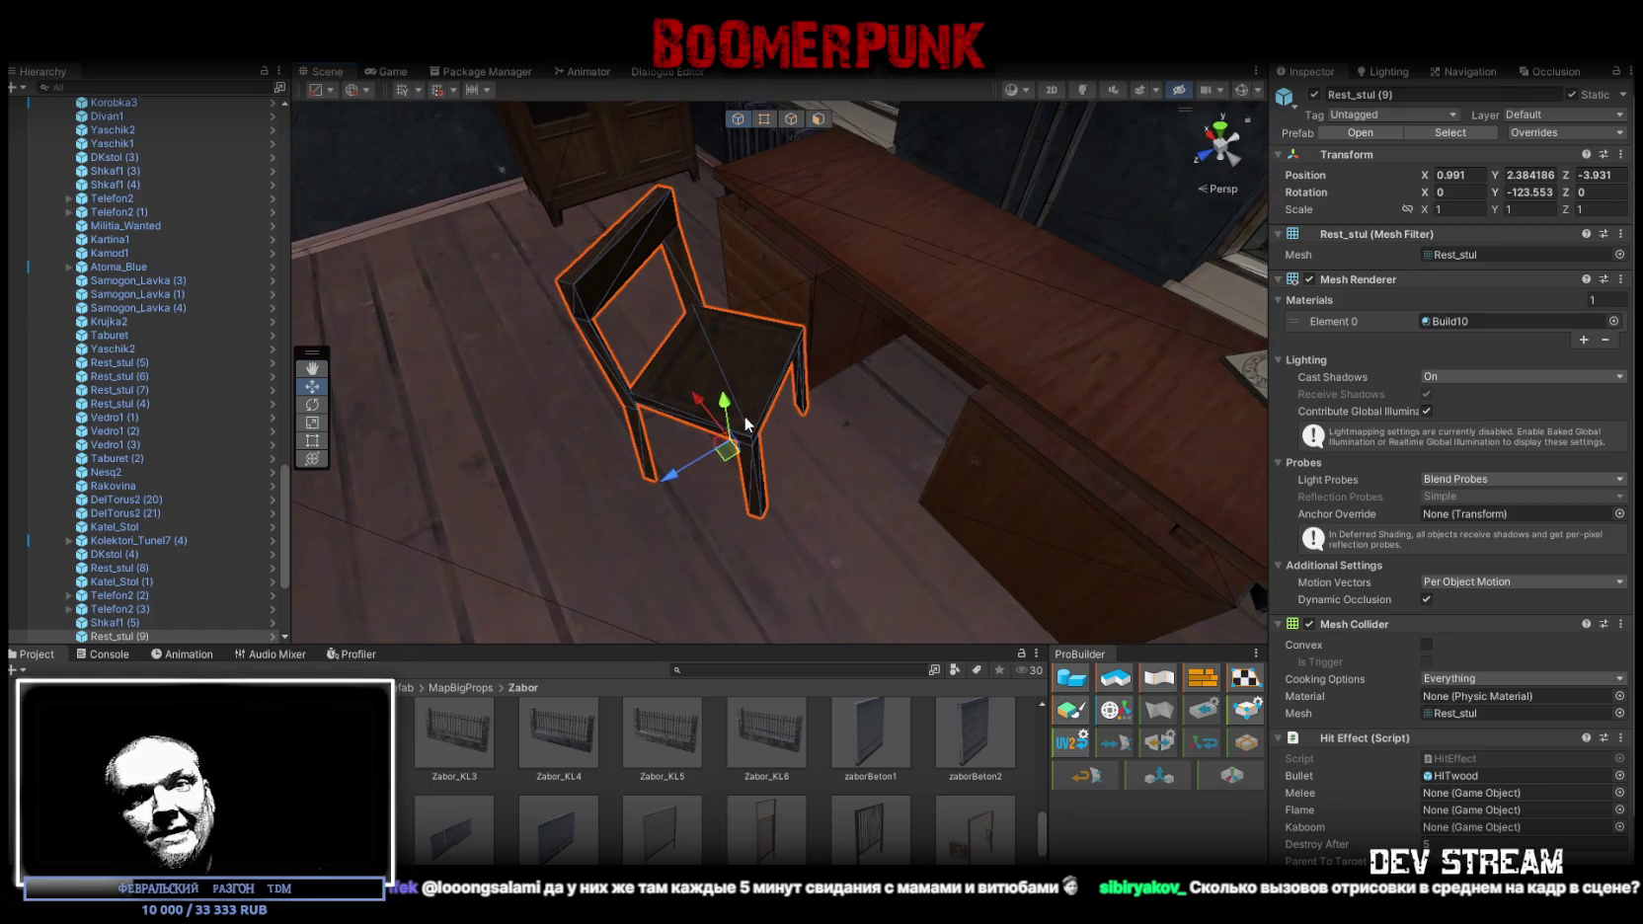
pyautogui.moveTo(728, 419); pyautogui.dragTo(962, 394)
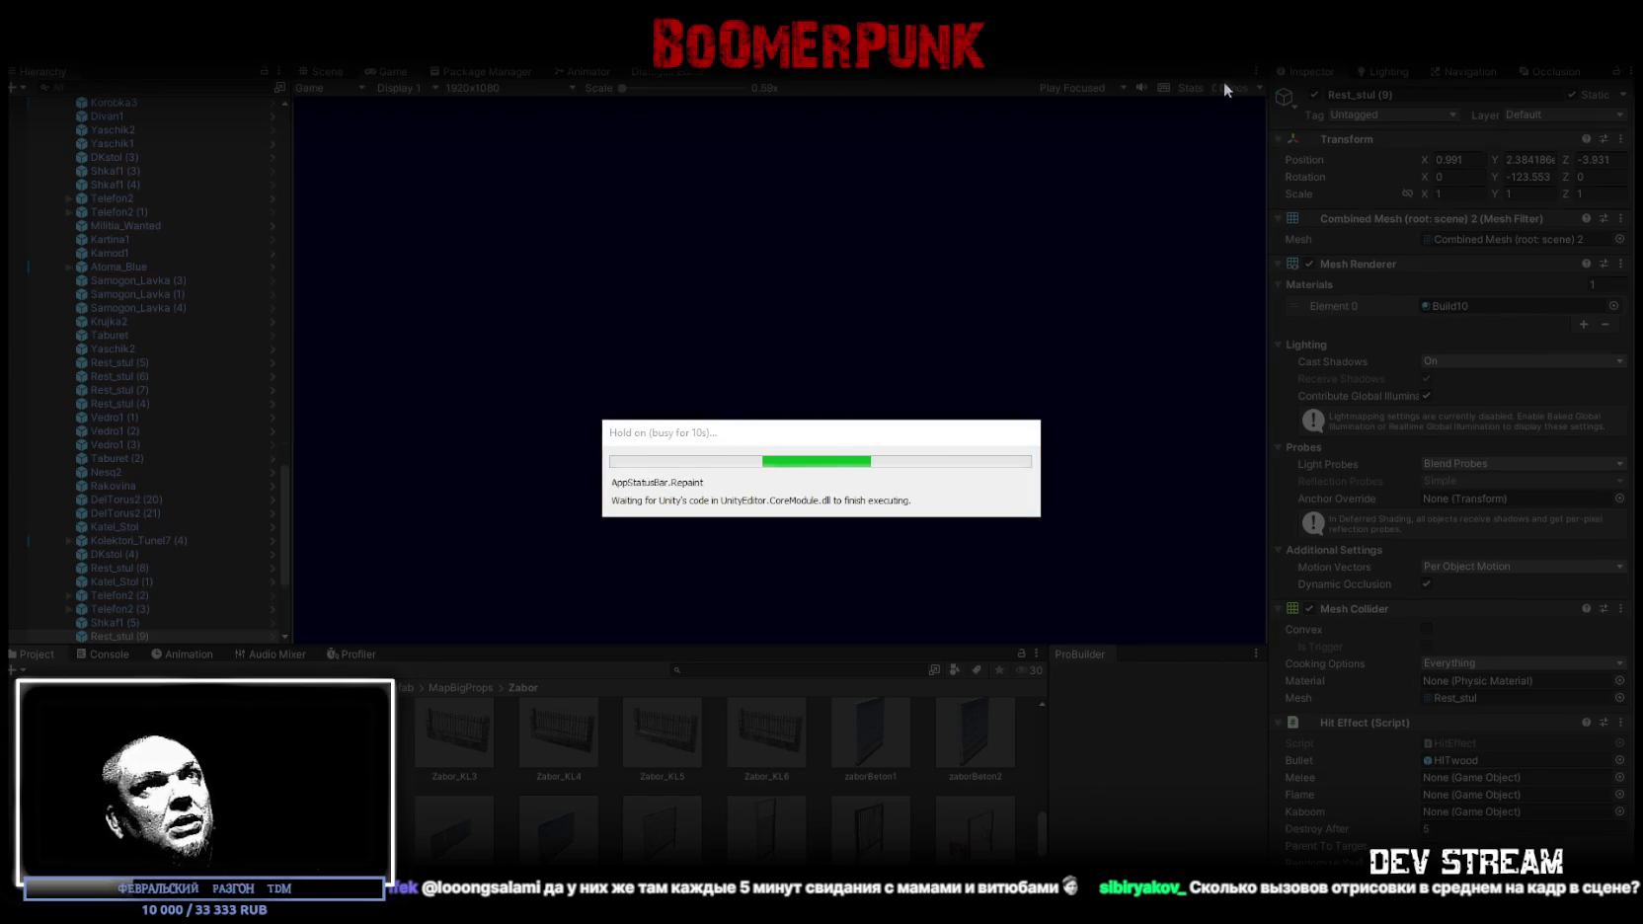
pyautogui.click(1189, 89)
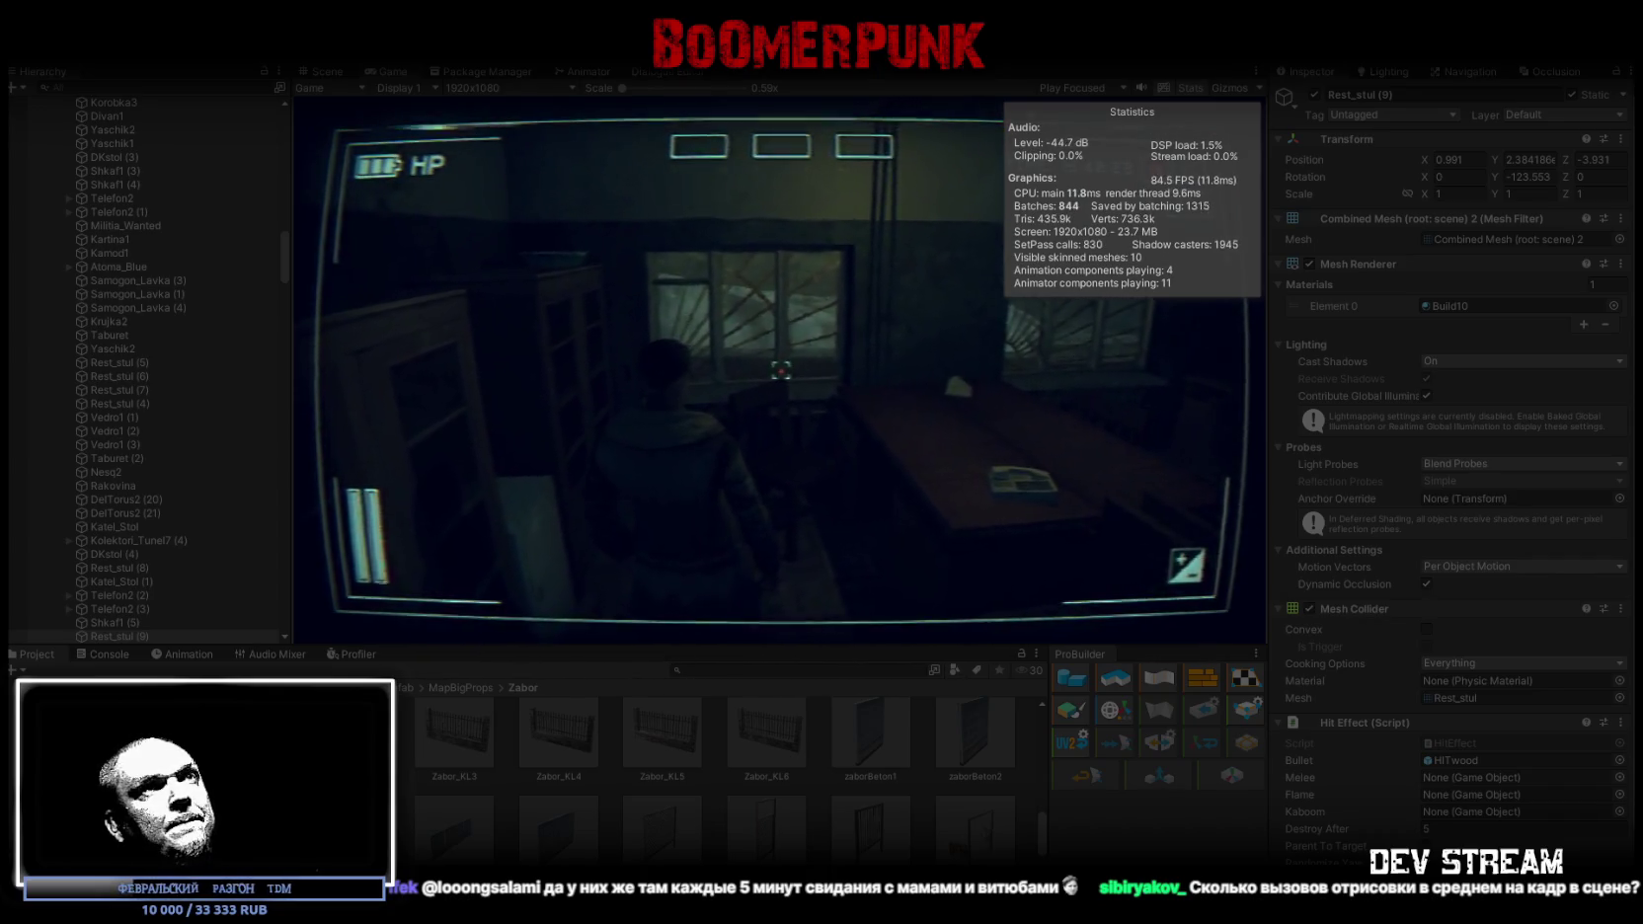
pyautogui.press('e')
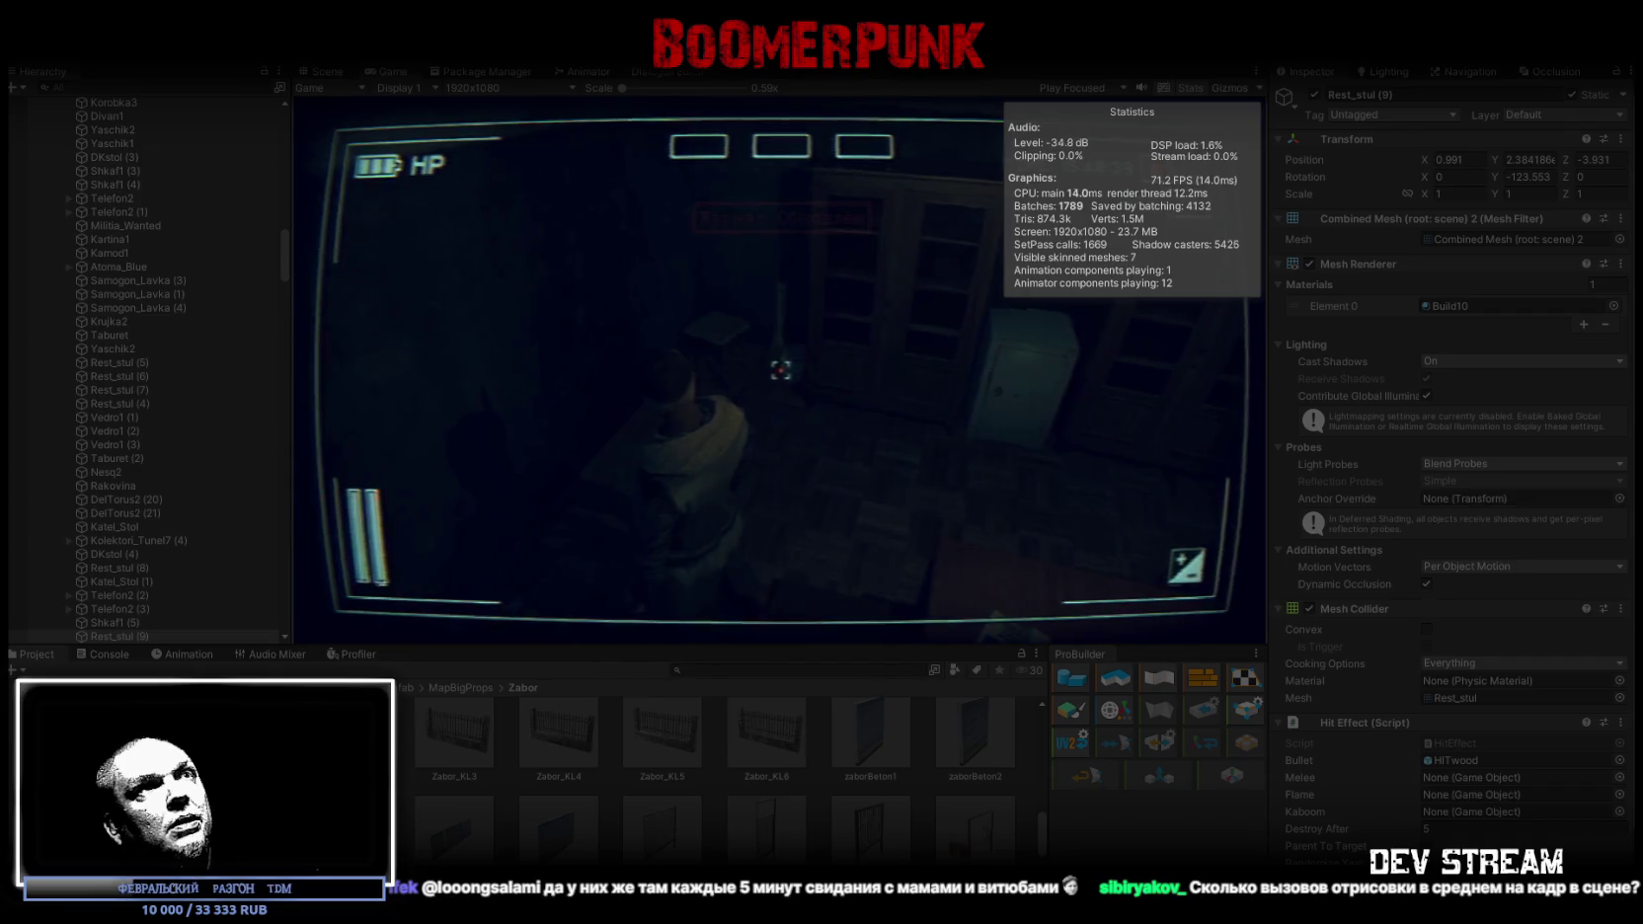
pyautogui.doubleClick(389, 75)
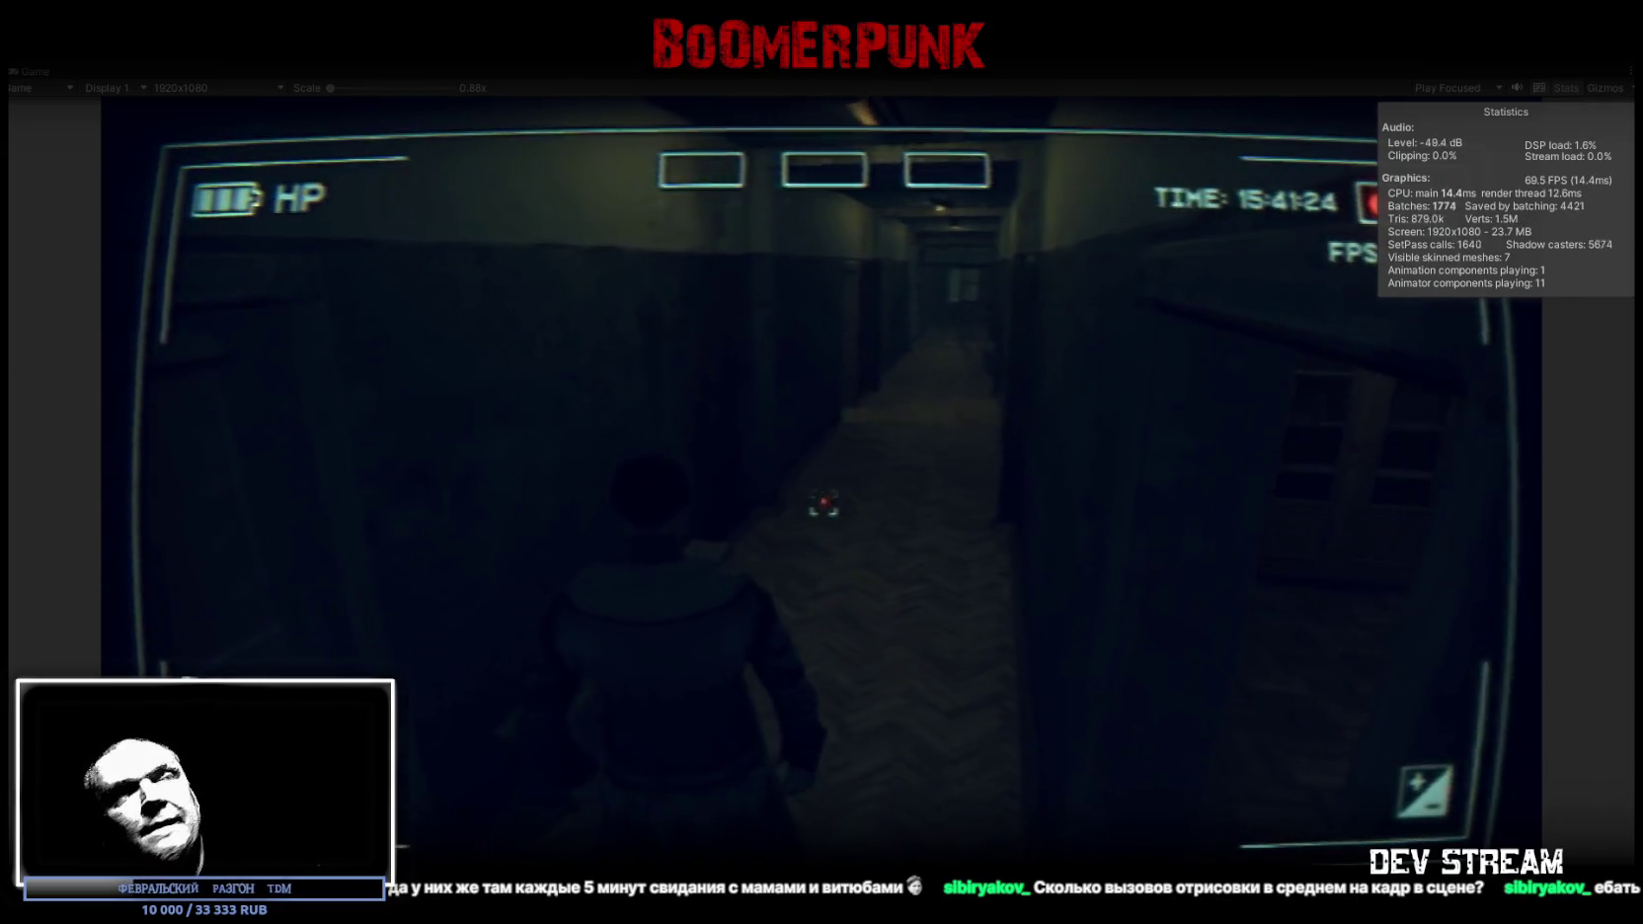
pyautogui.press('Escape')
pyautogui.press('Escape')
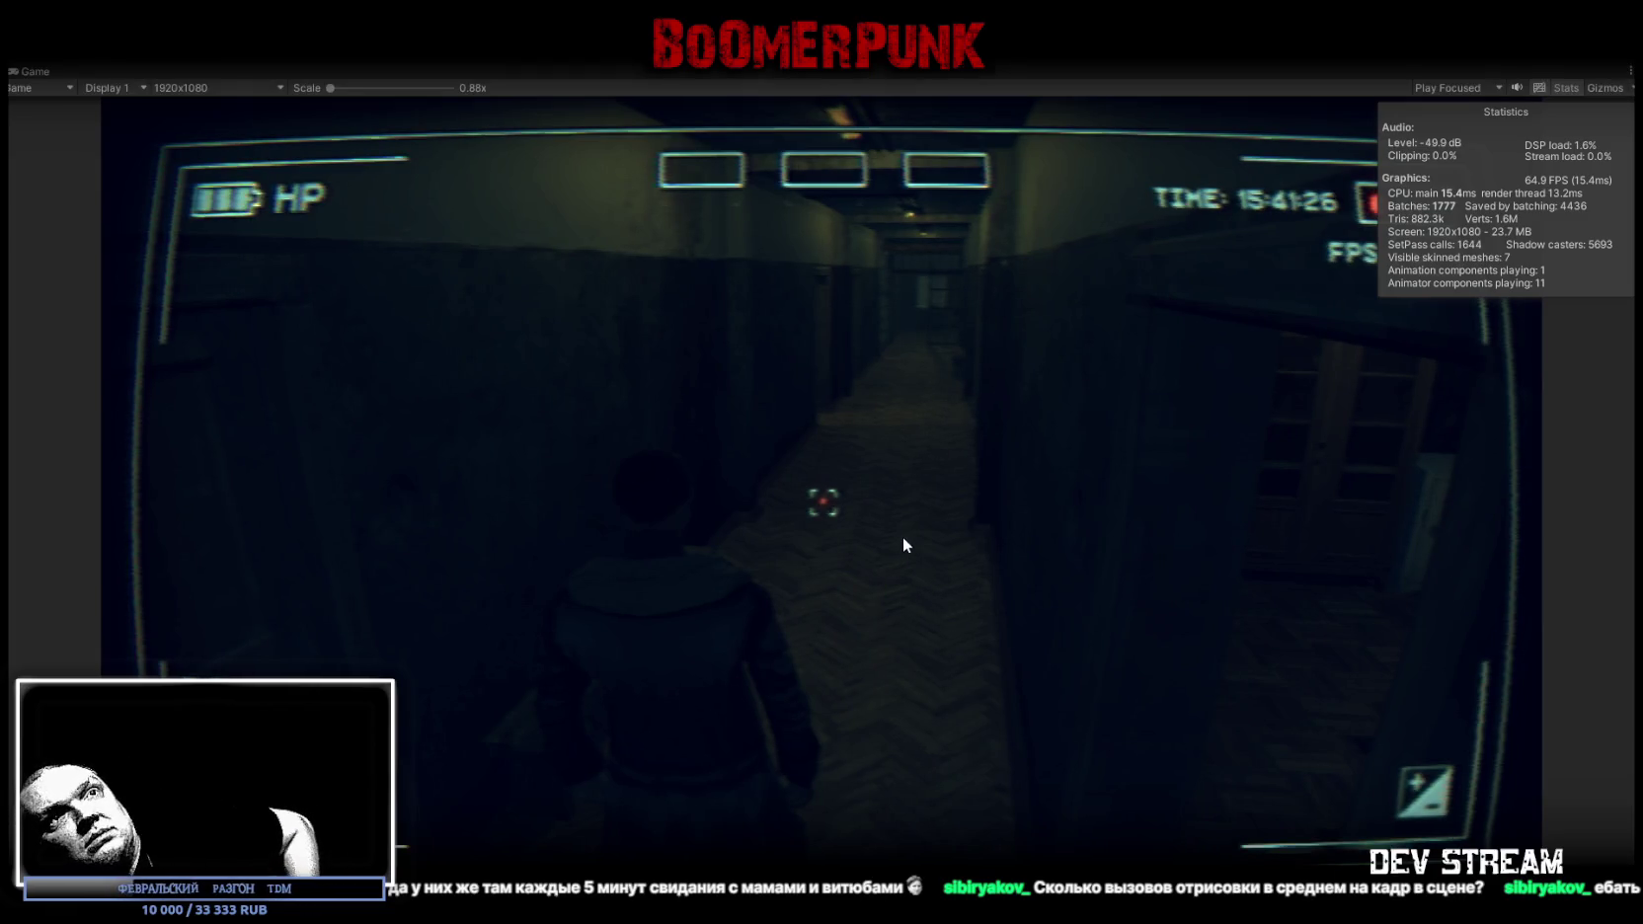
pyautogui.hotkey('ctrl', 'p')
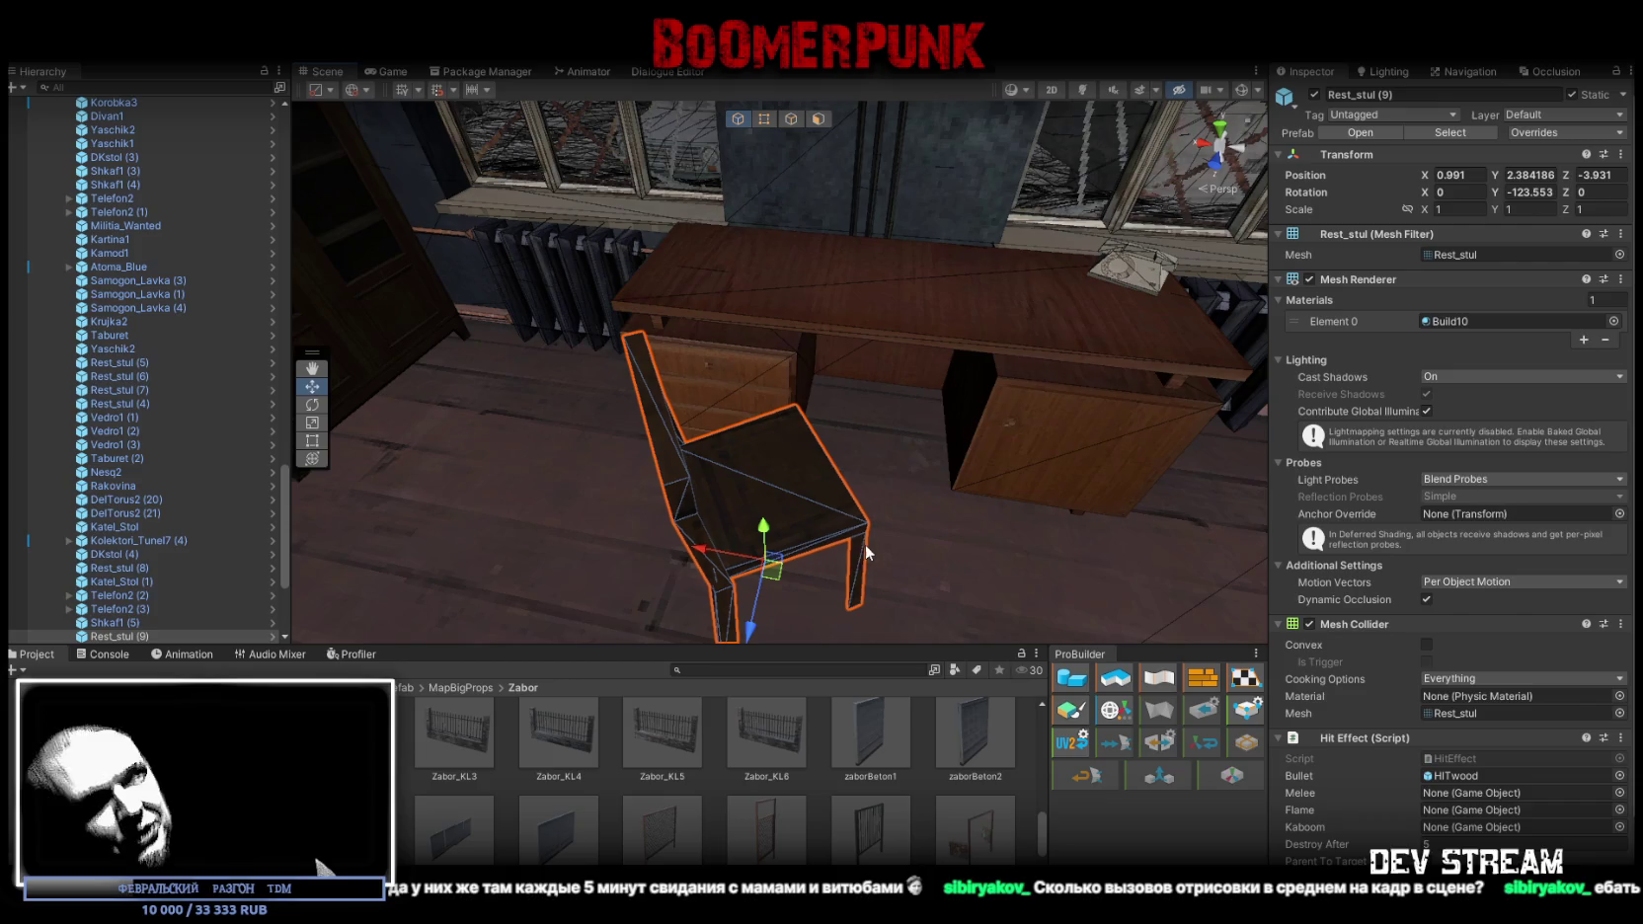
# Pull Kamod1 (1) out, turn it about 87° on Y and set it at 3.912, 1.43, -2.361
pyautogui.moveTo(1030, 321)
pyautogui.mouseDown()
pyautogui.moveTo(737, 392)
pyautogui.moveTo(733, 377)
pyautogui.moveTo(587, 367)
pyautogui.moveTo(727, 339)
pyautogui.moveTo(771, 294)
pyautogui.moveTo(979, 343)
pyautogui.moveTo(1201, 345)
pyautogui.moveTo(695, 449)
pyautogui.moveTo(1001, 392)
pyautogui.moveTo(889, 425)
pyautogui.moveTo(928, 465)
pyautogui.moveTo(869, 472)
pyautogui.moveTo(649, 432)
pyautogui.moveTo(624, 445)
pyautogui.moveTo(711, 375)
pyautogui.moveTo(785, 276)
pyautogui.moveTo(895, 338)
pyautogui.moveTo(751, 327)
pyautogui.moveTo(1064, 352)
pyautogui.moveTo(759, 337)
pyautogui.moveTo(795, 518)
pyautogui.moveTo(837, 535)
pyautogui.moveTo(840, 477)
pyautogui.moveTo(700, 491)
pyautogui.moveTo(646, 466)
pyautogui.moveTo(566, 476)
pyautogui.mouseUp()
pyautogui.click(754, 348)
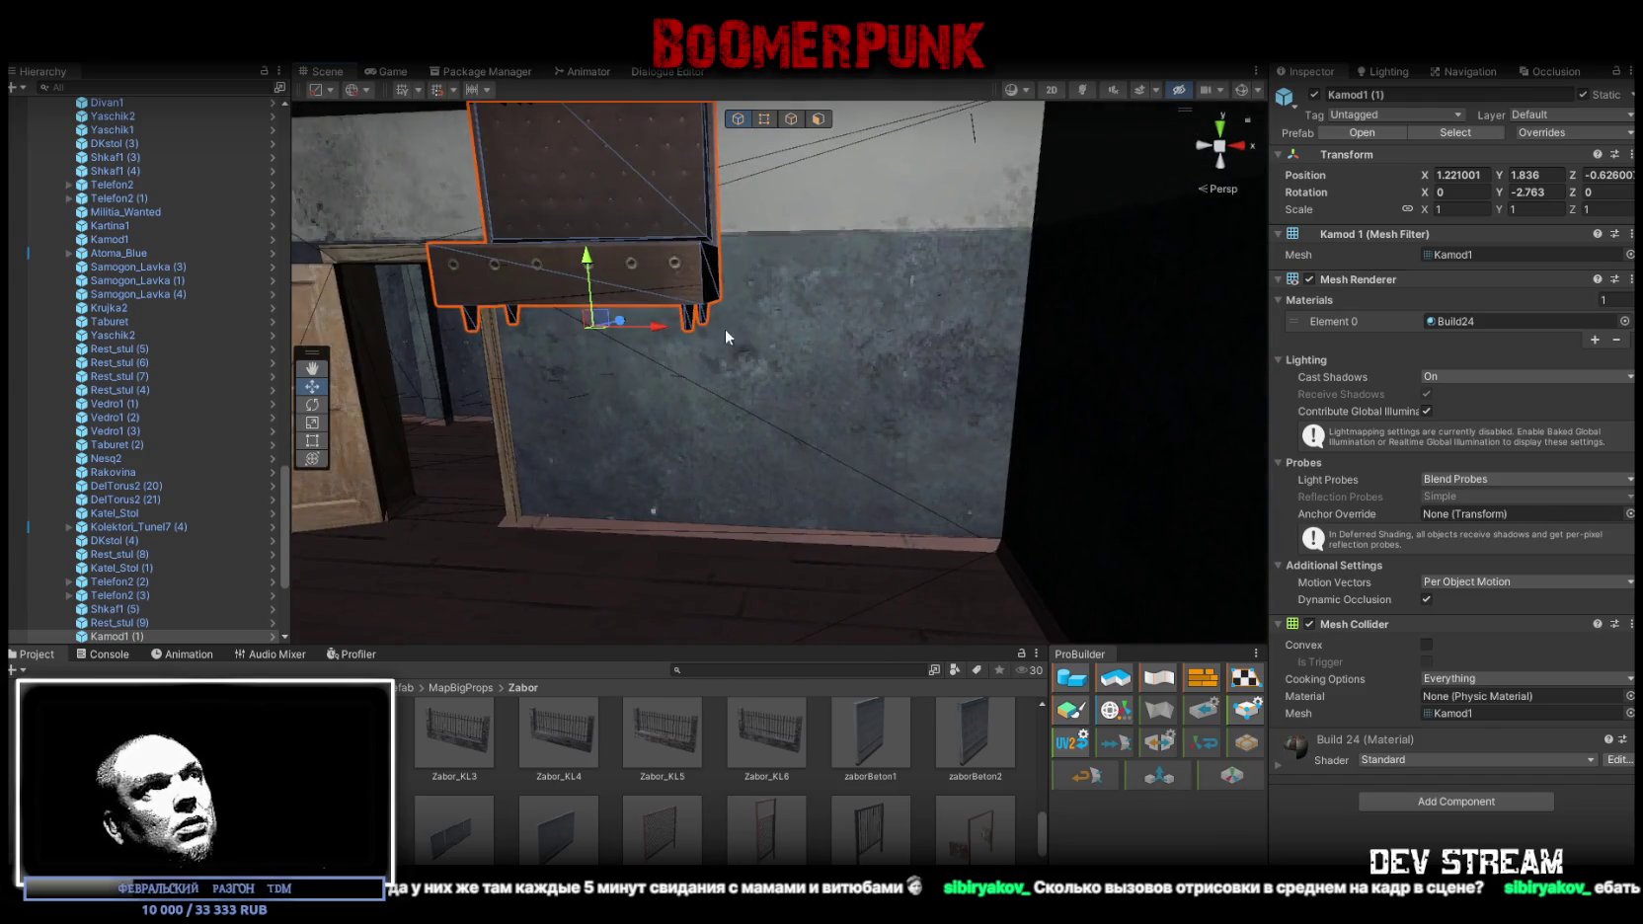
pyautogui.moveTo(997, 590)
pyautogui.mouseDown()
pyautogui.moveTo(993, 572)
pyautogui.moveTo(959, 740)
pyautogui.moveTo(859, 597)
pyautogui.mouseUp()
pyautogui.moveTo(825, 480)
pyautogui.mouseDown()
pyautogui.moveTo(790, 482)
pyautogui.moveTo(1050, 486)
pyautogui.mouseUp()
pyautogui.press('e')
pyautogui.moveTo(691, 578); pyautogui.dragTo(440, 592)
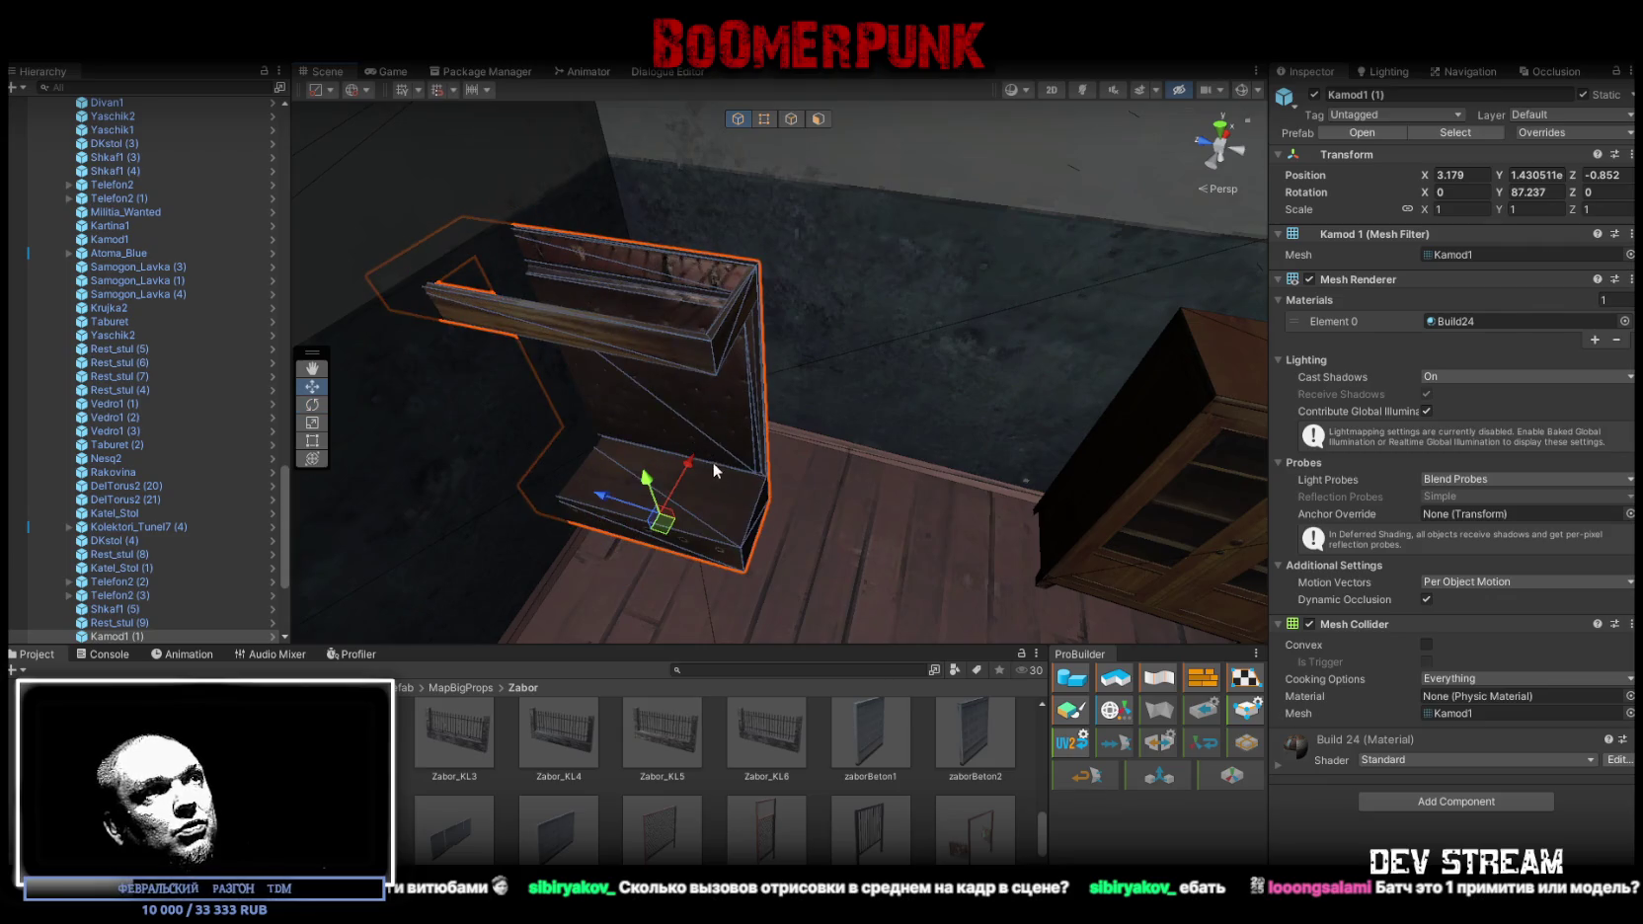
pyautogui.moveTo(667, 534)
pyautogui.mouseDown()
pyautogui.moveTo(828, 472)
pyautogui.moveTo(845, 506)
pyautogui.moveTo(692, 484)
pyautogui.moveTo(542, 494)
pyautogui.moveTo(890, 383)
pyautogui.mouseUp()
pyautogui.moveTo(785, 398)
pyautogui.mouseDown()
pyautogui.moveTo(736, 390)
pyautogui.moveTo(922, 340)
pyautogui.mouseUp()
# Select the glass-door wardrobe Shkaf1 (5) and orbit the view around it
pyautogui.click(921, 350)
pyautogui.moveTo(921, 349)
pyautogui.mouseDown()
pyautogui.moveTo(921, 385)
pyautogui.moveTo(1008, 290)
pyautogui.mouseUp()
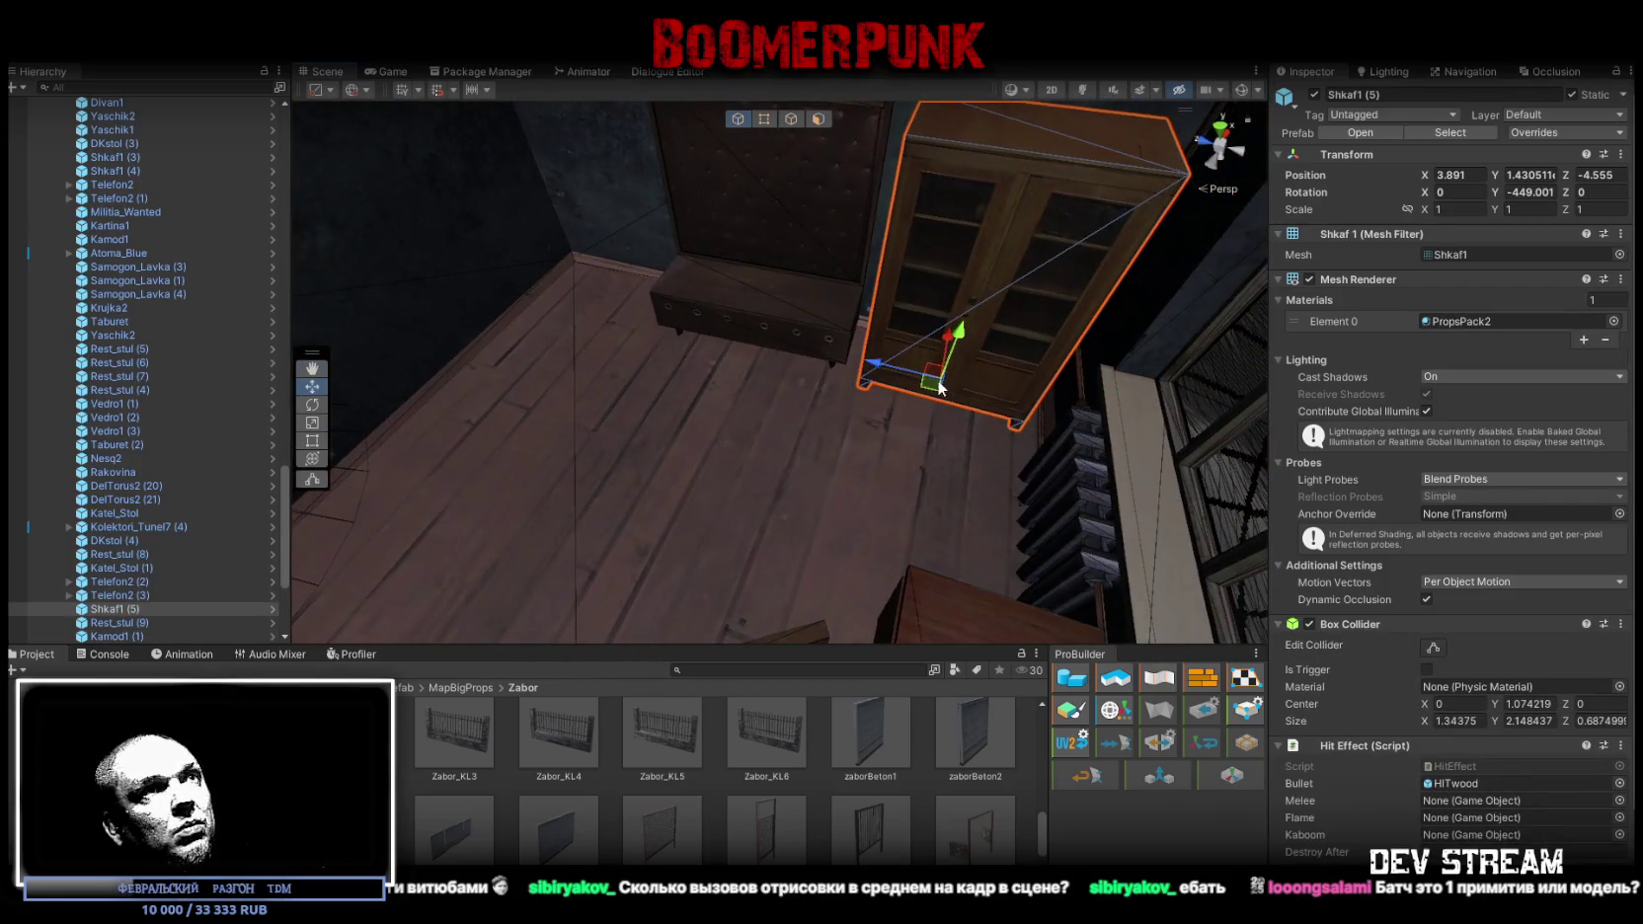
# Duplicate wardrobe Shkaf1 (5), turn the copy 90 degrees and move it toward the doorway
pyautogui.hotkey('ctrl', 'd')
pyautogui.moveTo(940, 390); pyautogui.dragTo(400, 400)
pyautogui.press('f')
pyautogui.press('e')
pyautogui.moveTo(764, 416)
pyautogui.mouseDown()
pyautogui.moveTo(976, 405)
pyautogui.moveTo(869, 395)
pyautogui.mouseUp()
pyautogui.press('w')
pyautogui.moveTo(767, 367)
pyautogui.mouseDown()
pyautogui.moveTo(811, 474)
pyautogui.moveTo(802, 497)
pyautogui.mouseUp()
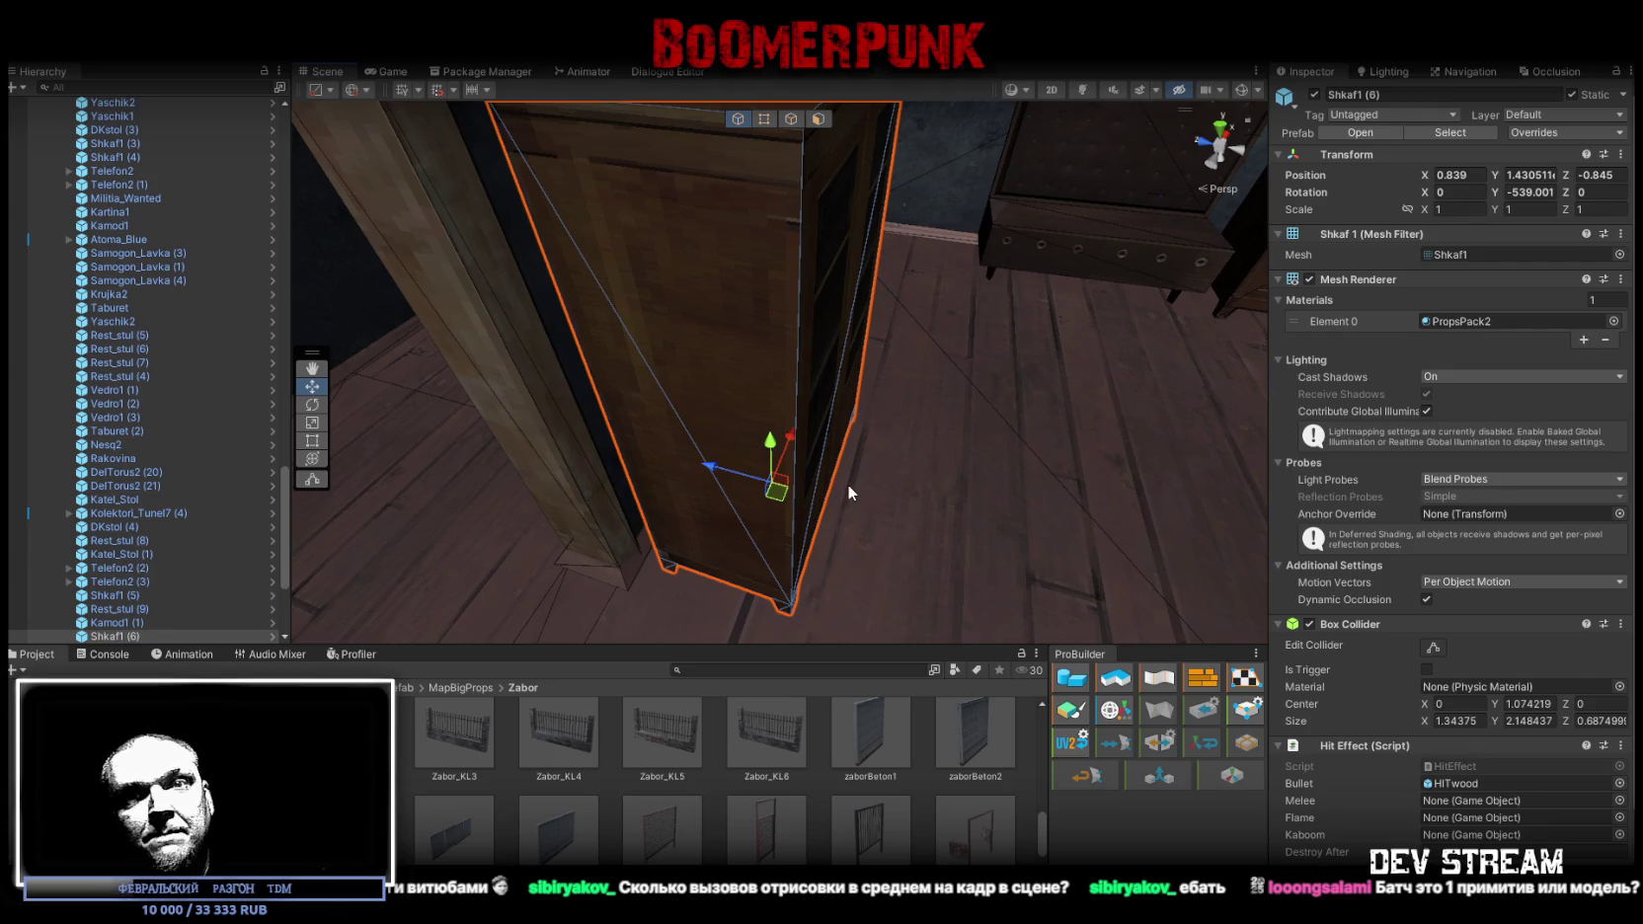
# Fine-tune wardrobe Shkaf1 (6) against the wall beside the doorway at 1.002, 1.431, -0.769
pyautogui.keyDown('alt'); pyautogui.moveTo(848, 491); pyautogui.dragTo(815, 385); pyautogui.keyUp('alt')
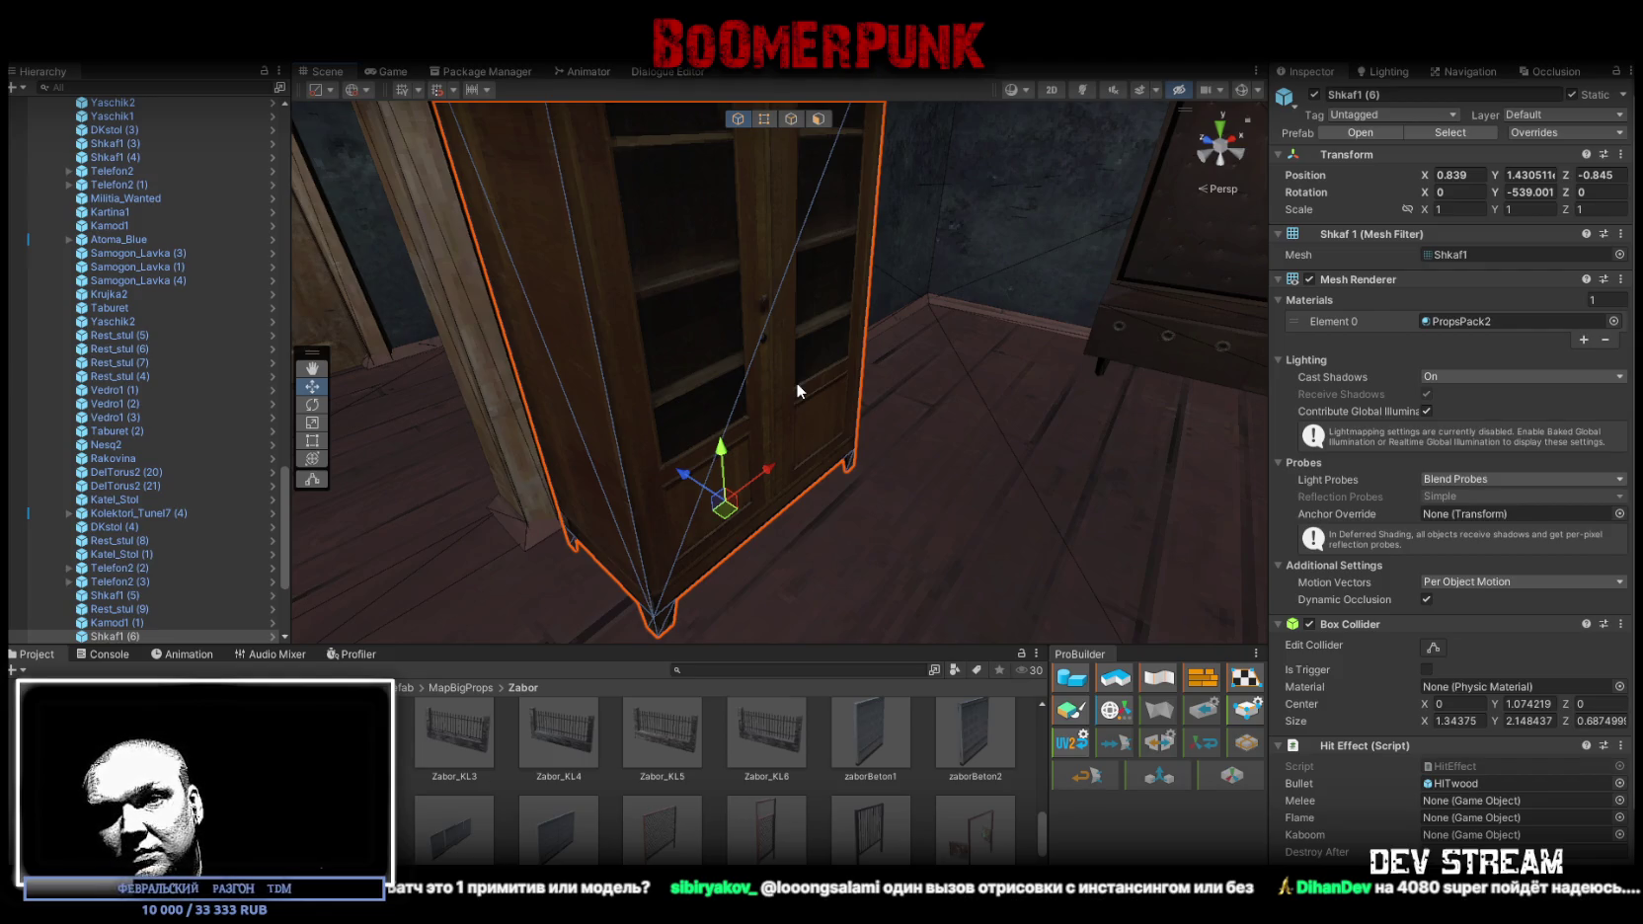
pyautogui.moveTo(795, 375)
pyautogui.mouseDown()
pyautogui.moveTo(277, 406)
pyautogui.moveTo(357, 418)
pyautogui.mouseUp()
pyautogui.moveTo(663, 405)
pyautogui.mouseDown()
pyautogui.moveTo(662, 423)
pyautogui.moveTo(711, 397)
pyautogui.moveTo(534, 417)
pyautogui.moveTo(913, 437)
pyautogui.moveTo(1042, 406)
pyautogui.moveTo(961, 404)
pyautogui.moveTo(830, 328)
pyautogui.moveTo(785, 365)
pyautogui.mouseUp()
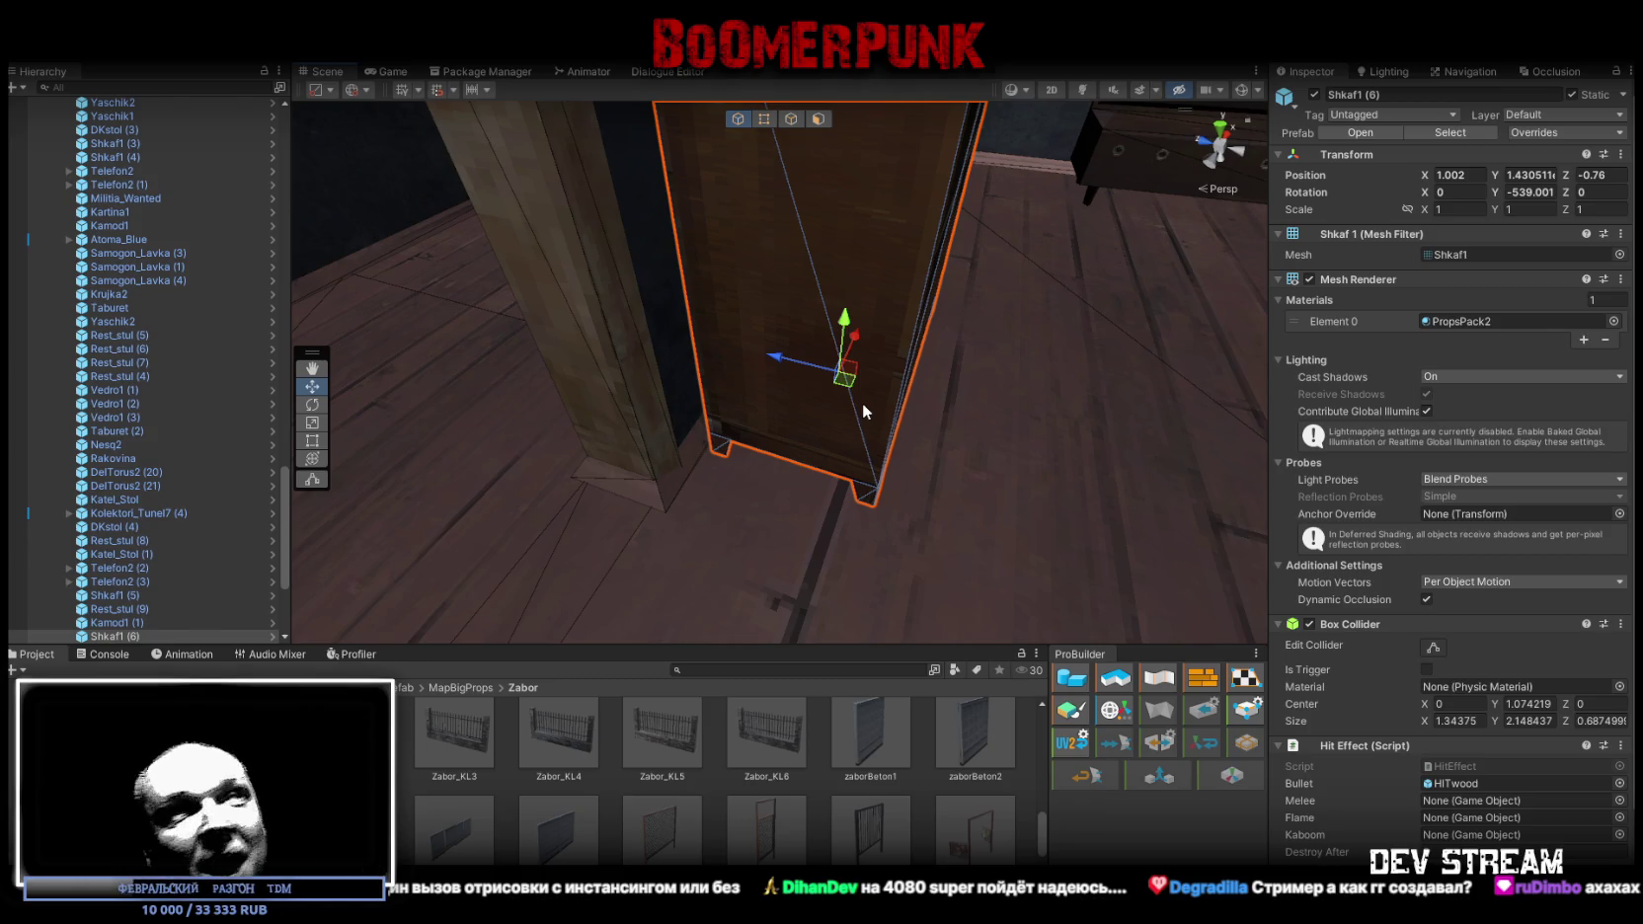
pyautogui.moveTo(984, 485)
pyautogui.mouseDown()
pyautogui.moveTo(691, 411)
pyautogui.moveTo(850, 425)
pyautogui.moveTo(565, 488)
pyautogui.moveTo(752, 460)
pyautogui.moveTo(793, 481)
pyautogui.moveTo(990, 467)
pyautogui.moveTo(594, 422)
pyautogui.moveTo(748, 368)
pyautogui.mouseUp()
pyautogui.press('e')
pyautogui.press('w')
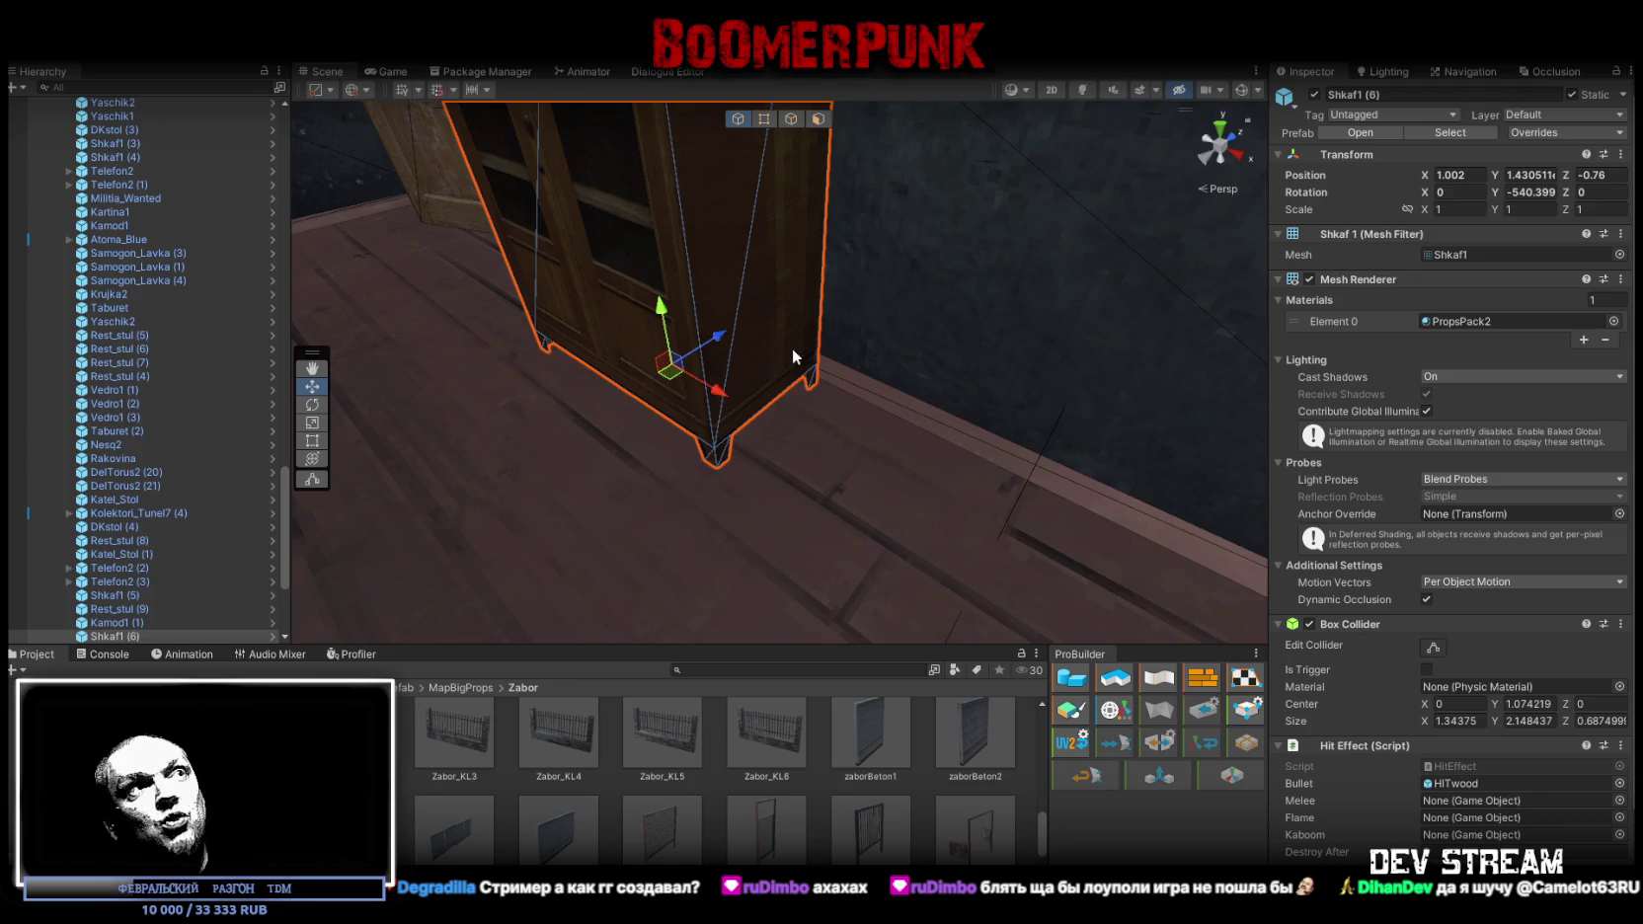
pyautogui.moveTo(719, 333)
pyautogui.mouseDown()
pyautogui.moveTo(740, 363)
pyautogui.moveTo(937, 289)
pyautogui.moveTo(964, 339)
pyautogui.mouseUp()
pyautogui.click(1461, 253)
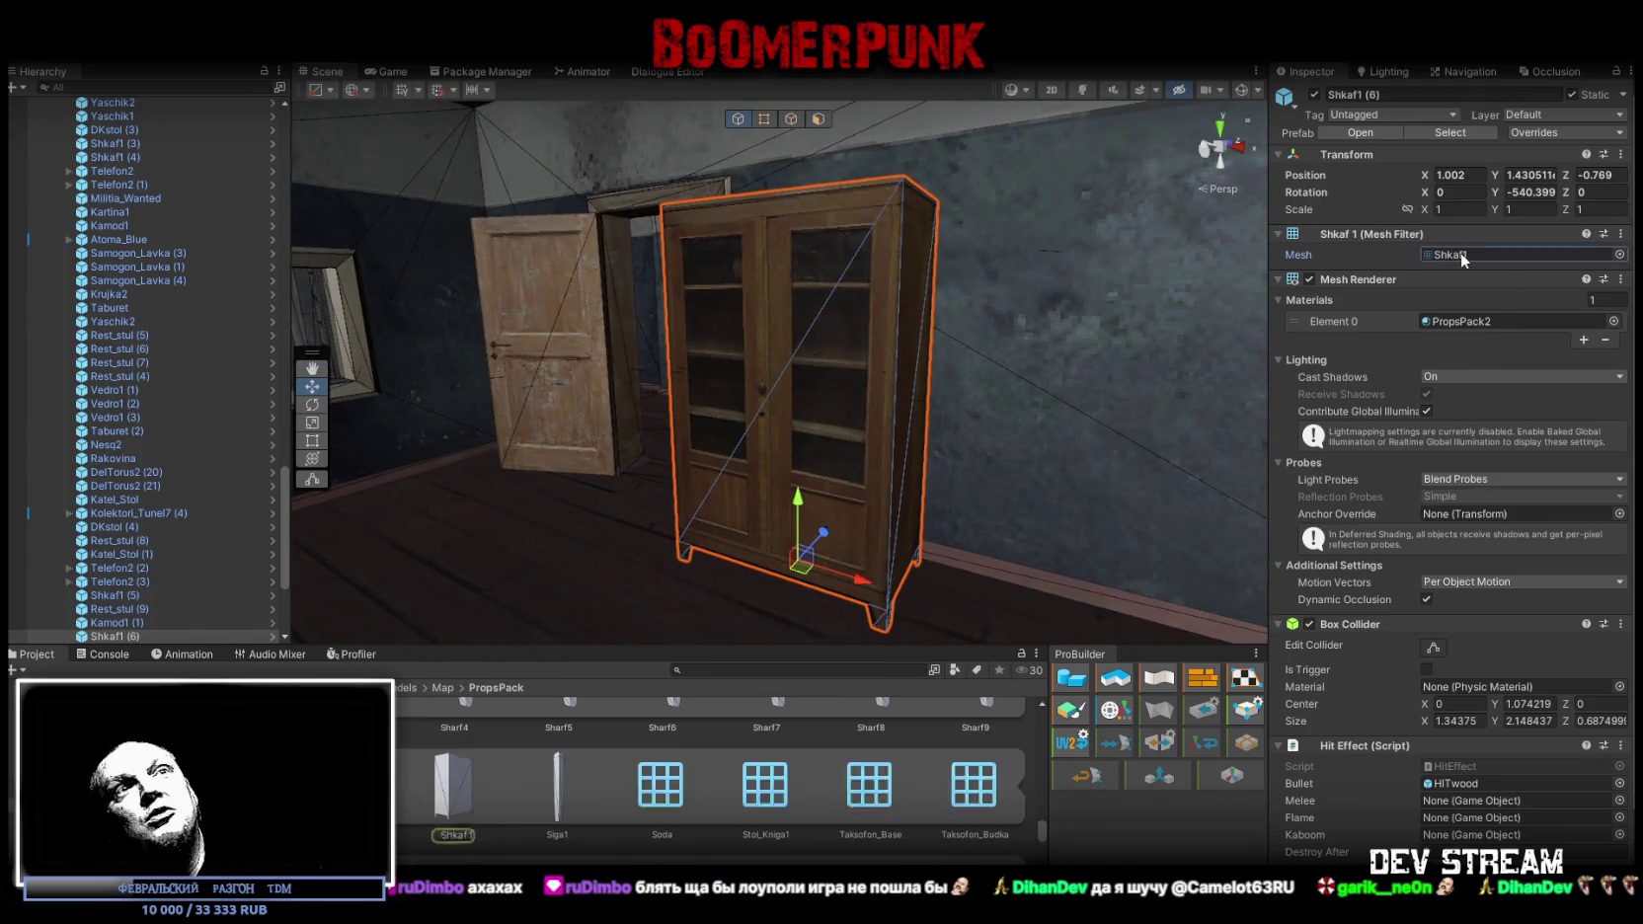
pyautogui.click(460, 812)
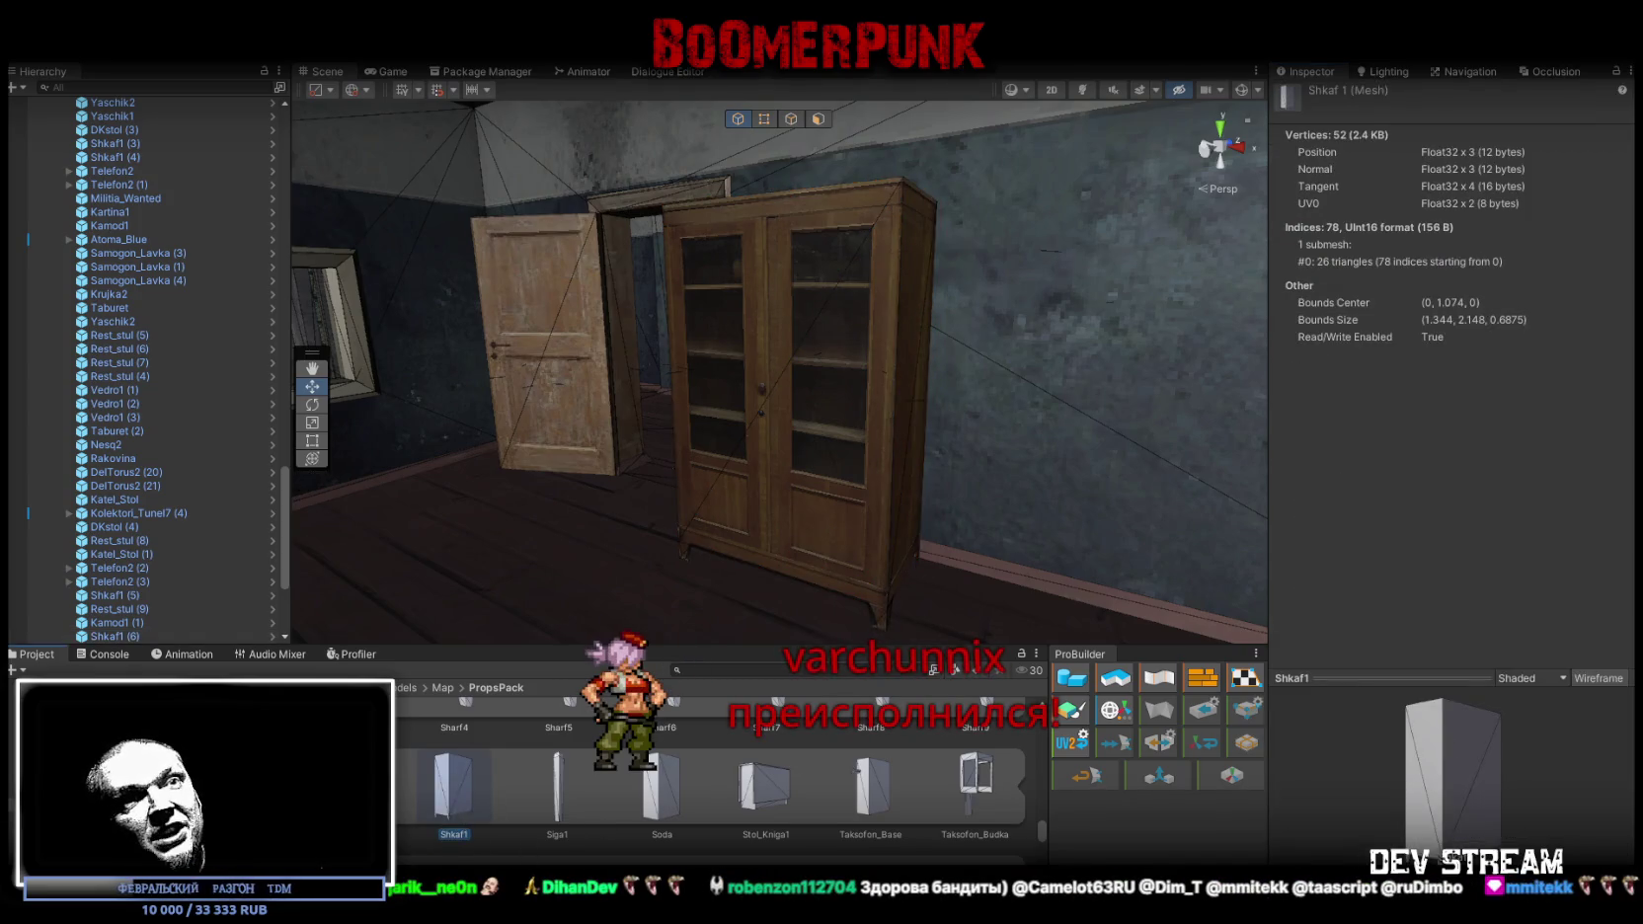
pyautogui.moveTo(1073, 457)
pyautogui.mouseDown()
pyautogui.moveTo(1234, 523)
pyautogui.moveTo(1499, 578)
pyautogui.mouseUp()
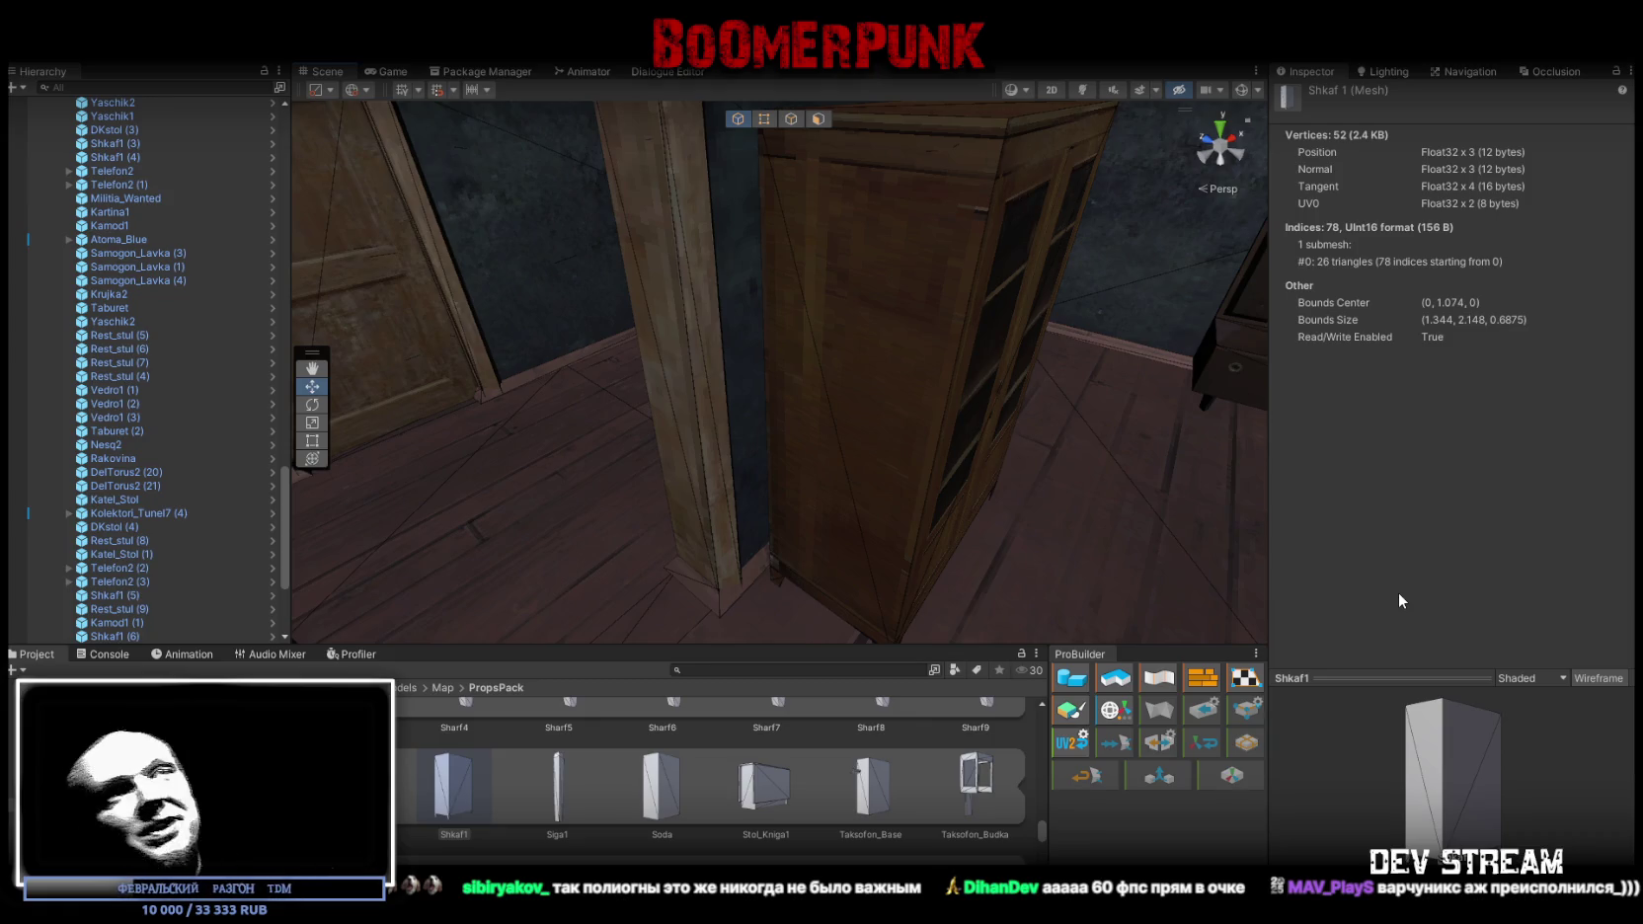
pyautogui.moveTo(1223, 509)
pyautogui.mouseDown()
pyautogui.moveTo(904, 463)
pyautogui.moveTo(1065, 457)
pyautogui.moveTo(1102, 419)
pyautogui.moveTo(1027, 402)
pyautogui.mouseUp()
pyautogui.click(904, 463)
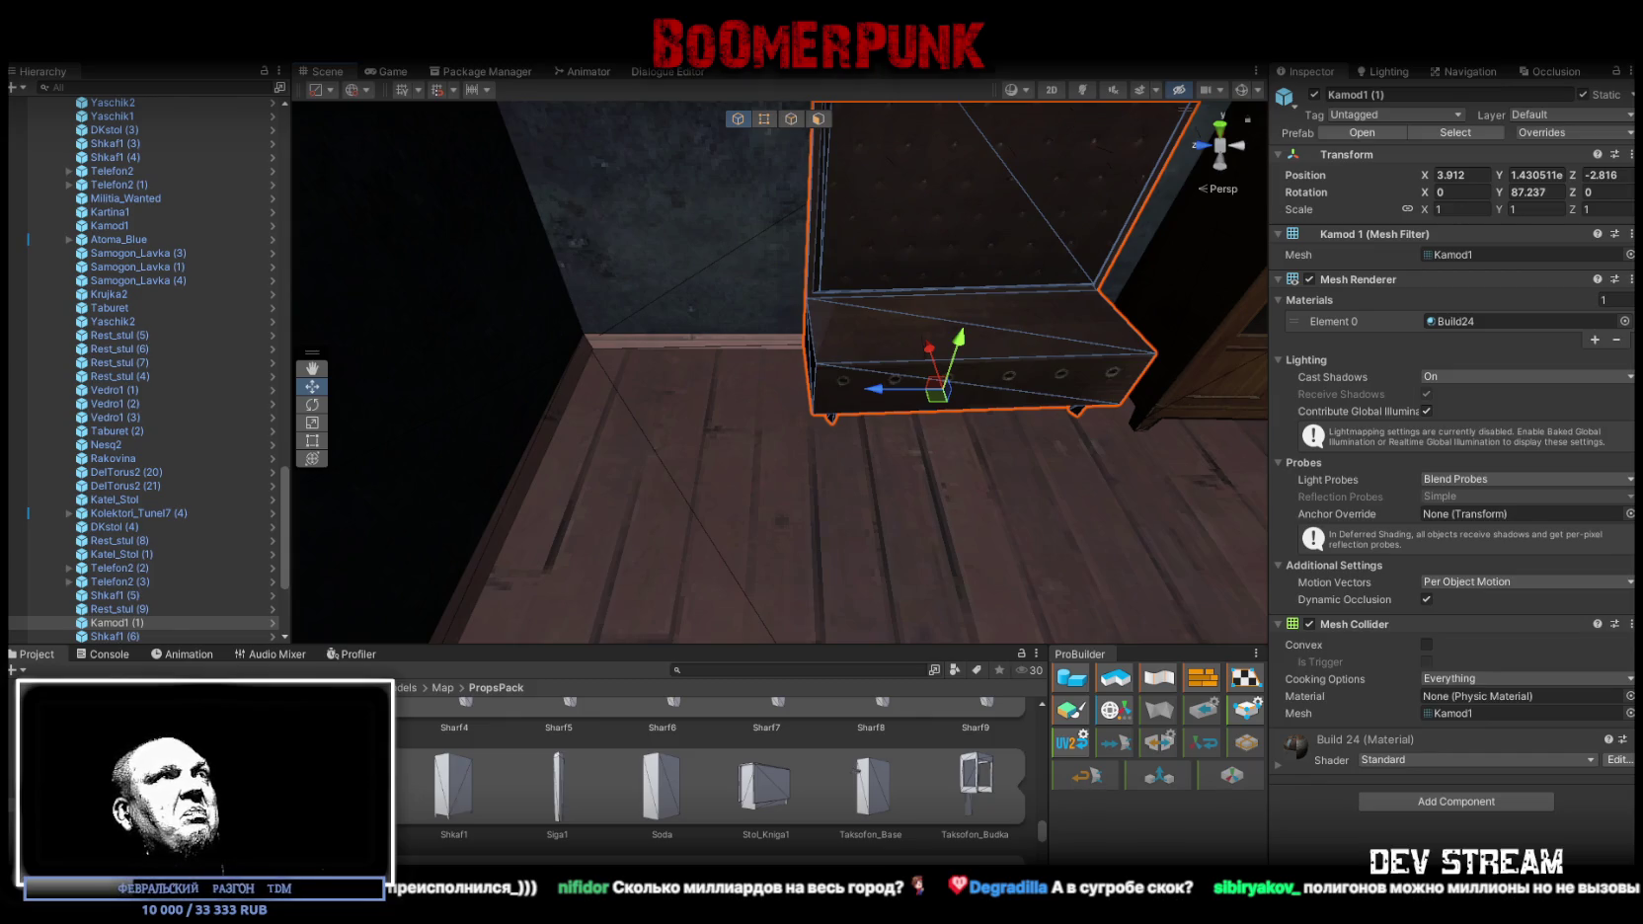
pyautogui.click(20, 49)
# Load !TestScene2.unity from the Assets/!Data folder and look over the level
pyautogui.click(59, 77)
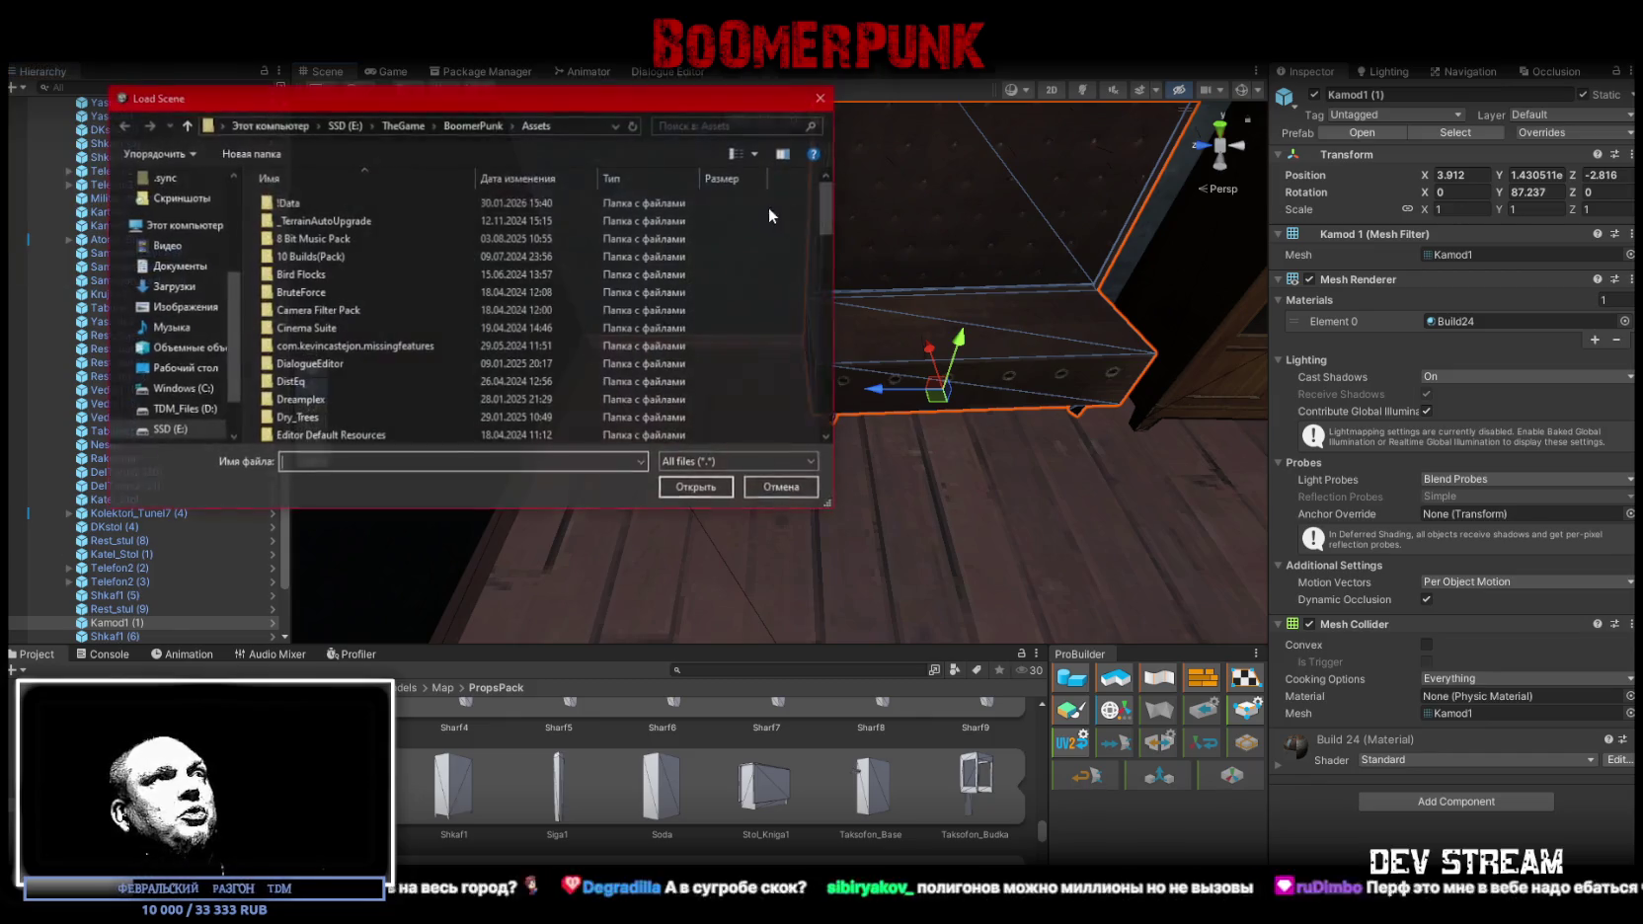
pyautogui.doubleClick(303, 202)
pyautogui.scroll(-1, 385, 277)
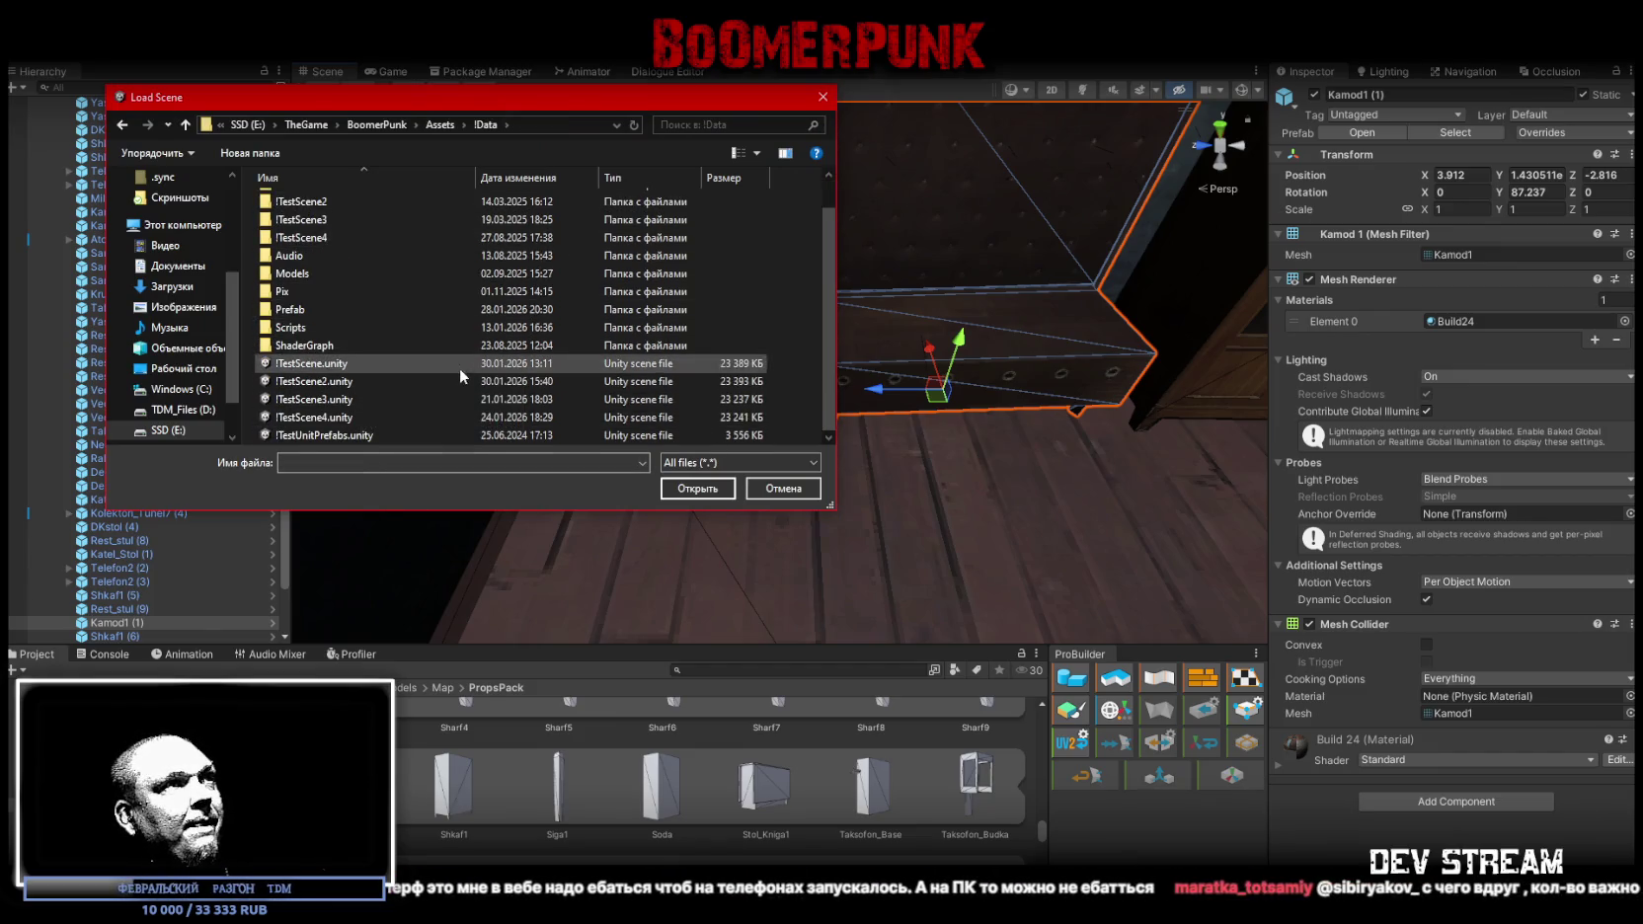
pyautogui.click(437, 381)
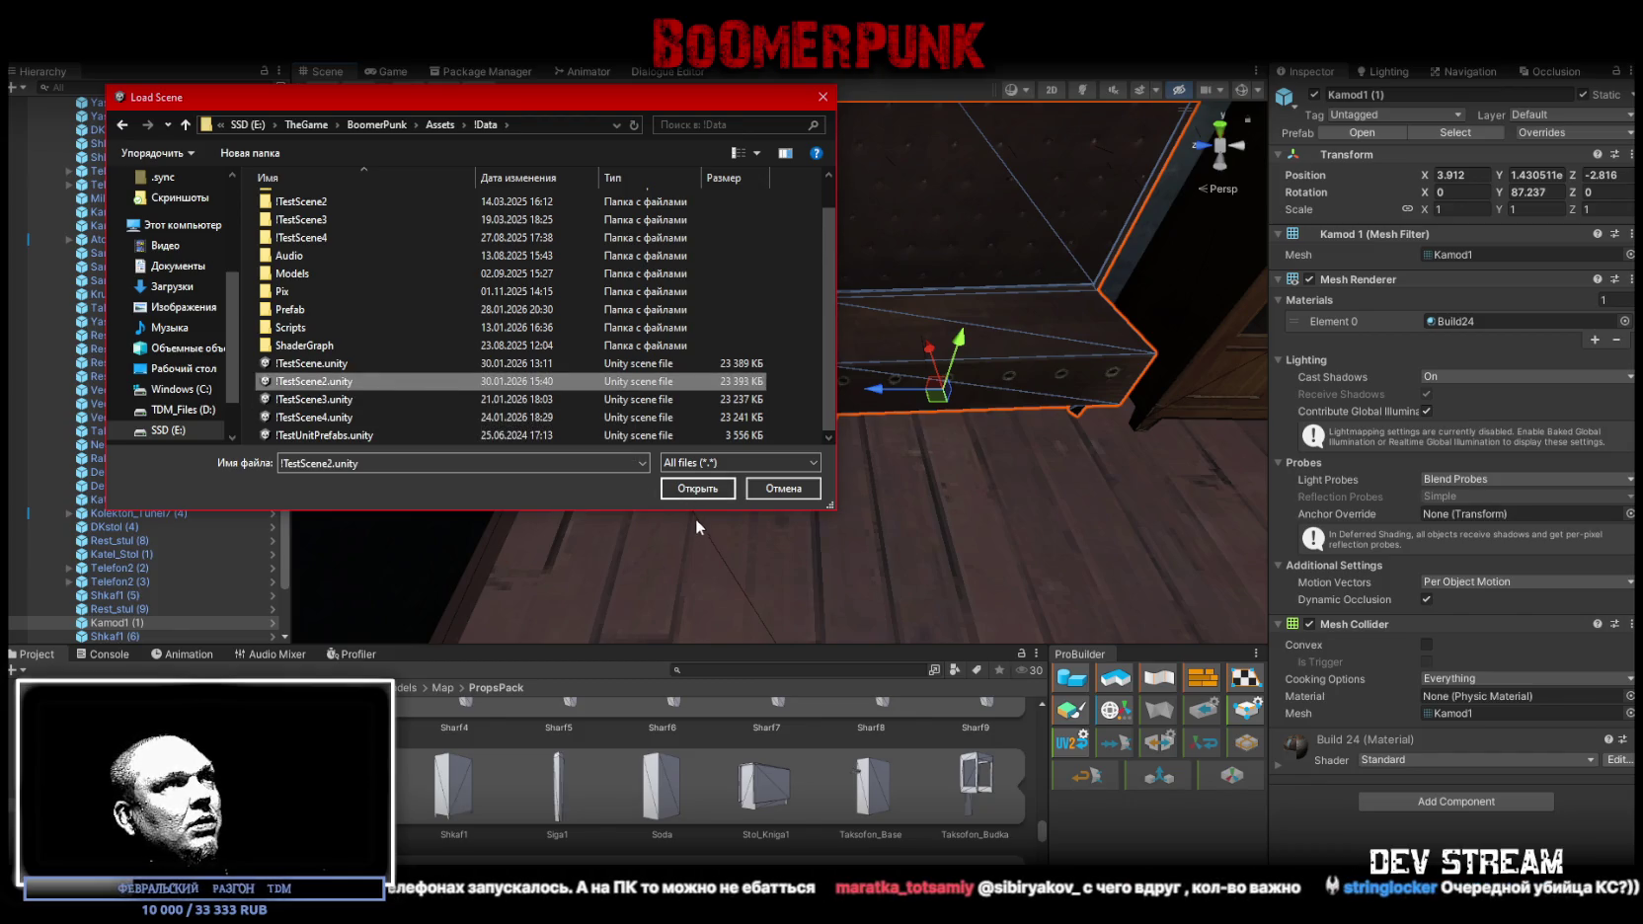
pyautogui.click(698, 488)
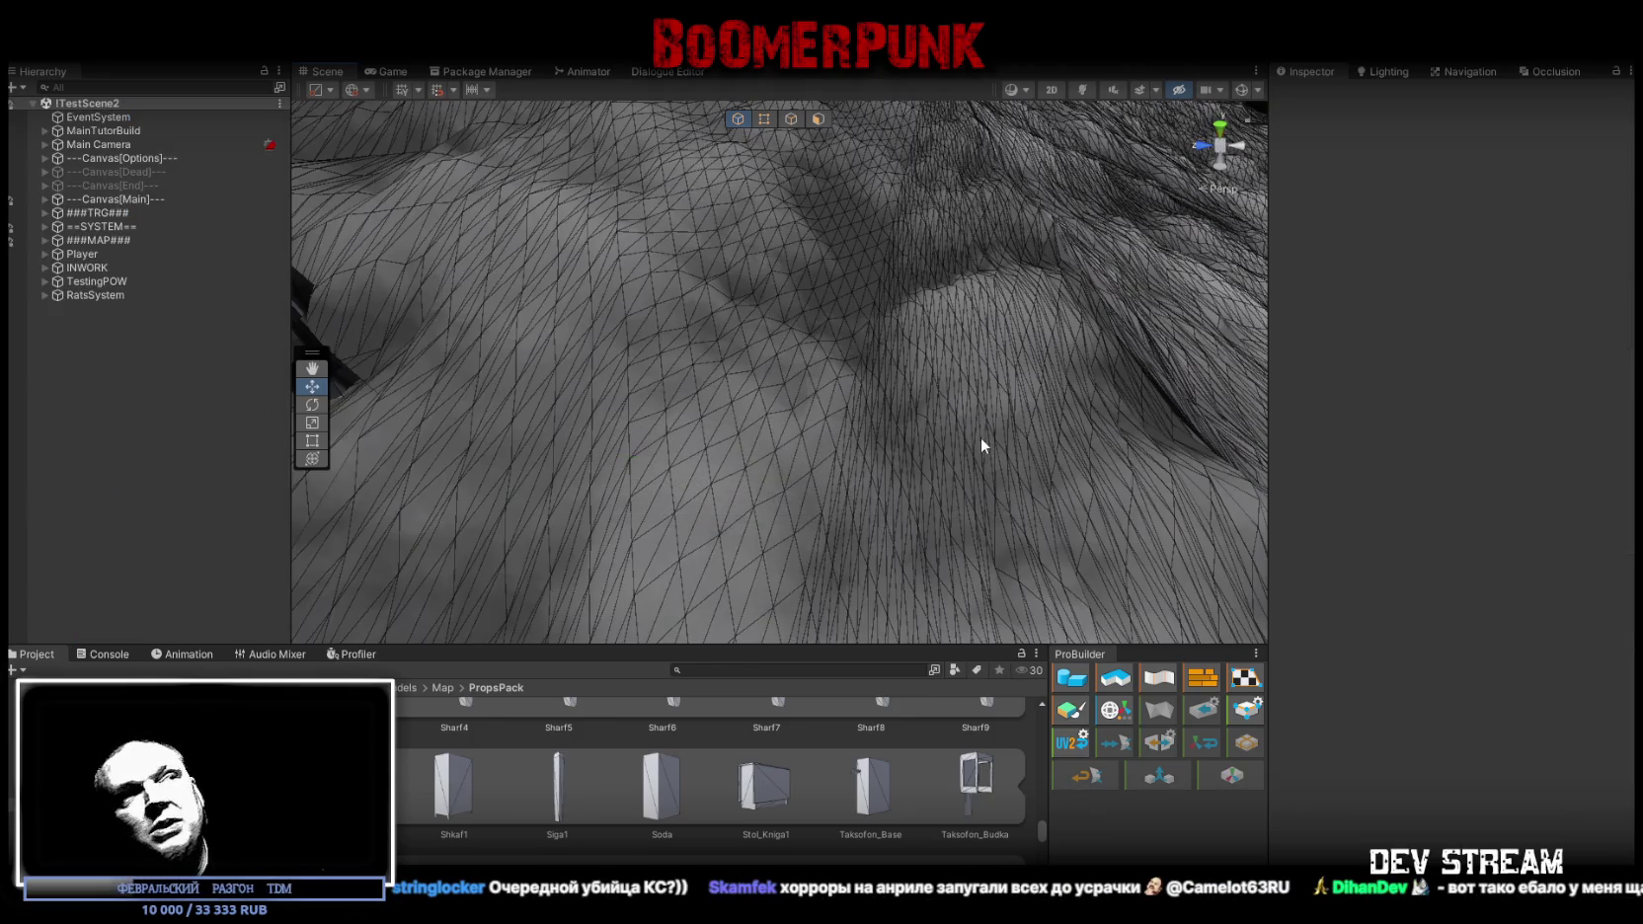
pyautogui.moveTo(980, 438)
pyautogui.mouseDown()
pyautogui.moveTo(248, 177)
pyautogui.moveTo(76, 200)
pyautogui.moveTo(1393, 245)
pyautogui.moveTo(441, 154)
pyautogui.moveTo(283, 176)
pyautogui.moveTo(247, 214)
pyautogui.mouseUp()
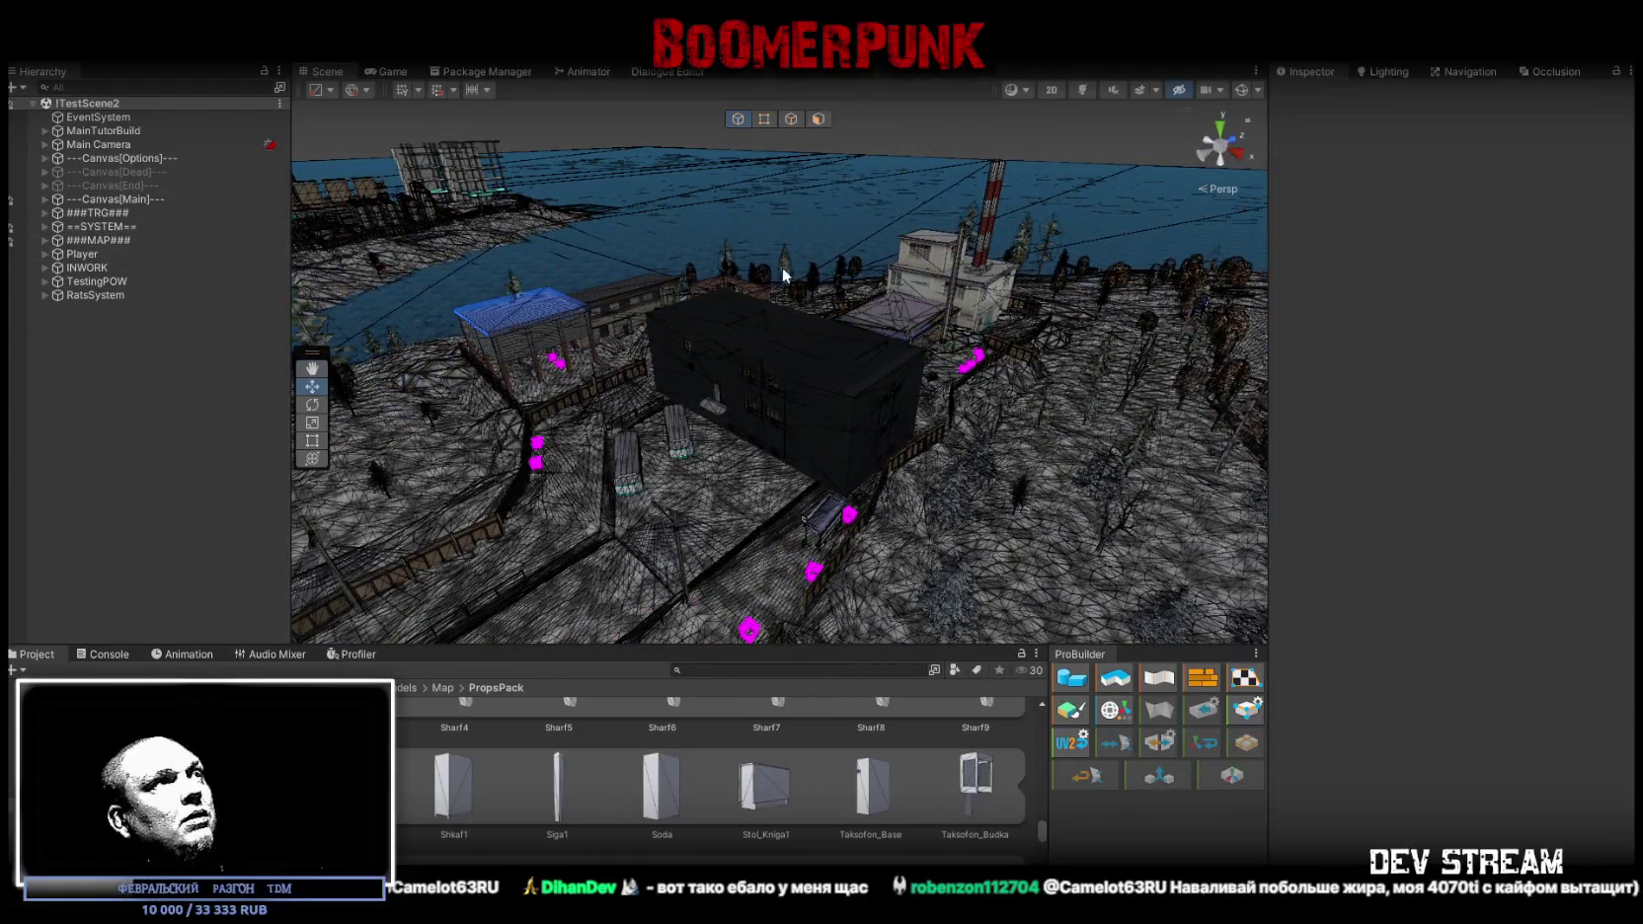
# Frame the Player in !TestScene2, nudge it into position and start Play mode with Ctrl+P
pyautogui.click(746, 370)
pyautogui.click(751, 375)
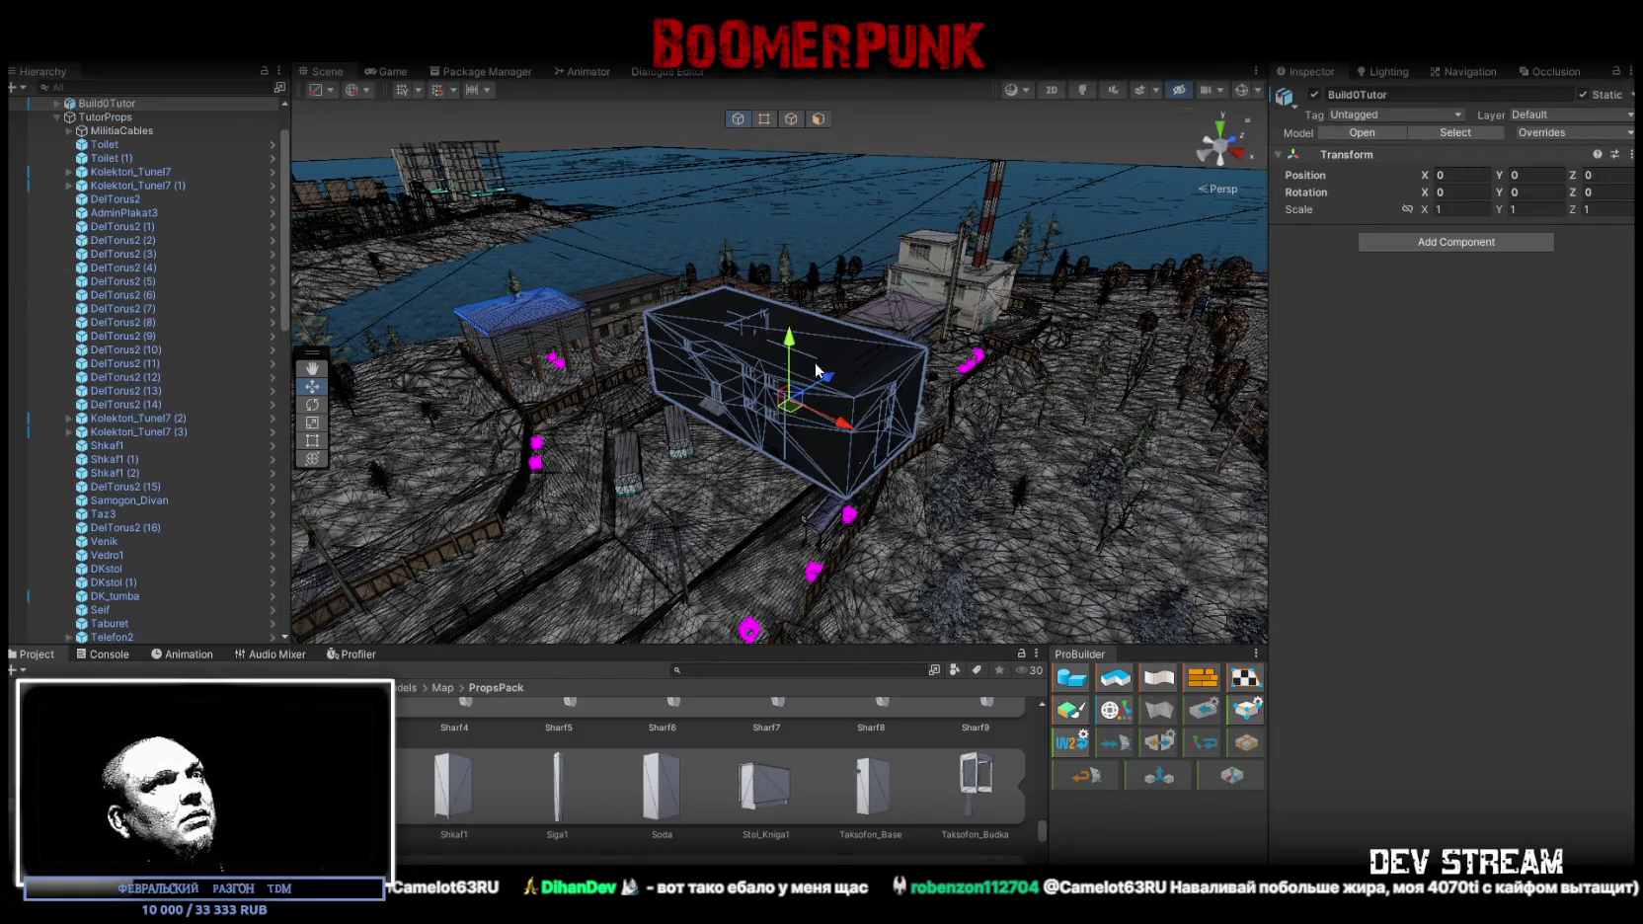
pyautogui.click(102, 131)
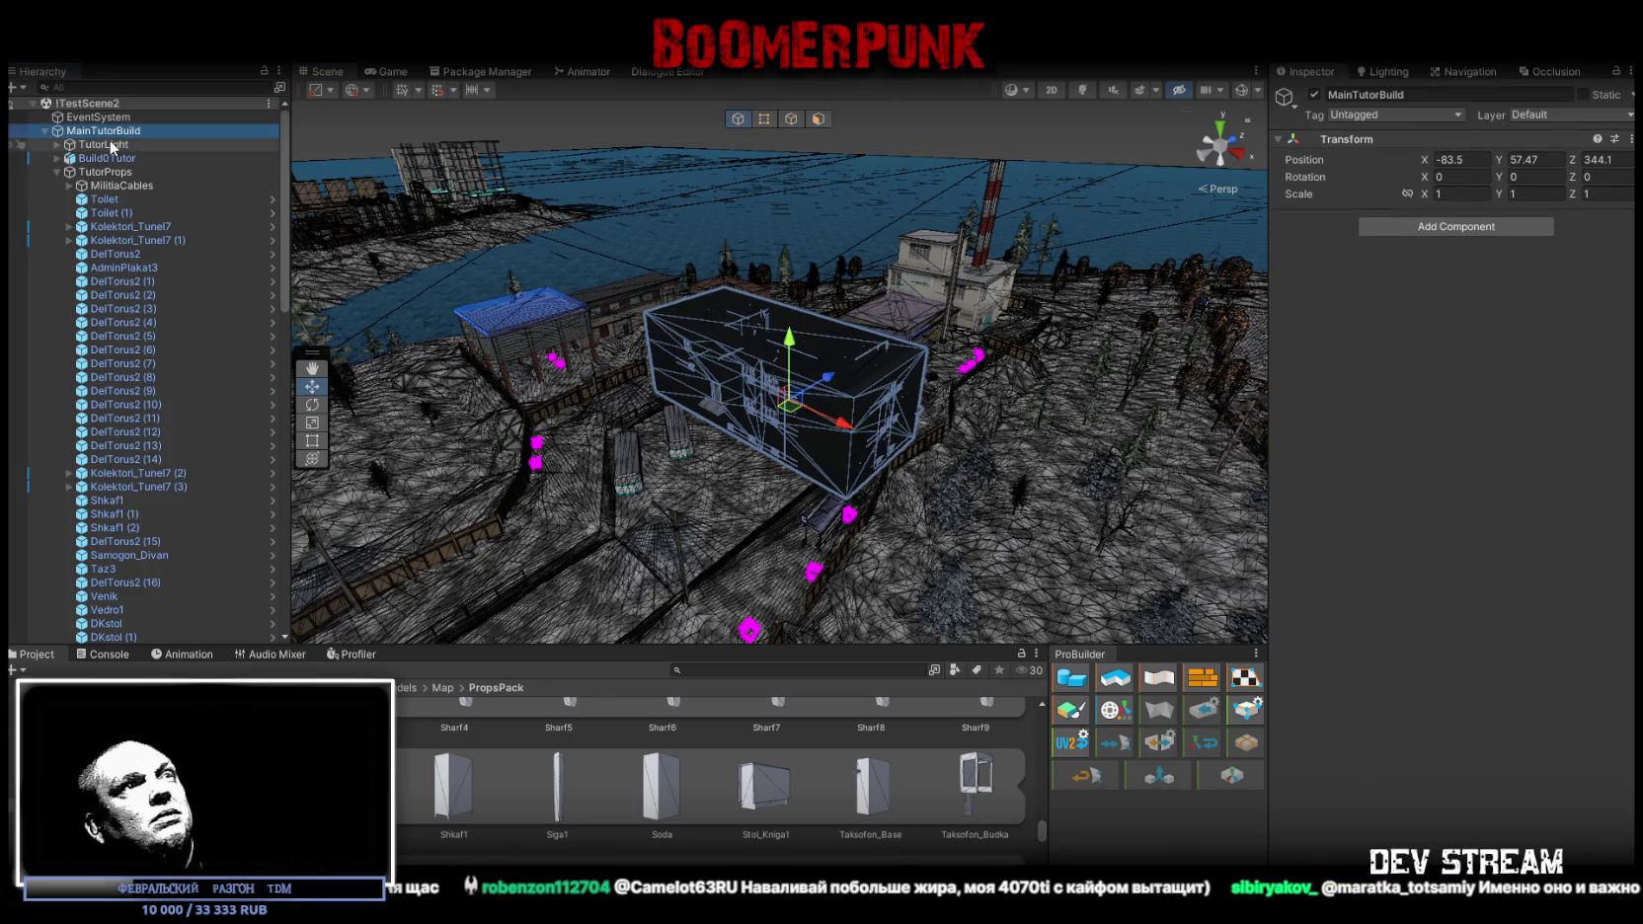
pyautogui.doubleClick(82, 240)
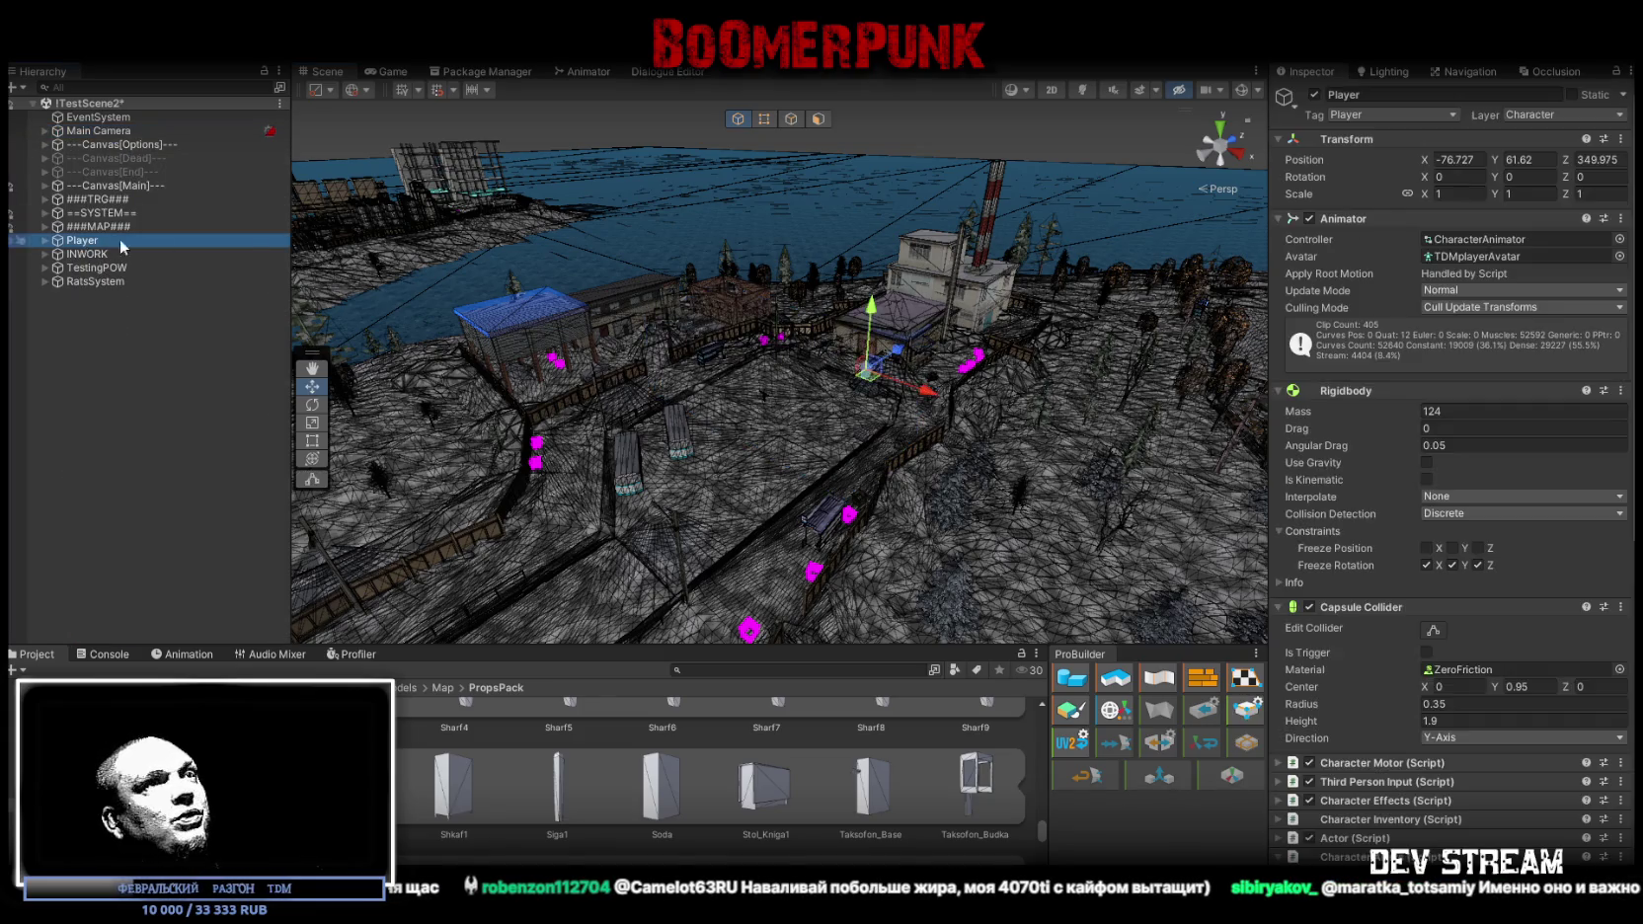
pyautogui.moveTo(750, 267)
pyautogui.mouseDown()
pyautogui.moveTo(785, 221)
pyautogui.moveTo(796, 513)
pyautogui.moveTo(816, 592)
pyautogui.moveTo(816, 565)
pyautogui.moveTo(642, 348)
pyautogui.mouseUp()
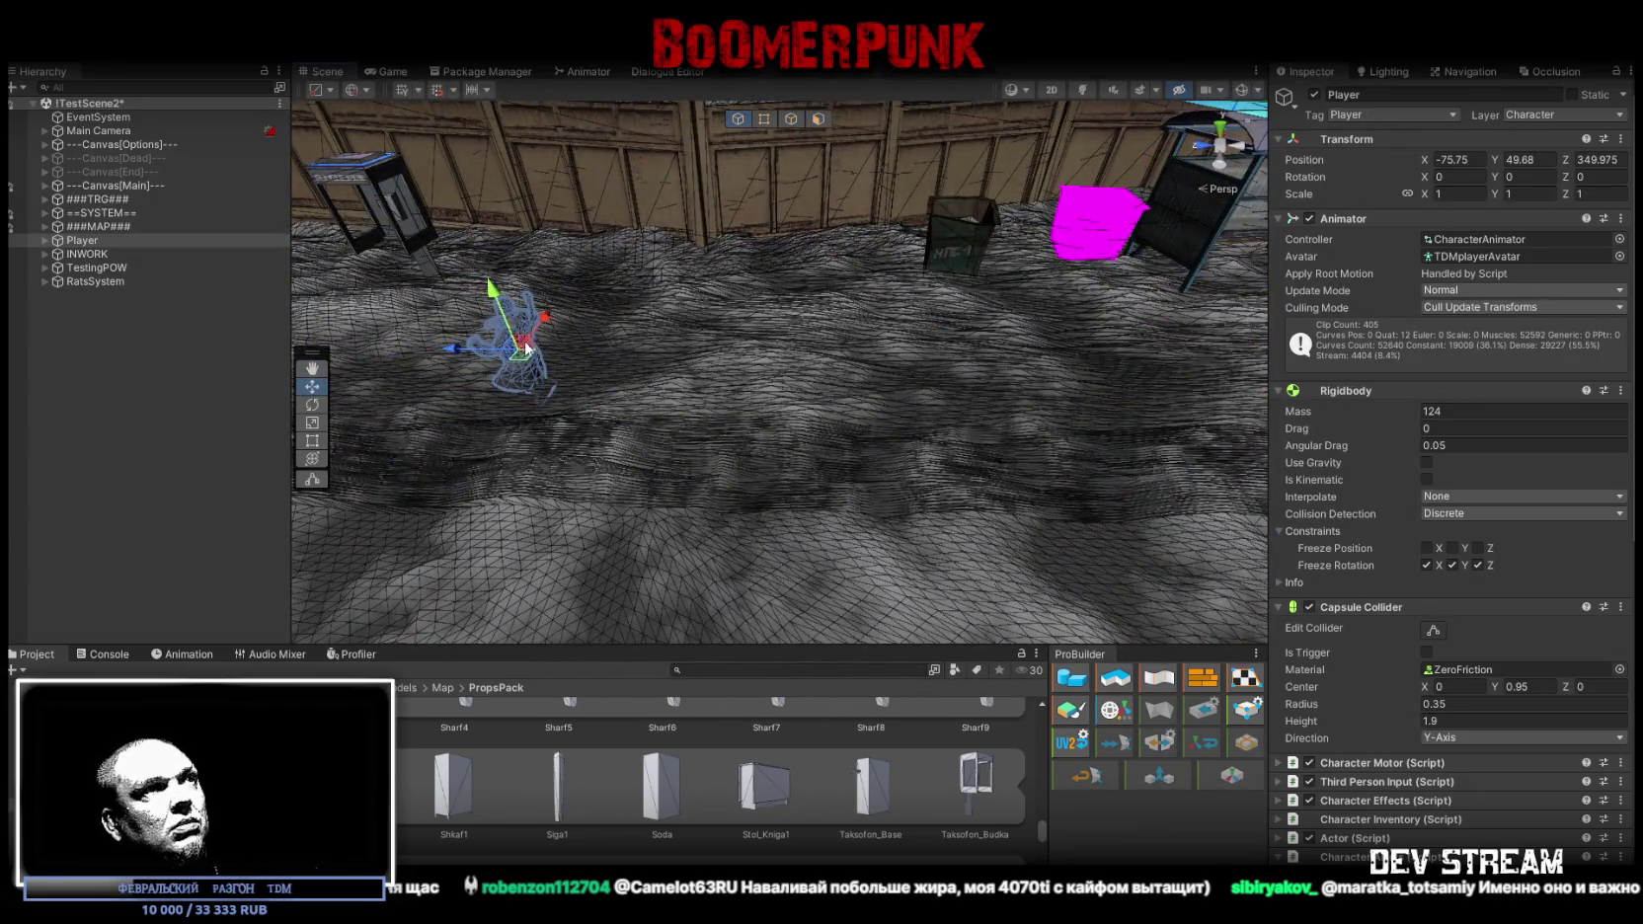
pyautogui.moveTo(527, 347); pyautogui.dragTo(533, 359)
pyautogui.hotkey('ctrl', 'p')
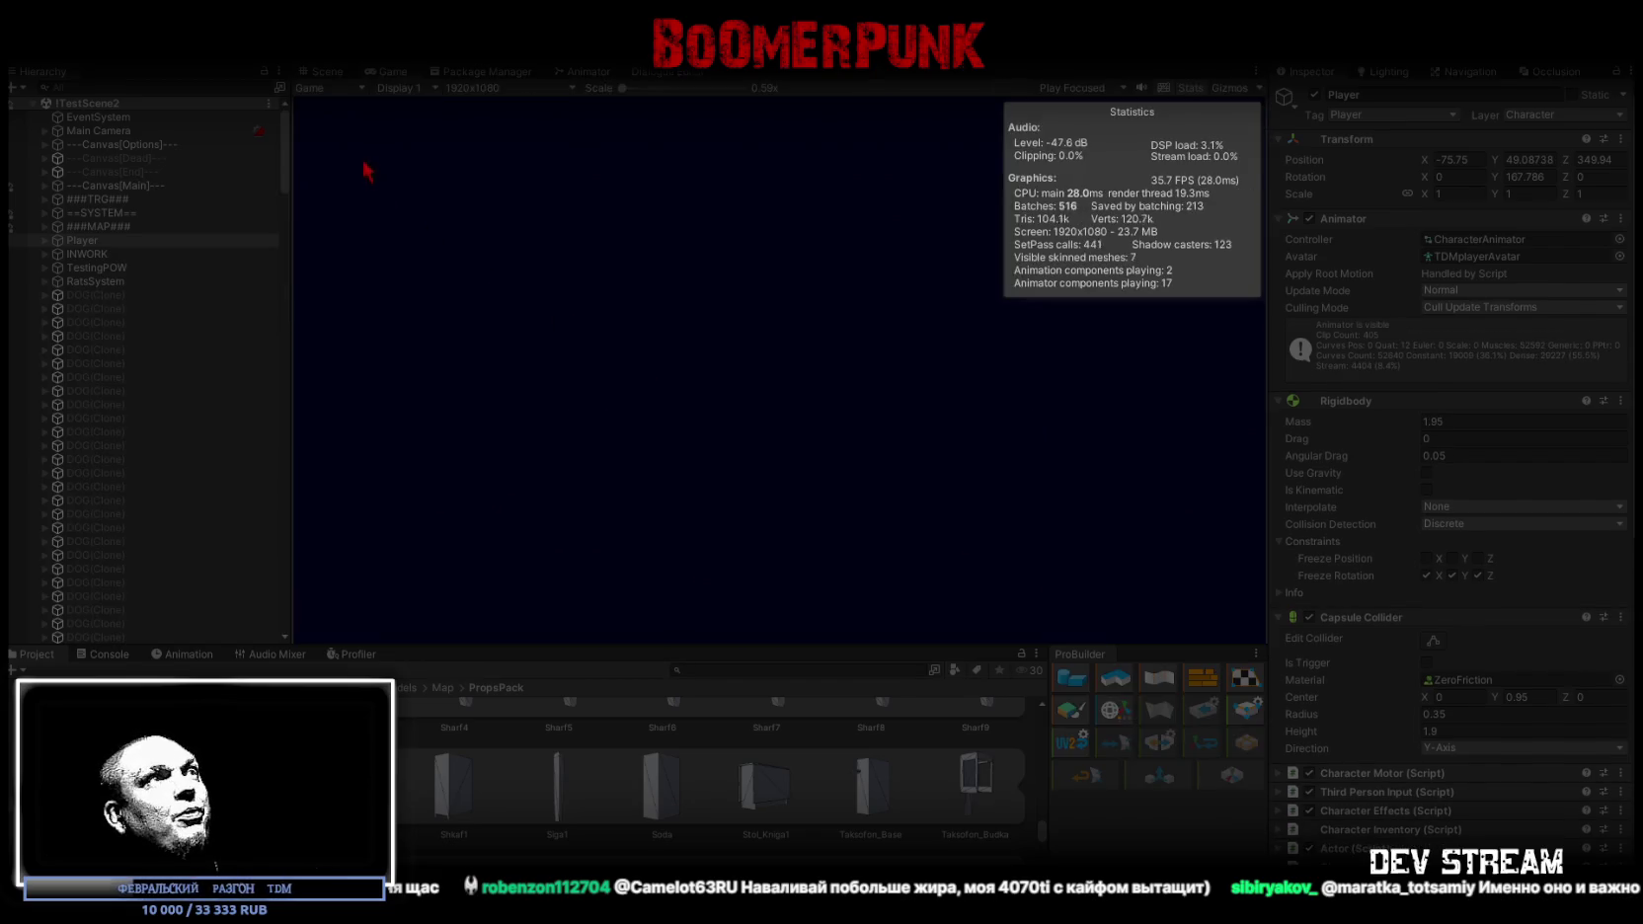
# In the maximized game view, equip the rifle, pistol and helmet from the inventory bag
pyautogui.doubleClick(379, 65)
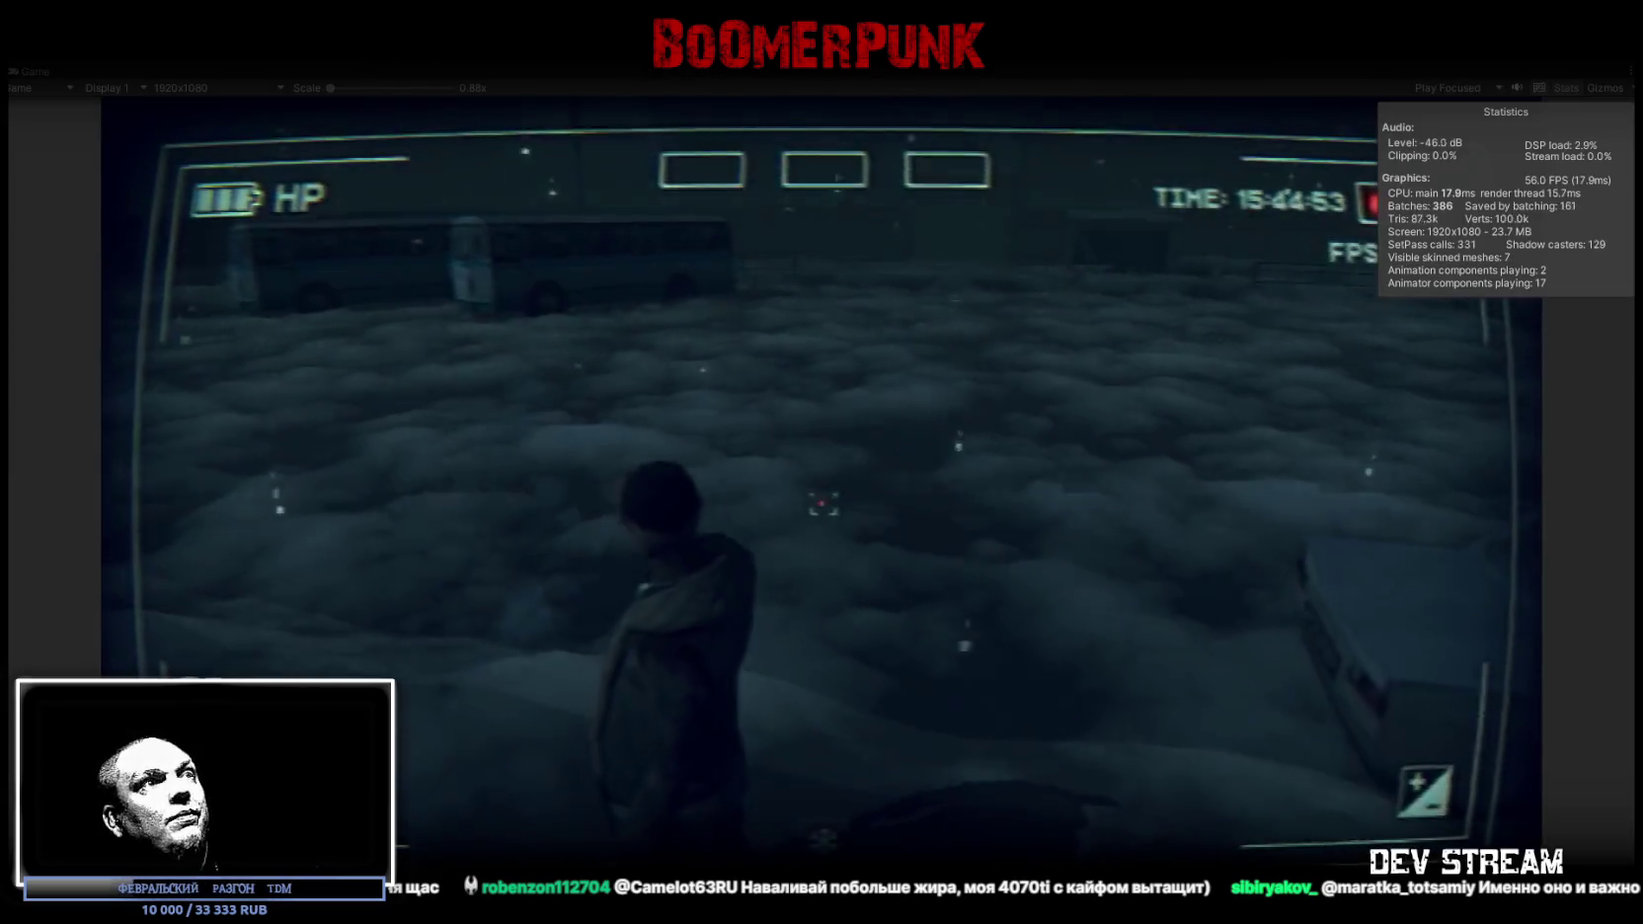
pyautogui.click(980, 314)
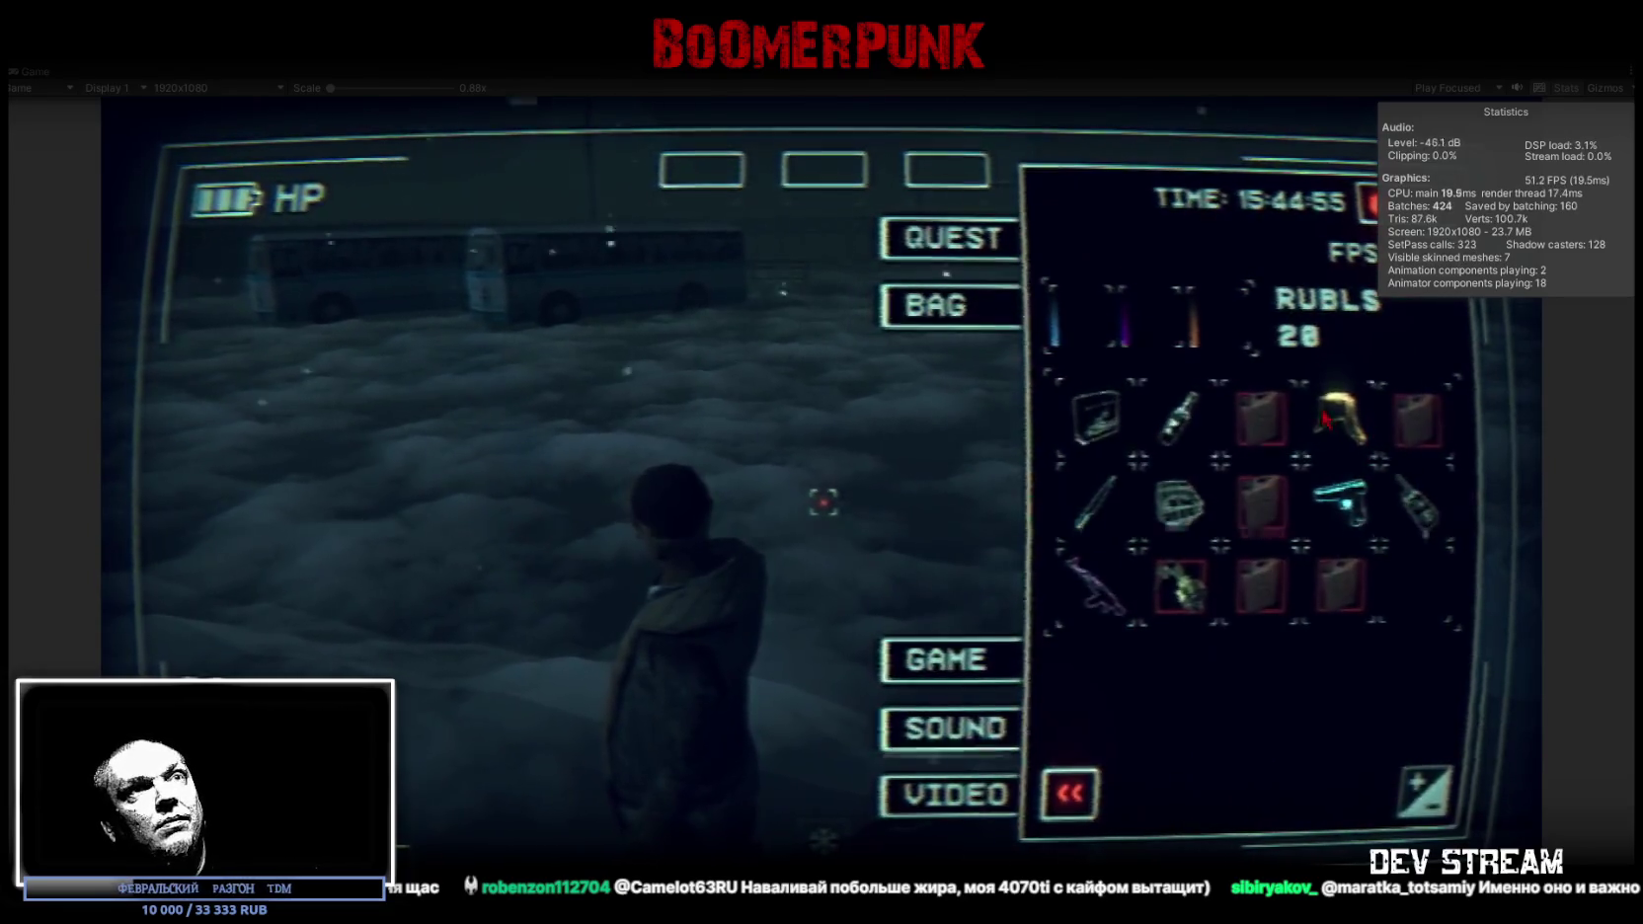
pyautogui.moveTo(1096, 582); pyautogui.dragTo(1134, 338)
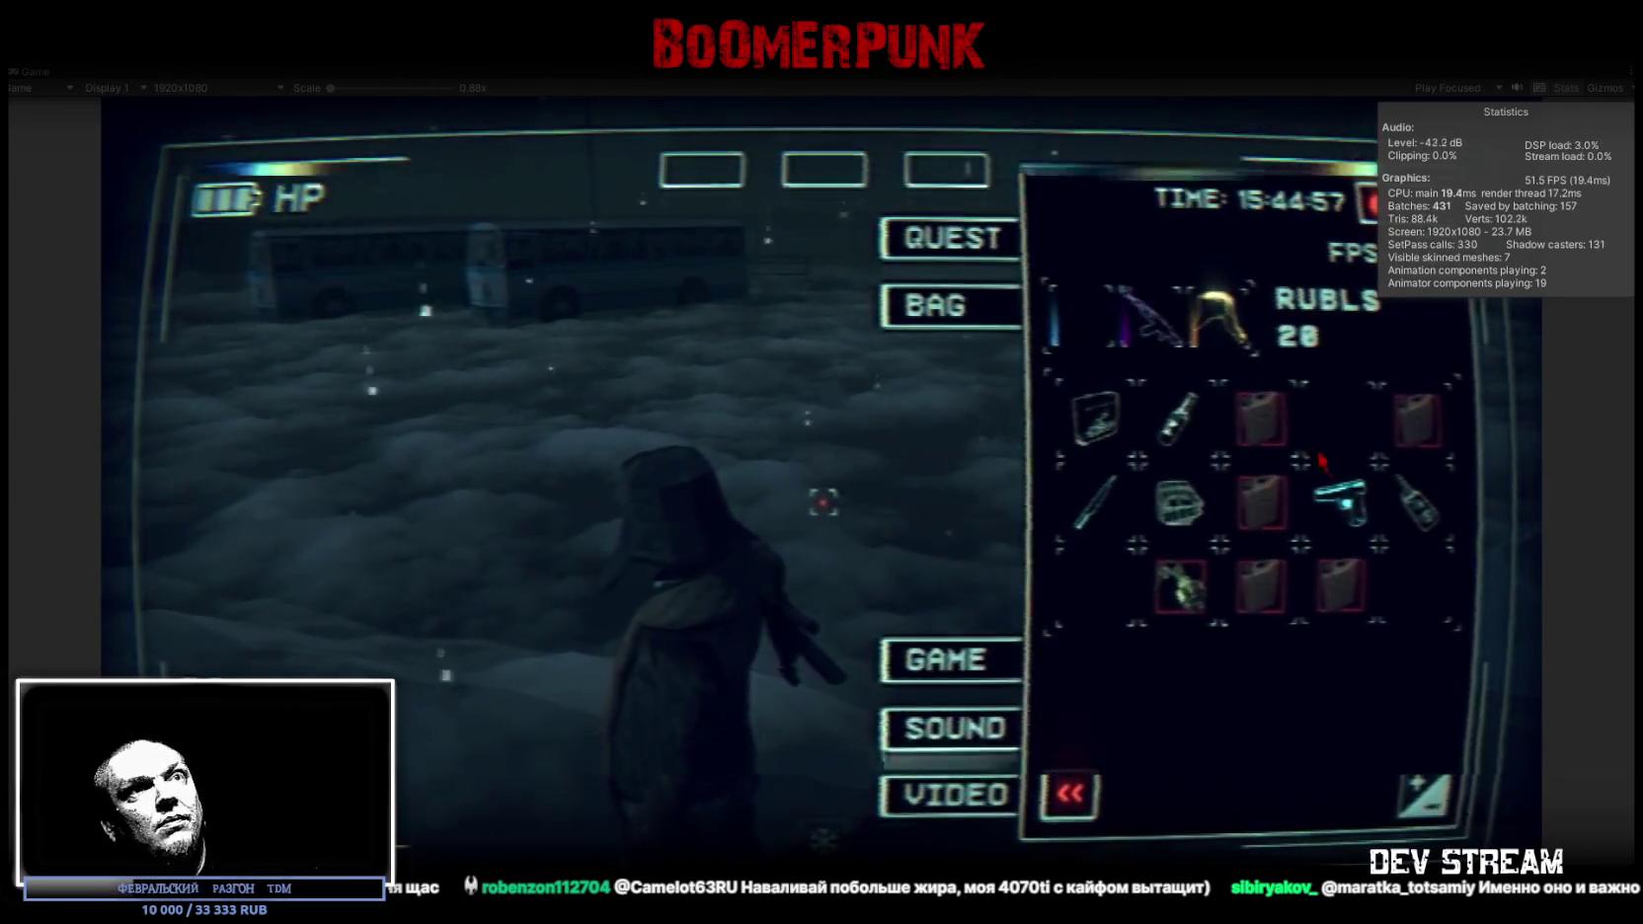
pyautogui.moveTo(1338, 504); pyautogui.dragTo(1081, 316)
pyautogui.click(1181, 503)
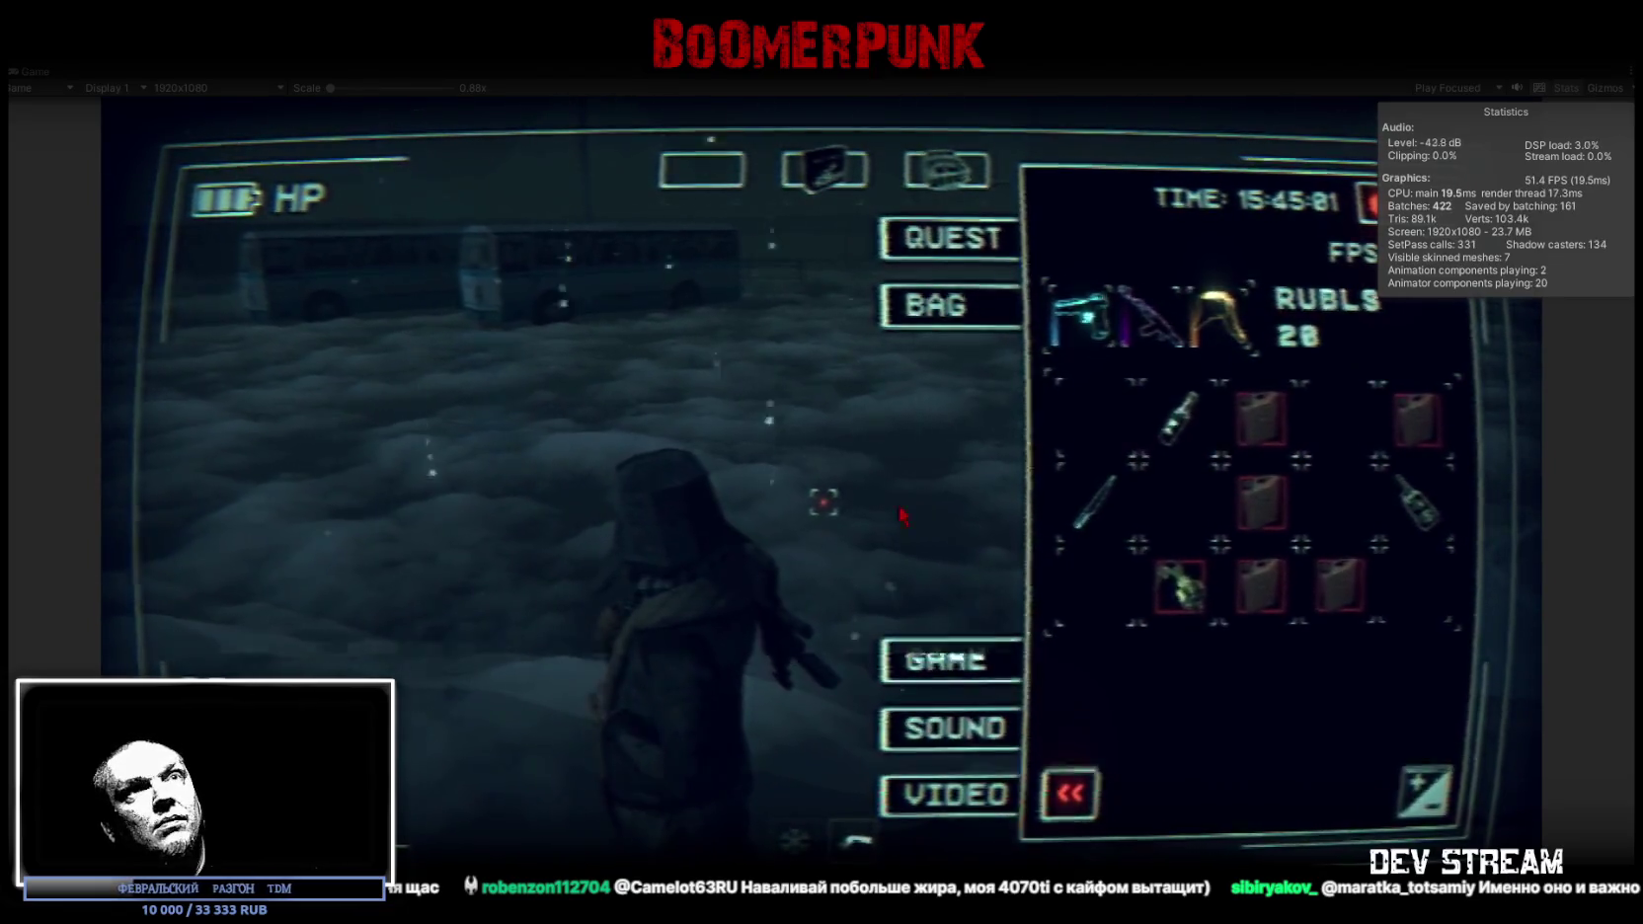
pyautogui.press('Tab')
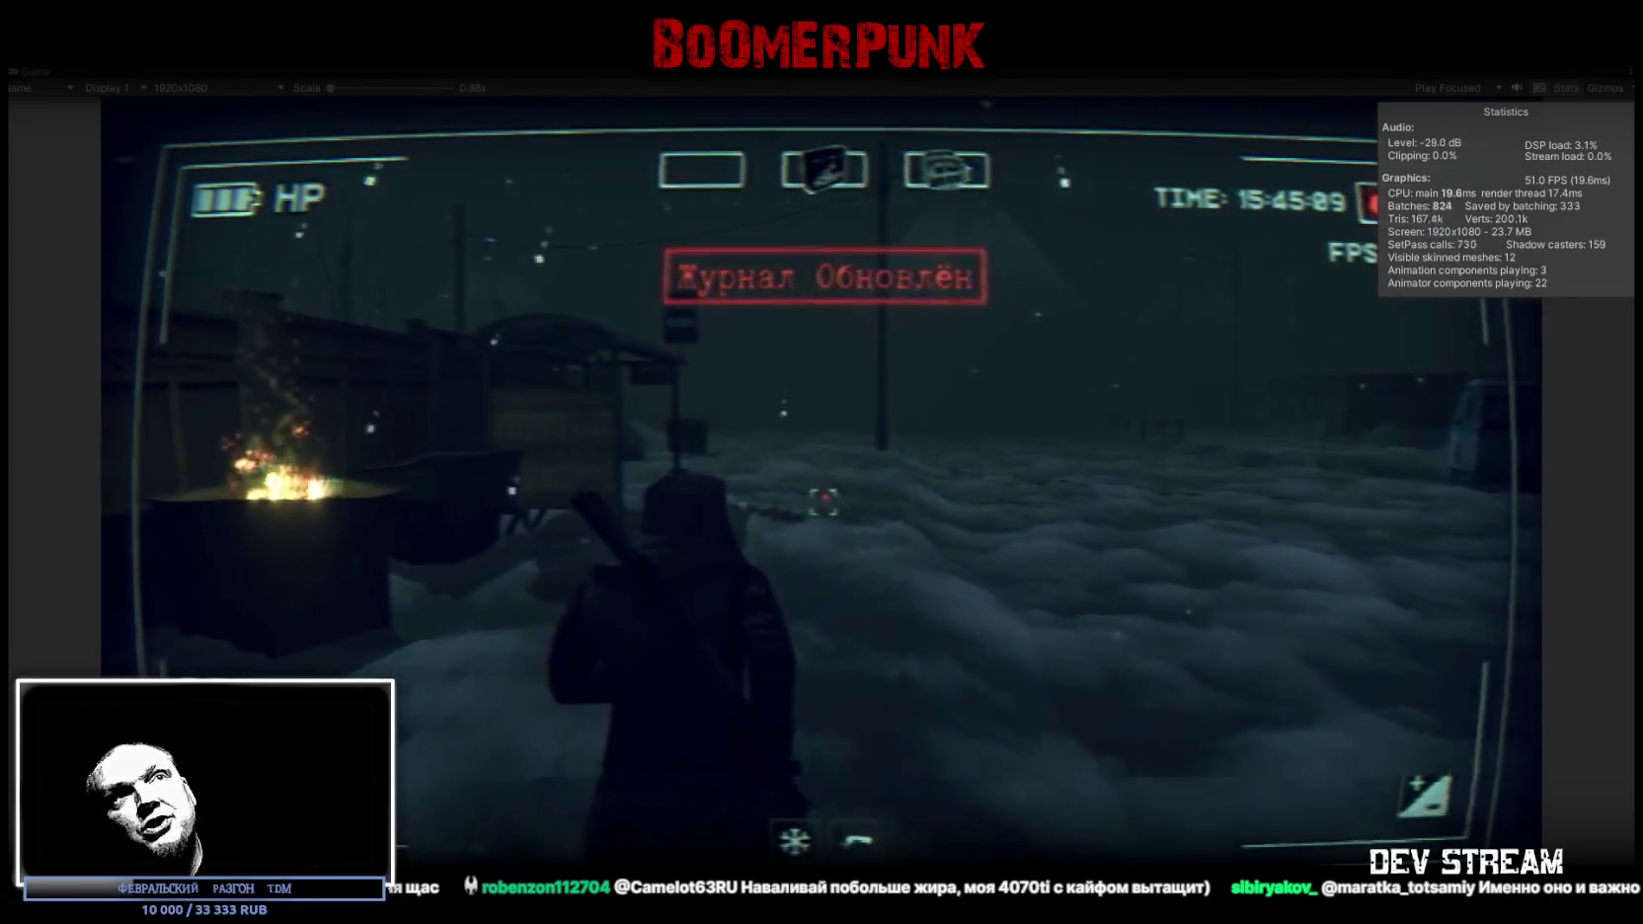
# Release the cursor, restore the editor layout and bring the Scene view to the front
pyautogui.press('Escape')
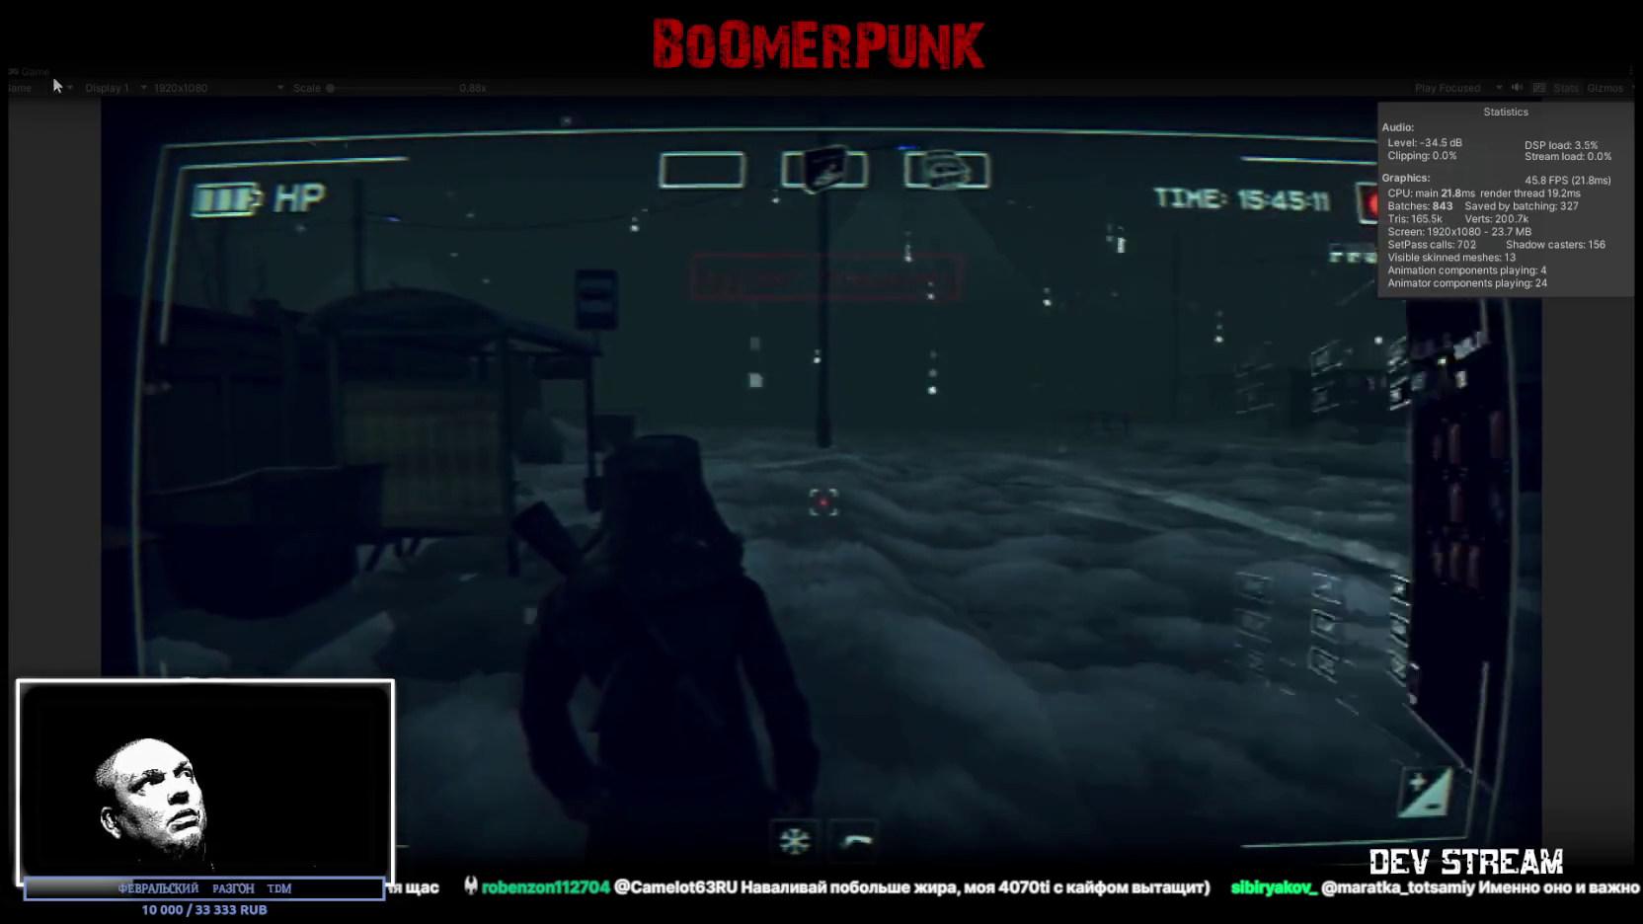
pyautogui.hotkey('ctrl', 'p')
pyautogui.click(327, 71)
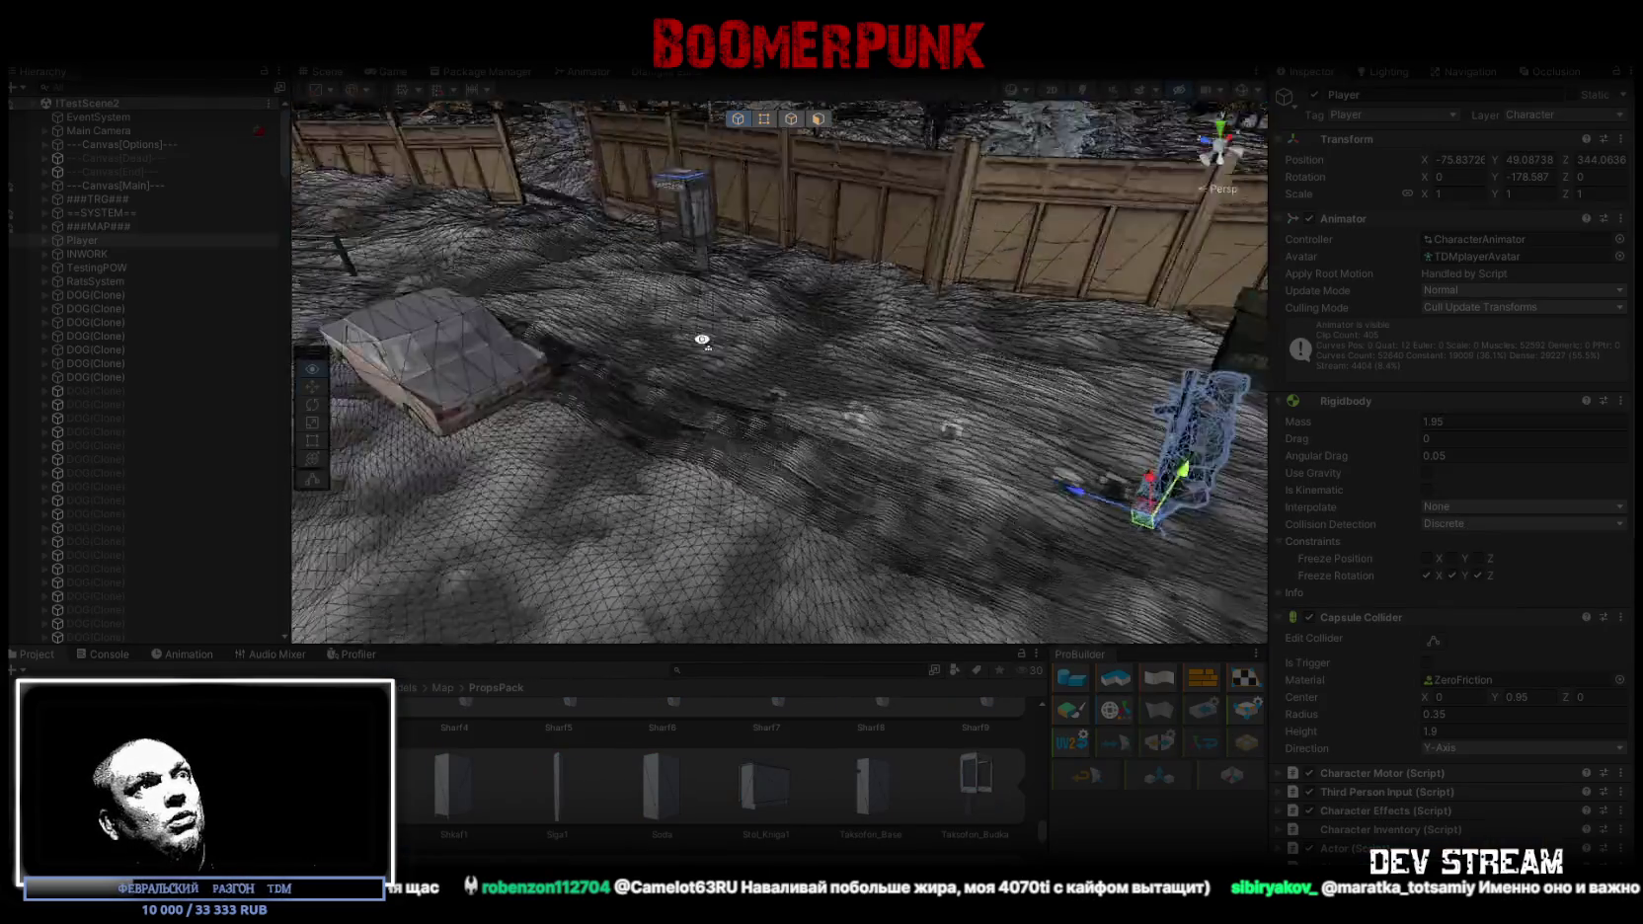
# Look over the city, frame the Player close up, then return to the maximized Game view
pyautogui.scroll(-10, 573, 338)
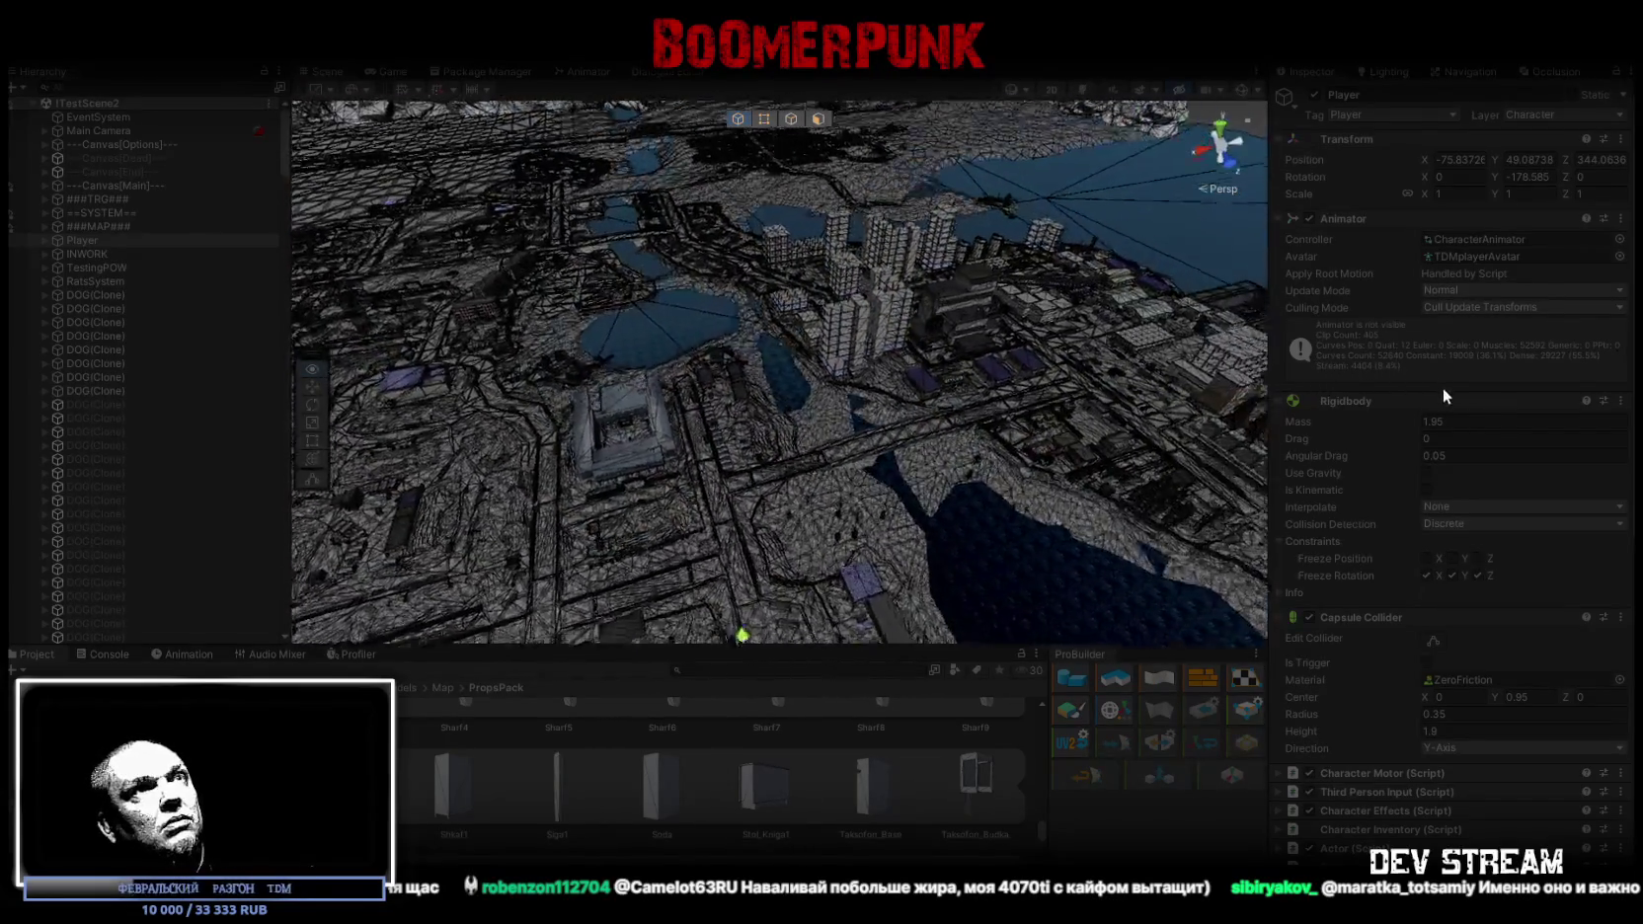
pyautogui.moveTo(1245, 405)
pyautogui.mouseDown()
pyautogui.moveTo(955, 395)
pyautogui.moveTo(909, 367)
pyautogui.mouseUp()
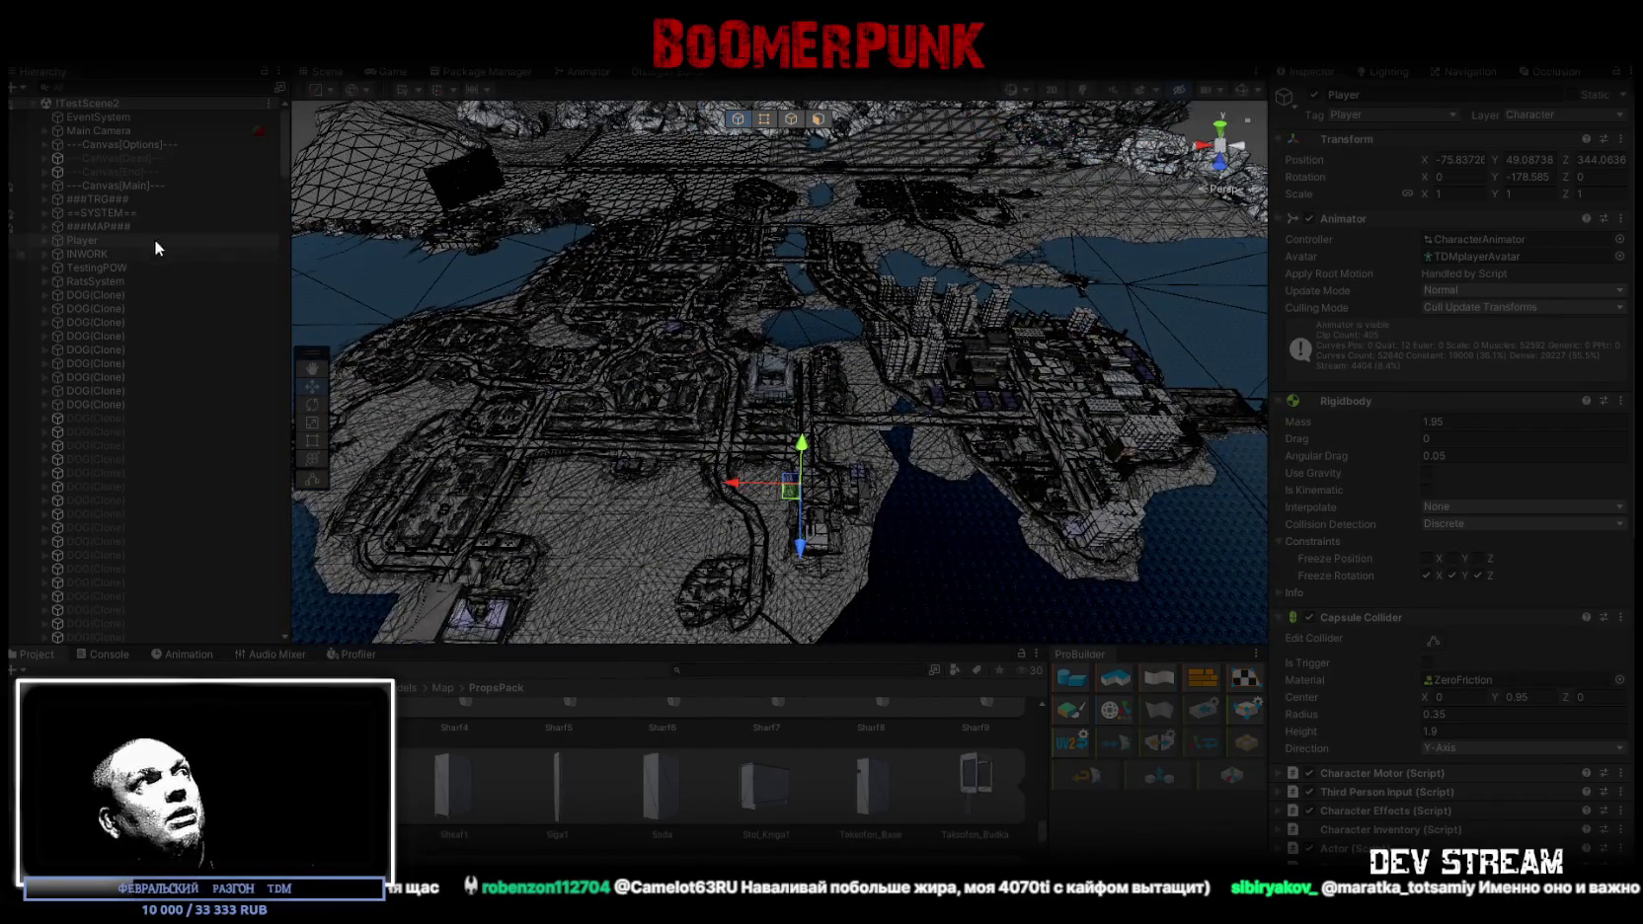
pyautogui.doubleClick(83, 241)
pyautogui.moveTo(488, 322); pyautogui.dragTo(839, 271)
pyautogui.click(392, 72)
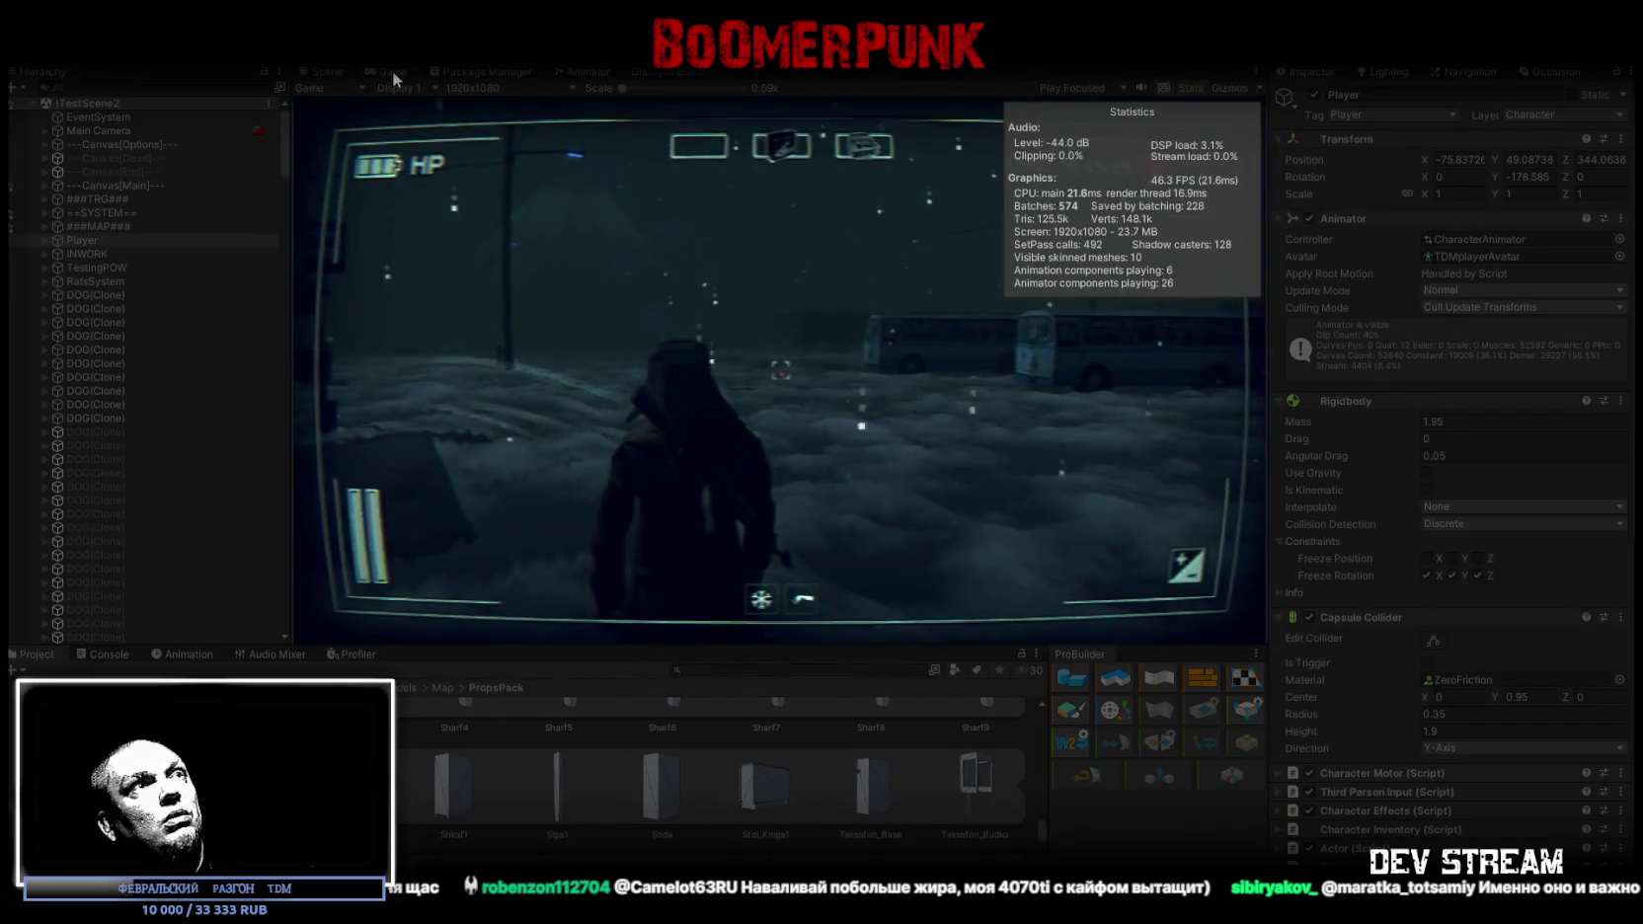
pyautogui.doubleClick(391, 71)
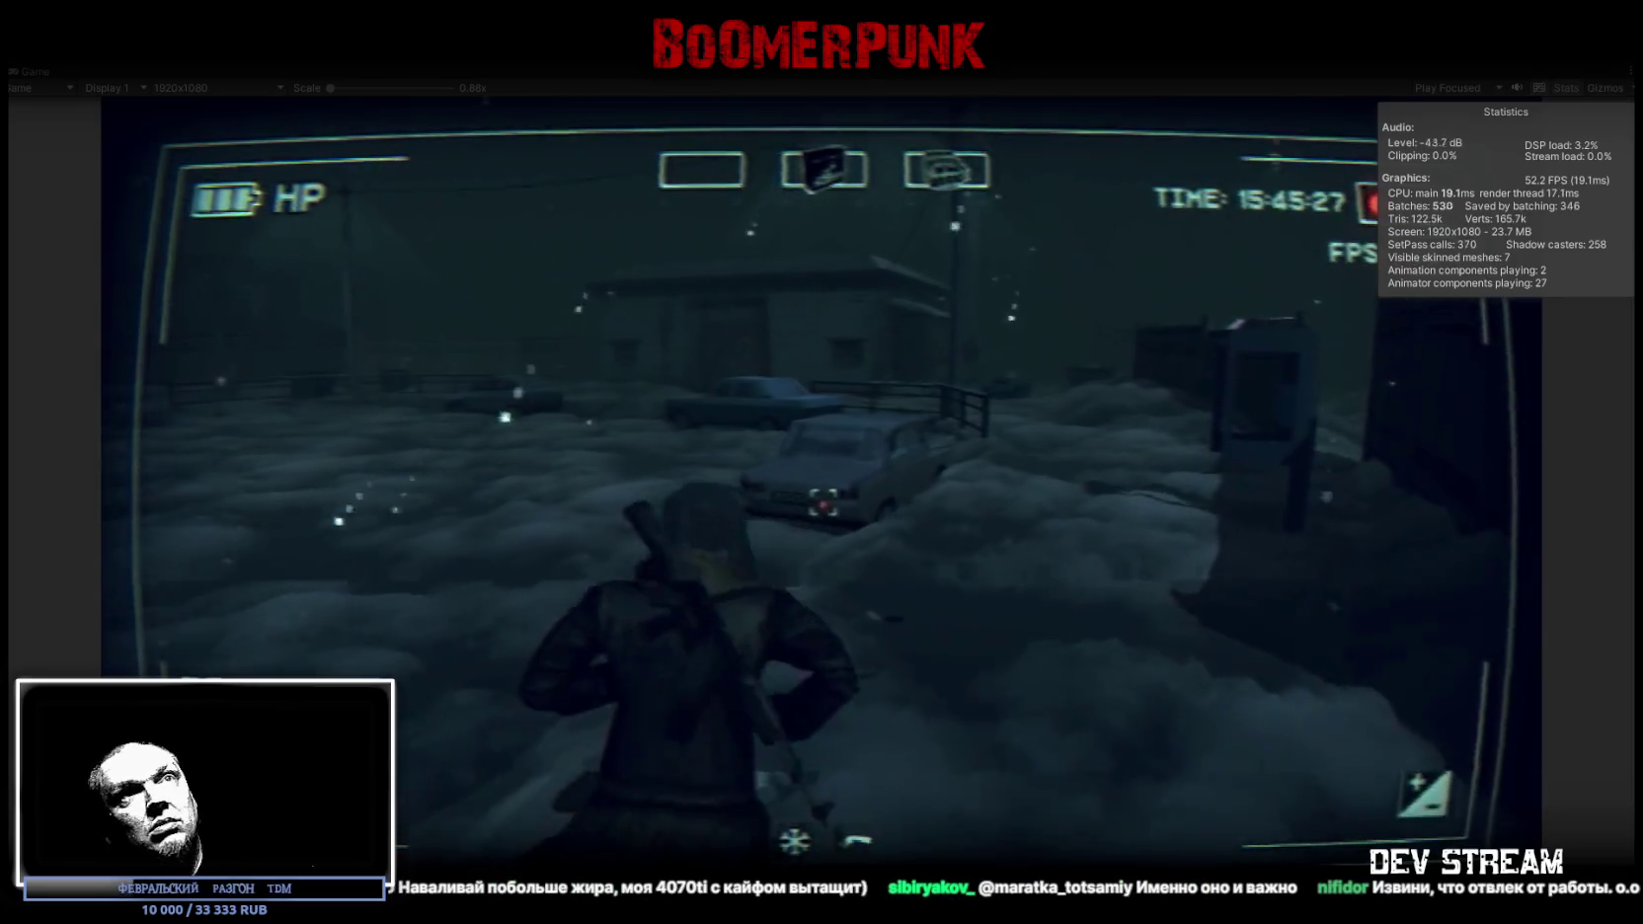
# Walk past the bus shelter to the parked vehicle, get in, then restore the editor layout
pyautogui.press('w')
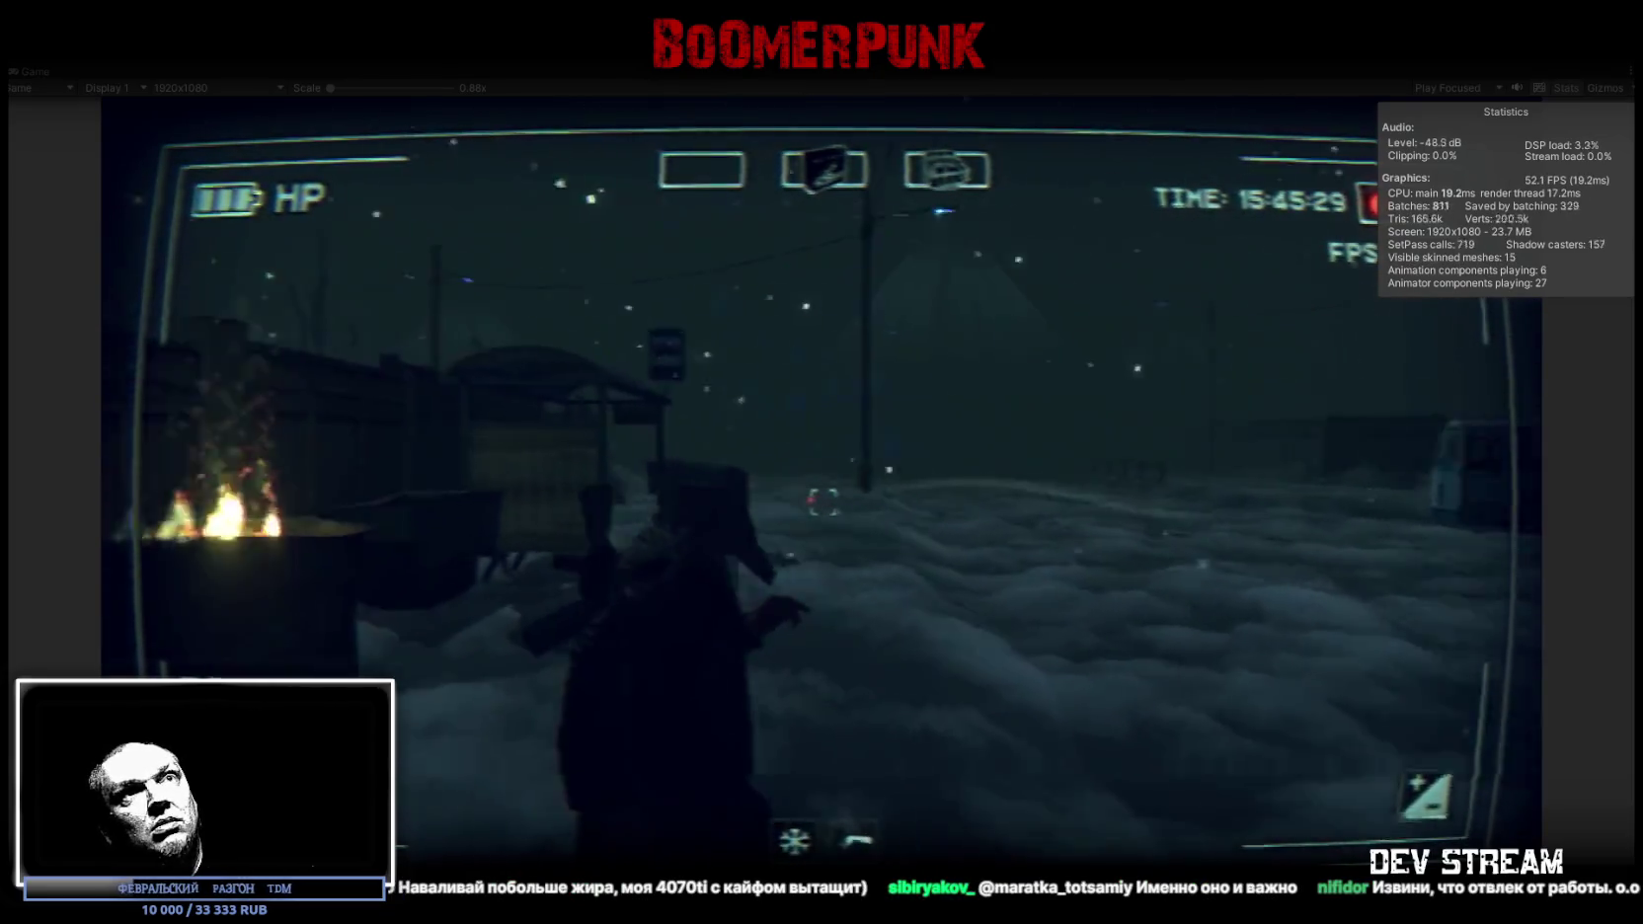
pyautogui.press('w')
pyautogui.press('w')
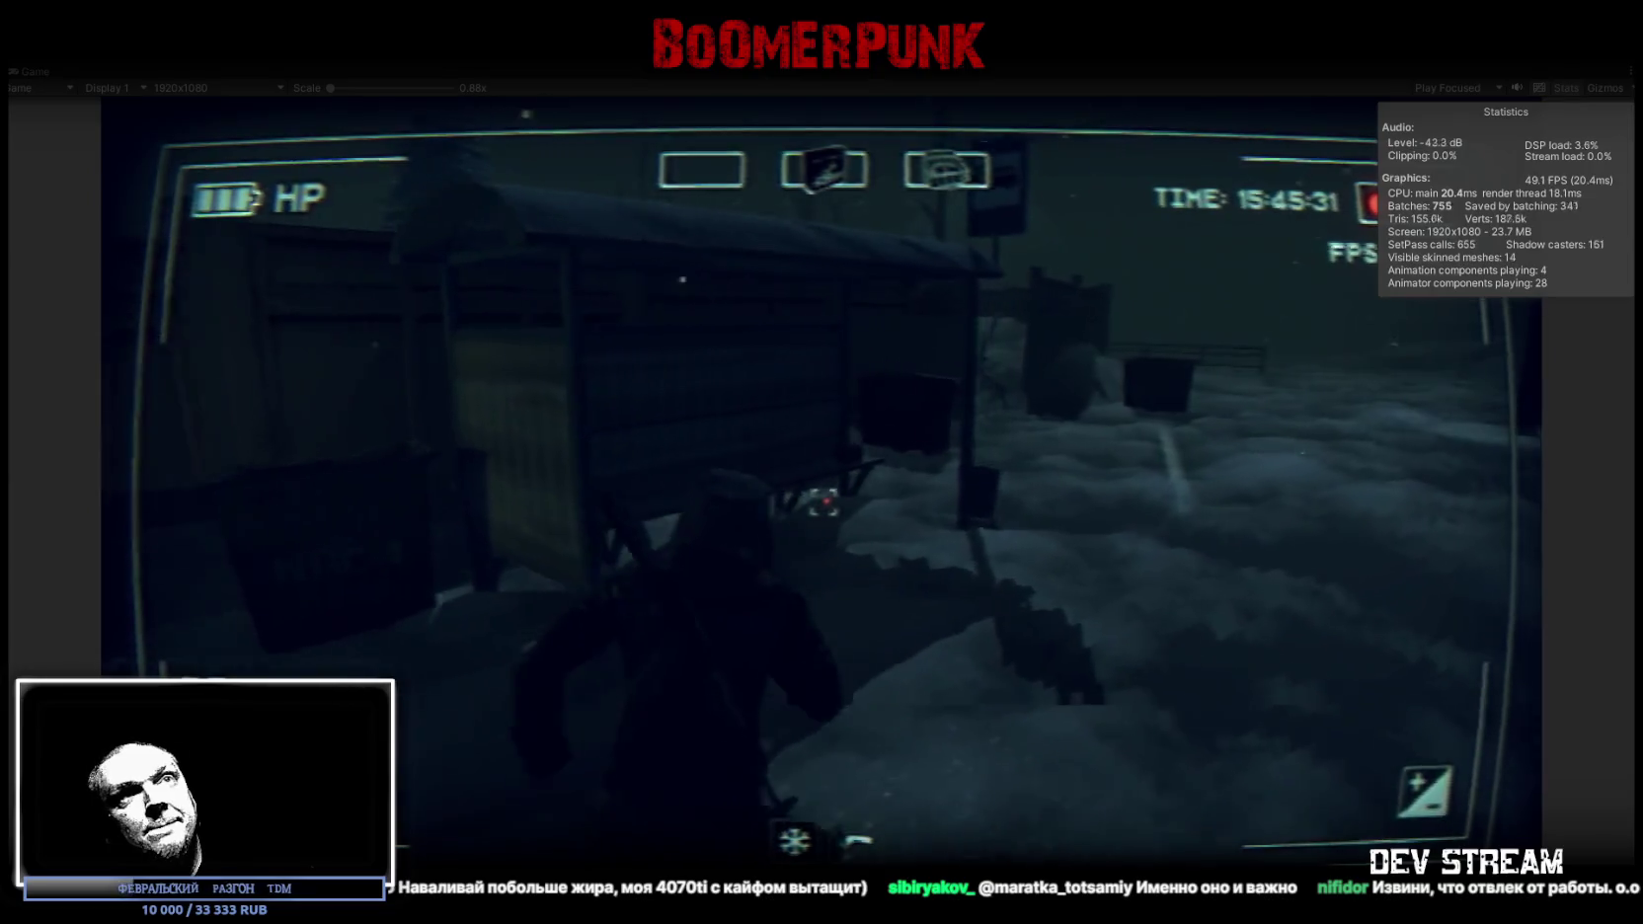
pyautogui.press('w')
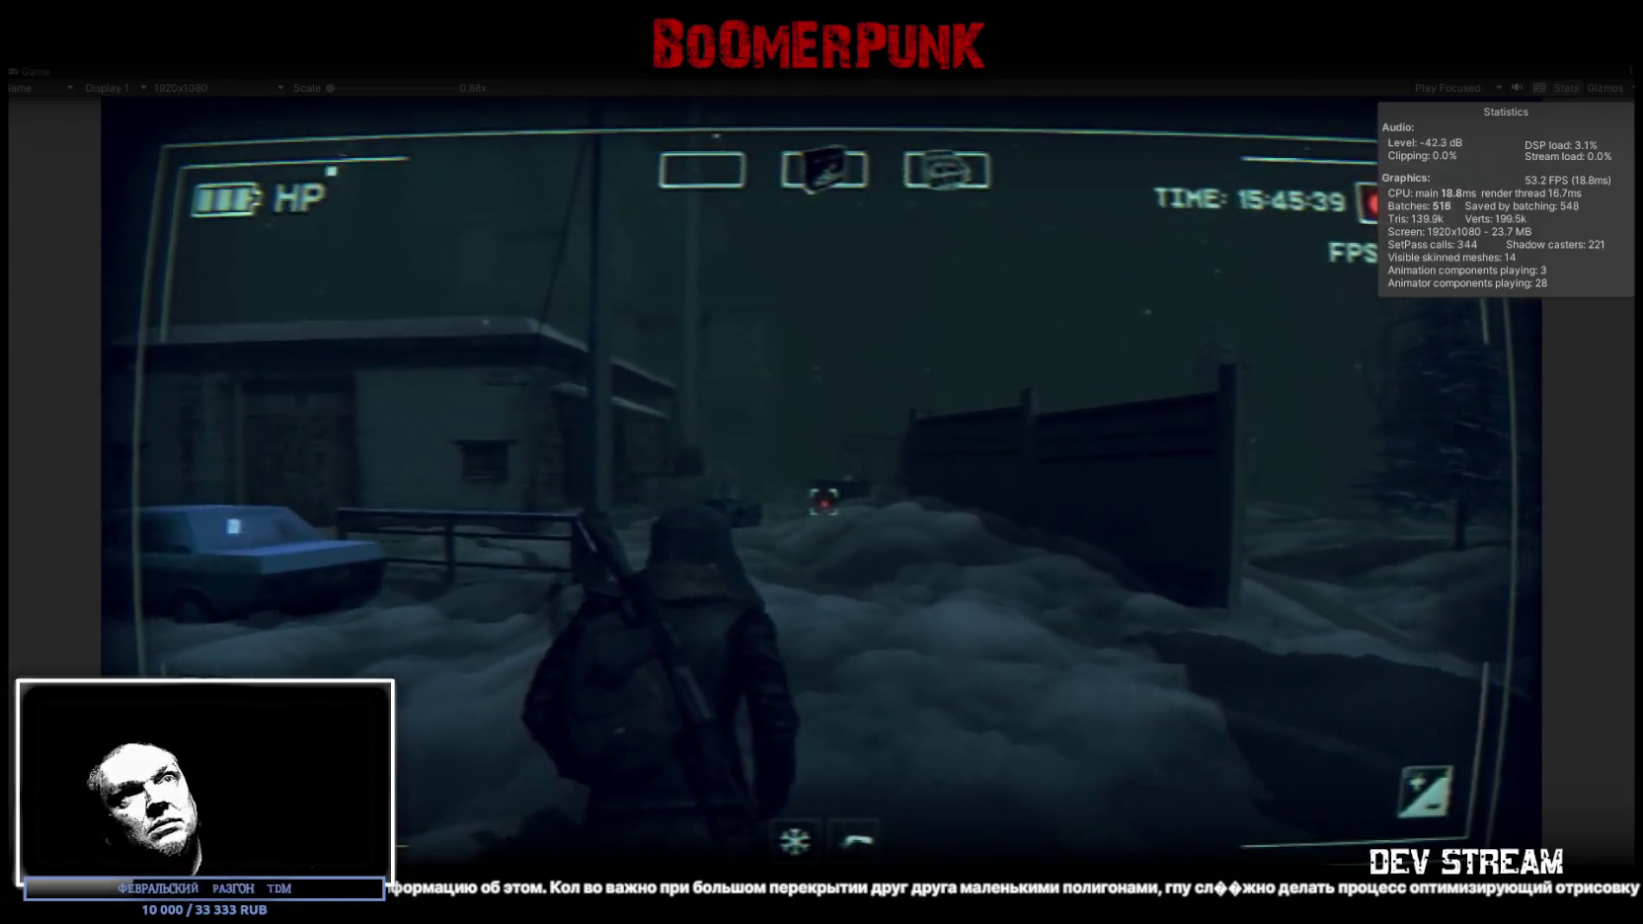
pyautogui.press('w')
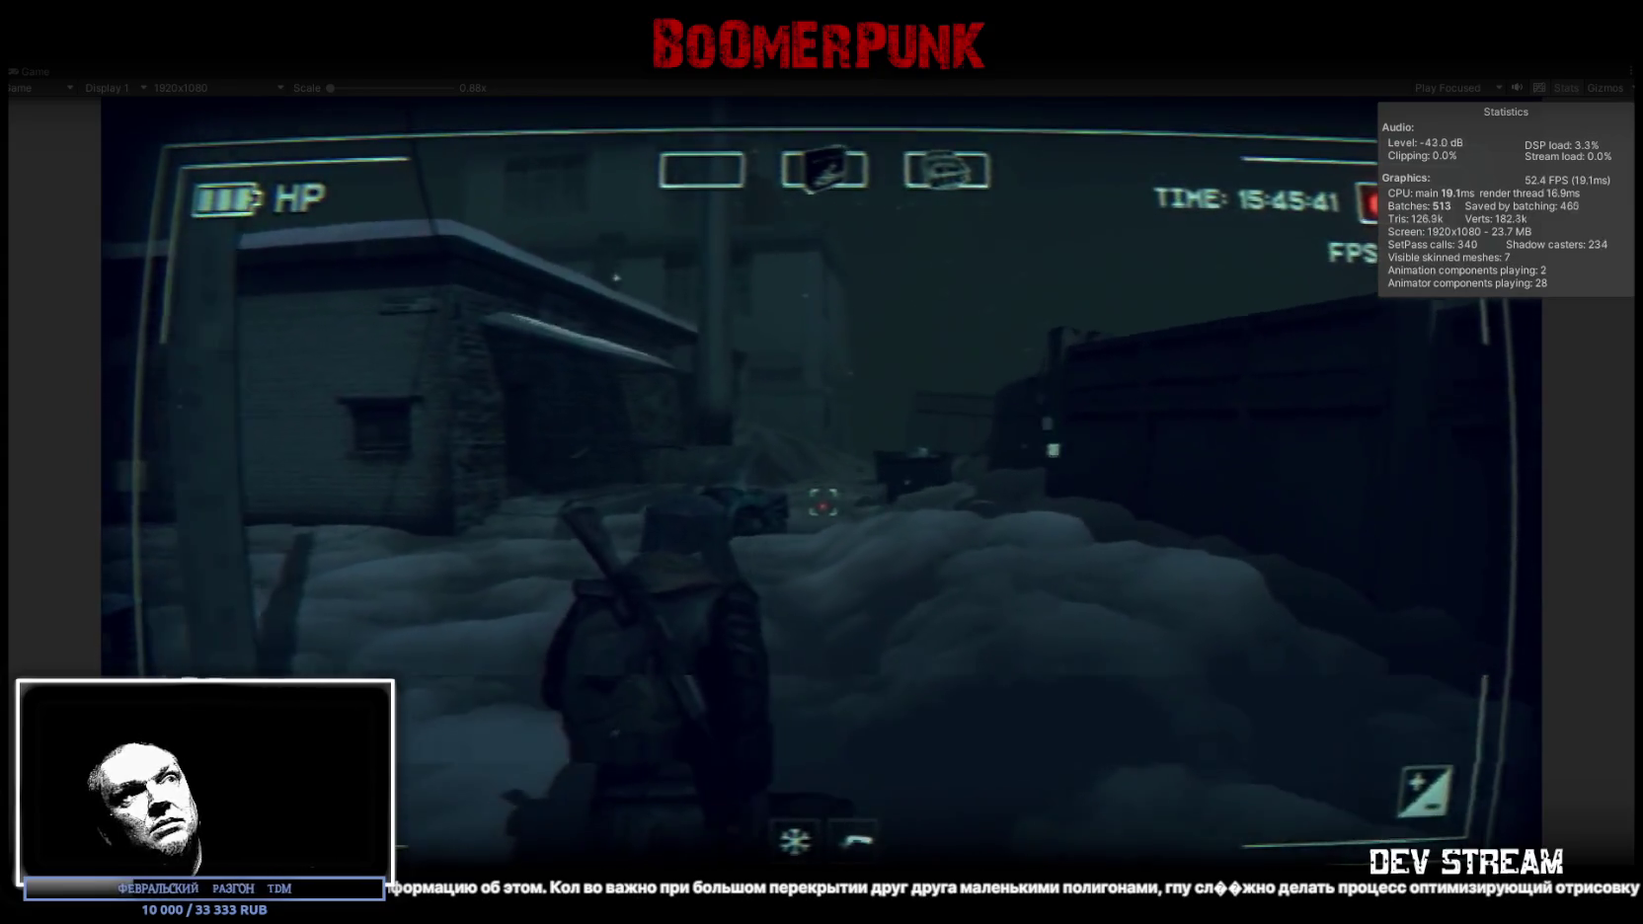
pyautogui.press('w')
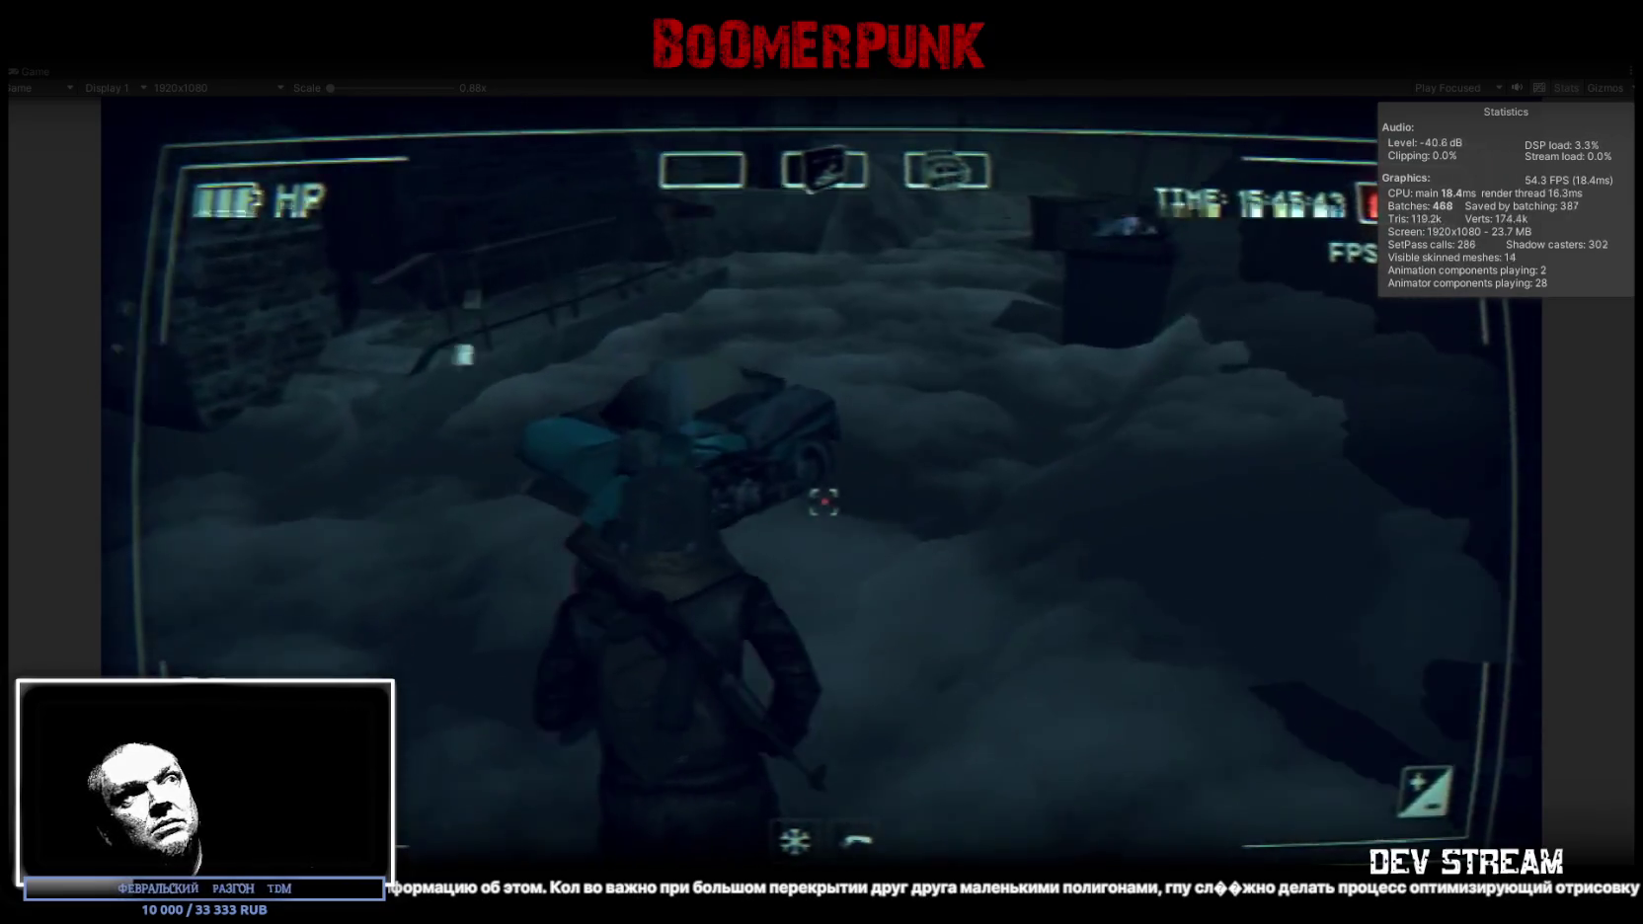
pyautogui.press('e')
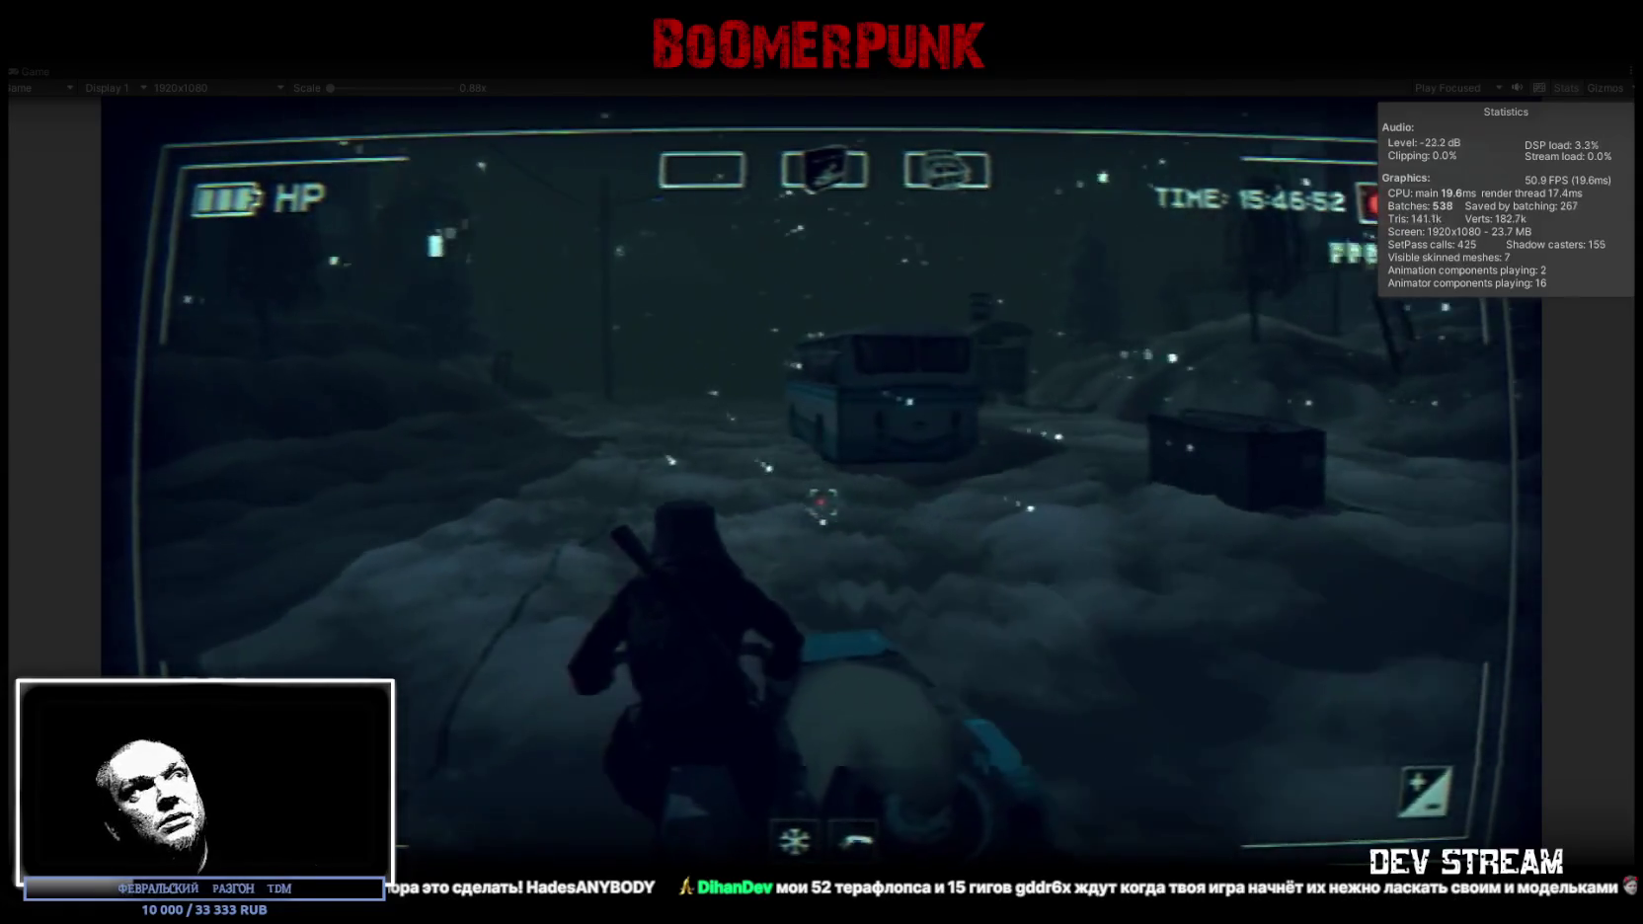
pyautogui.doubleClick(32, 71)
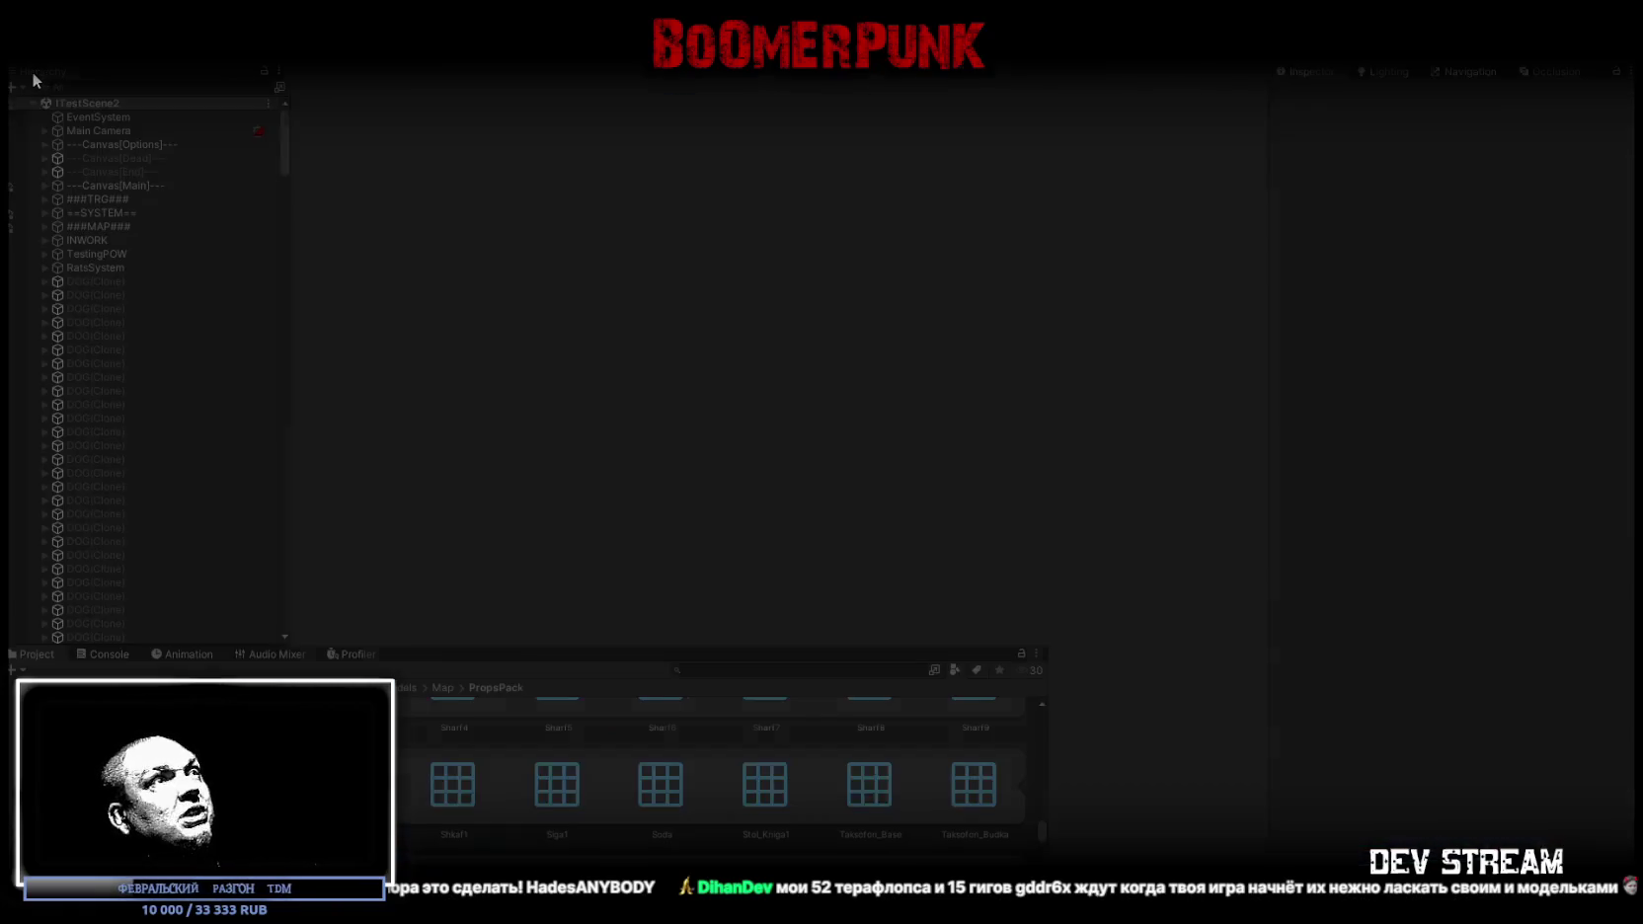
# Orbit the Scene view toward the town, then return to the maximized Game view
pyautogui.click(325, 71)
pyautogui.moveTo(426, 147)
pyautogui.mouseDown()
pyautogui.moveTo(712, 182)
pyautogui.moveTo(339, 230)
pyautogui.moveTo(688, 280)
pyautogui.moveTo(865, 265)
pyautogui.moveTo(847, 252)
pyautogui.moveTo(863, 211)
pyautogui.moveTo(840, 210)
pyautogui.moveTo(842, 174)
pyautogui.moveTo(804, 179)
pyautogui.moveTo(993, 168)
pyautogui.moveTo(866, 169)
pyautogui.moveTo(866, 215)
pyautogui.moveTo(545, 141)
pyautogui.mouseUp()
pyautogui.click(388, 72)
pyautogui.doubleClick(388, 71)
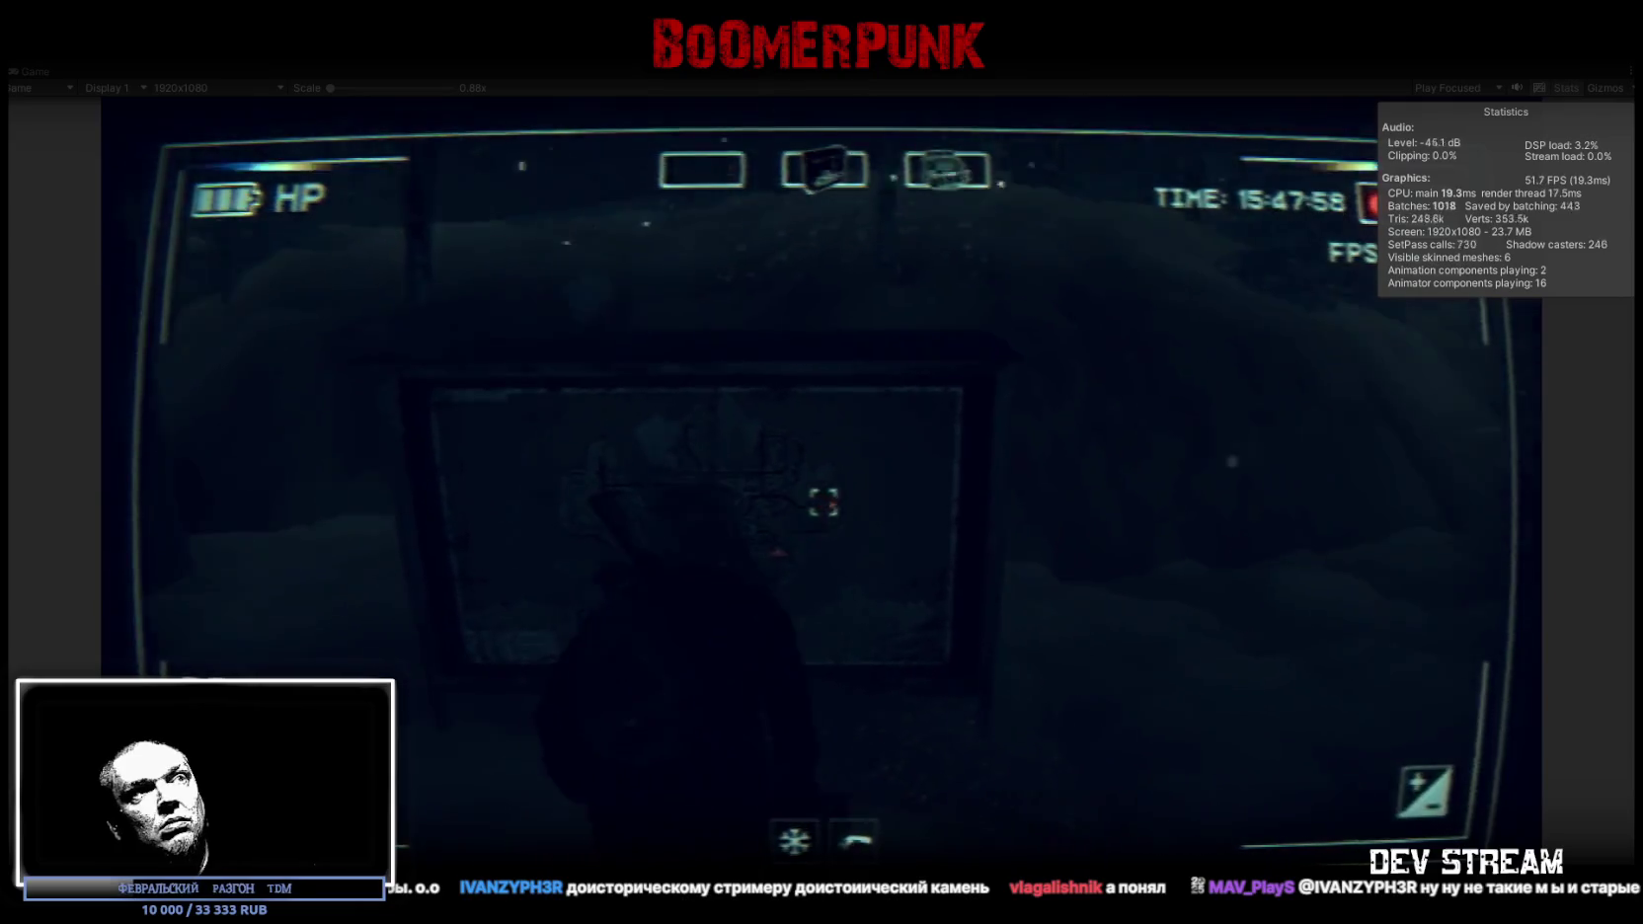
# Ride through the snowy town, opening and closing the in-game inventory menu with Tab
pyautogui.press('Tab')
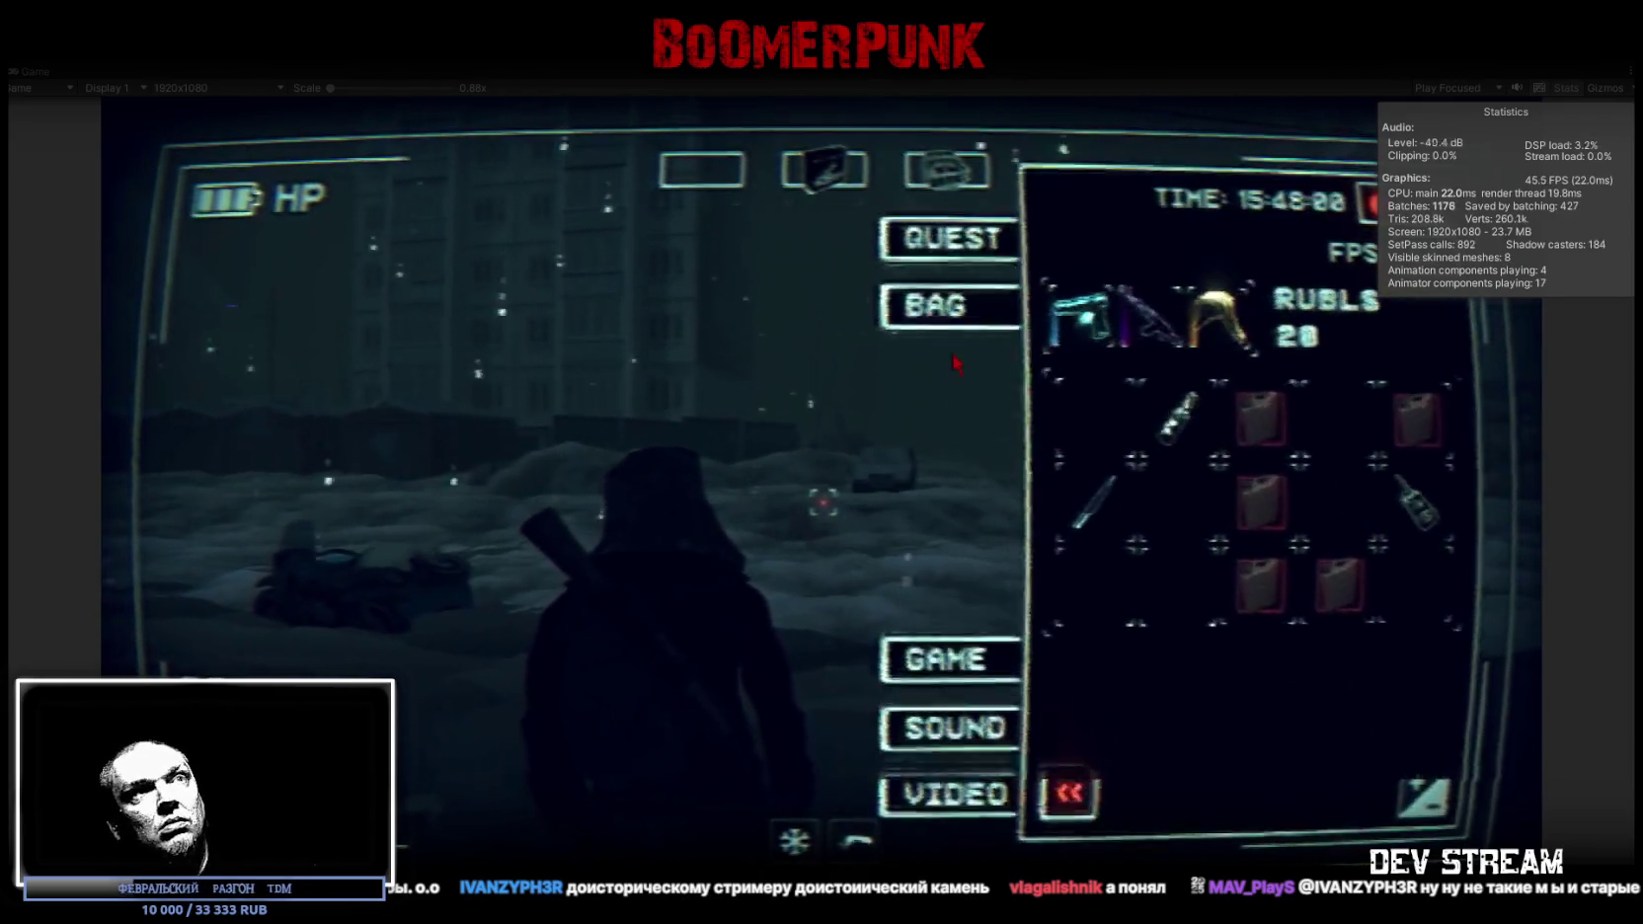
pyautogui.press('Tab')
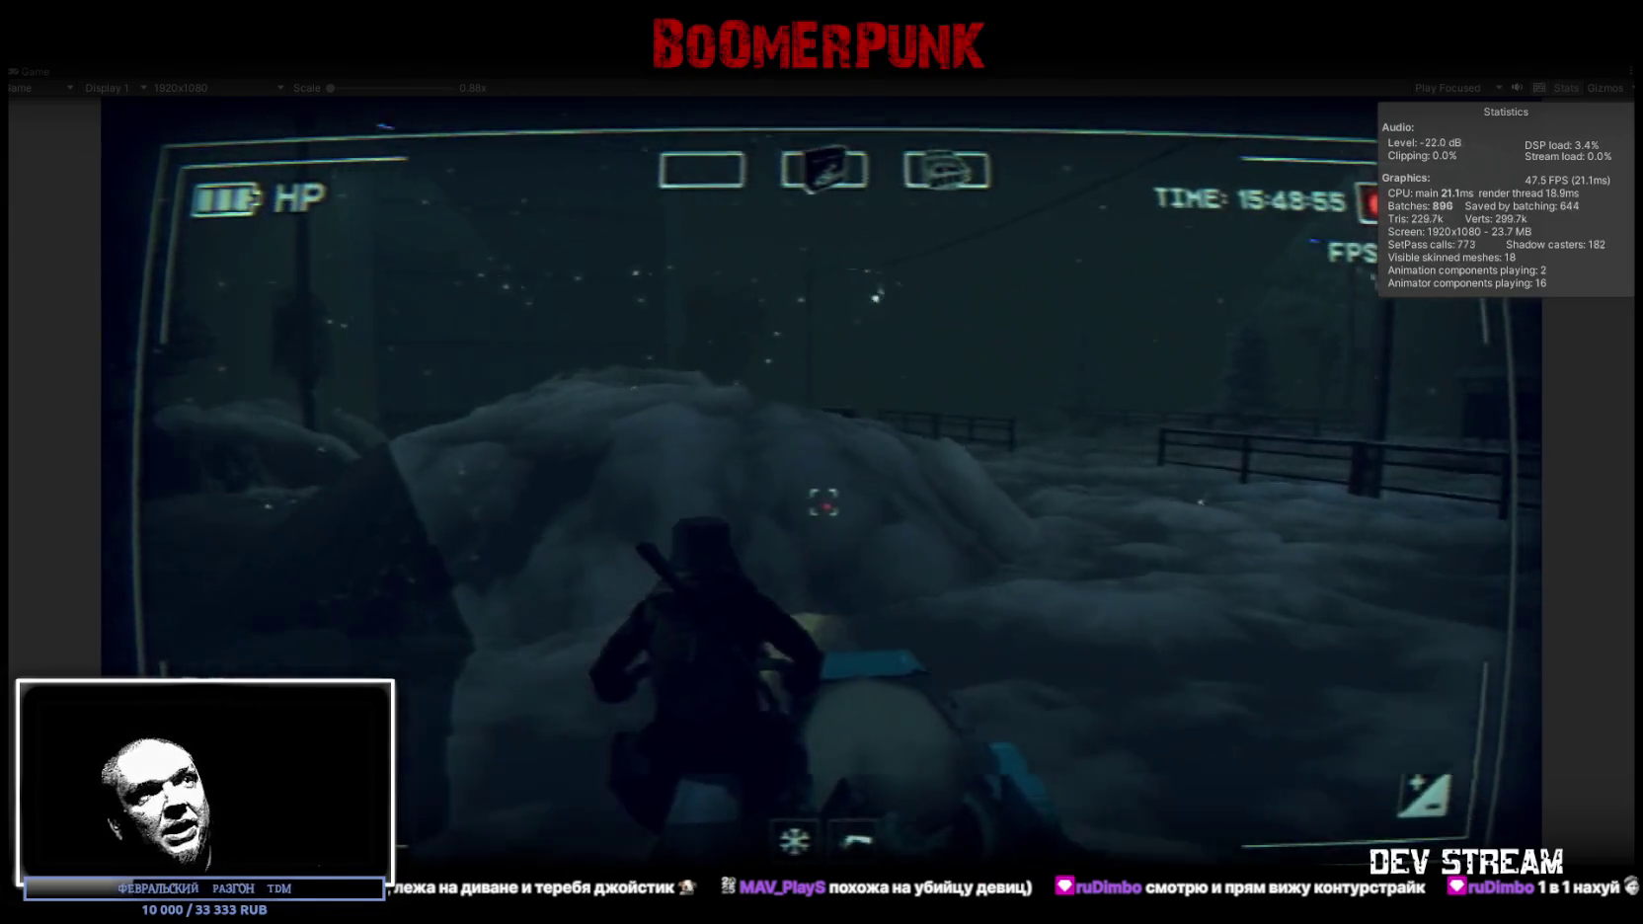
pyautogui.press('Tab')
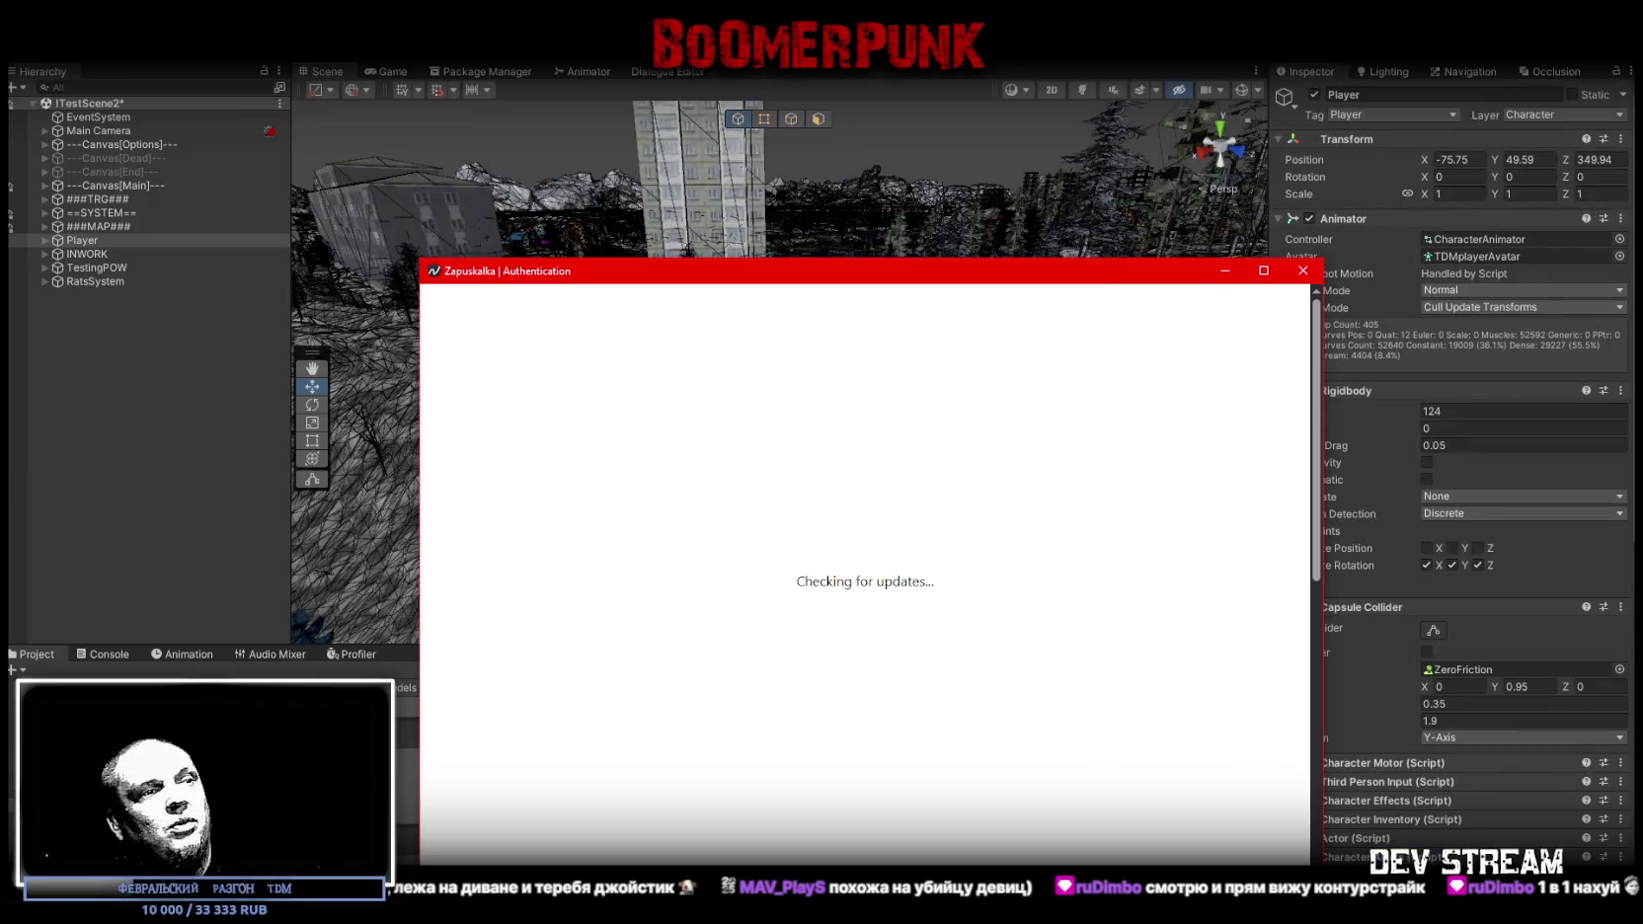
# Sign in to Zapuskalka through the browser and start CamShooters from the Library
pyautogui.click(869, 518)
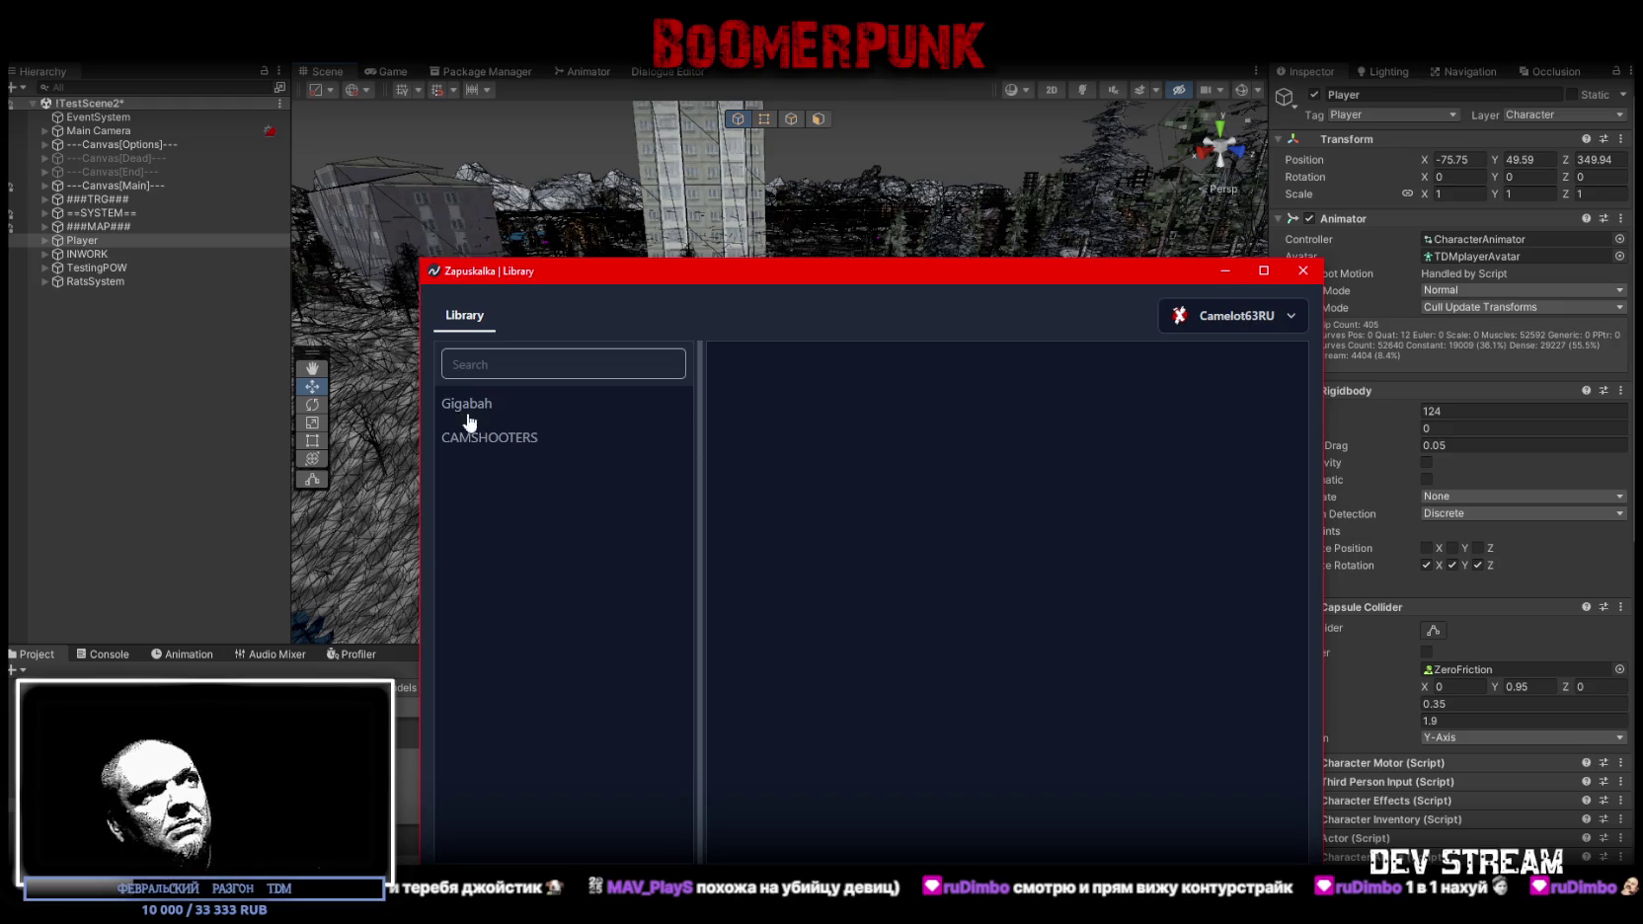
pyautogui.click(491, 437)
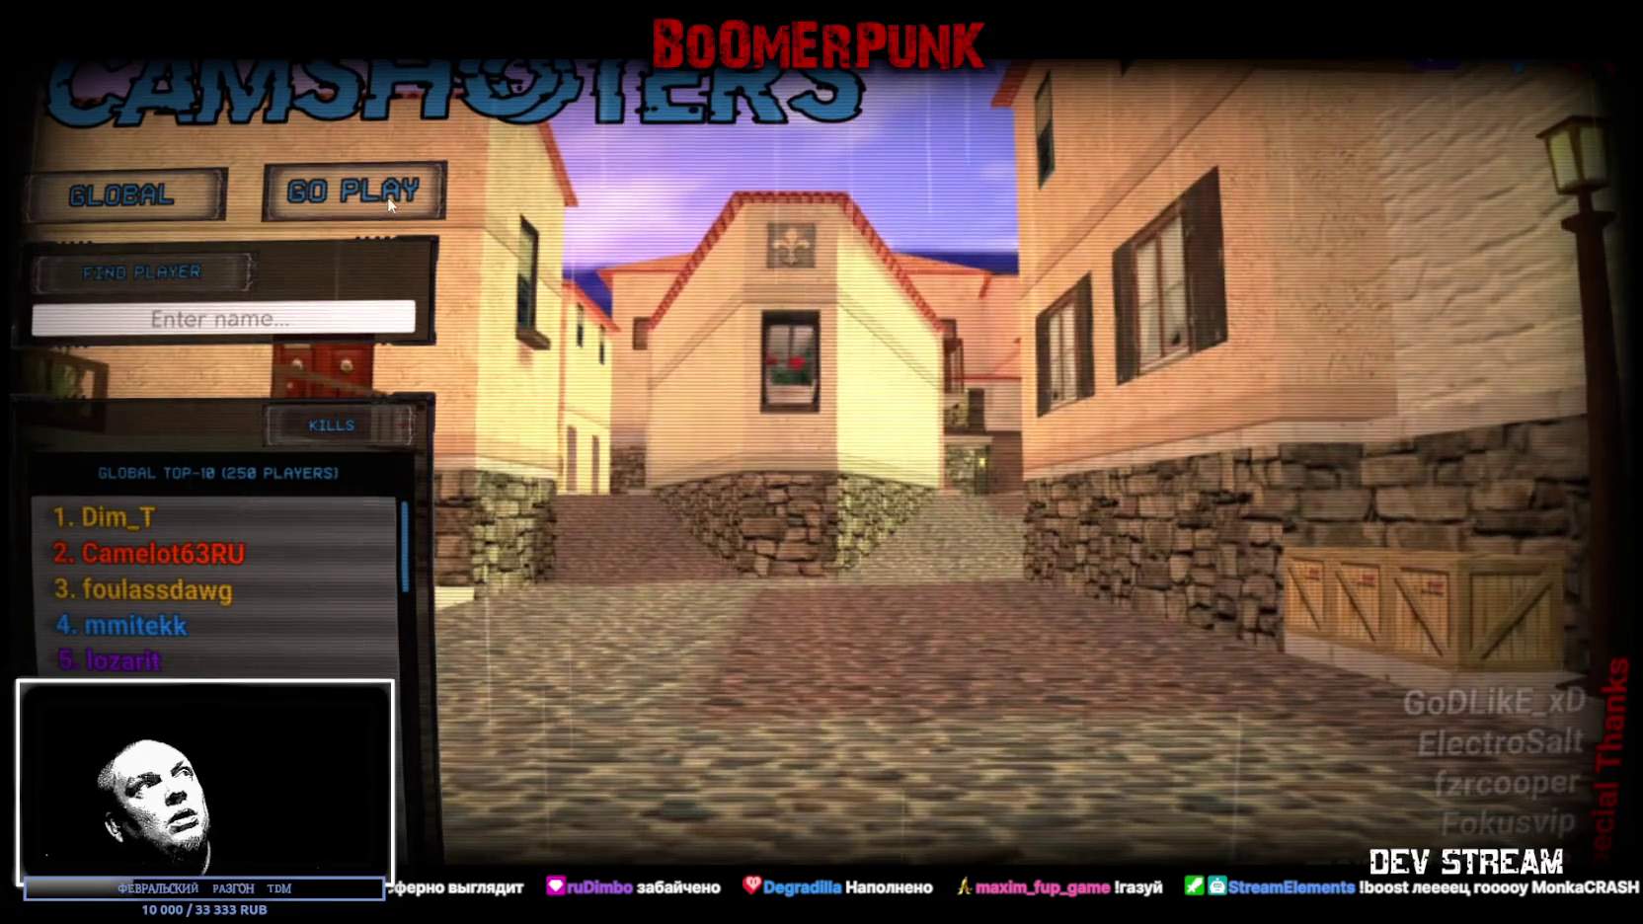
# Start a TDM match on a random map from the MAP LOAD panel
pyautogui.click(1578, 211)
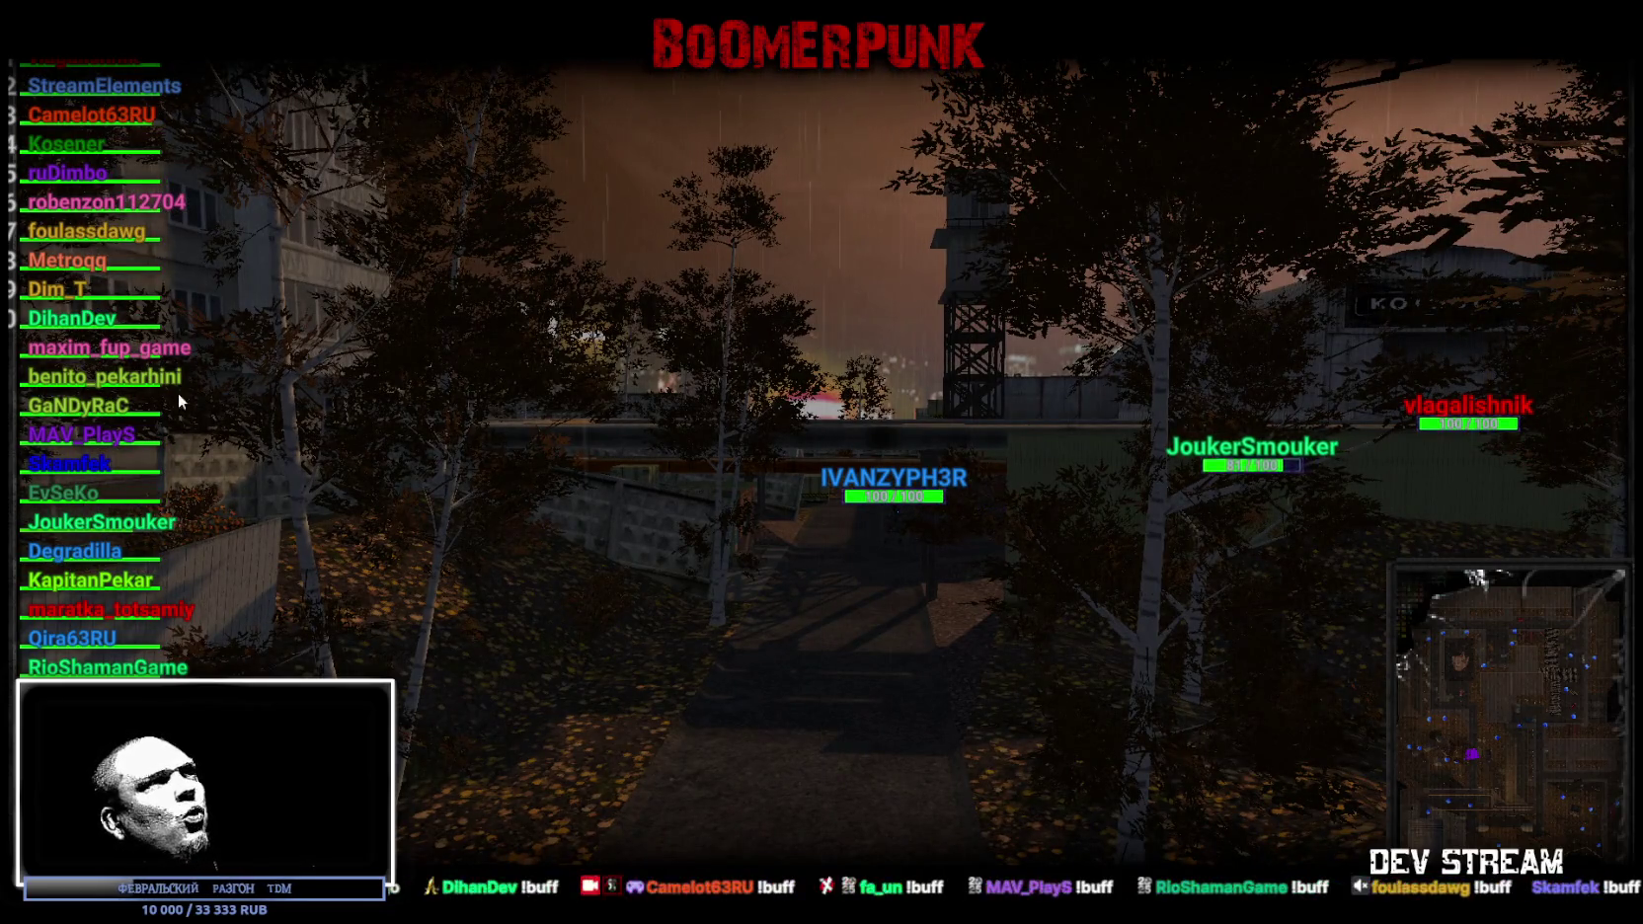
# Spectate one of the joined players from the left player list
pyautogui.click(69, 493)
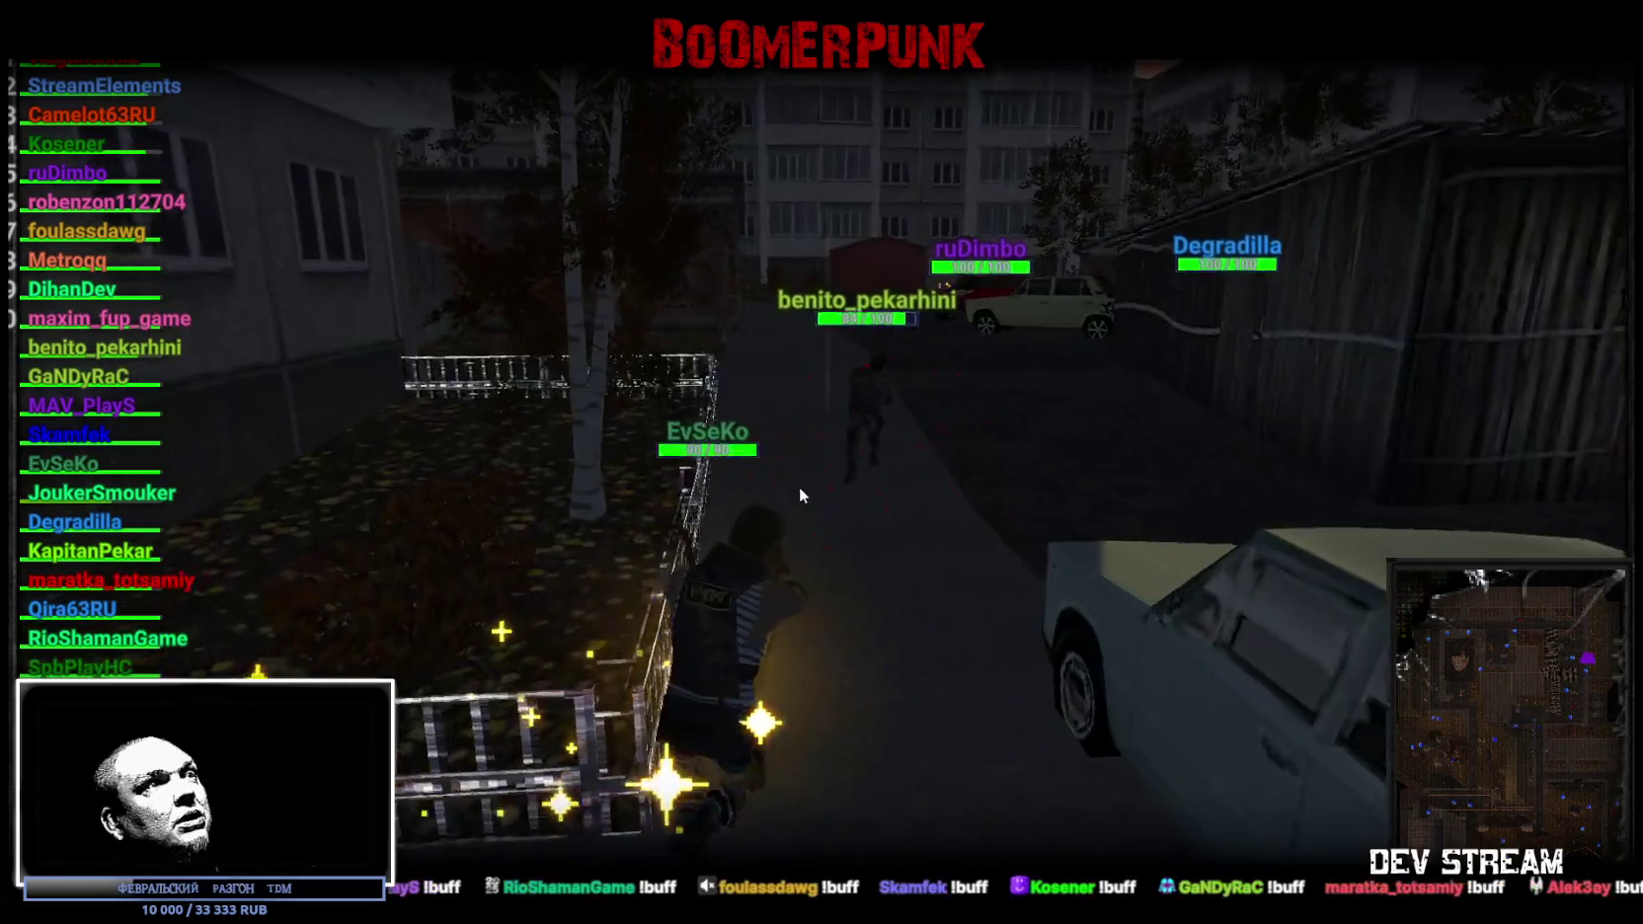
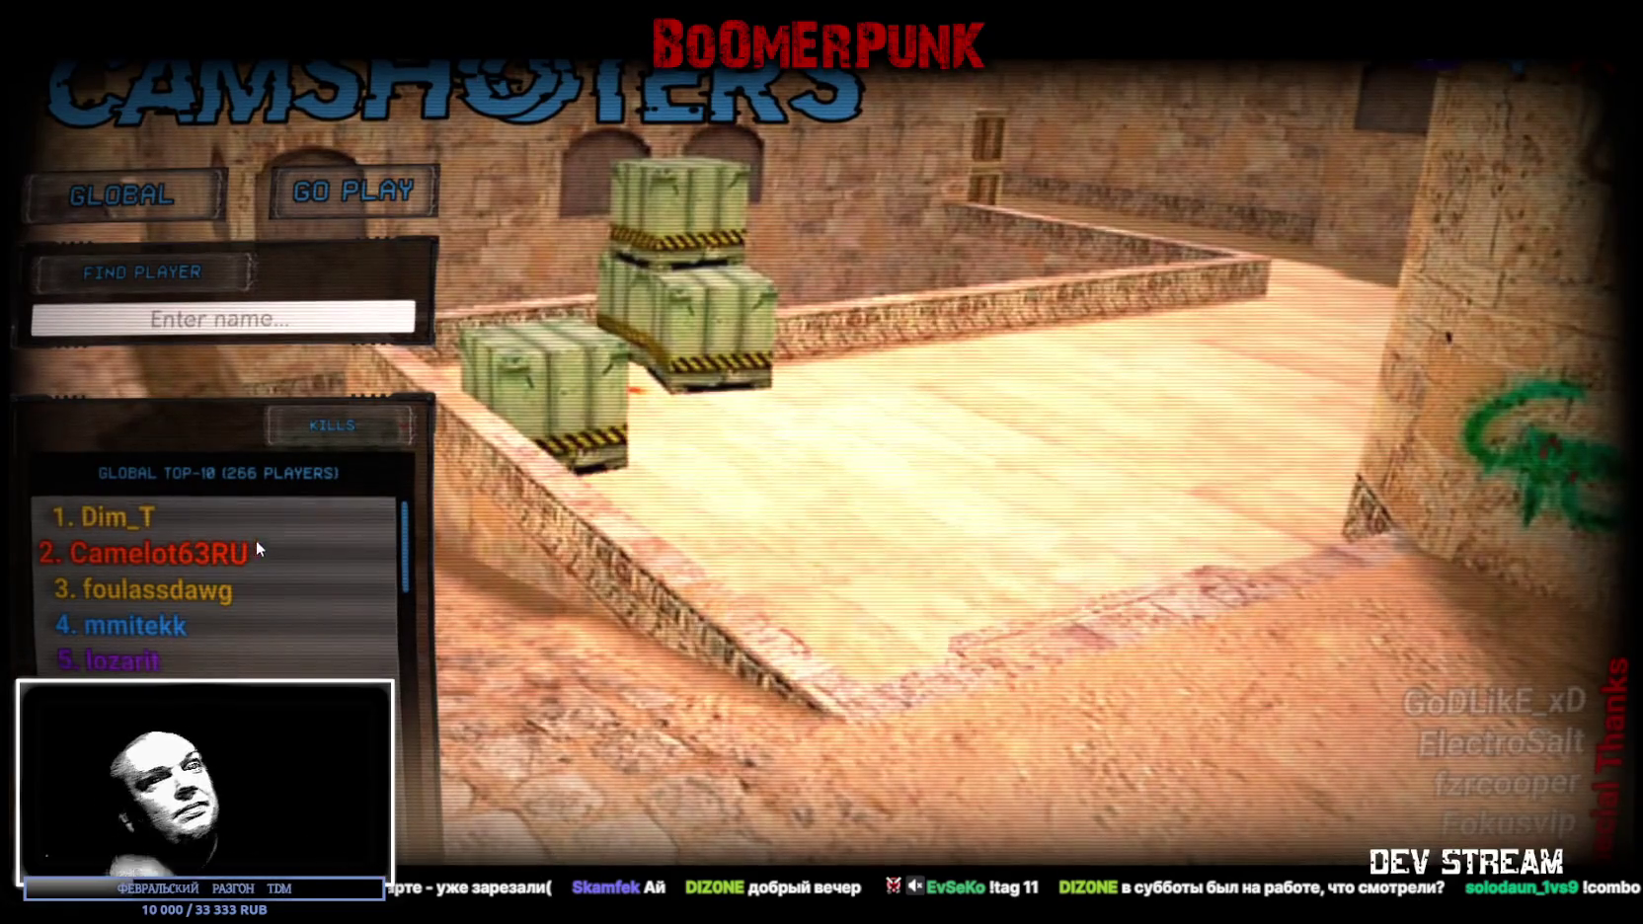
# Check the stats of the top-ranked, third and fourth players on the top-ten board, then exit to the launcher
pyautogui.click(222, 556)
pyautogui.click(170, 594)
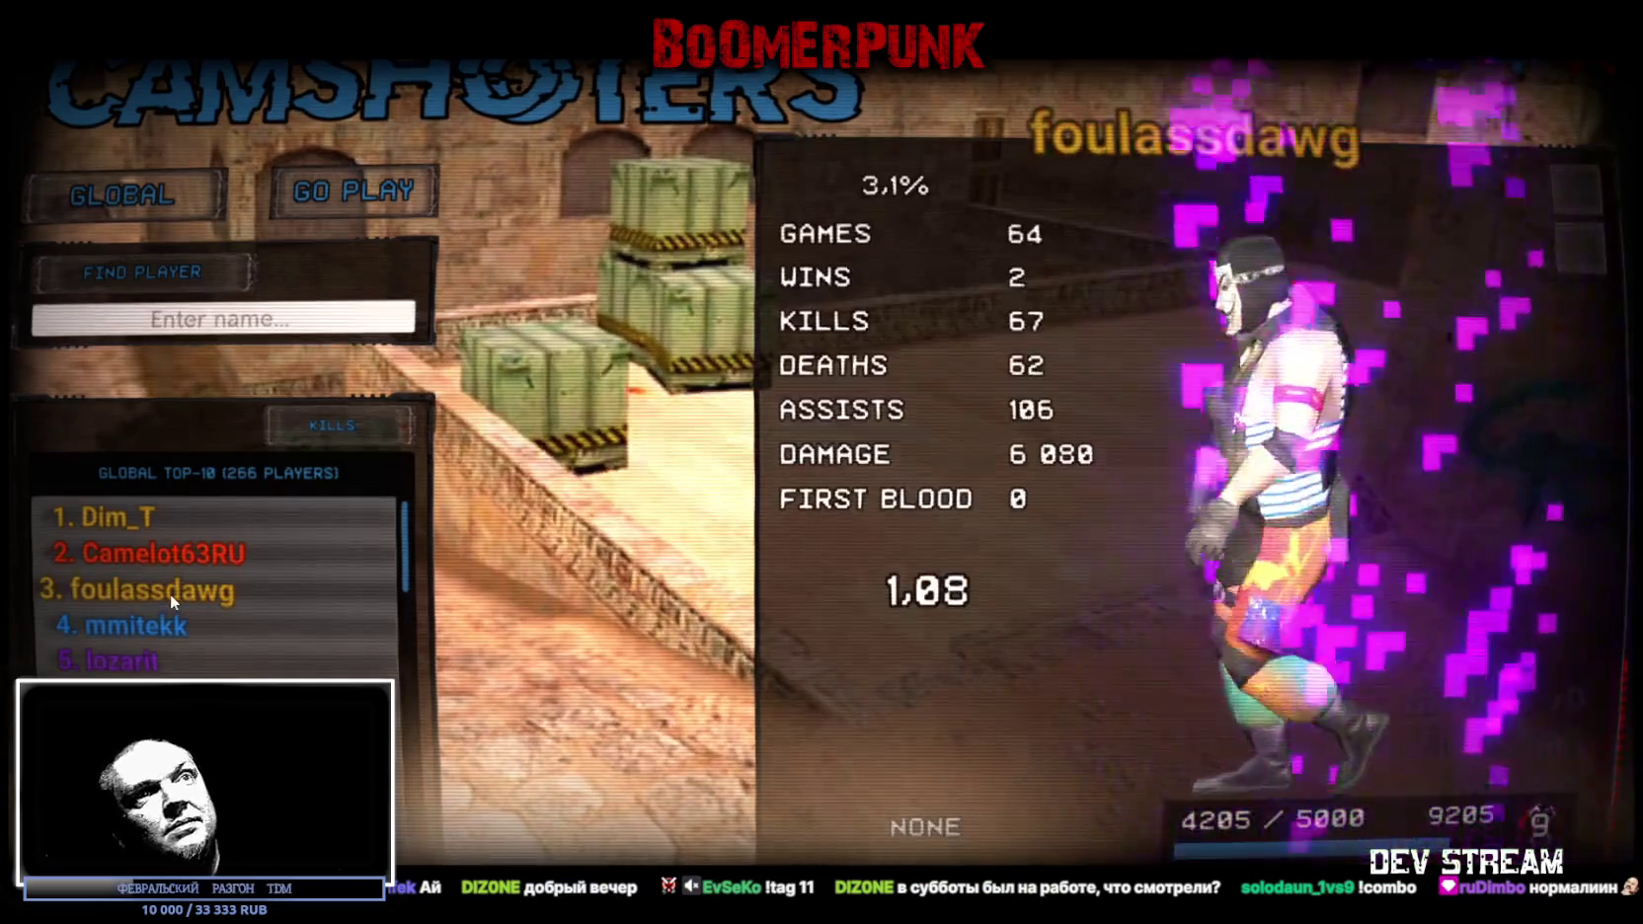
pyautogui.click(149, 625)
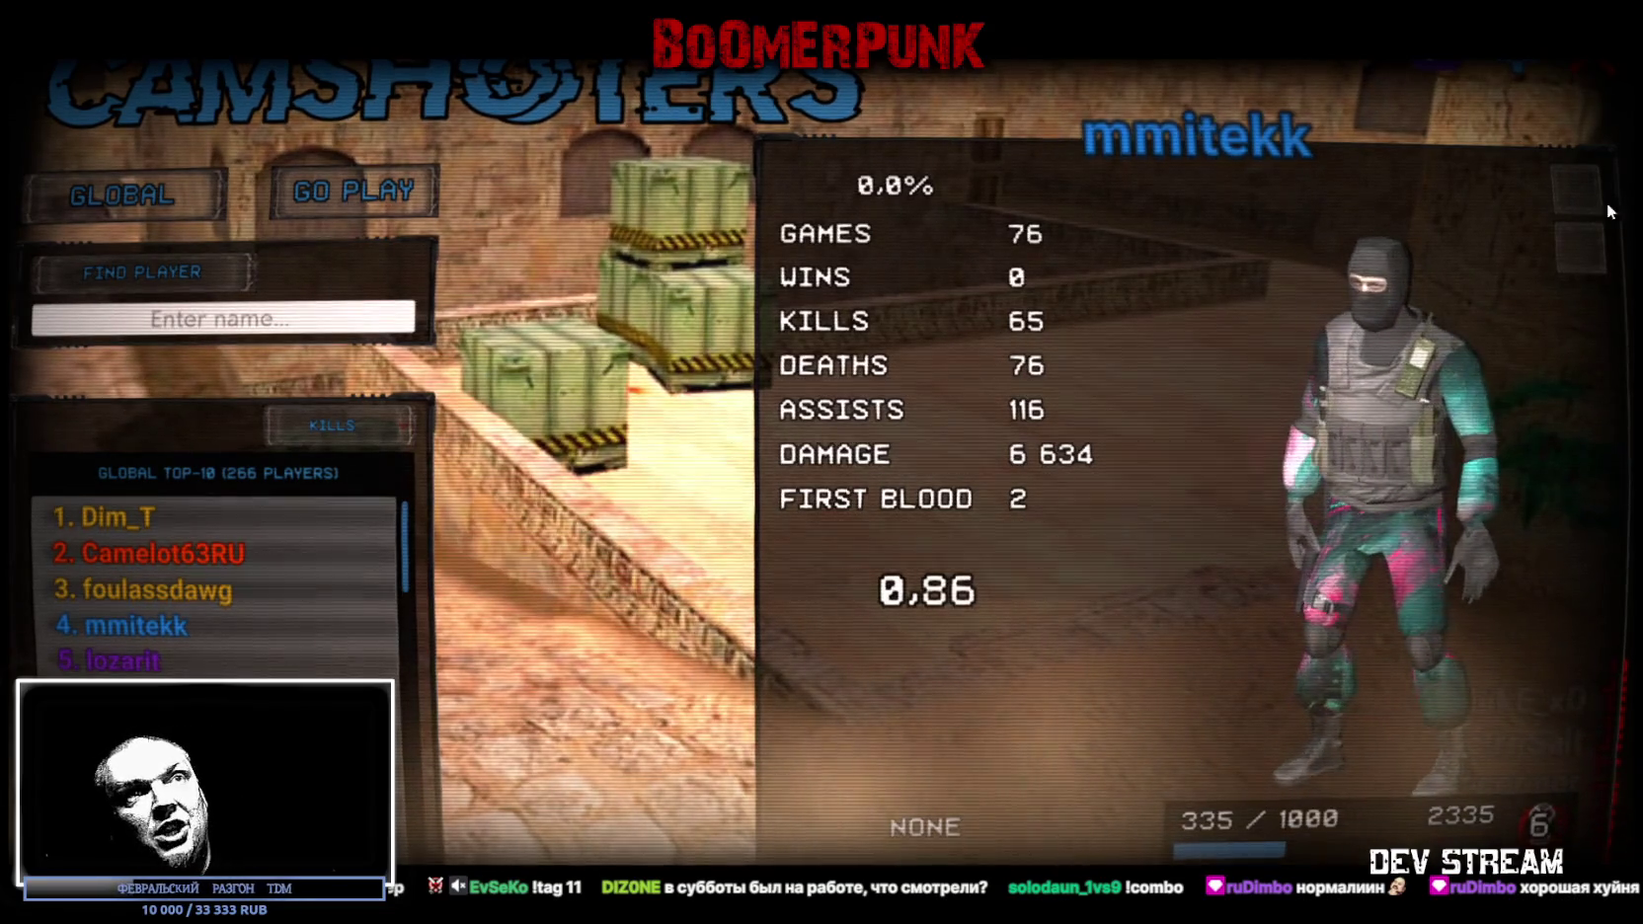
pyautogui.hotkey('alt', 'Tab')
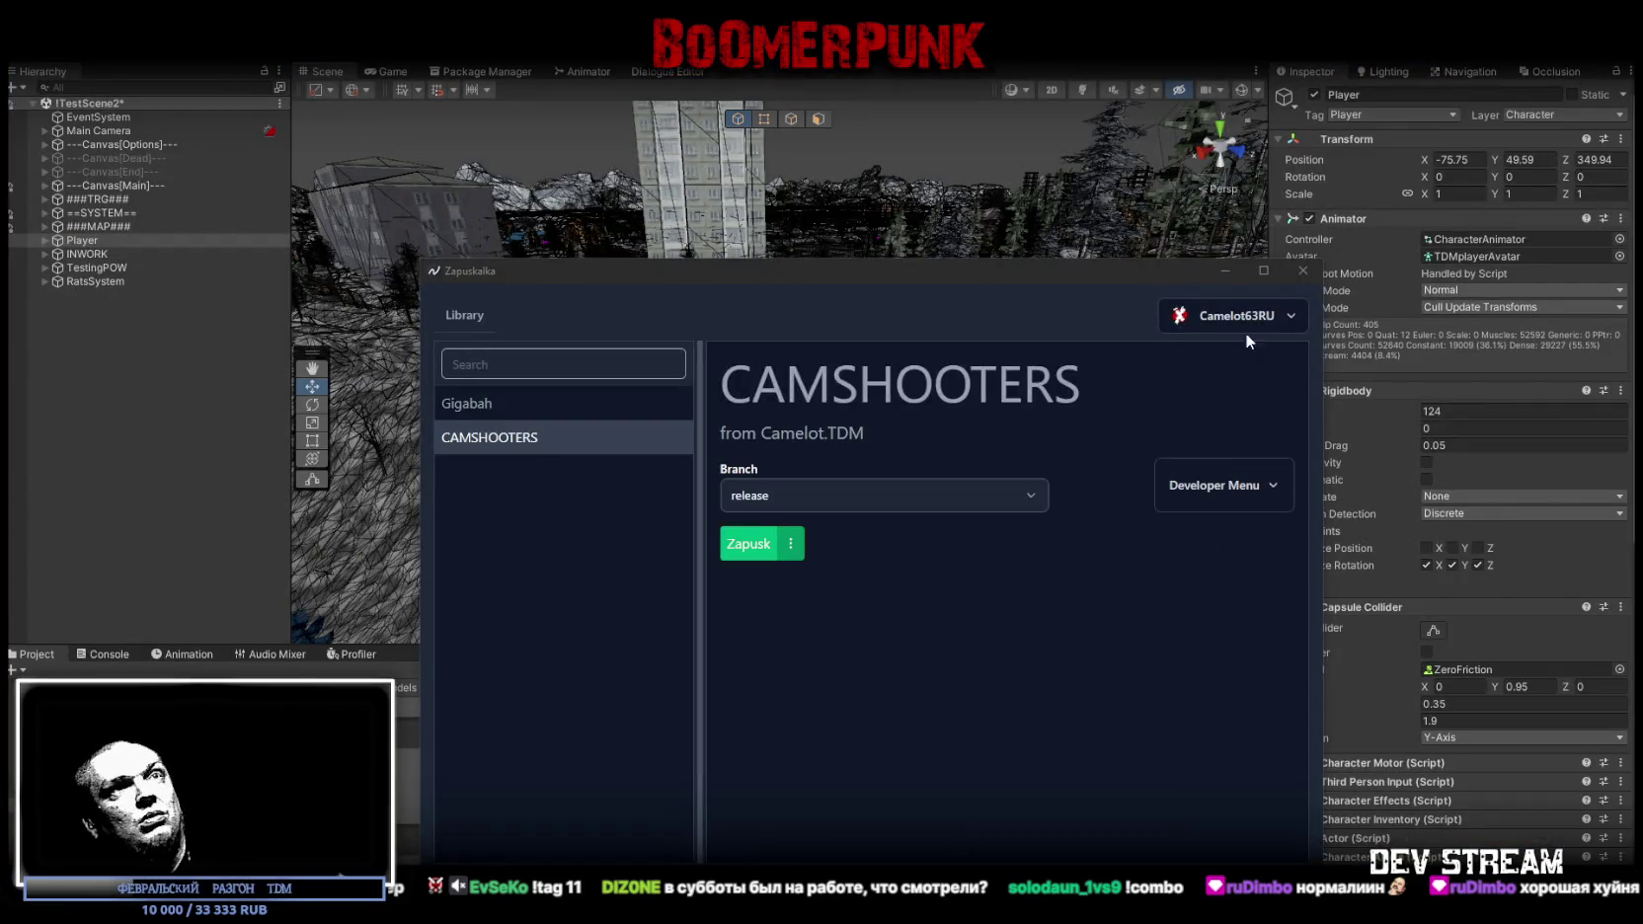
# Close the Zapuskalka launcher window to bring back the Unity editor with TestScene2
pyautogui.click(1225, 271)
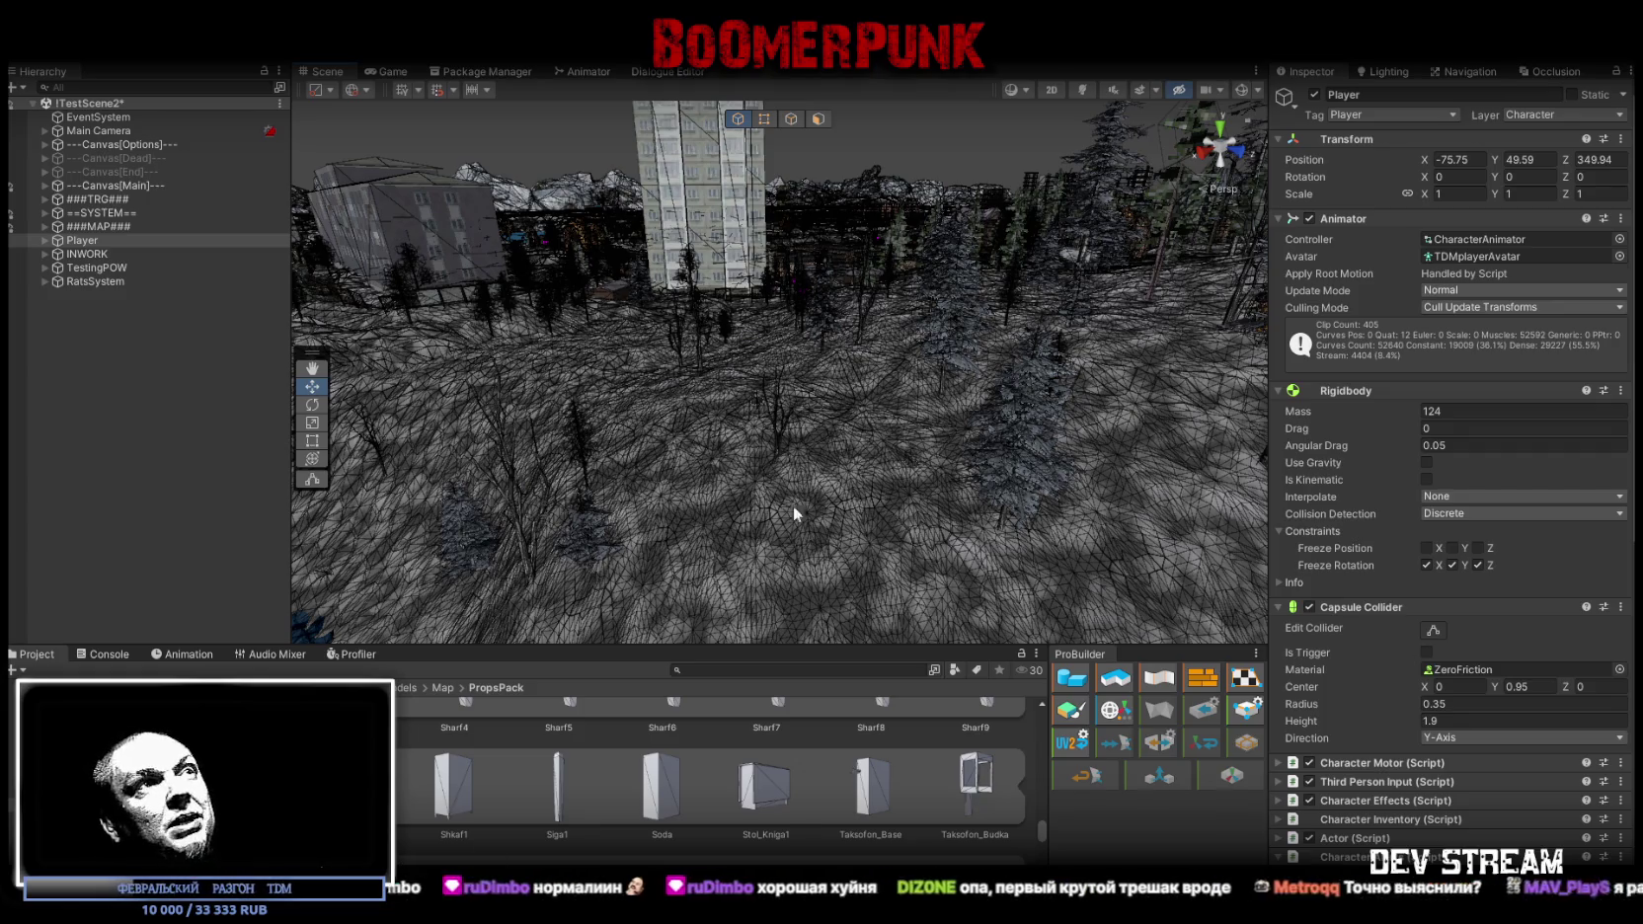
# Save TestScene2, then pick 01Tutor.unity from the !ScenesPlay folder in the Load Scene dialog
pyautogui.moveTo(754, 405)
pyautogui.mouseDown()
pyautogui.moveTo(782, 358)
pyautogui.moveTo(731, 397)
pyautogui.moveTo(993, 416)
pyautogui.moveTo(966, 328)
pyautogui.mouseUp()
pyautogui.hotkey('ctrl', 's')
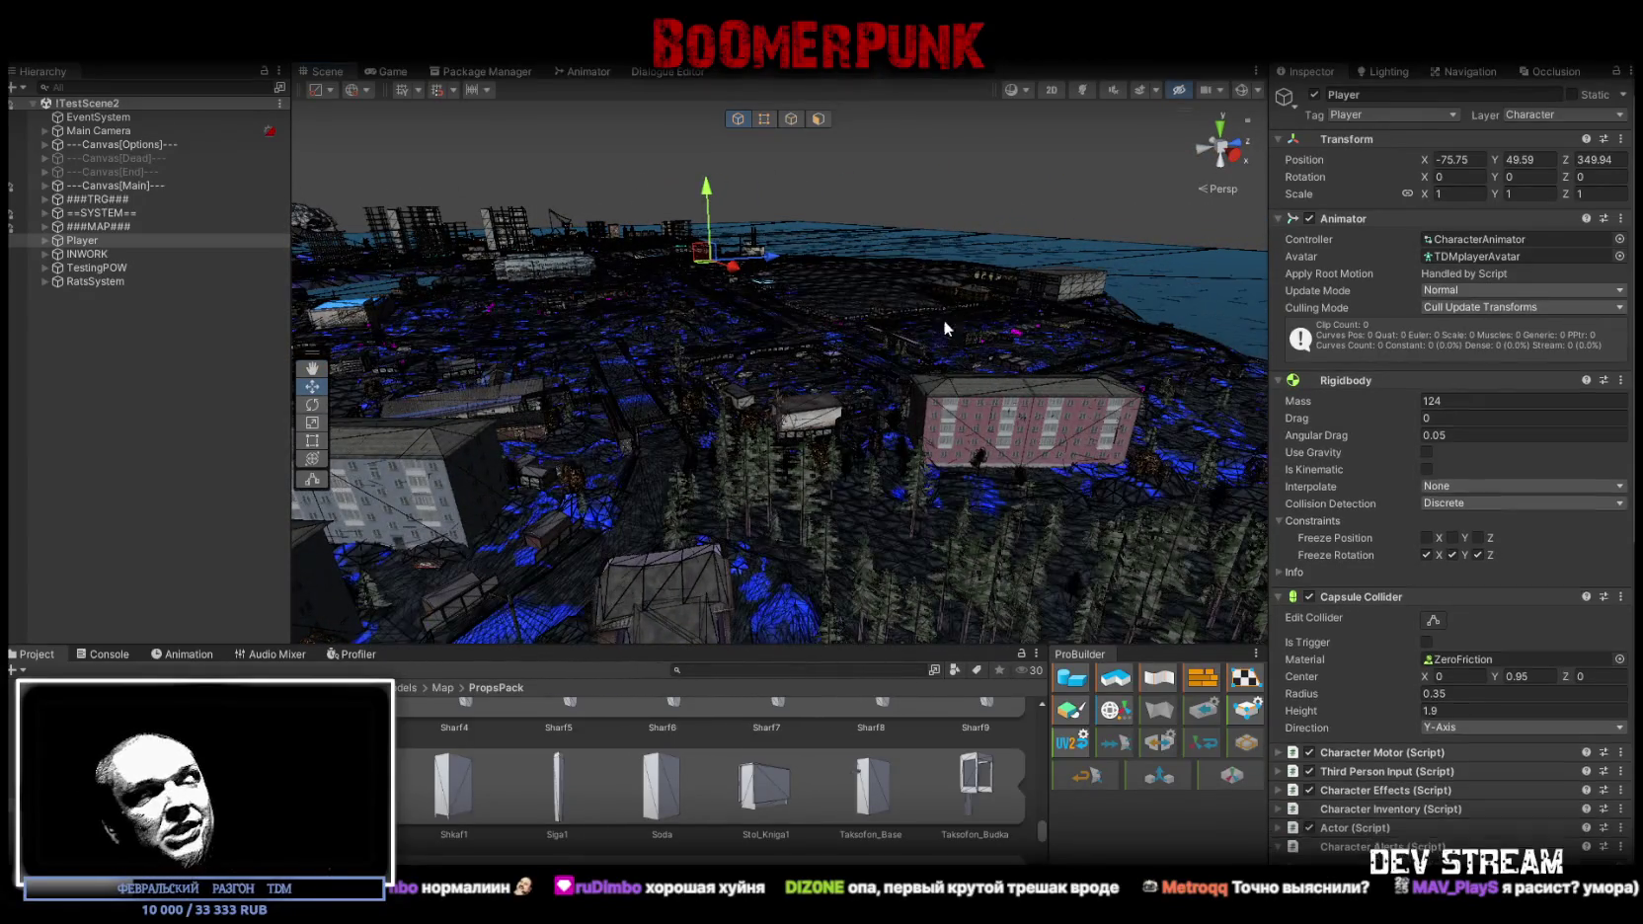
pyautogui.hotkey('alt', 'f')
pyautogui.press('Right')
pyautogui.press('Left')
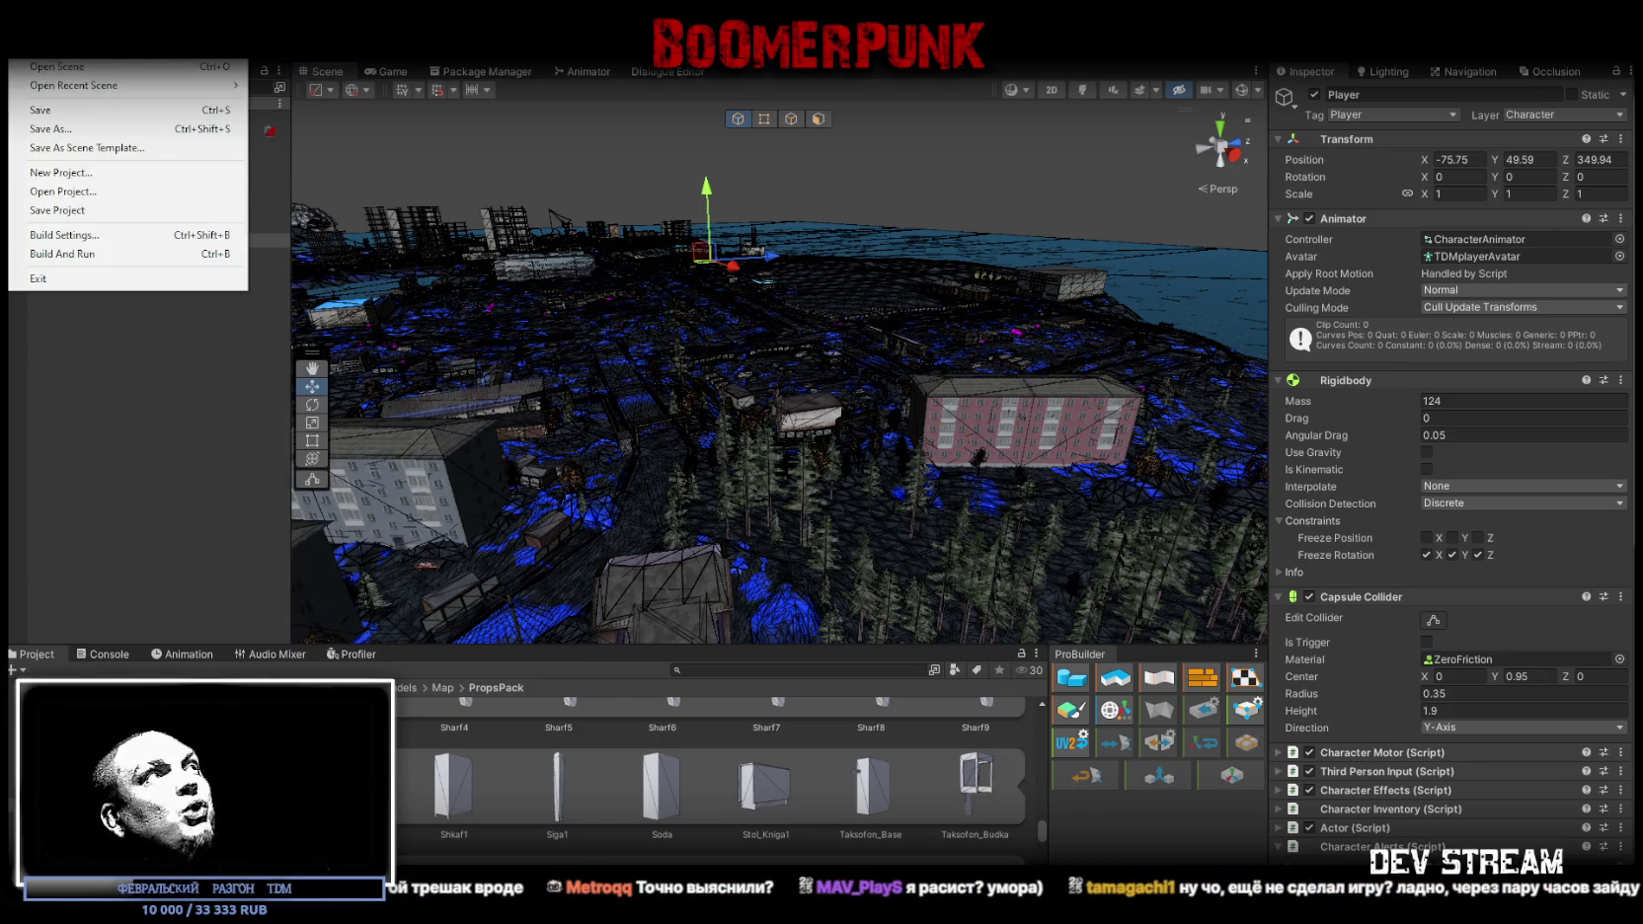
pyautogui.click(63, 69)
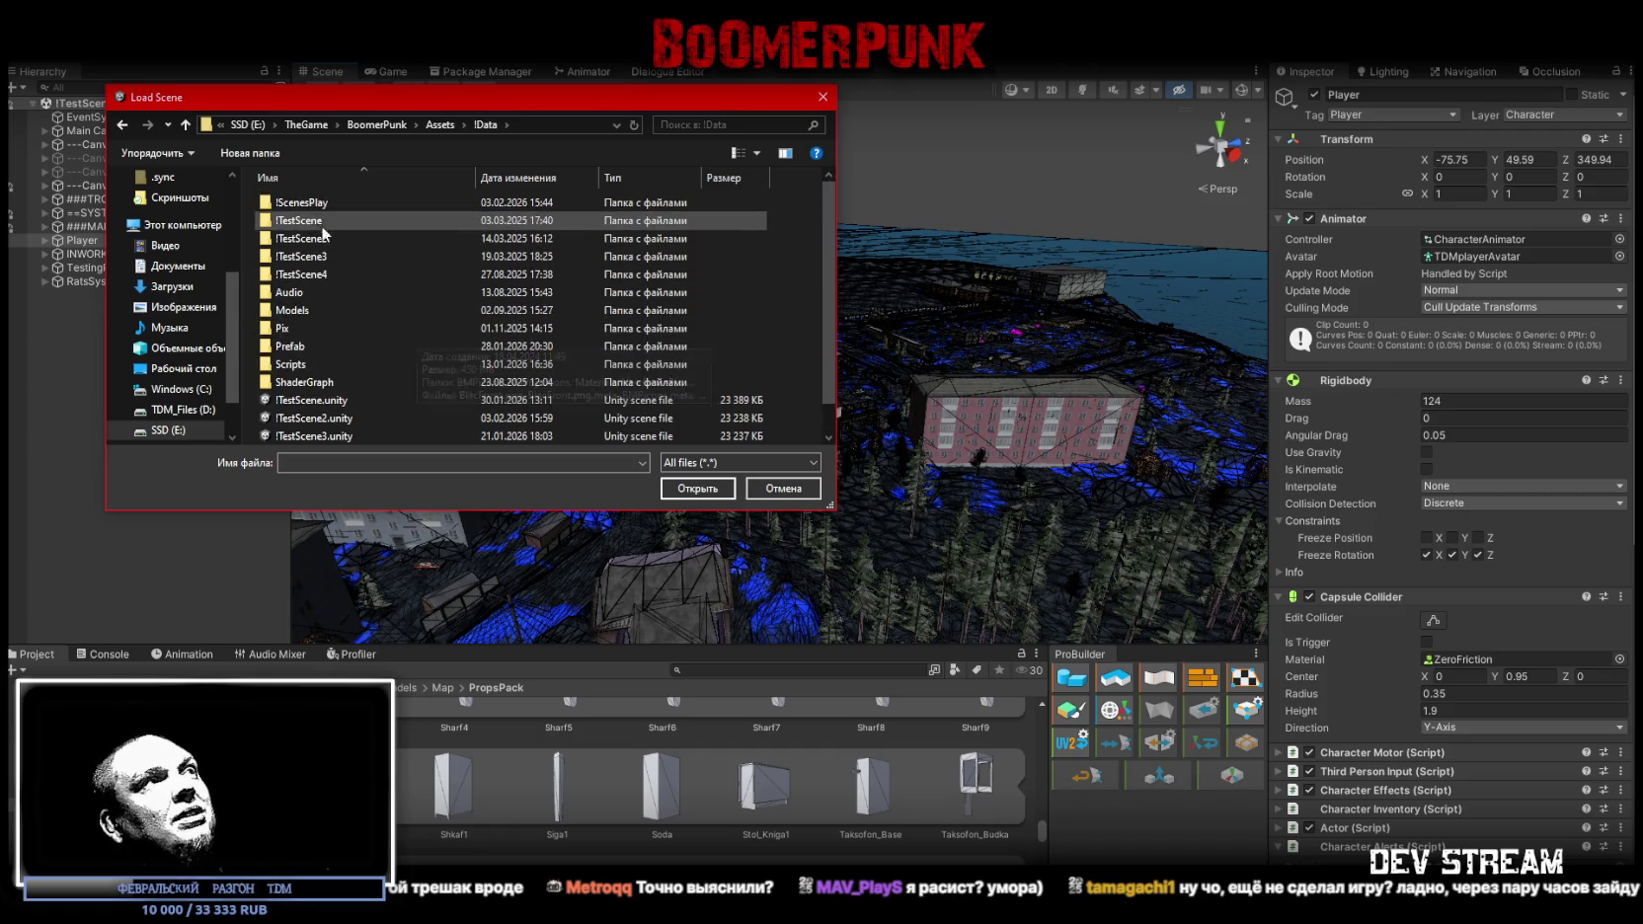
pyautogui.doubleClick(301, 202)
pyautogui.click(303, 206)
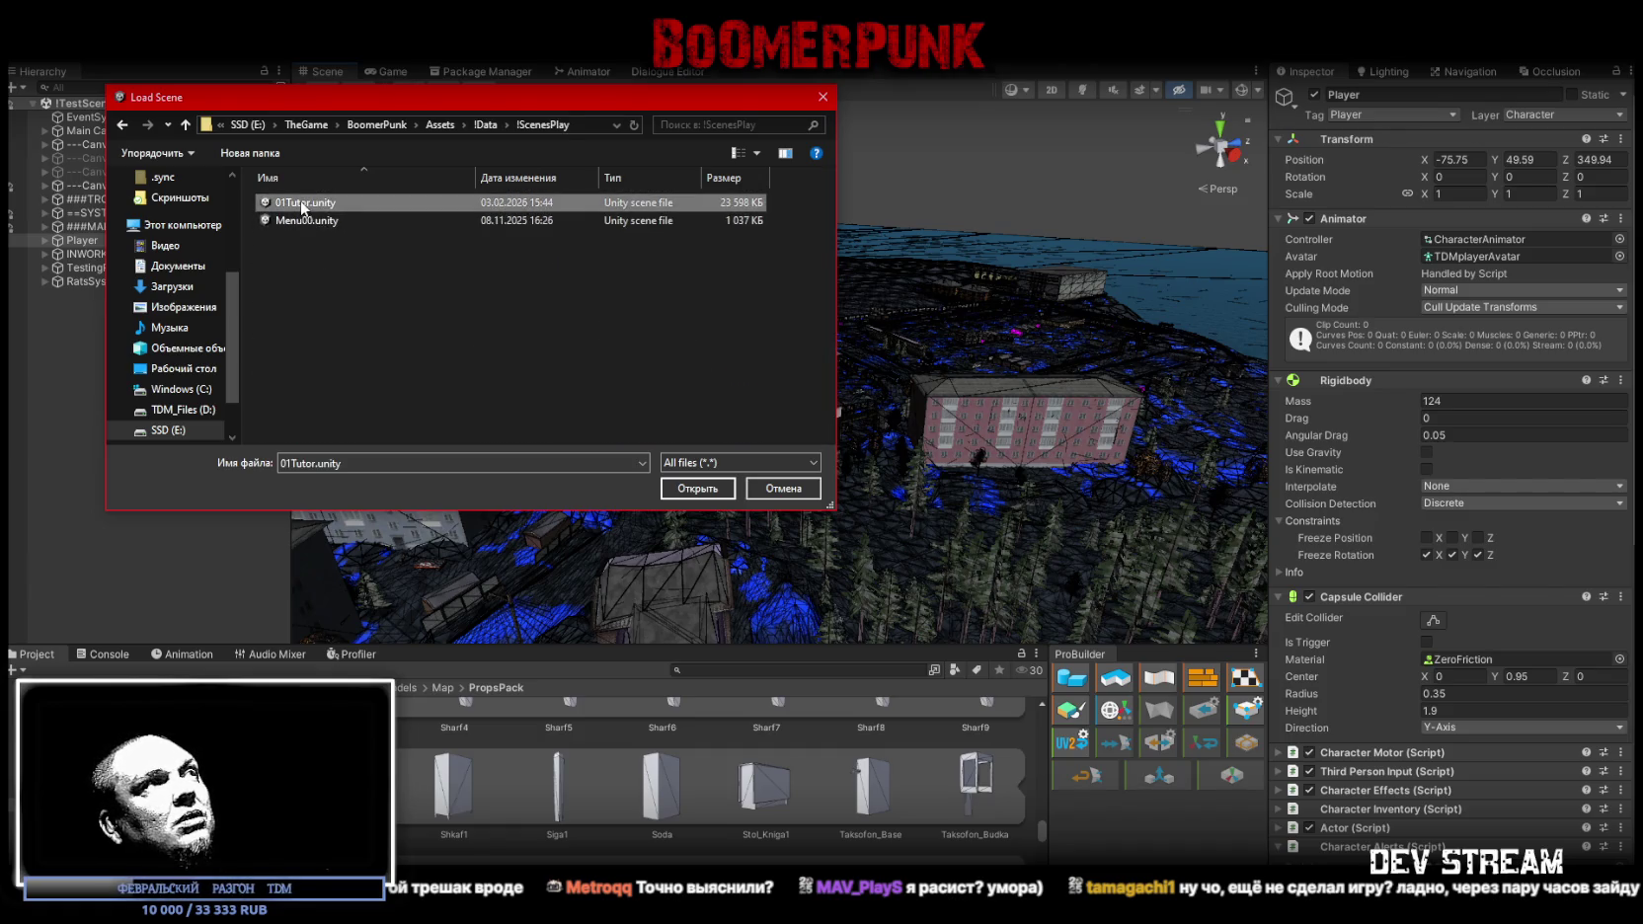
pyautogui.click(702, 491)
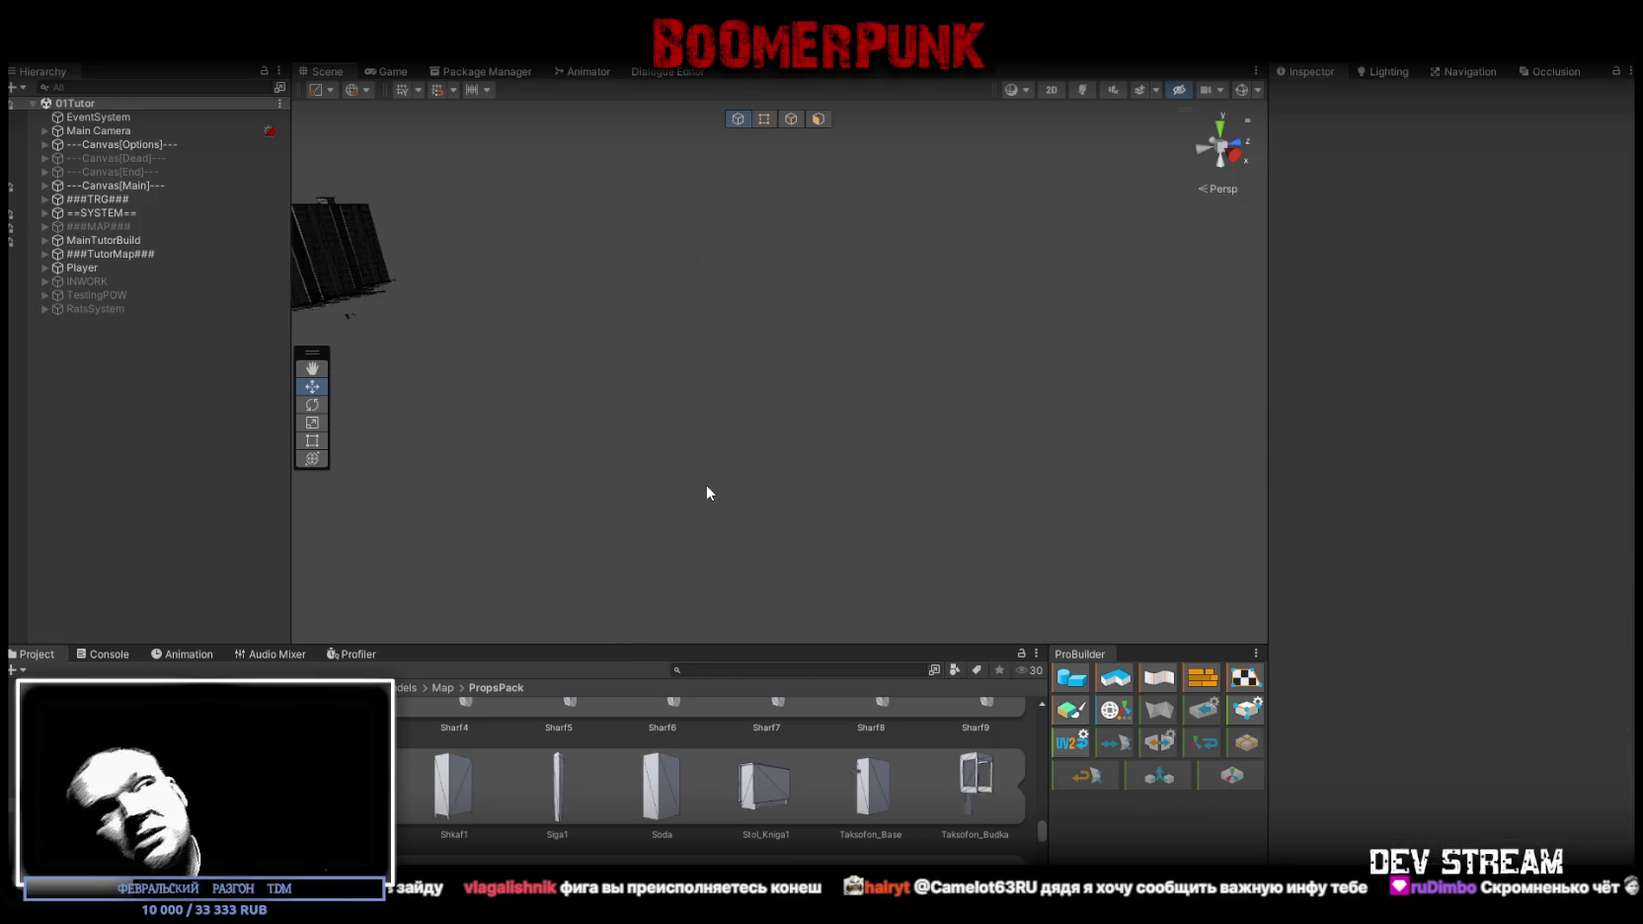
# Frame the omsk_14_et (1) building, orbit over the courtyard, and start play mode
pyautogui.moveTo(722, 262)
pyautogui.mouseDown()
pyautogui.moveTo(683, 293)
pyautogui.moveTo(657, 288)
pyautogui.moveTo(708, 322)
pyautogui.moveTo(1214, 329)
pyautogui.moveTo(1027, 348)
pyautogui.mouseUp()
pyautogui.click(677, 287)
pyautogui.press('f')
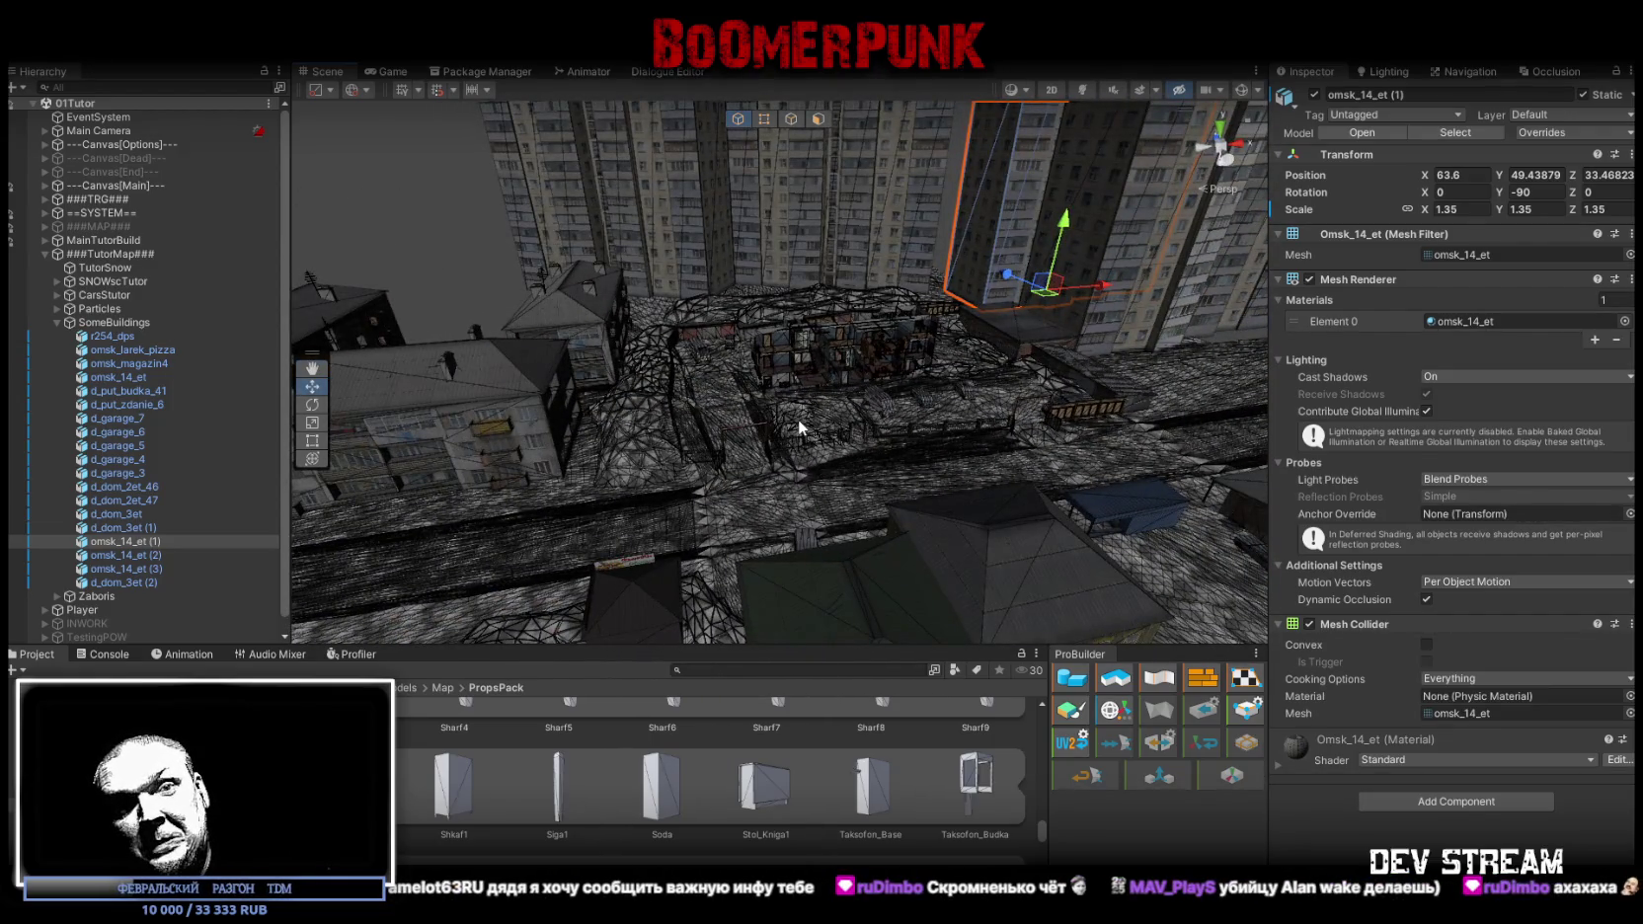
pyautogui.moveTo(791, 410)
pyautogui.mouseDown()
pyautogui.moveTo(1029, 384)
pyautogui.moveTo(949, 377)
pyautogui.moveTo(983, 371)
pyautogui.mouseUp()
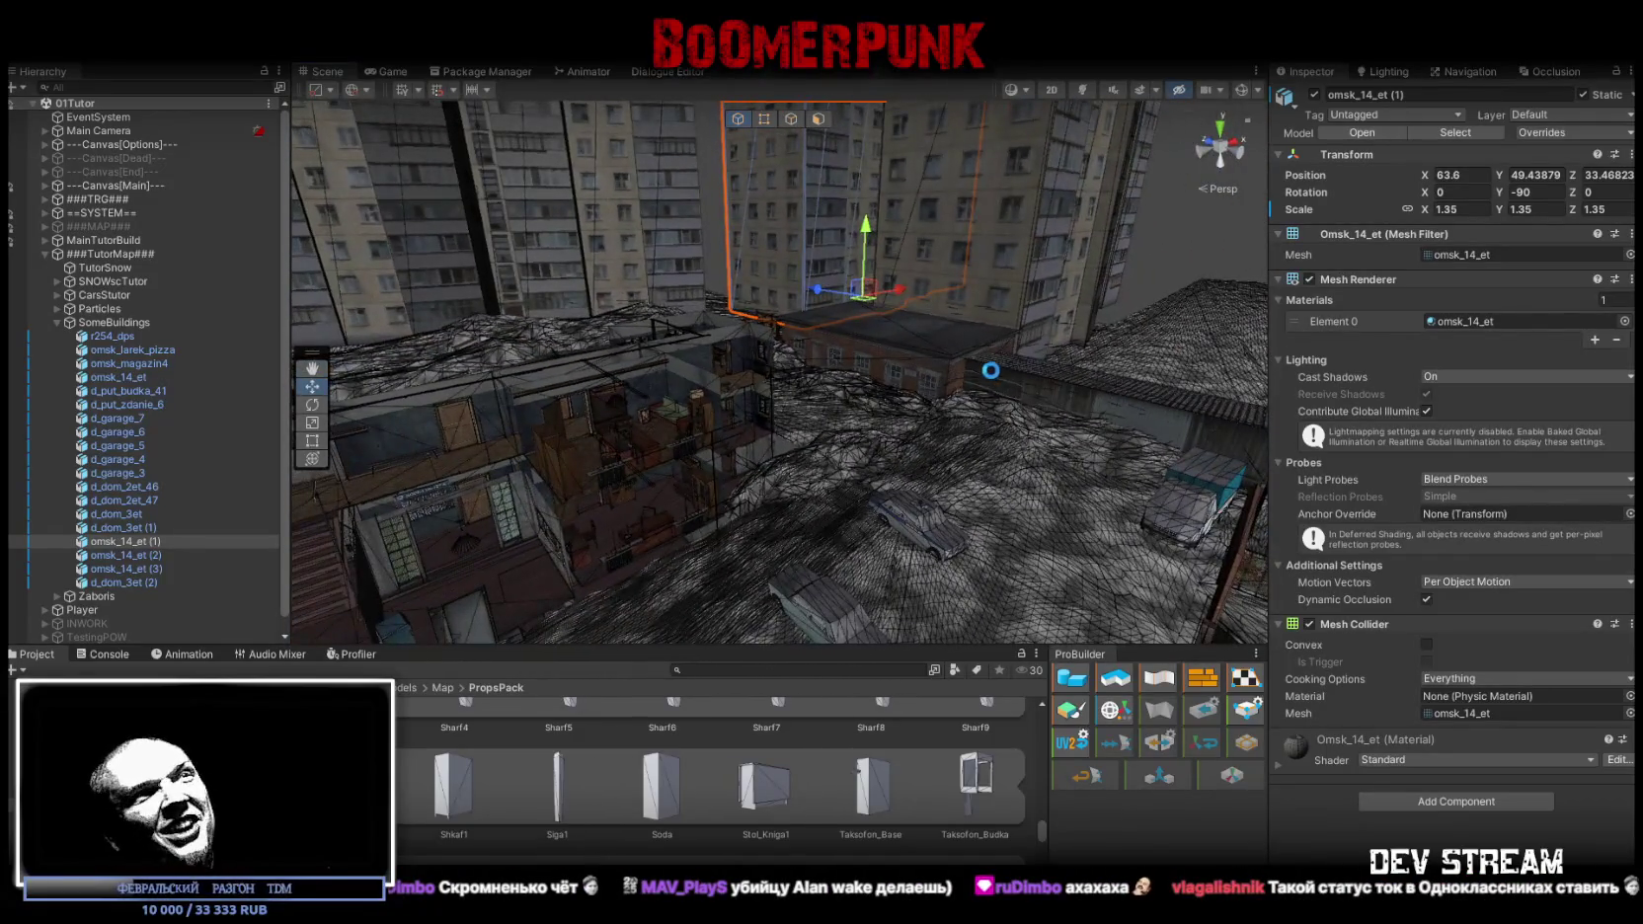
pyautogui.moveTo(899, 351)
pyautogui.mouseDown()
pyautogui.moveTo(920, 351)
pyautogui.moveTo(905, 356)
pyautogui.moveTo(902, 184)
pyautogui.mouseUp()
pyautogui.hotkey('ctrl', 'p')
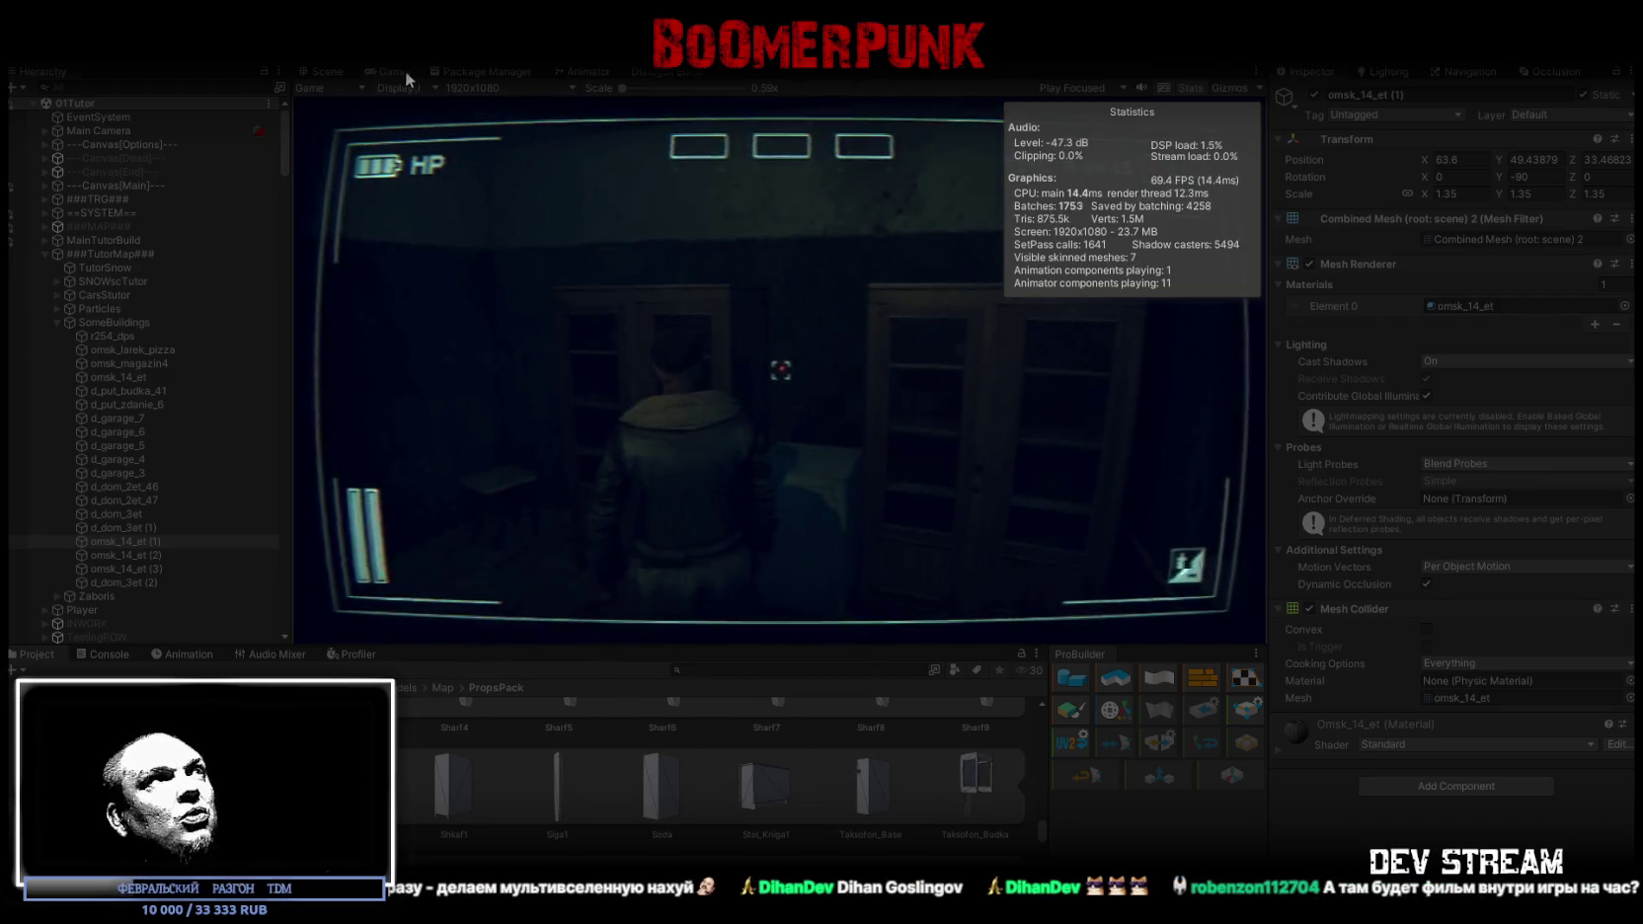
# Maximize the Game view, walk through the corridors to the cell block, then stop play mode
pyautogui.doubleClick(388, 69)
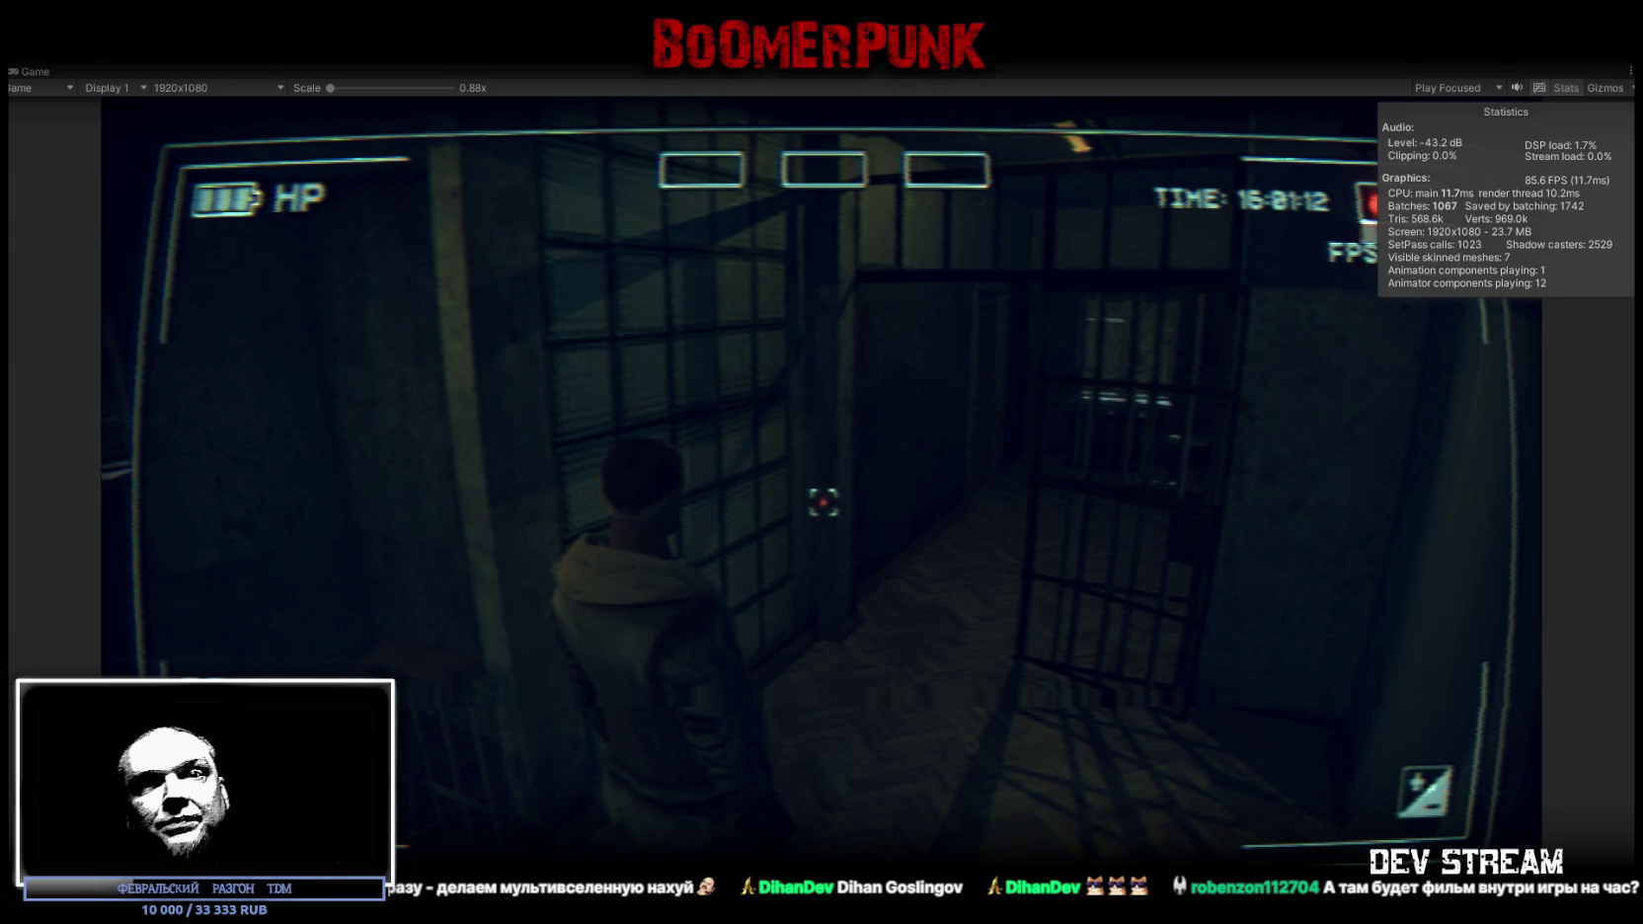
pyautogui.hotkey('ctrl', 'p')
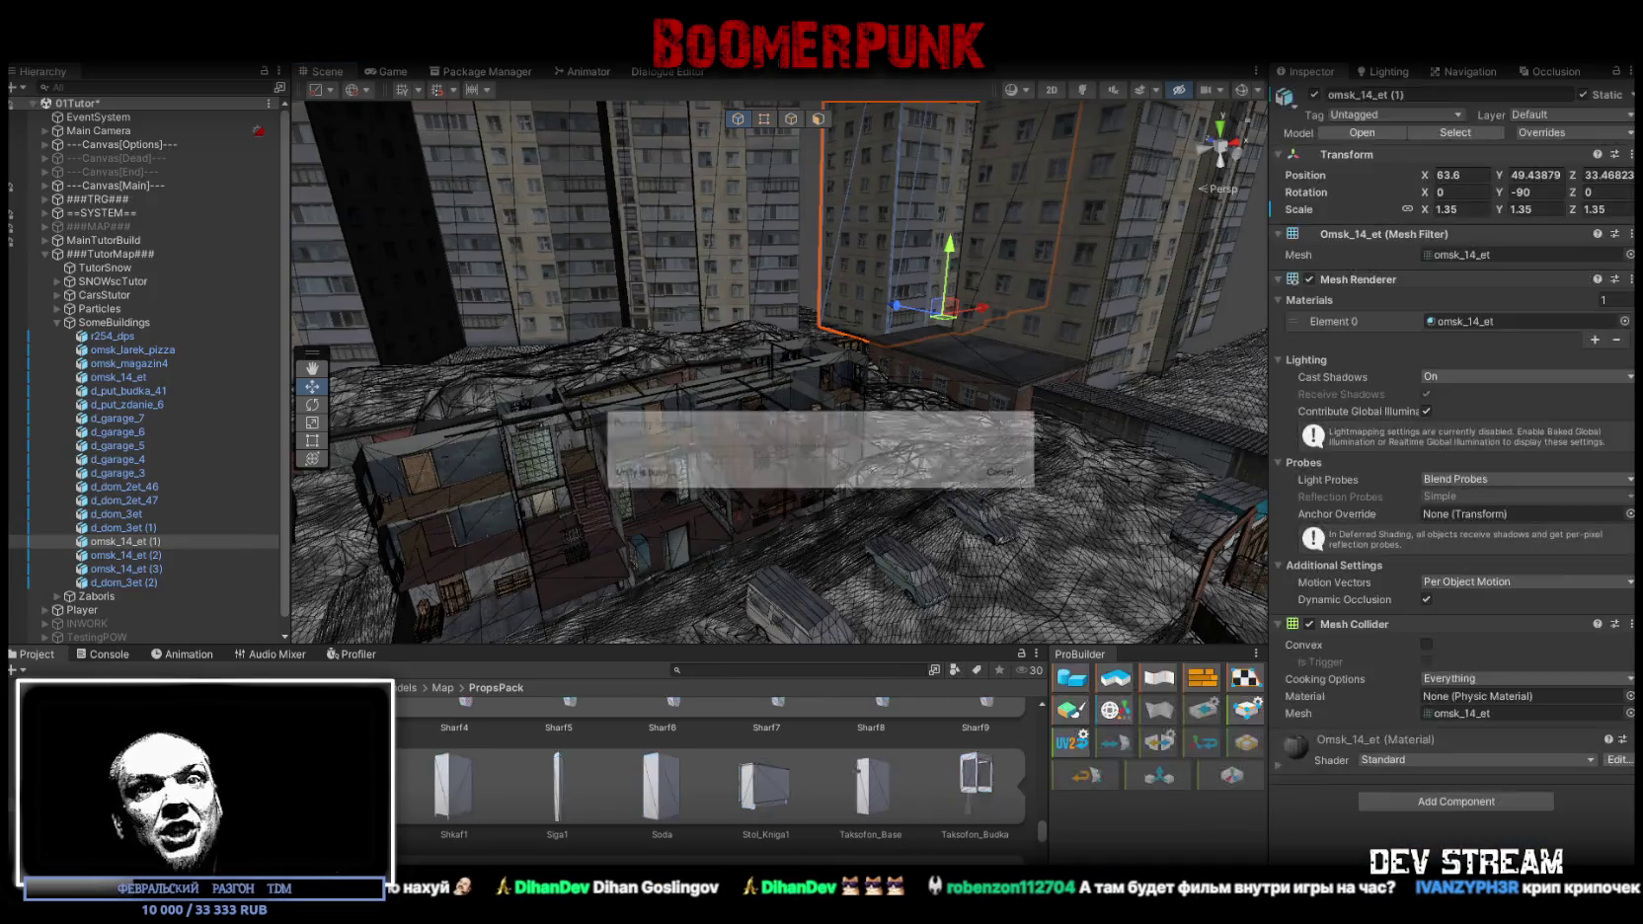
# Fly along the street and select the TutorSnow ground mesh with its Snow13 material
pyautogui.moveTo(770, 395)
pyautogui.mouseDown()
pyautogui.moveTo(942, 467)
pyautogui.moveTo(1063, 455)
pyautogui.moveTo(1133, 416)
pyautogui.mouseUp()
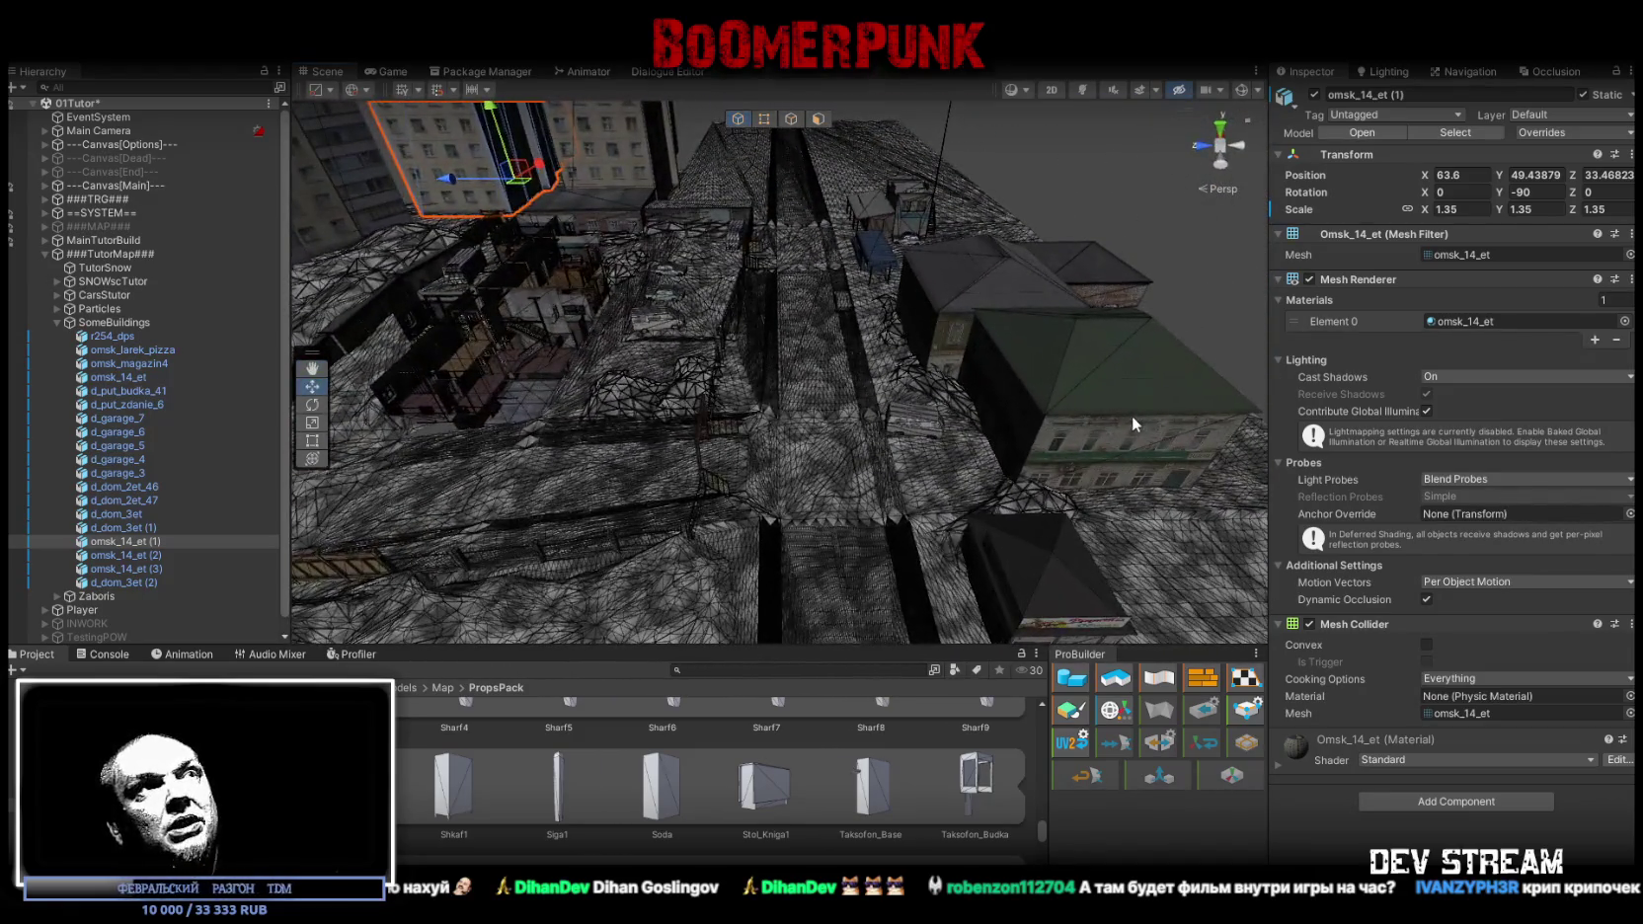
pyautogui.moveTo(930, 419)
pyautogui.mouseDown()
pyautogui.moveTo(795, 422)
pyautogui.moveTo(873, 442)
pyautogui.mouseUp()
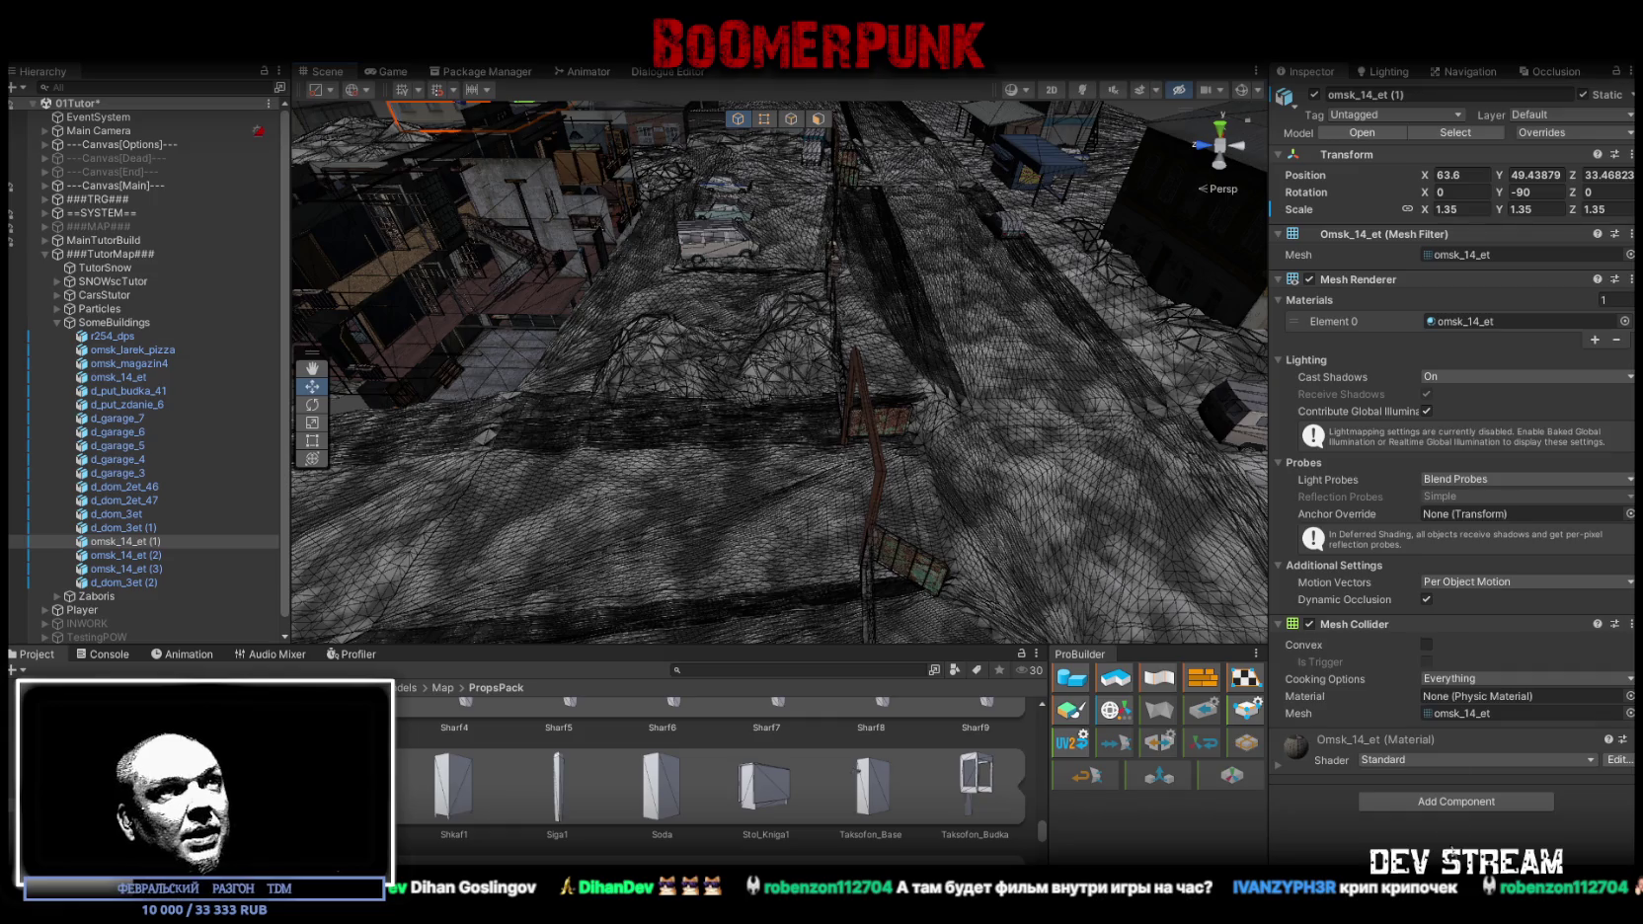
pyautogui.click(995, 291)
pyautogui.moveTo(995, 291)
pyautogui.mouseDown()
pyautogui.moveTo(684, 361)
pyautogui.moveTo(860, 348)
pyautogui.moveTo(878, 395)
pyautogui.moveTo(906, 366)
pyautogui.mouseUp()
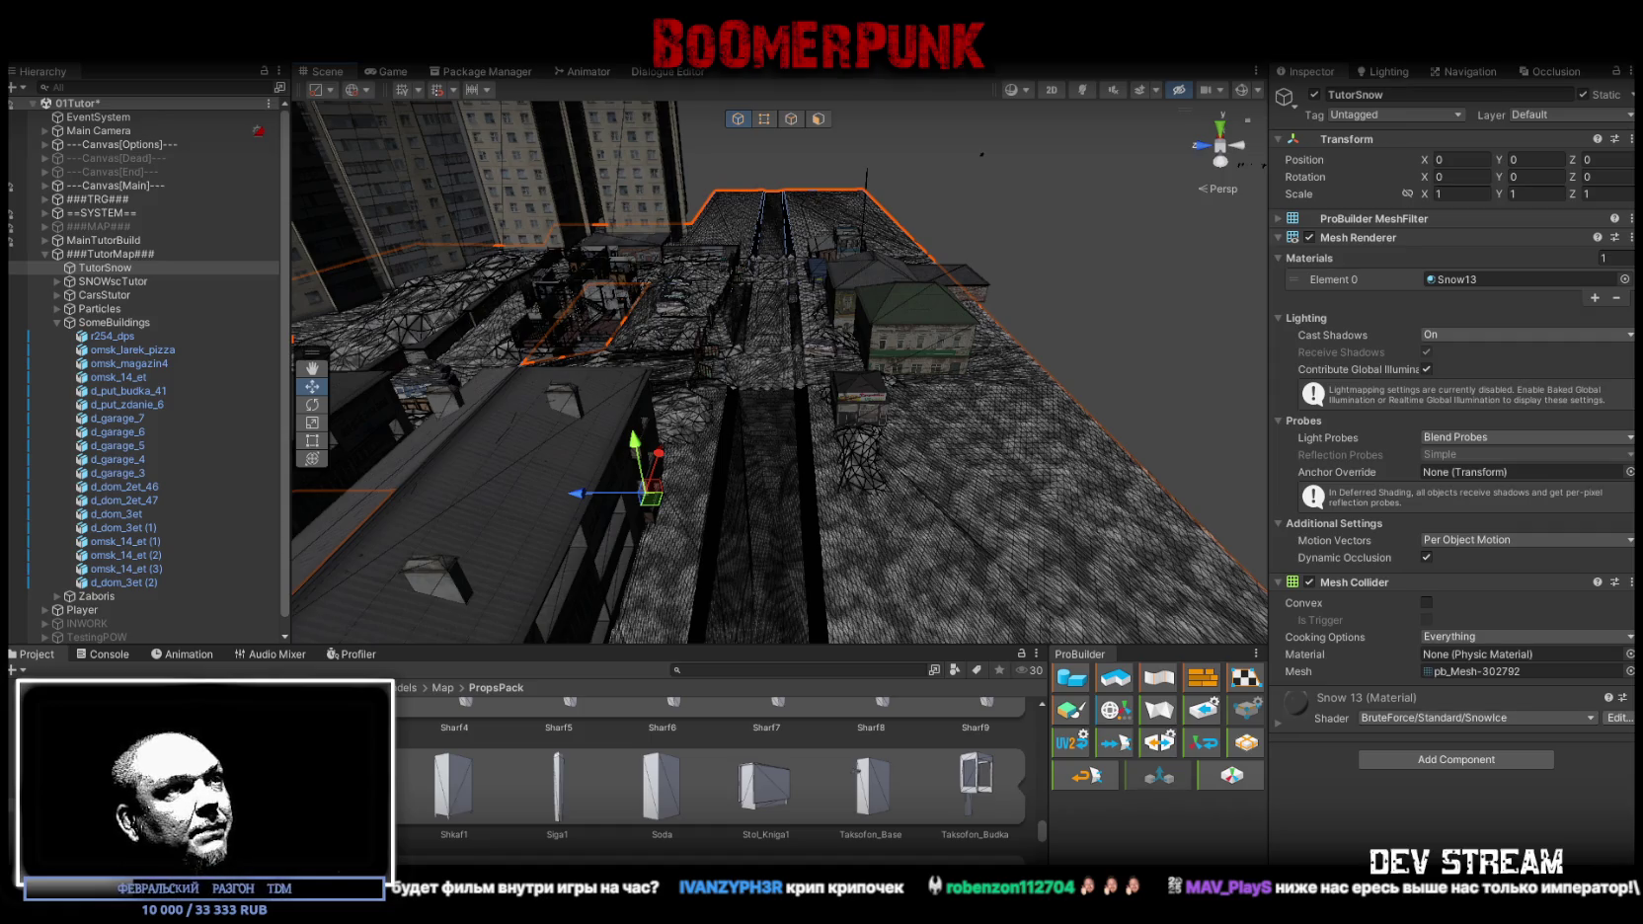
pyautogui.moveTo(615, 516); pyautogui.dragTo(756, 405)
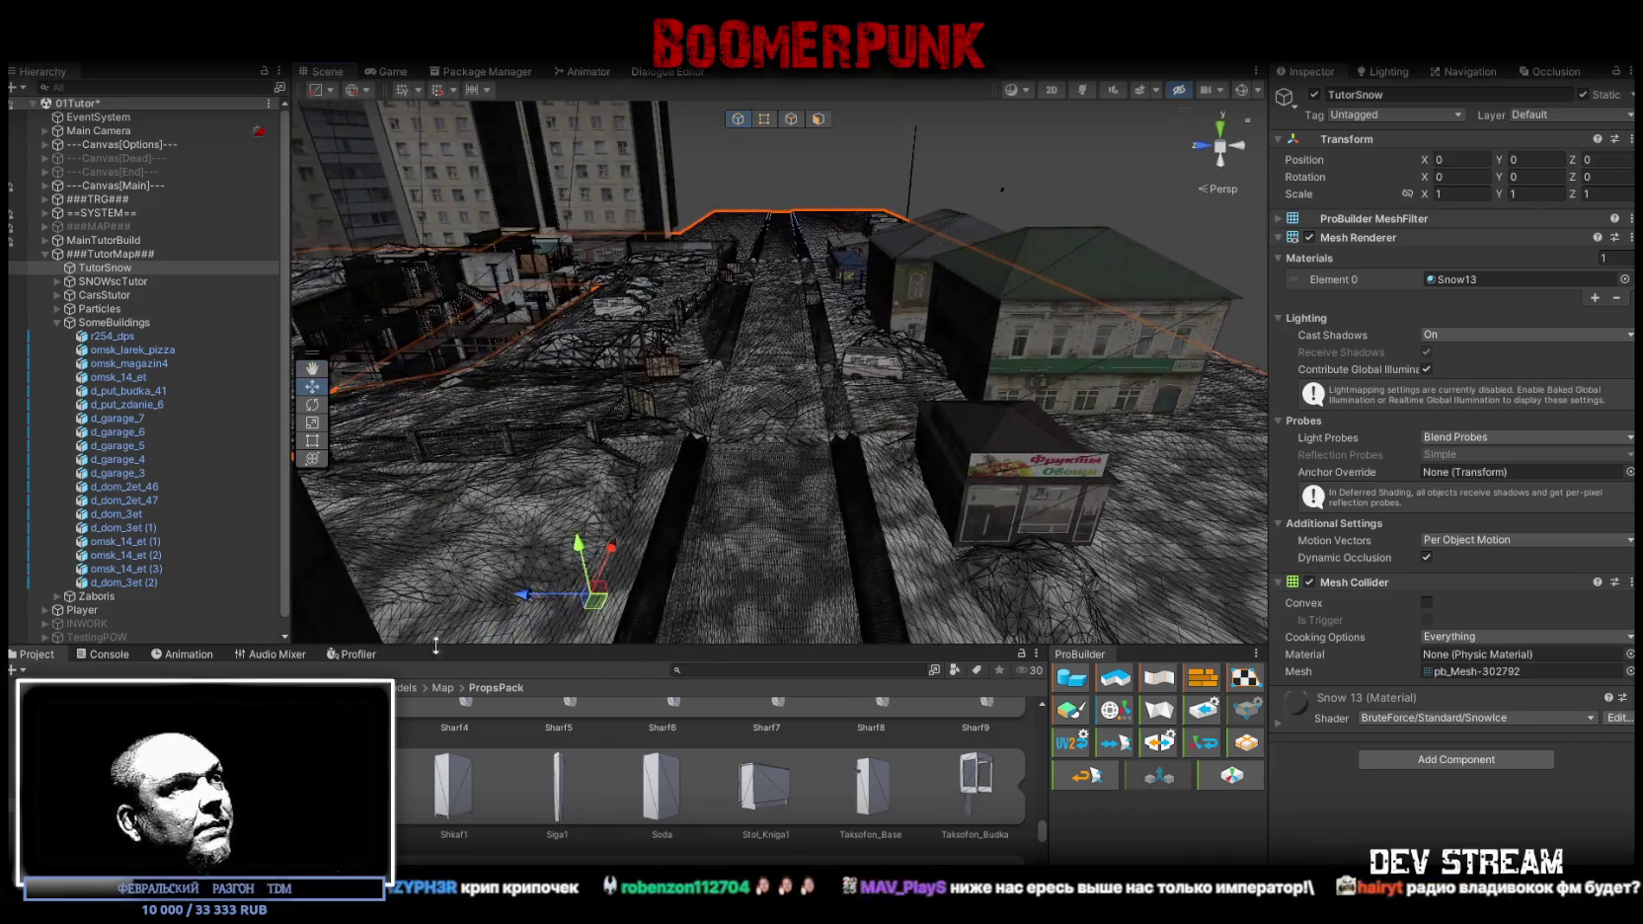
pyautogui.click(96, 656)
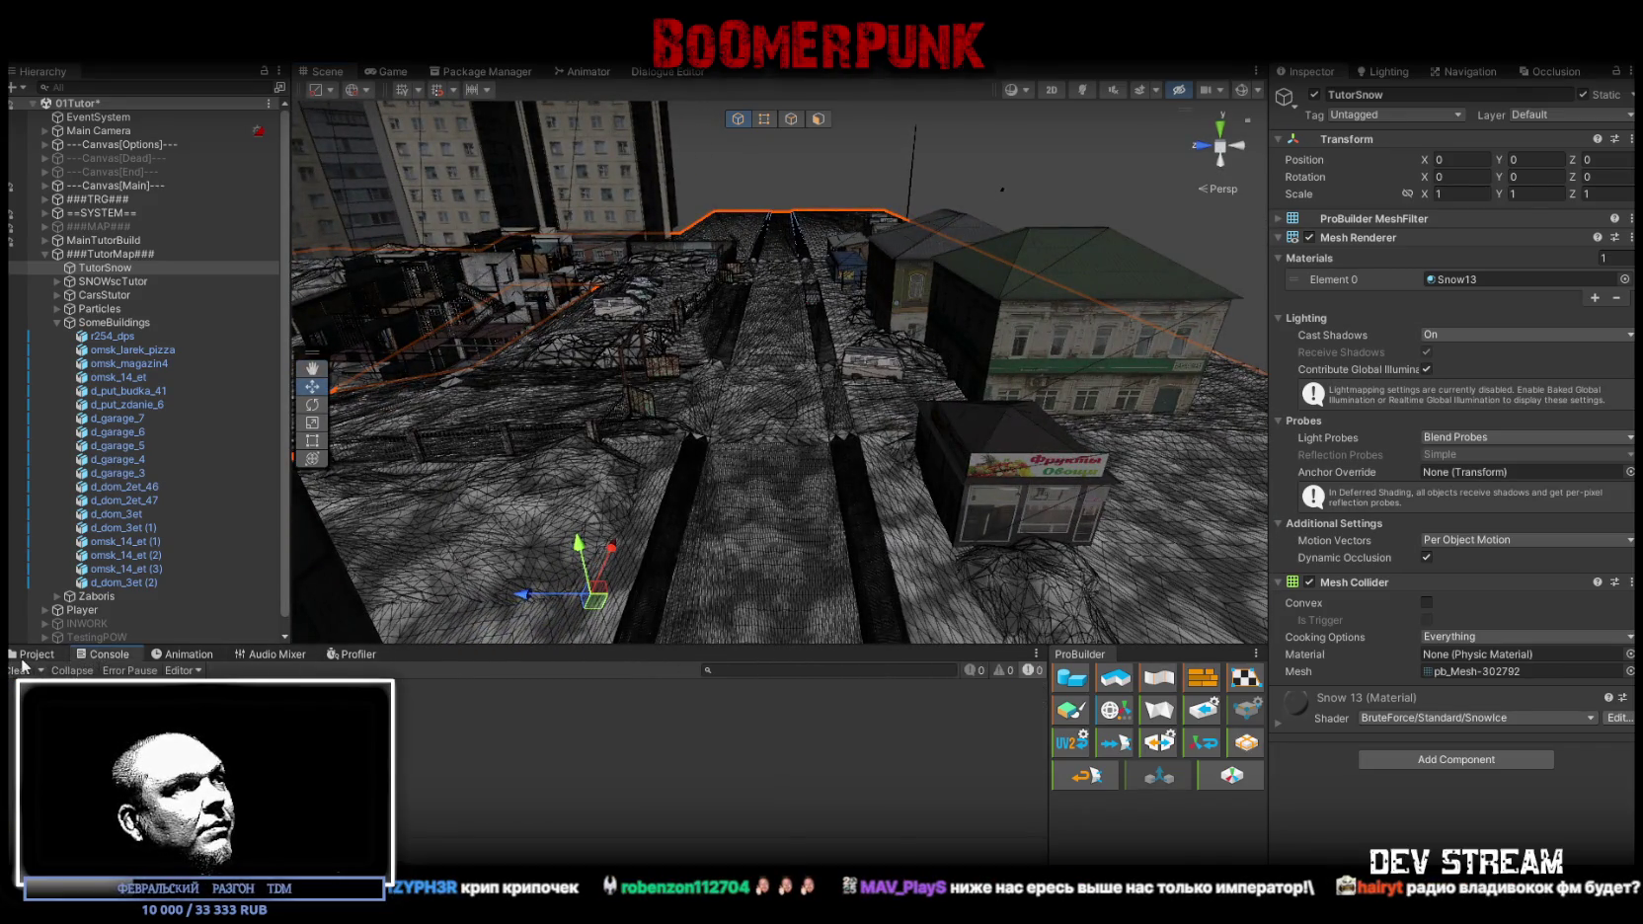
pyautogui.click(30, 656)
pyautogui.moveTo(810, 464)
pyautogui.mouseDown()
pyautogui.moveTo(849, 425)
pyautogui.moveTo(800, 440)
pyautogui.mouseUp()
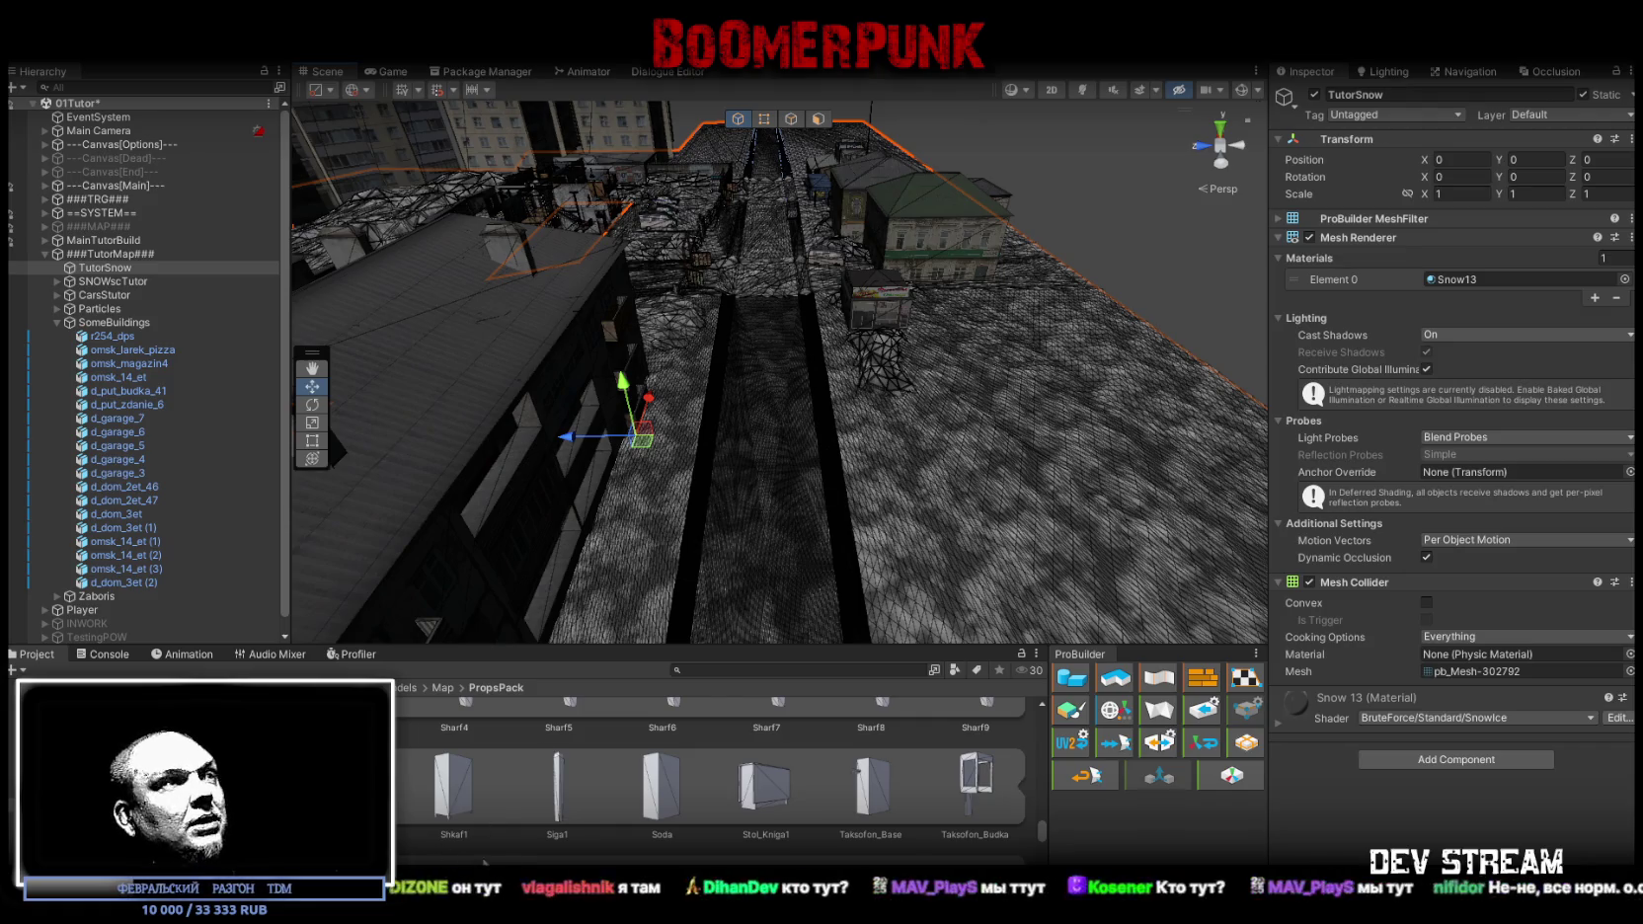
pyautogui.scroll(3, 489, 850)
pyautogui.scroll(2, 489, 847)
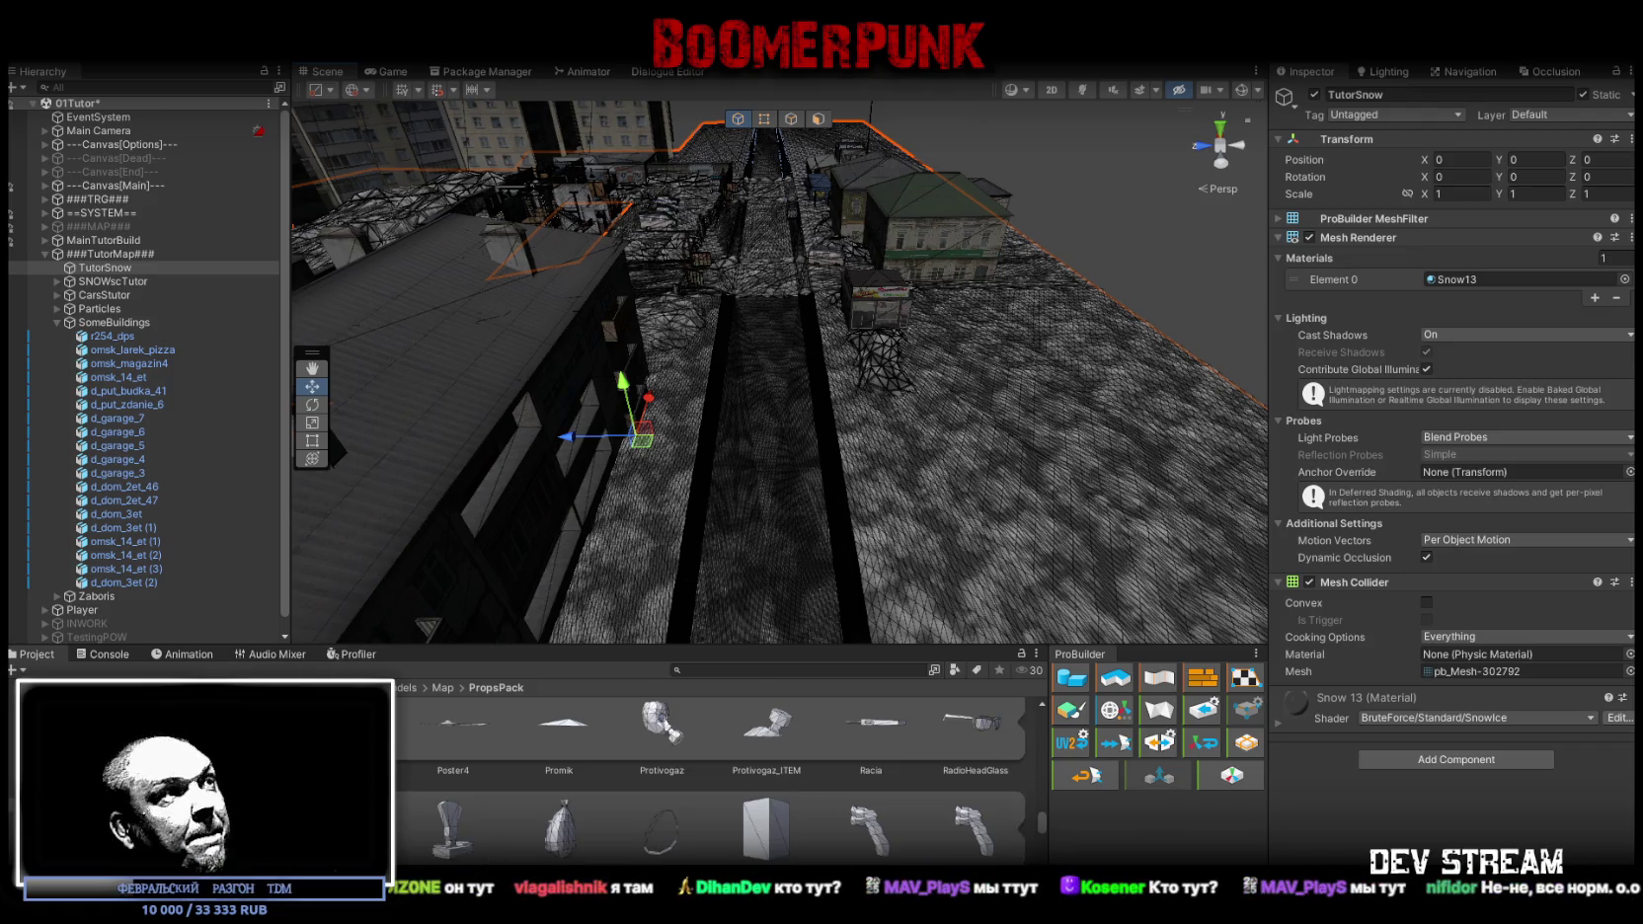
pyautogui.scroll(5, 434, 820)
pyautogui.scroll(5, 413, 816)
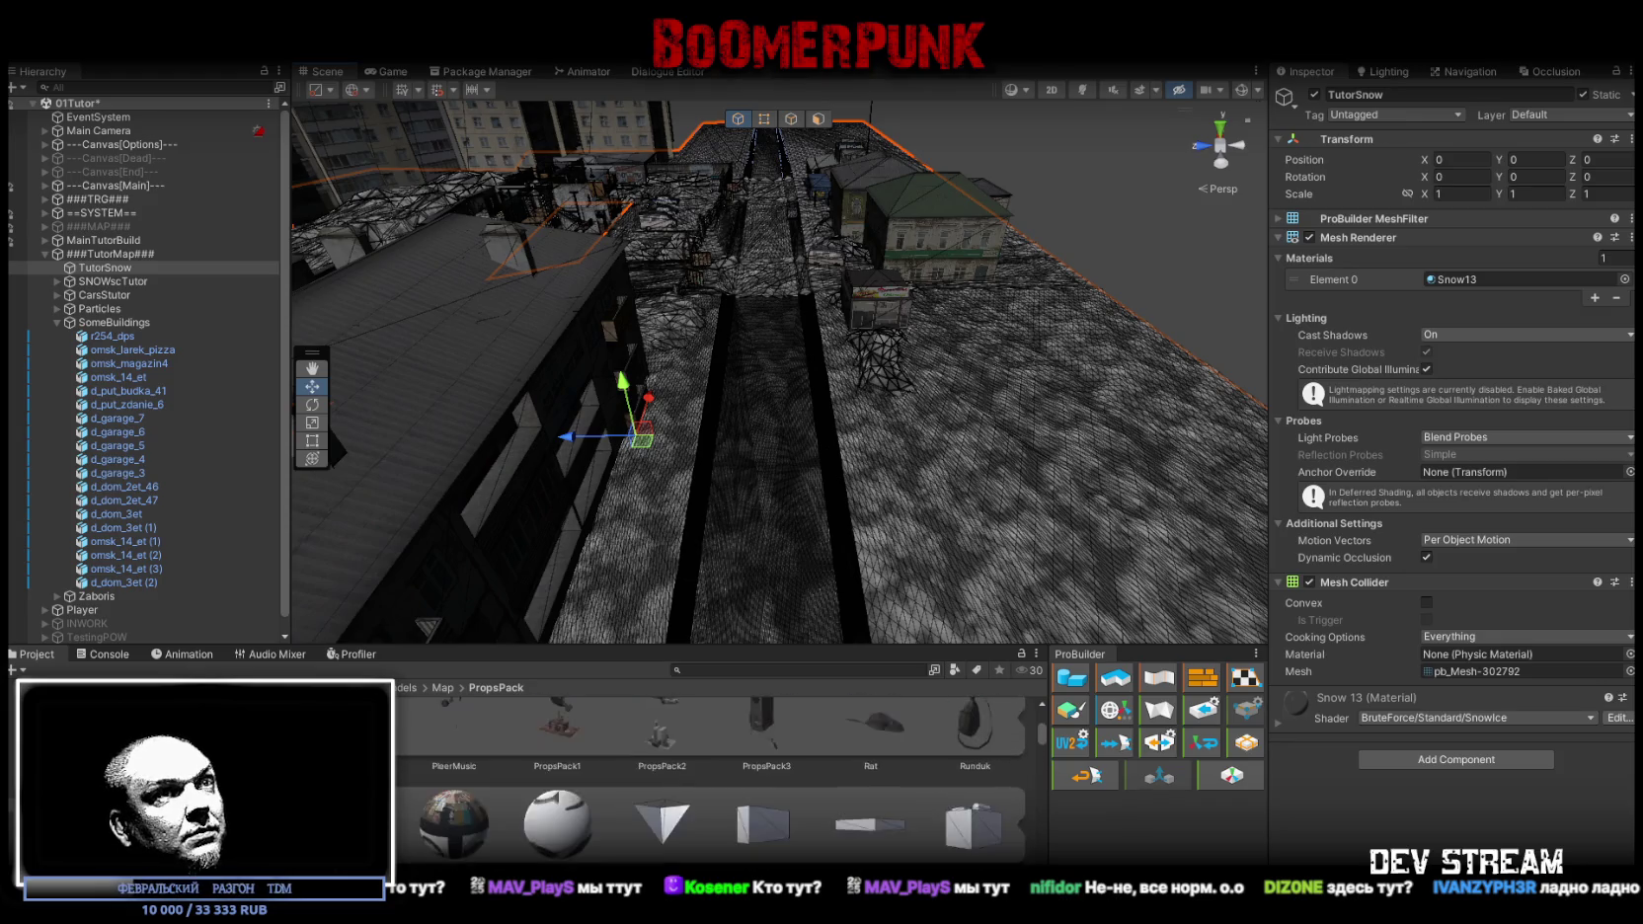
pyautogui.moveTo(728, 296)
pyautogui.mouseDown()
pyautogui.moveTo(728, 261)
pyautogui.moveTo(735, 286)
pyautogui.moveTo(646, 323)
pyautogui.moveTo(760, 336)
pyautogui.moveTo(465, 576)
pyautogui.mouseUp()
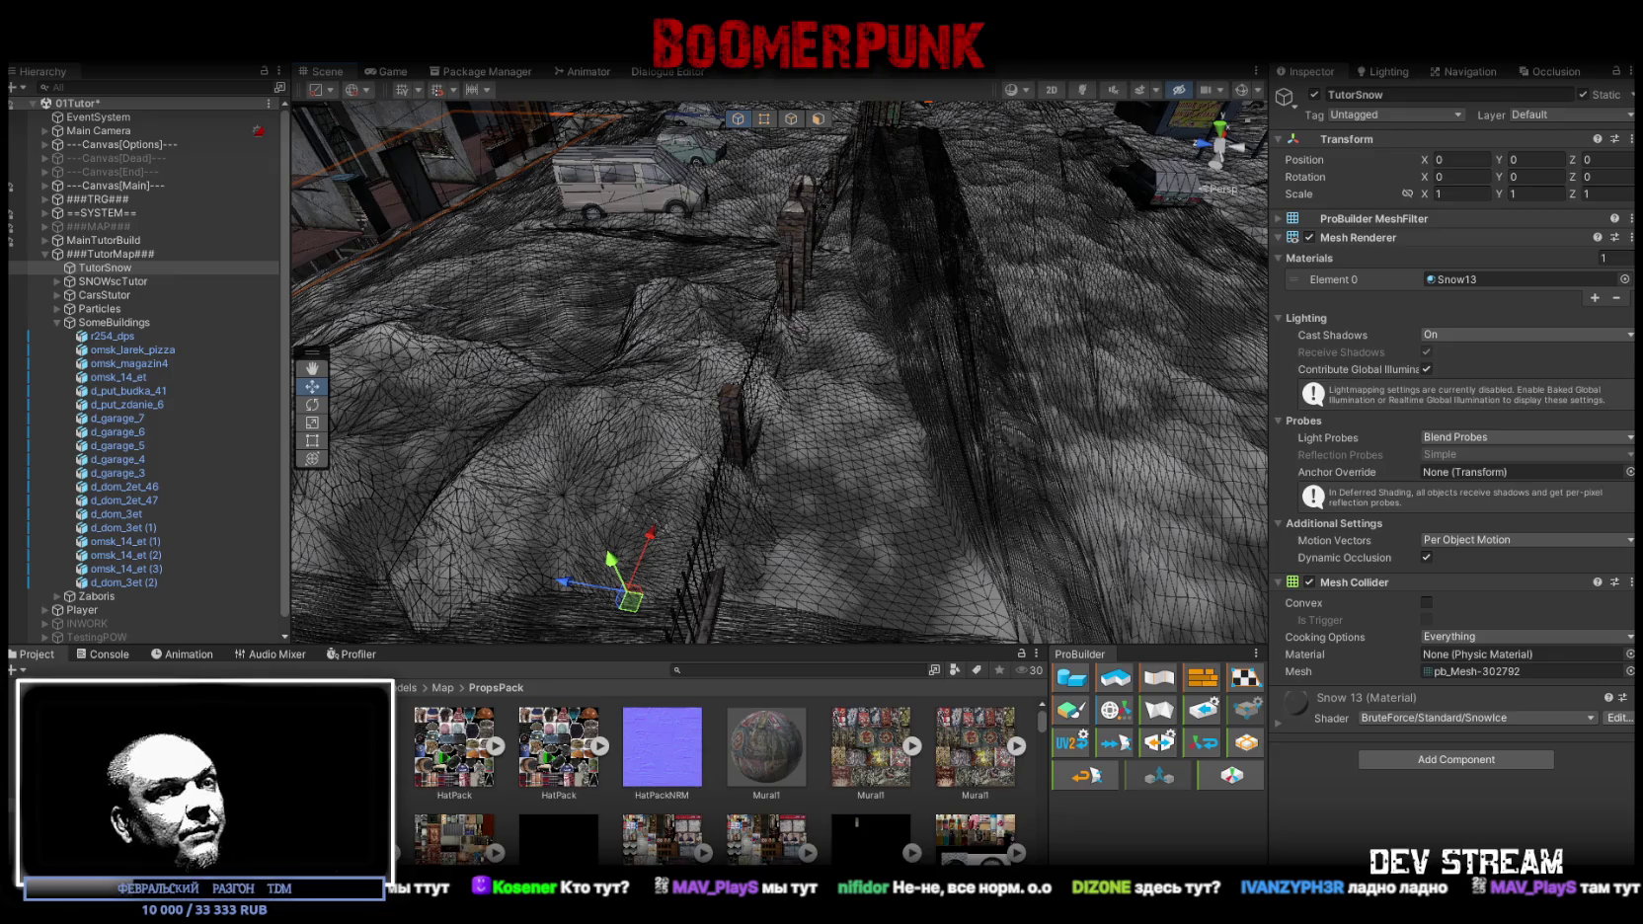